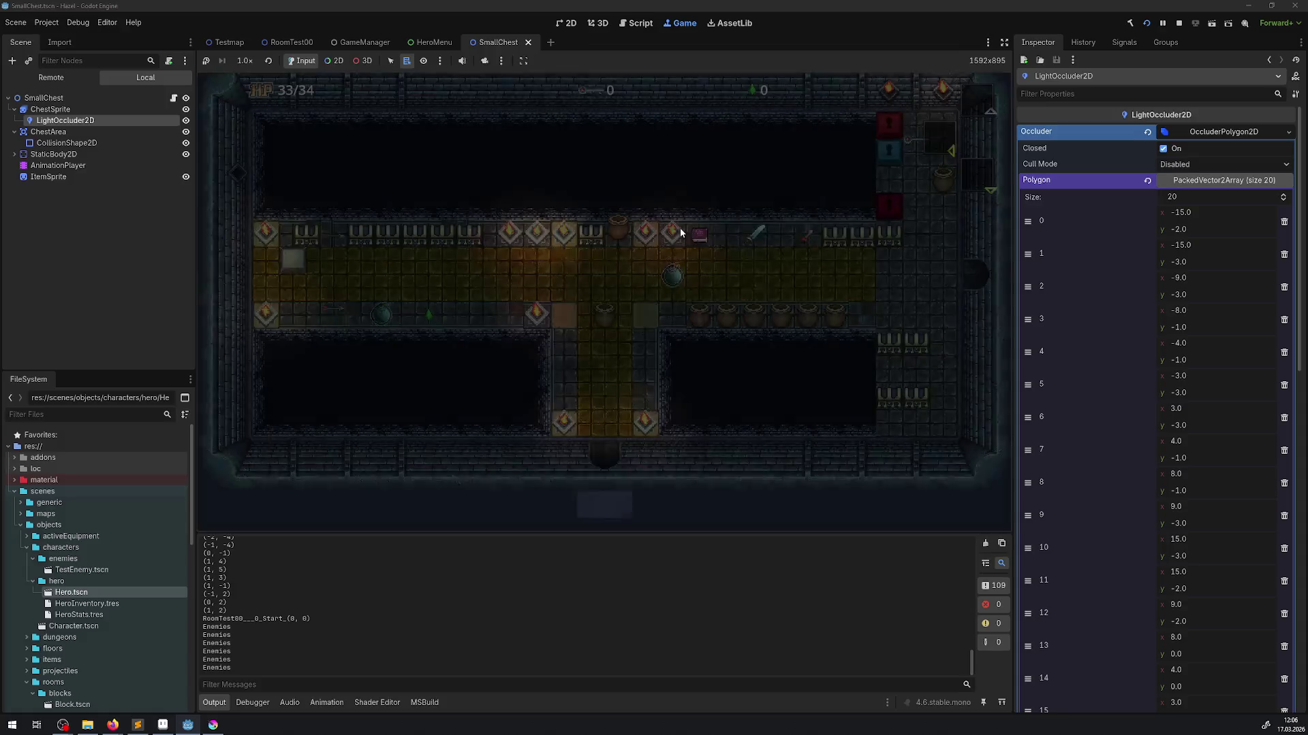
- Walk the hero up into the corridor and around its right end
{"action": "key", "text": "Up"}
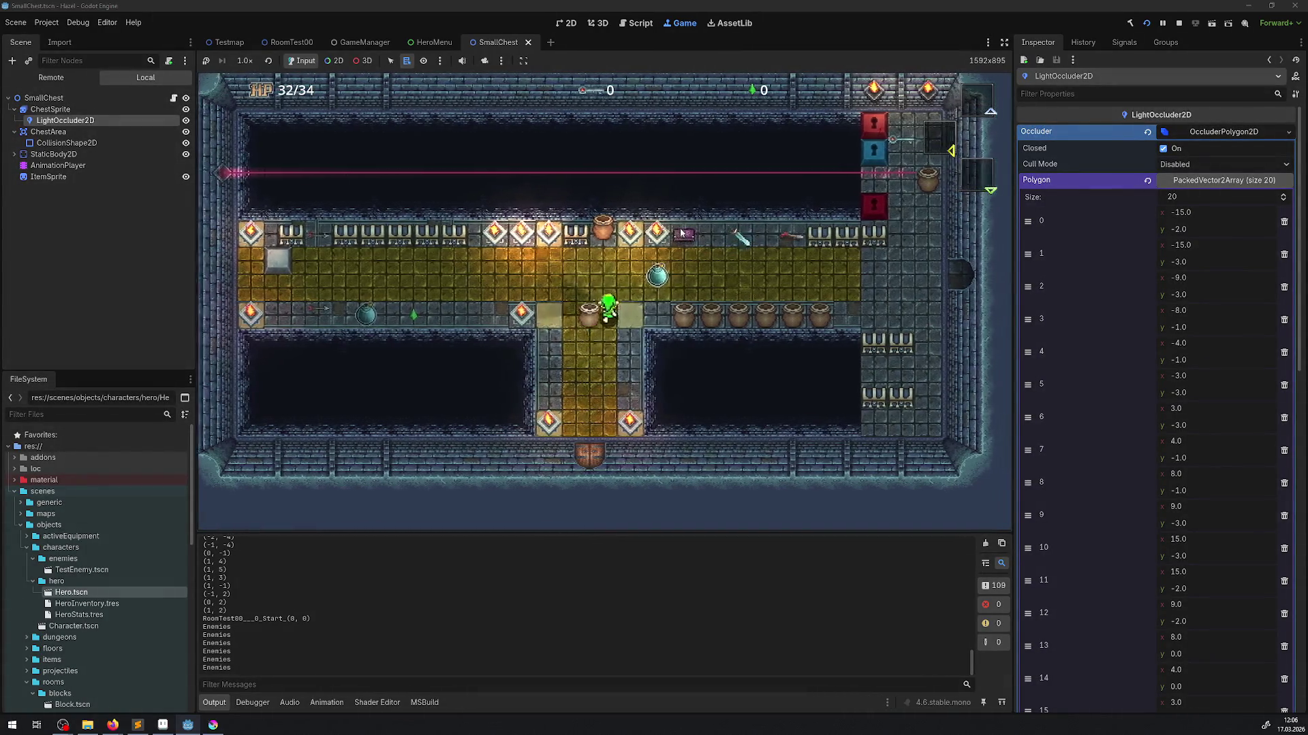
{"action": "key", "text": "Right"}
{"action": "key", "text": "Right"}
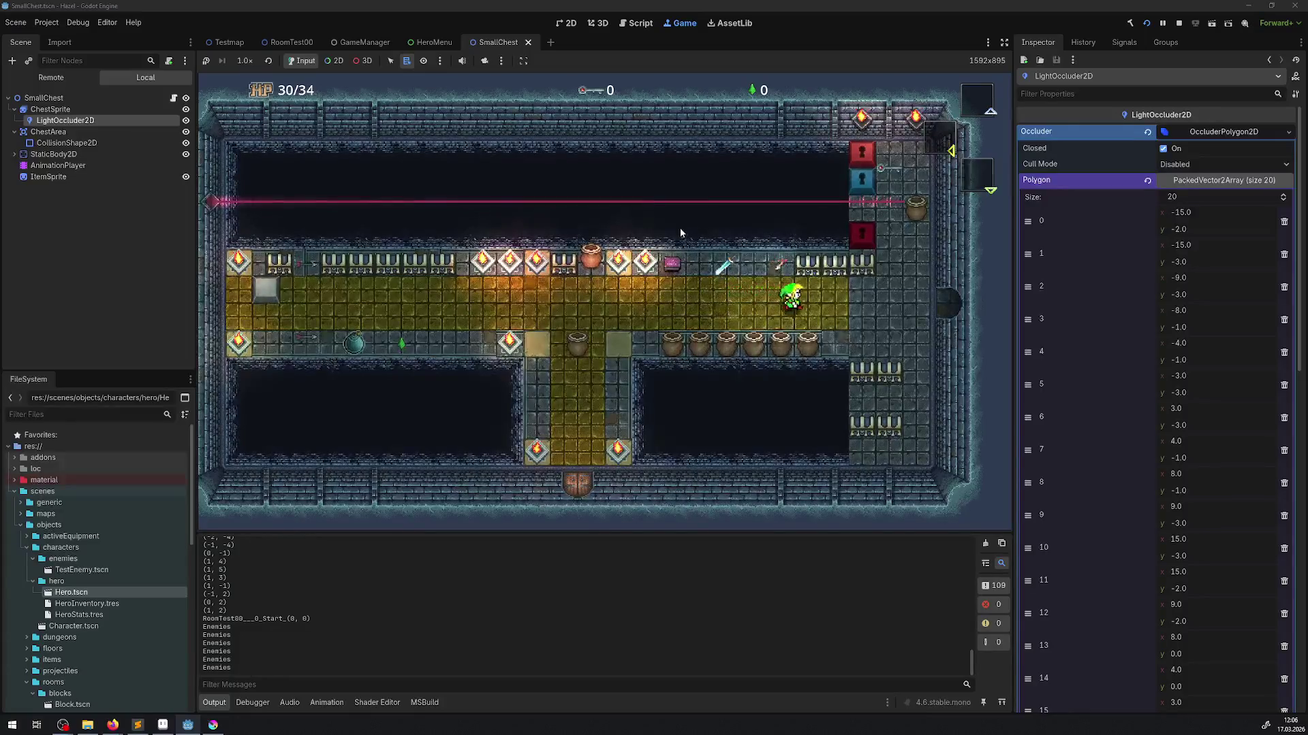
{"action": "key", "text": "Up"}
{"action": "key", "text": "Left"}
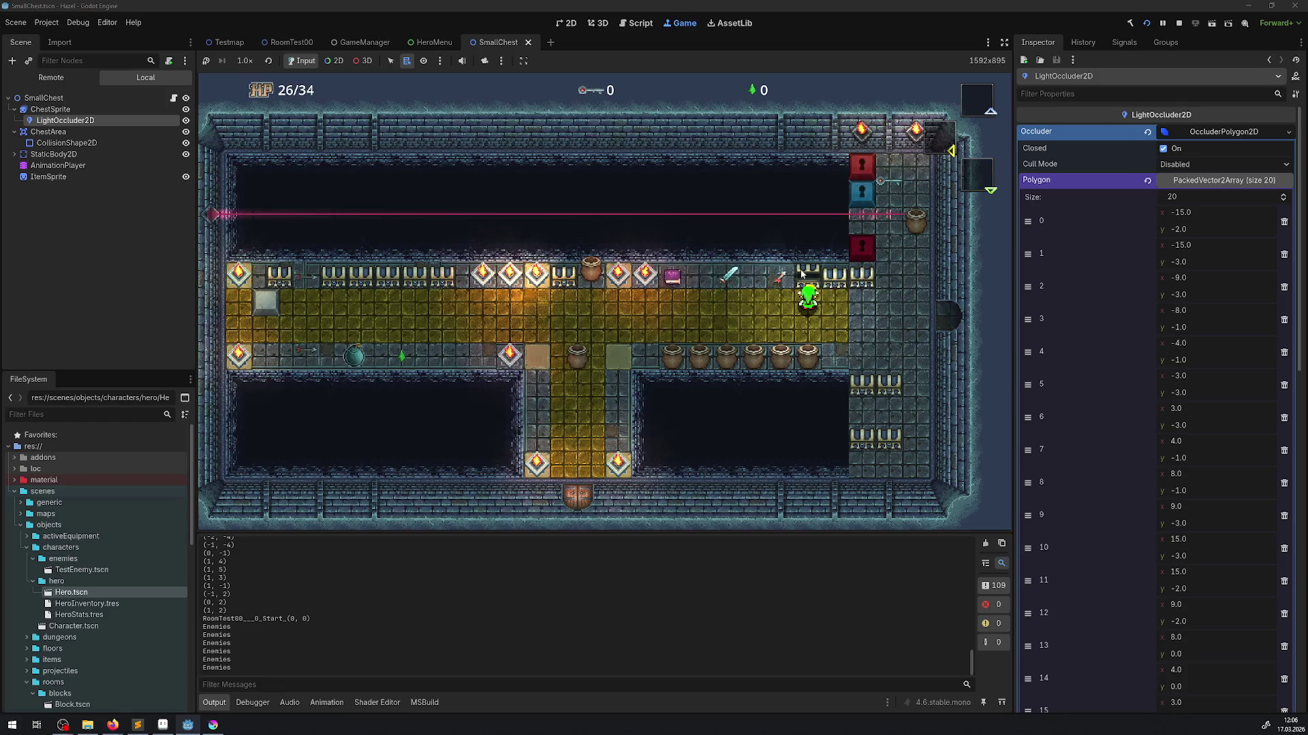
{"action": "key", "text": "Down"}
{"action": "key", "text": "Right"}
{"action": "key", "text": "Right"}
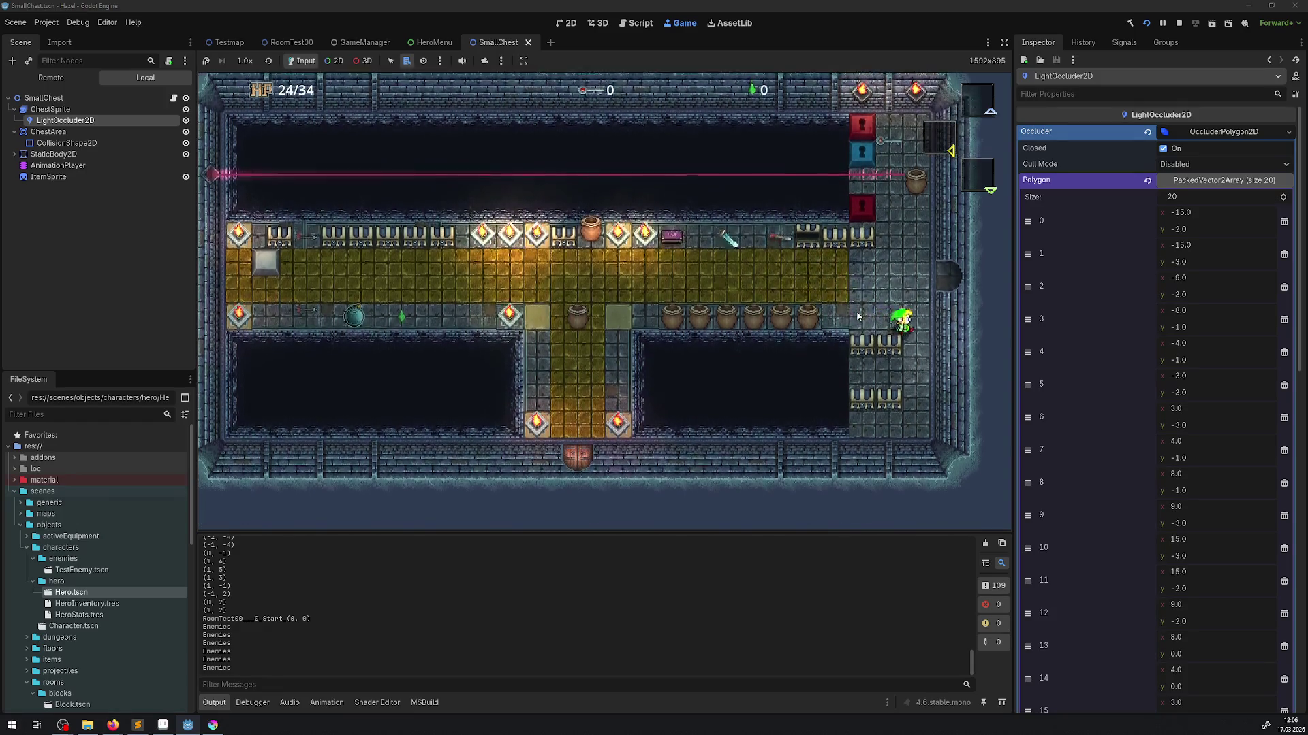
{"action": "key", "text": "Down"}
{"action": "key", "text": "Right"}
{"action": "key", "text": "Up"}
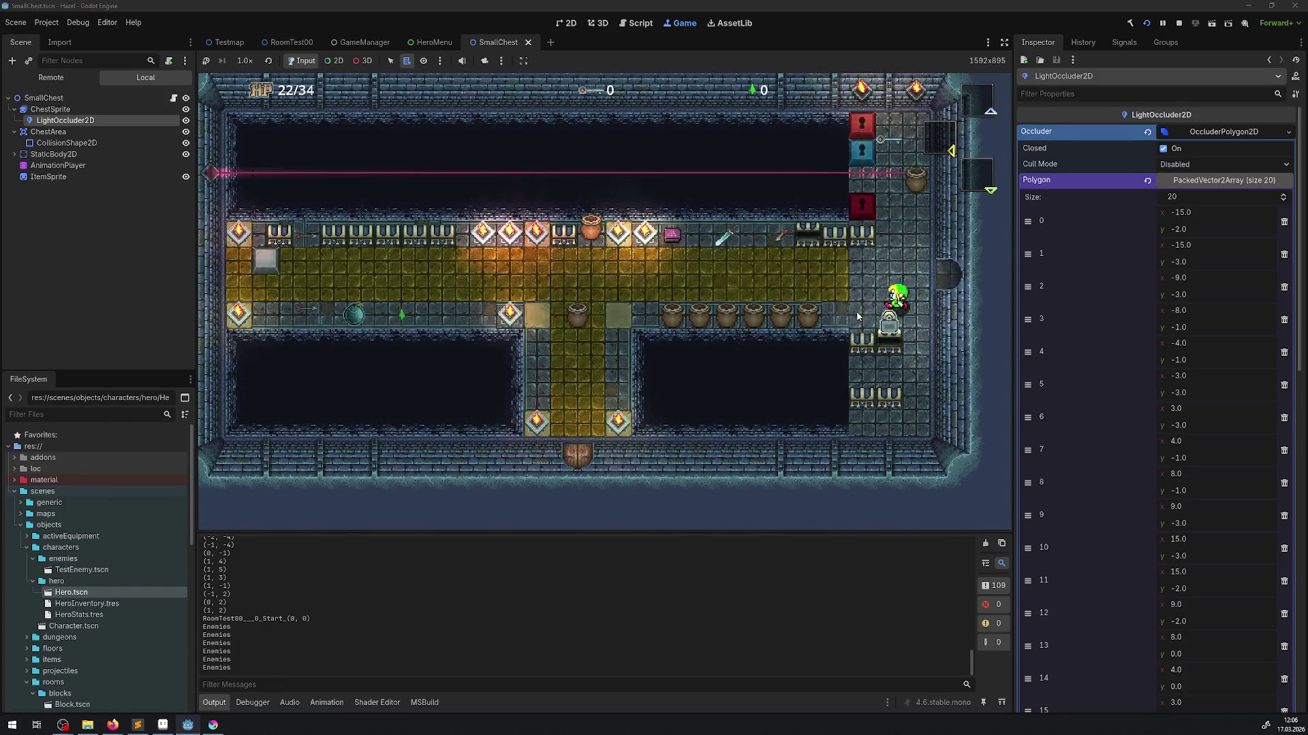
{"action": "key", "text": "Down"}
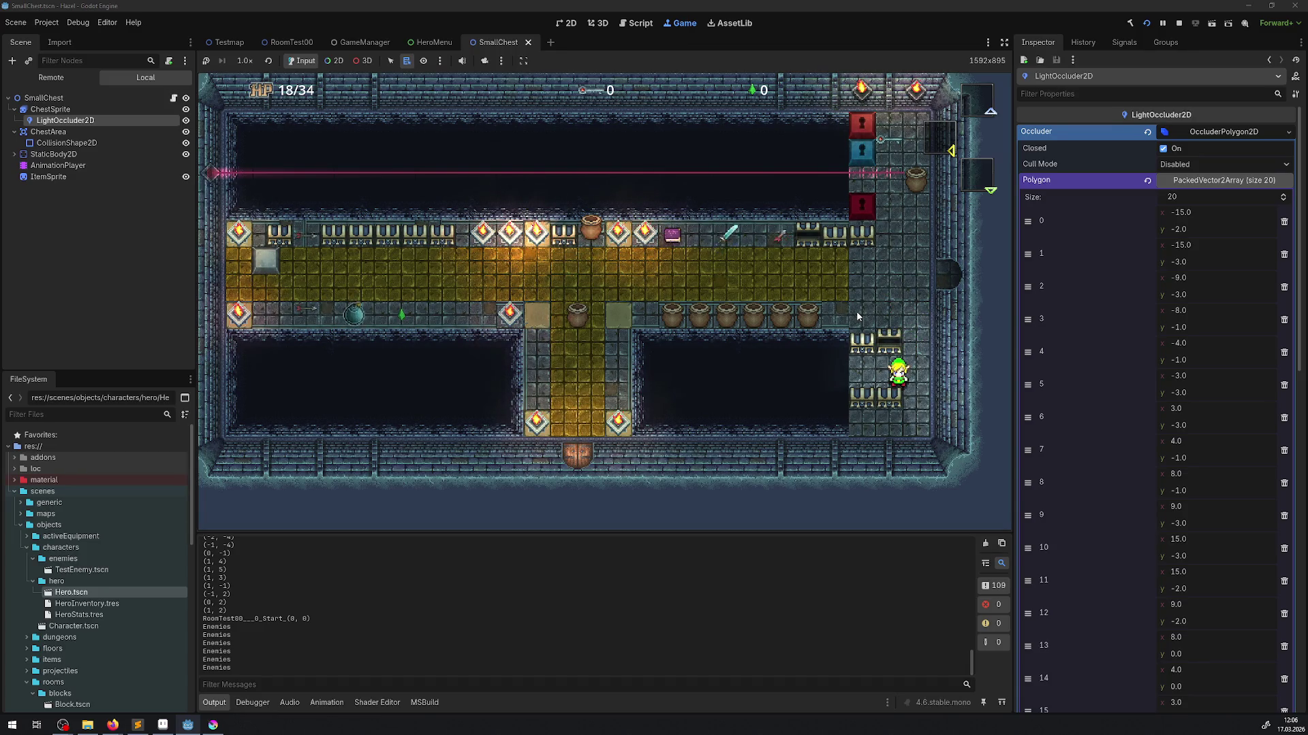
{"action": "key", "text": "Up"}
{"action": "key", "text": "Right"}
{"action": "key", "text": "Up"}
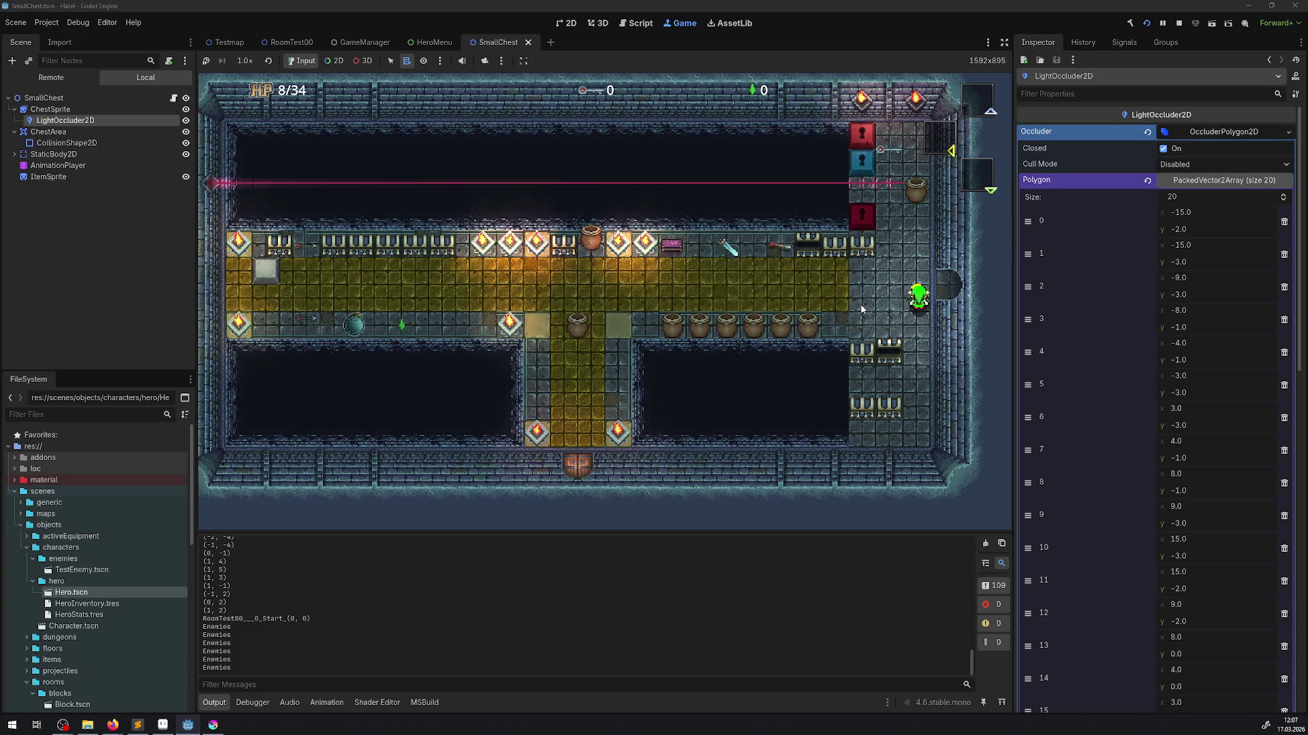
- Walk the hero left along the corridor to pick up the key, then stop the game with F8
{"action": "key", "text": "Left"}
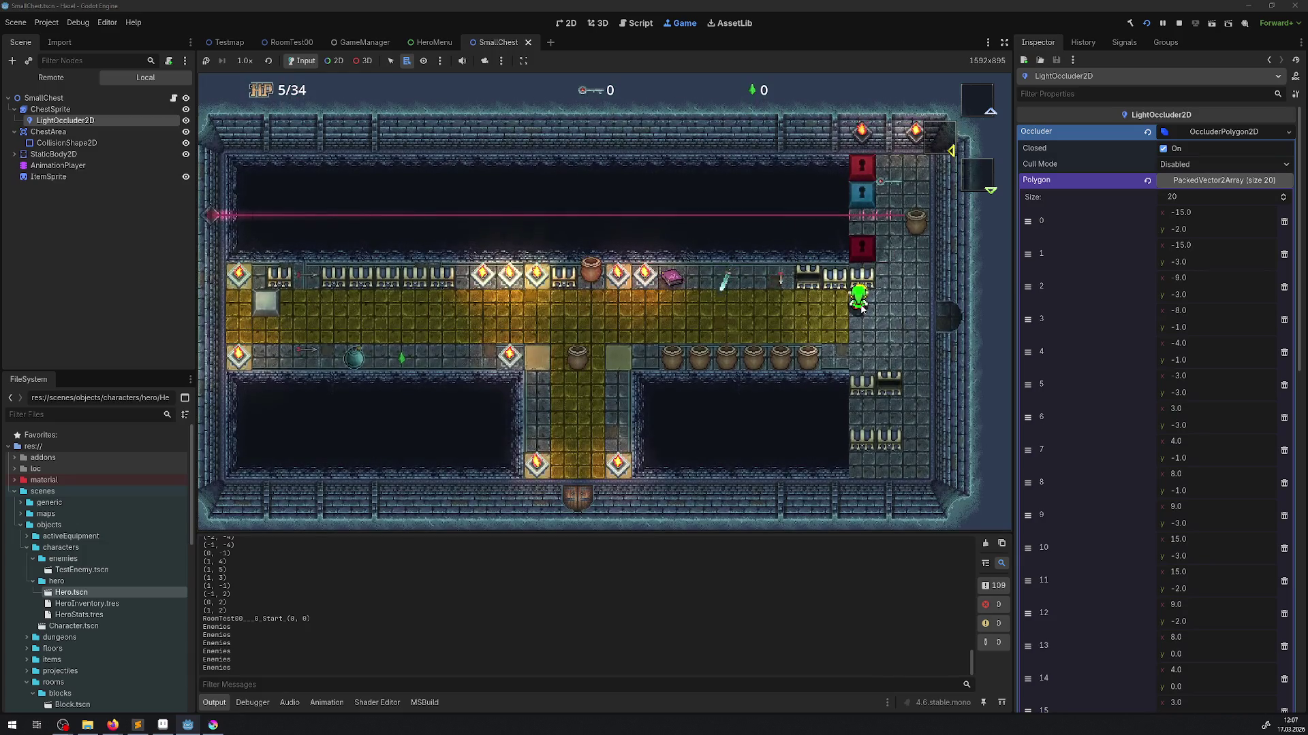
{"action": "key", "text": "Left"}
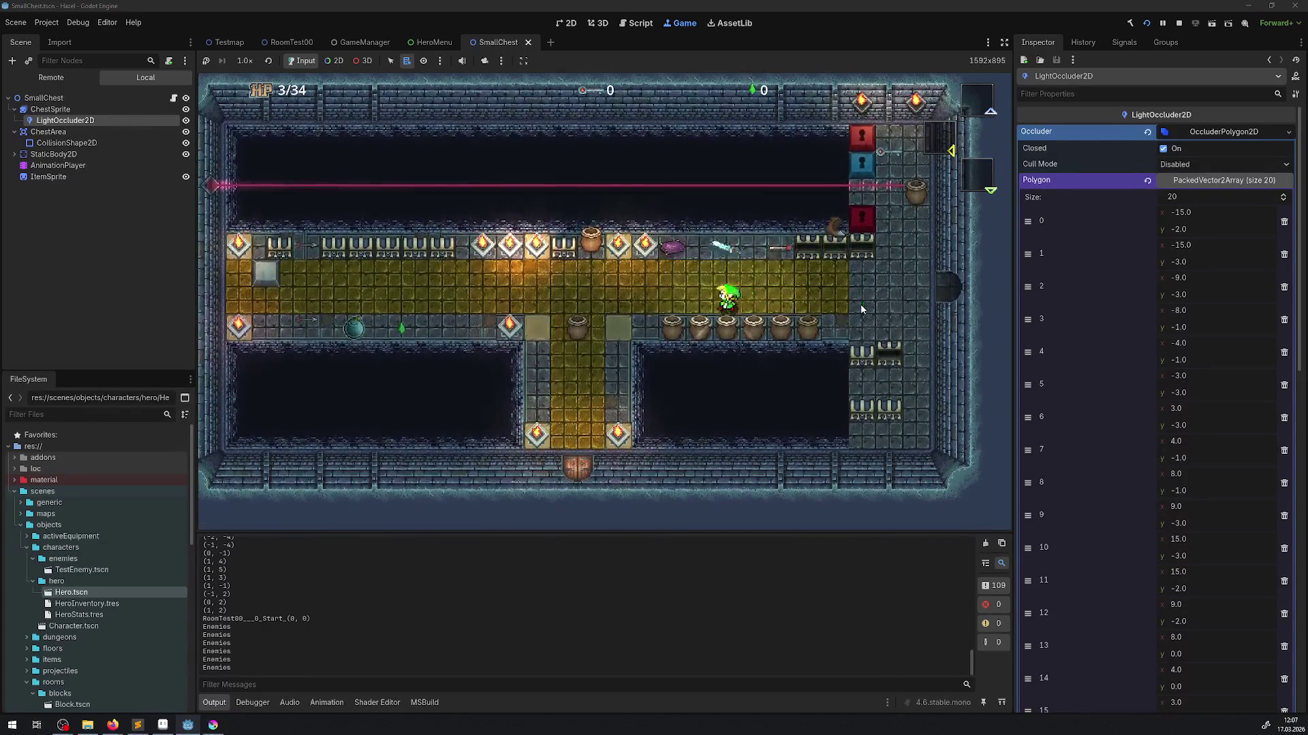
{"action": "key", "text": "Left"}
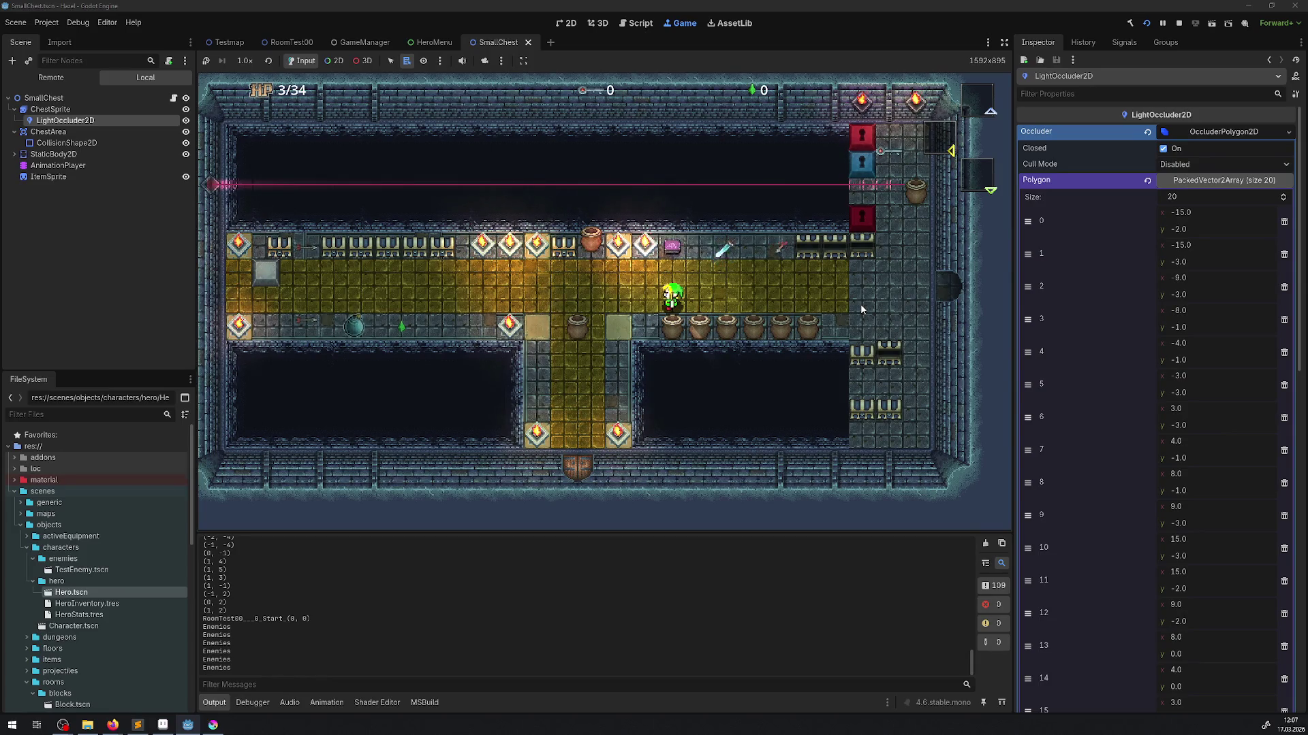
{"action": "key", "text": "Left"}
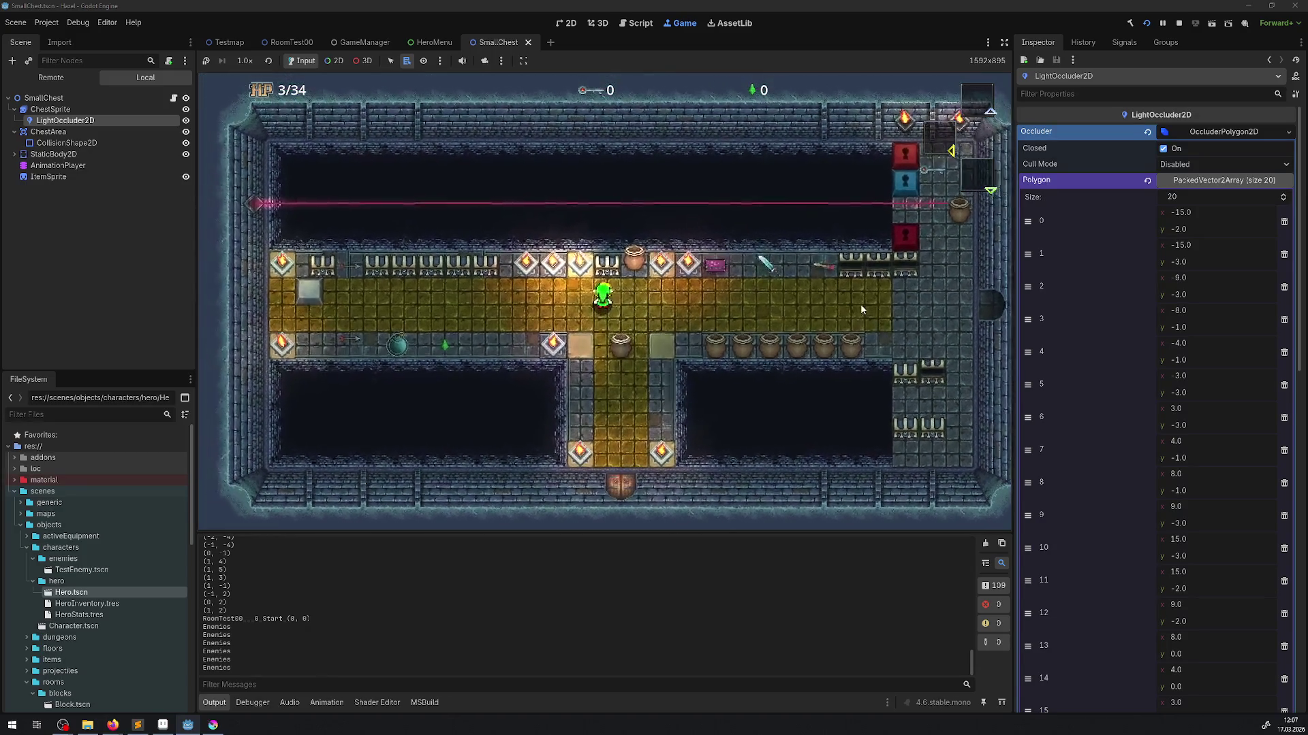
{"action": "key", "text": "Left"}
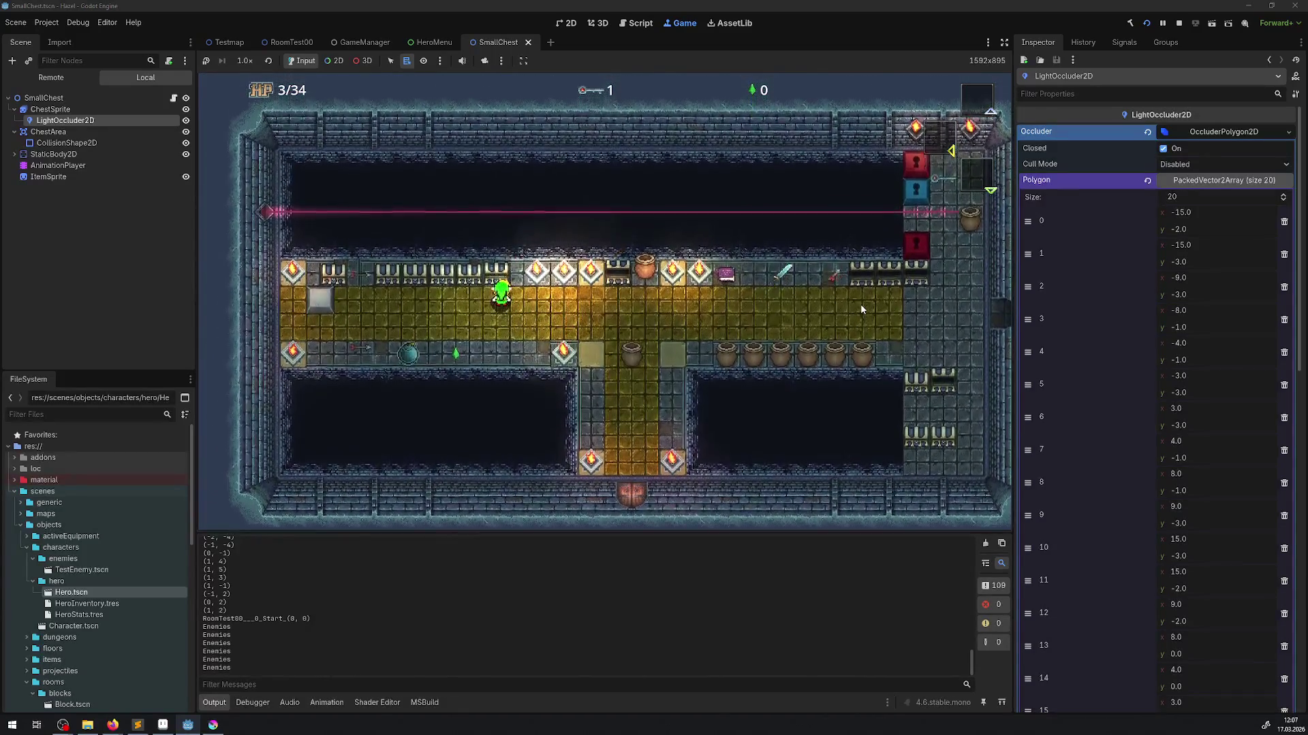
{"action": "key", "text": "Left"}
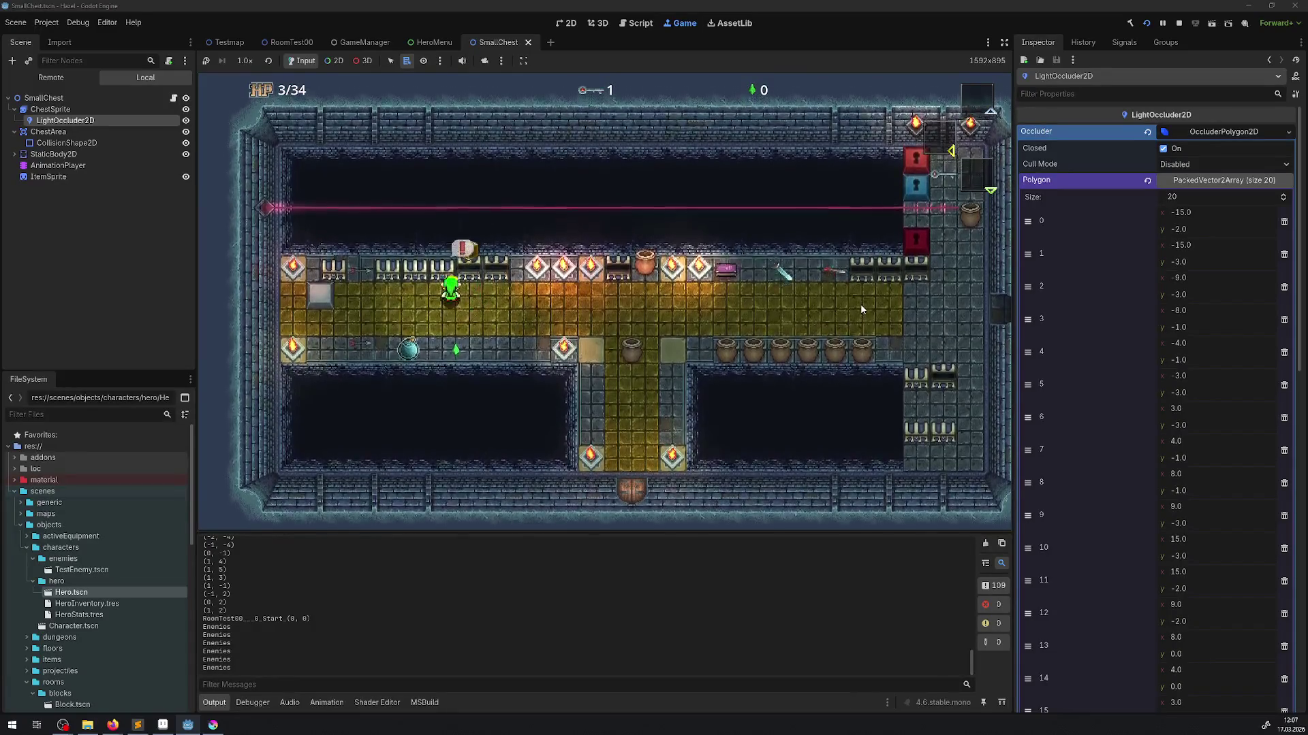
{"action": "key", "text": "Left"}
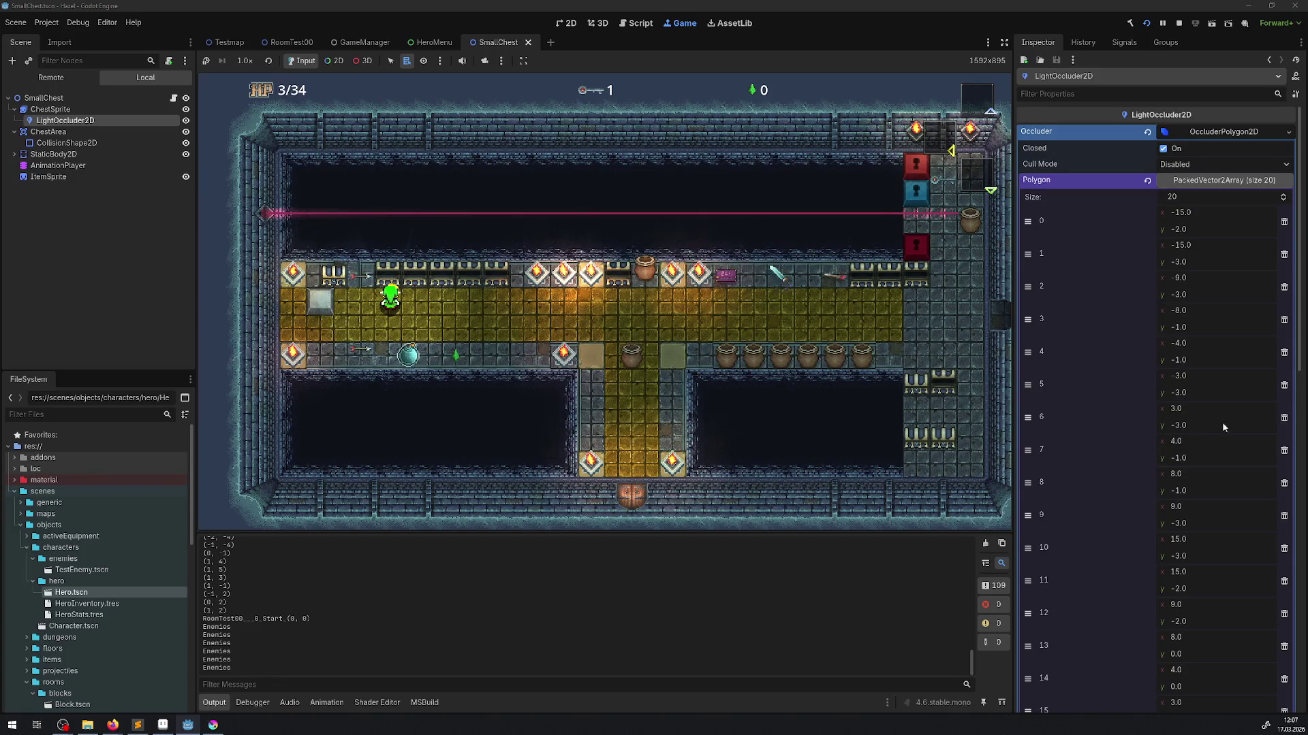
{"action": "key", "text": "F8"}
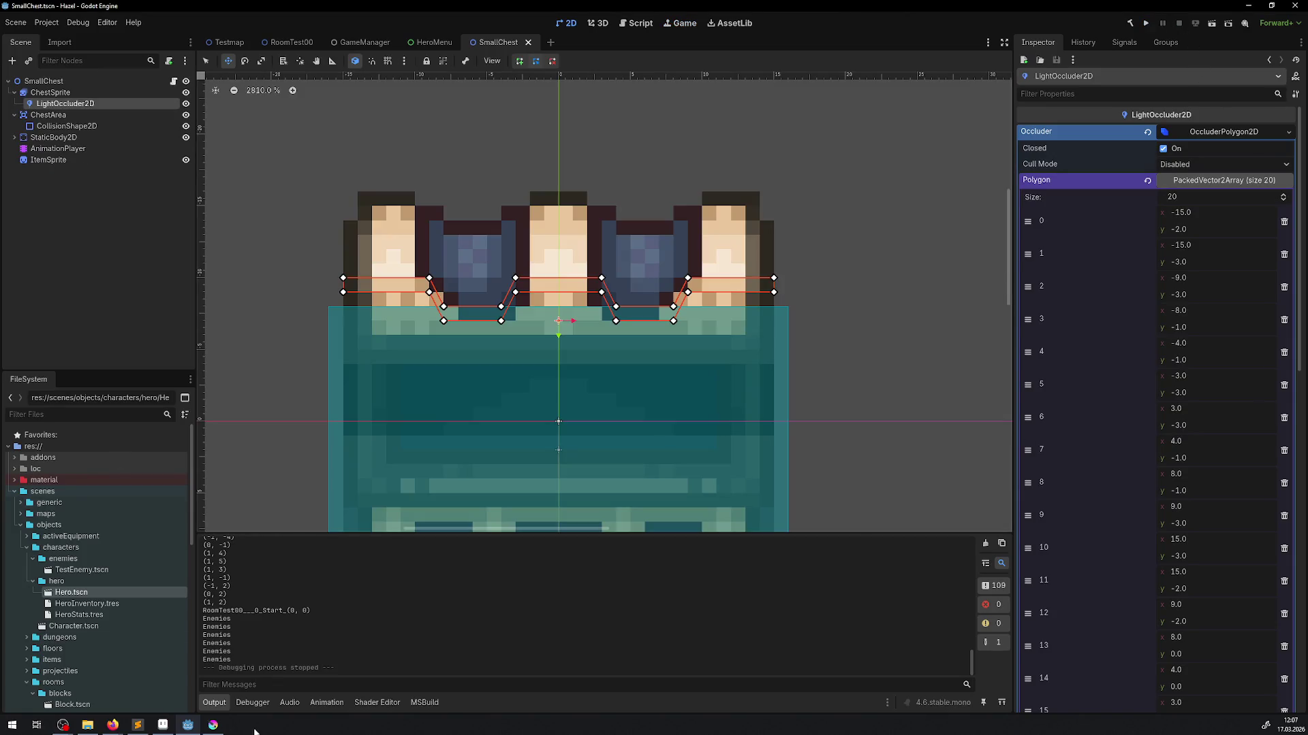
- Close the Krita and Aseprite windows and the SmallChest scene so HeroMenu is active
{"action": "left_click", "coordinate": [213, 725]}
{"action": "left_click", "coordinate": [188, 725]}
{"action": "left_click", "coordinate": [163, 725]}
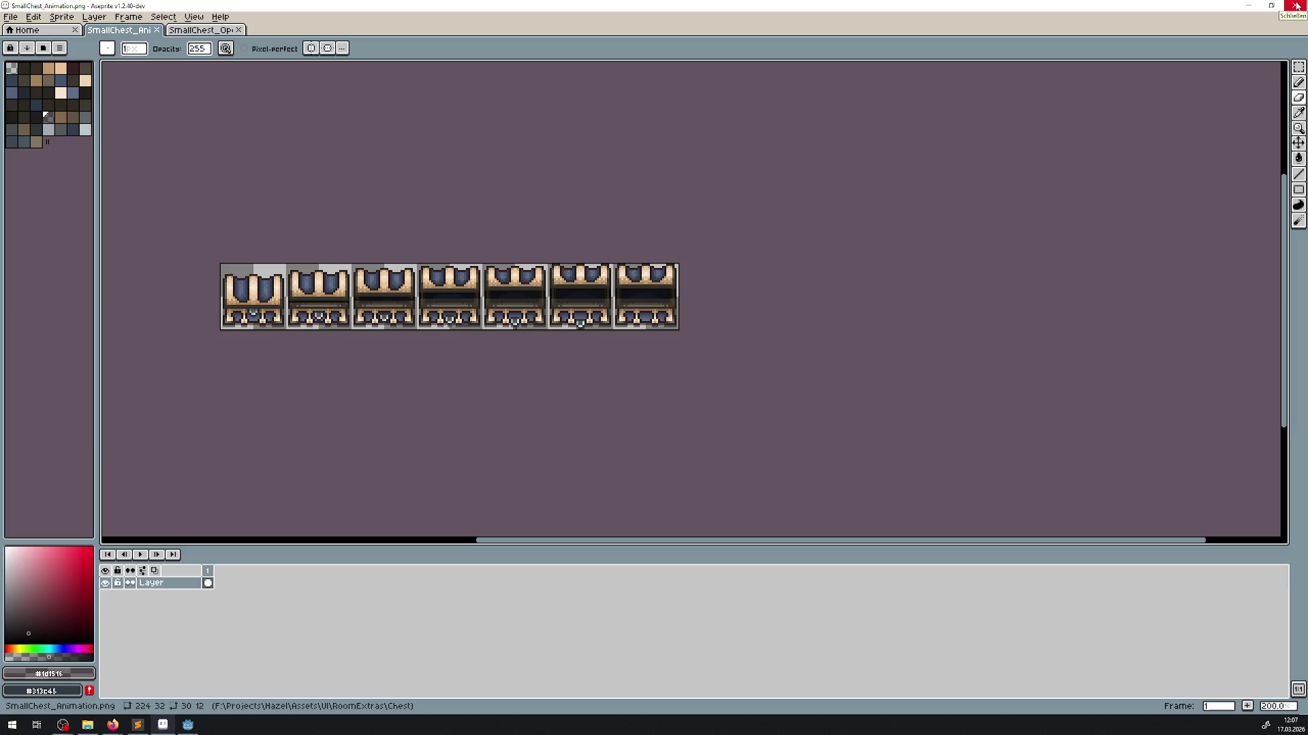
{"action": "left_click", "coordinate": [1296, 6]}
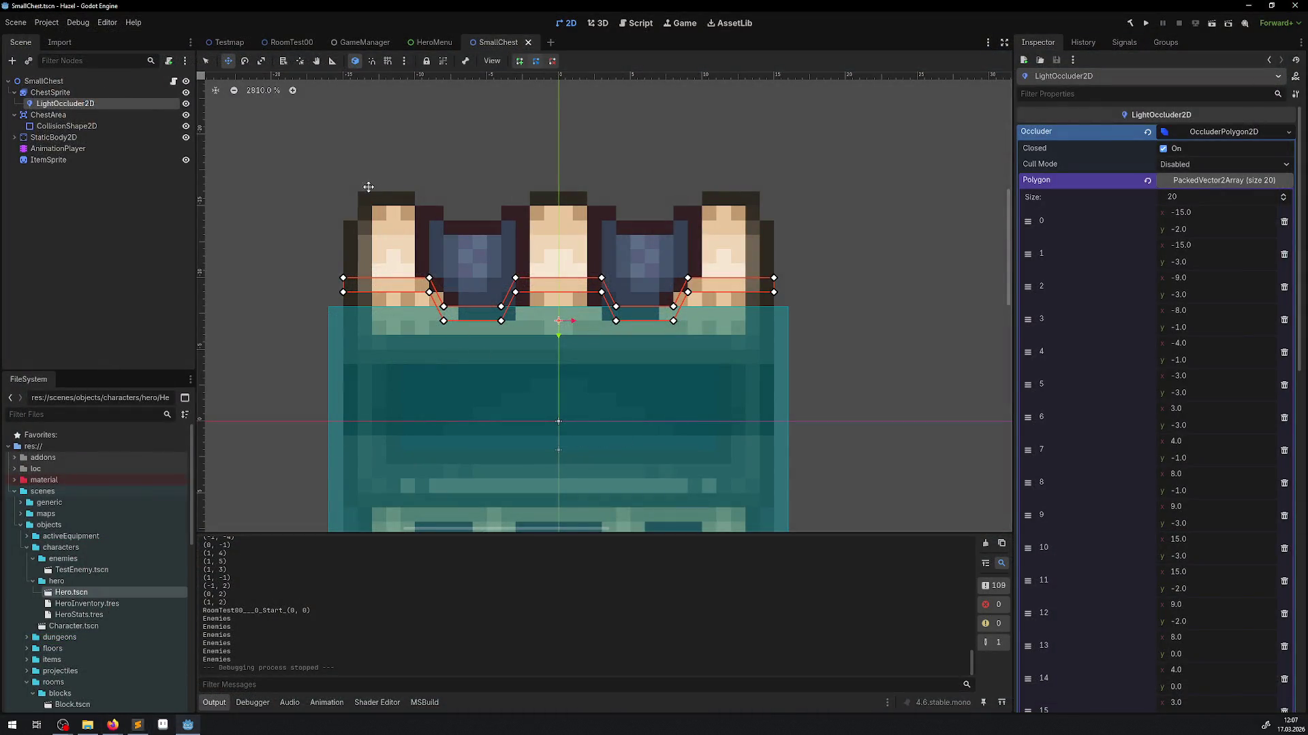
{"action": "left_click", "coordinate": [531, 46]}
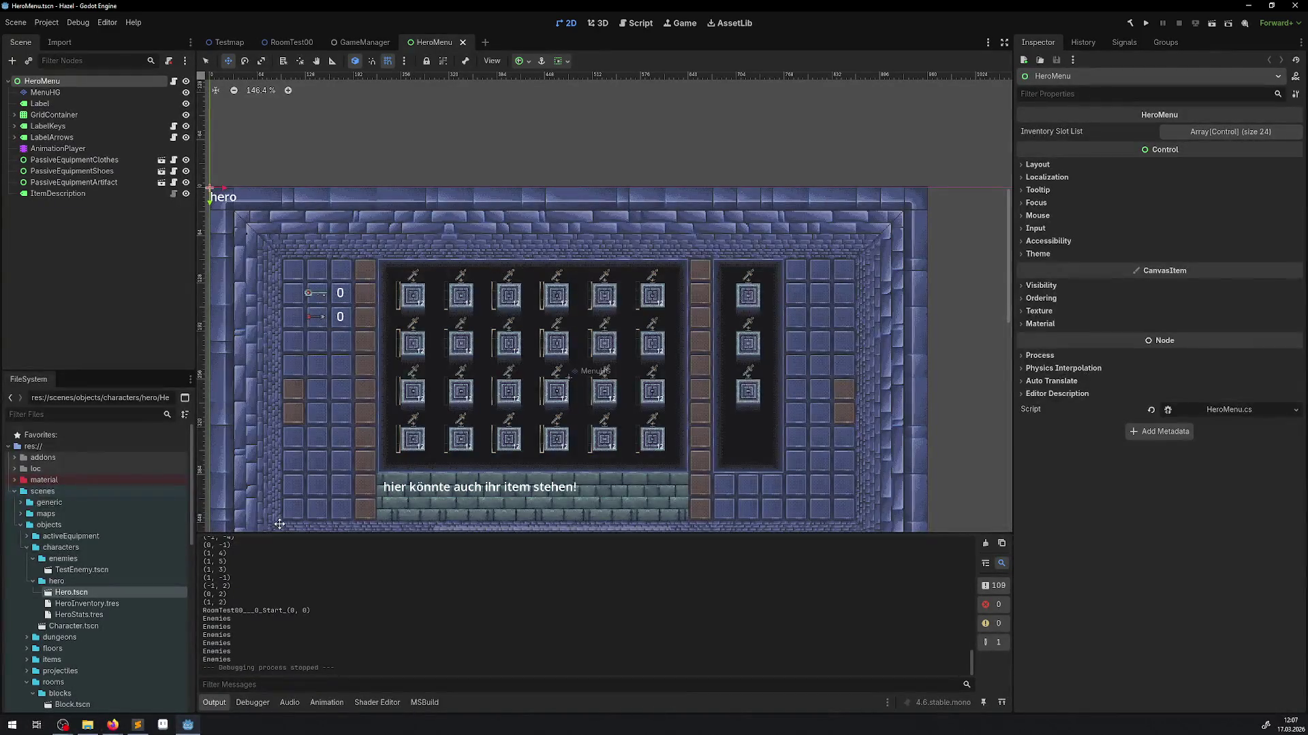
{"action": "left_click", "coordinate": [138, 725]}
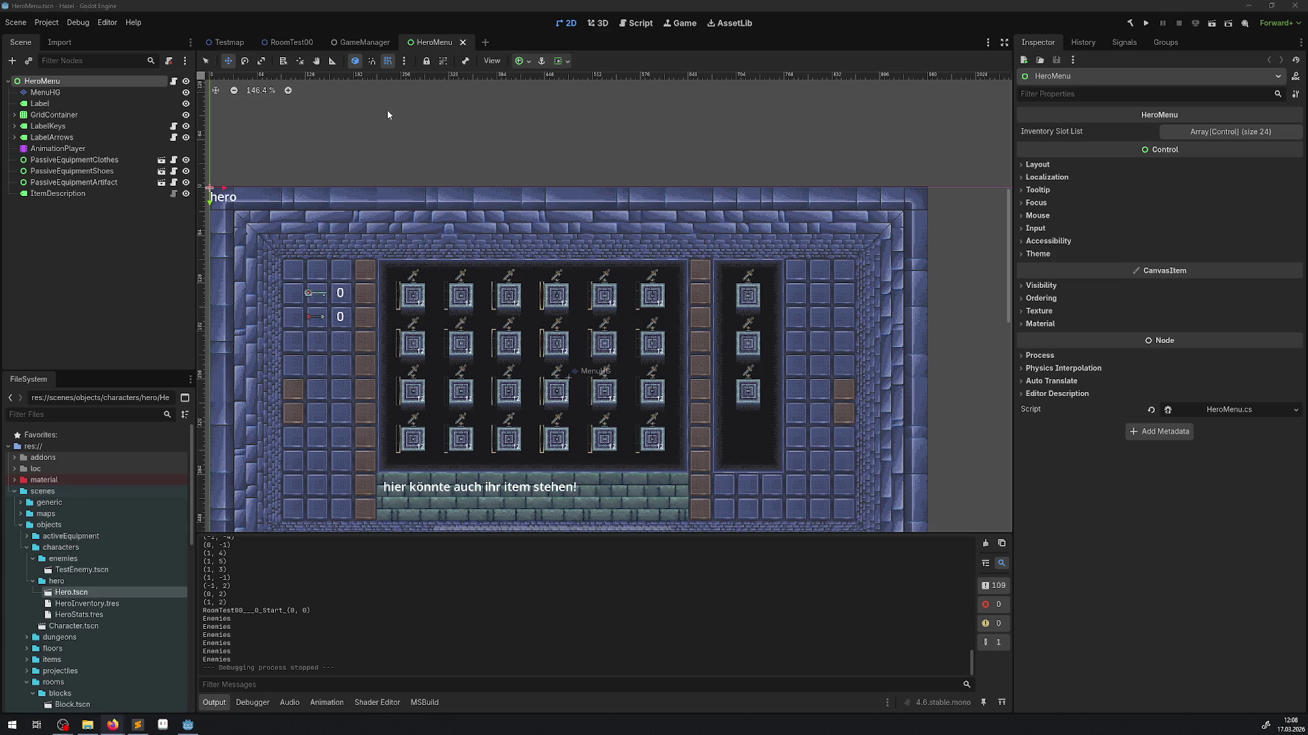
{"action": "scroll", "coordinate": [140, 533], "scroll_direction": "down", "scroll_amount": 5}
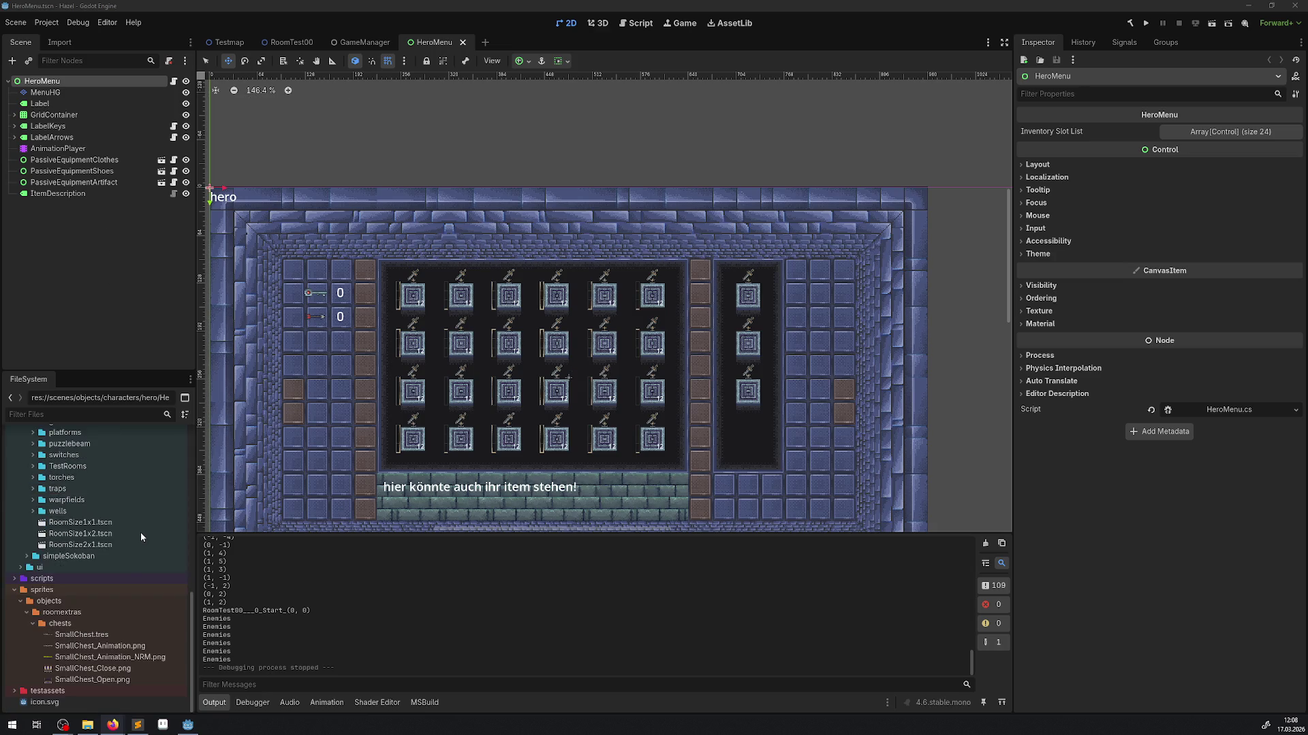
- Collapse the sprites, rooms and objects folders, expand scripts/ui, and open TypewriterLabel.cs
{"action": "left_click", "coordinate": [15, 592]}
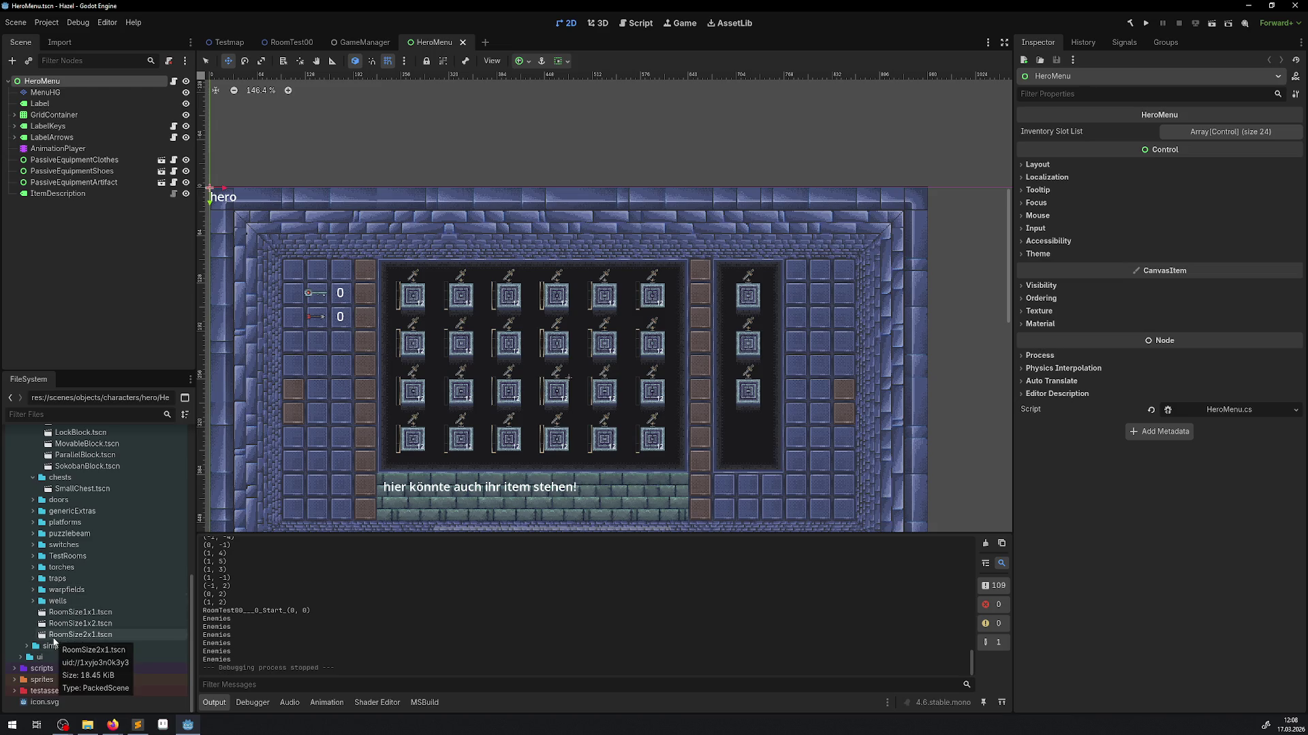
{"action": "left_click", "coordinate": [14, 674]}
{"action": "scroll", "coordinate": [20, 545], "scroll_direction": "down", "scroll_amount": 5}
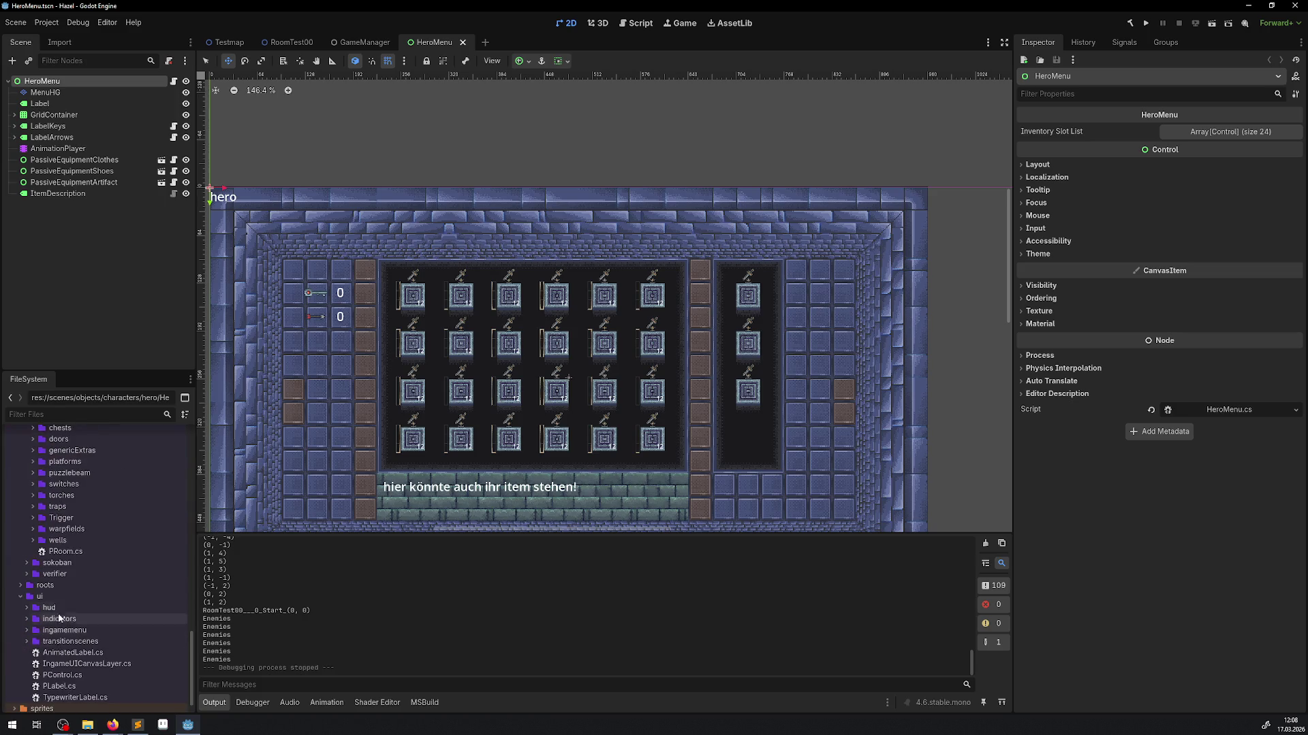
{"action": "left_click", "coordinate": [26, 455]}
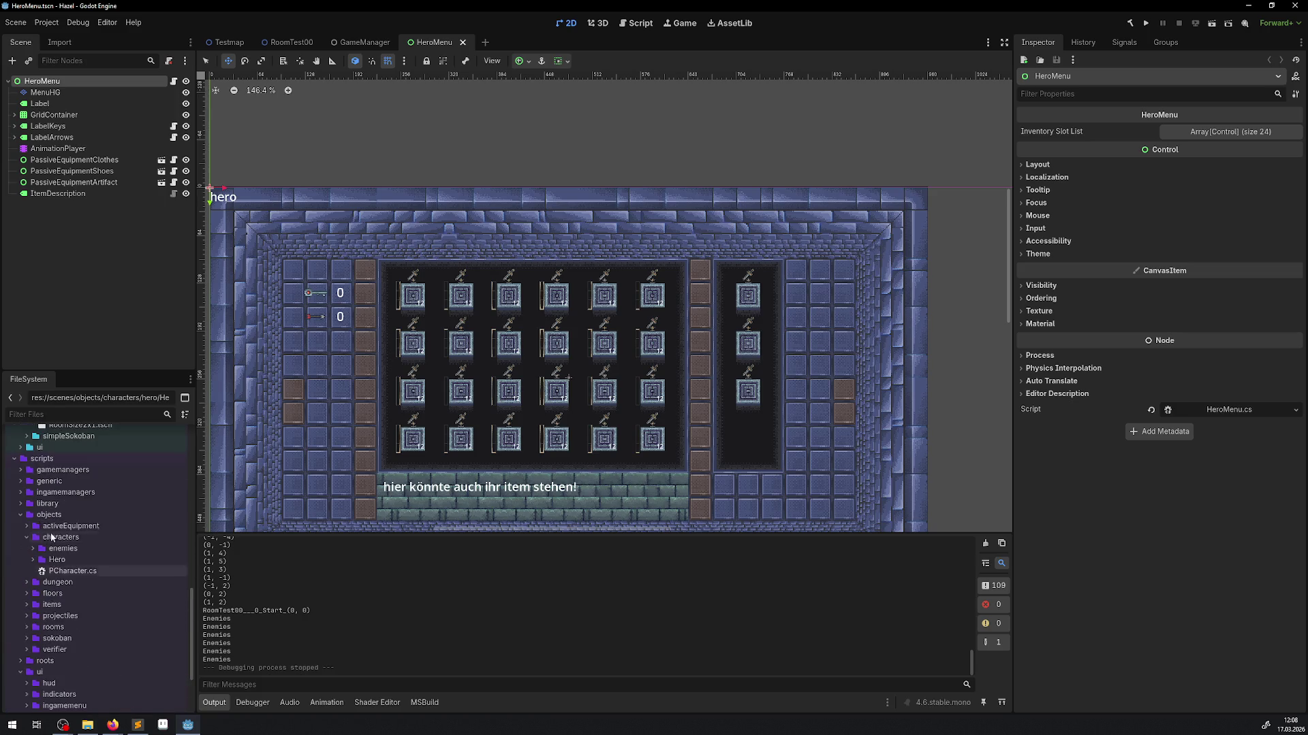
{"action": "left_click", "coordinate": [21, 516]}
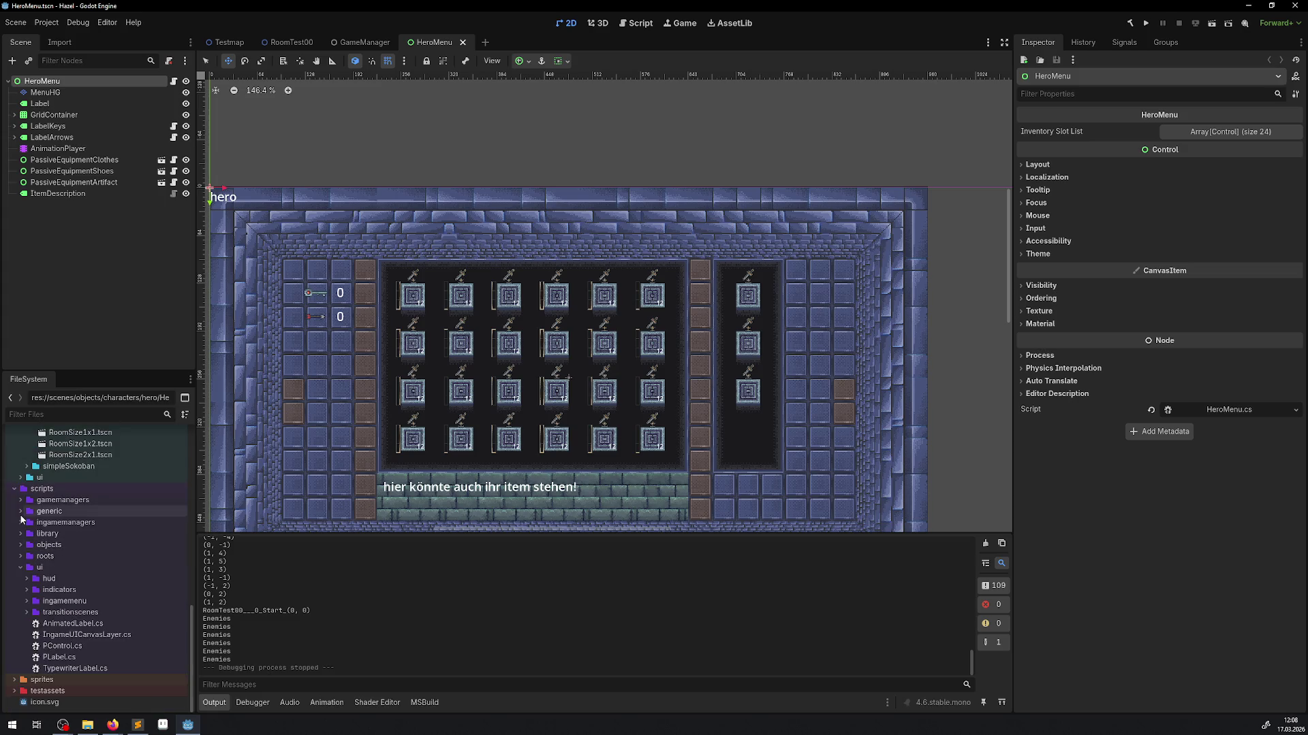
{"action": "left_click", "coordinate": [72, 668]}
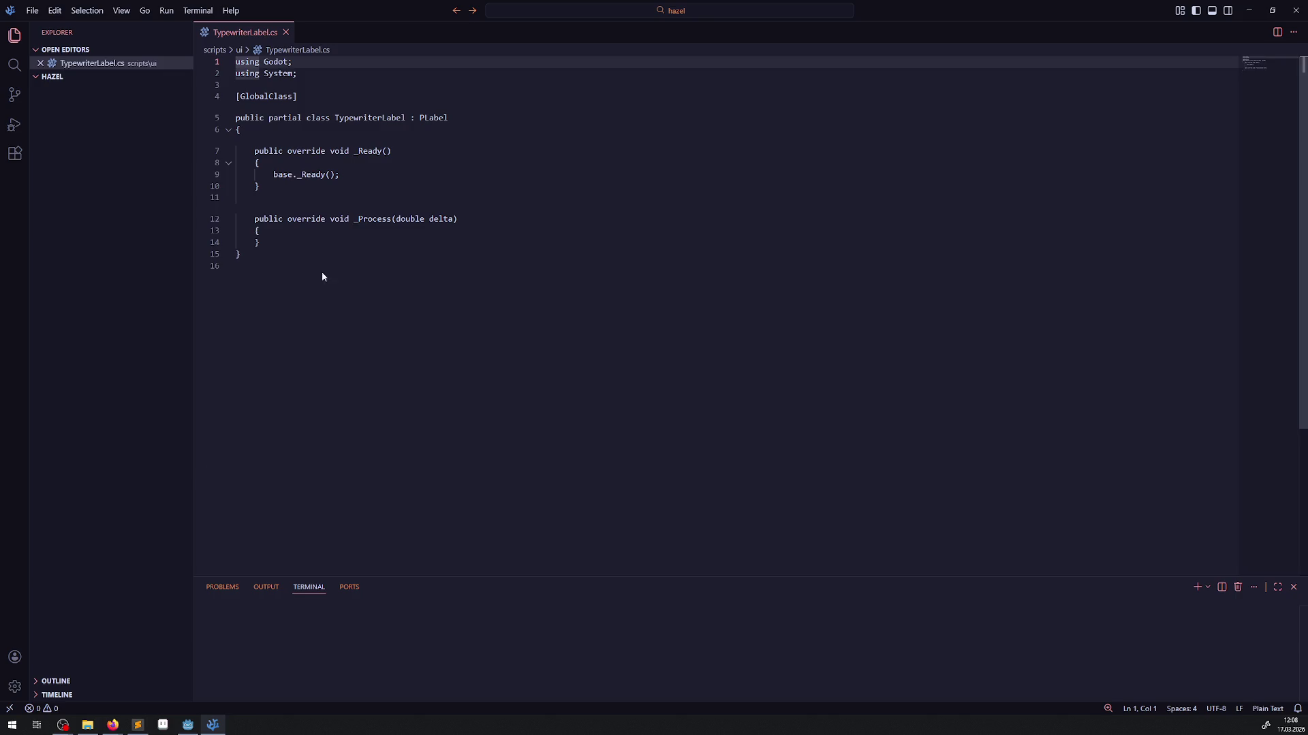
- Place the caret on the empty line inside TypewriterLabel's _Process, then return to Godot
{"action": "left_click", "coordinate": [325, 230]}
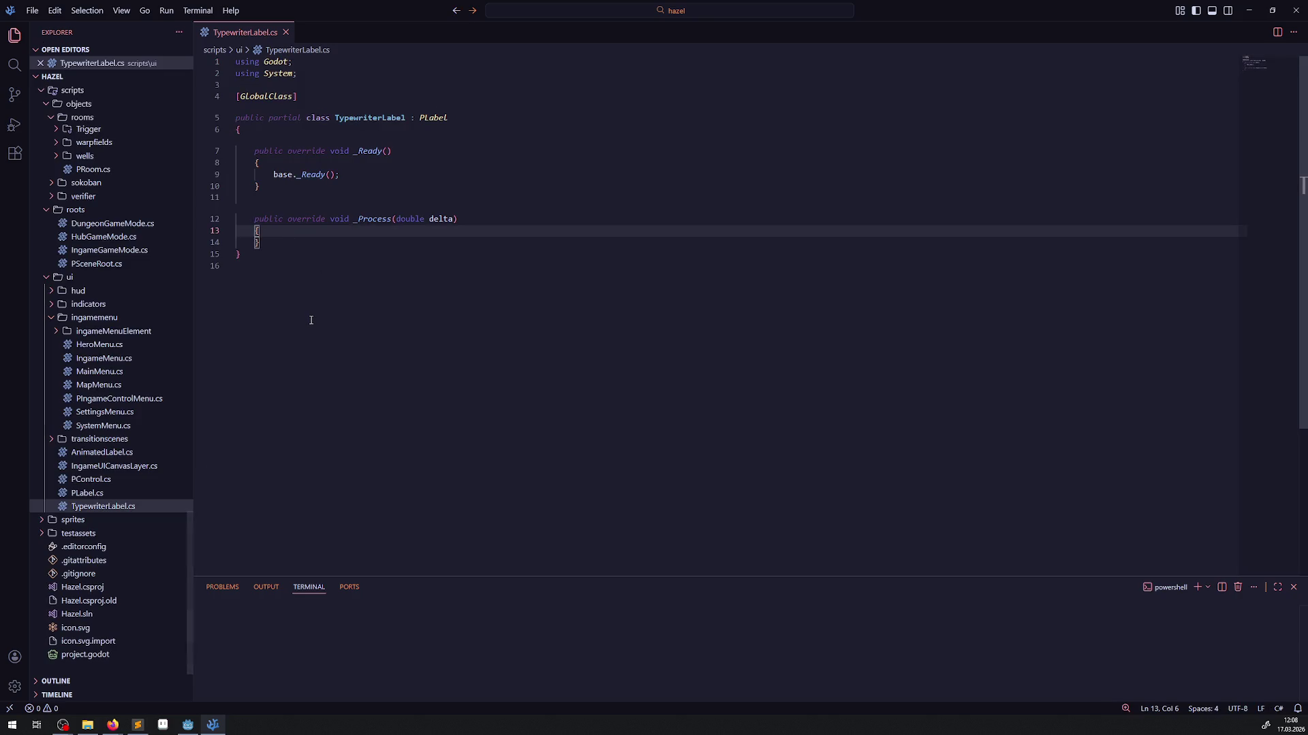
{"action": "left_click", "coordinate": [286, 242]}
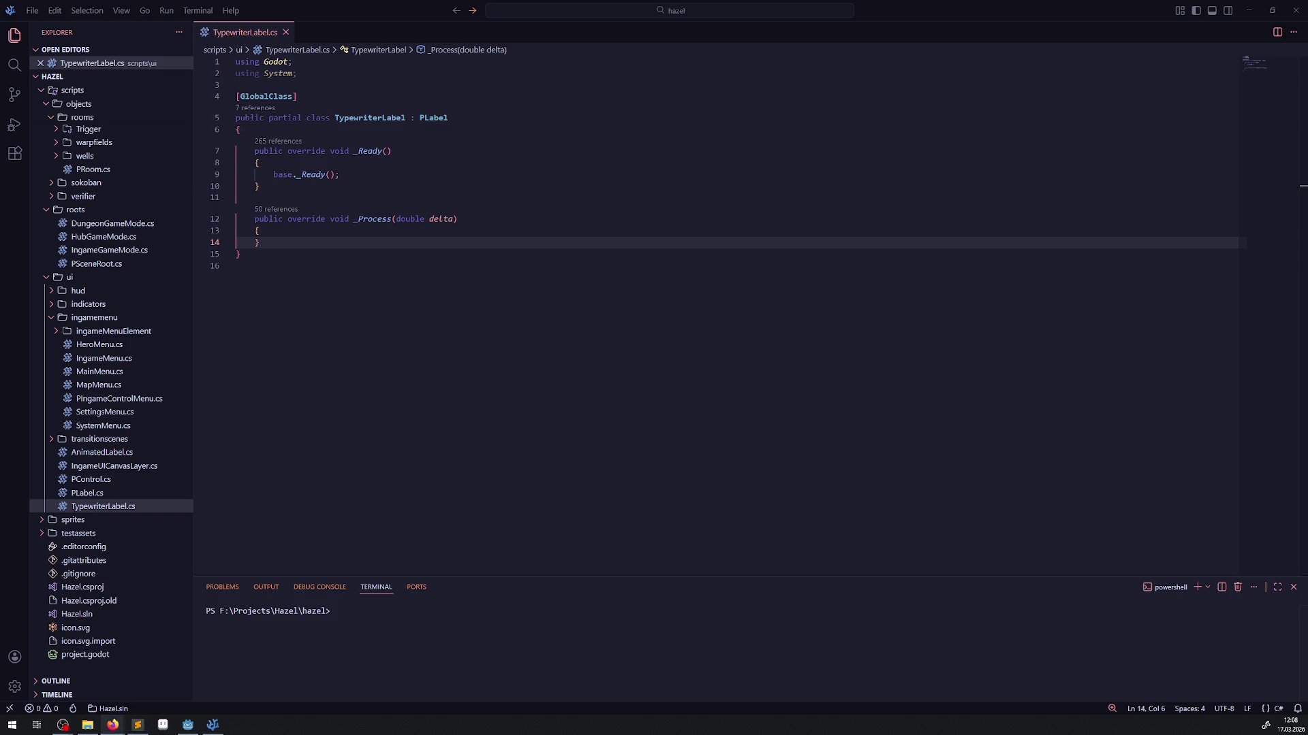
{"action": "key", "text": "alt+Tab"}
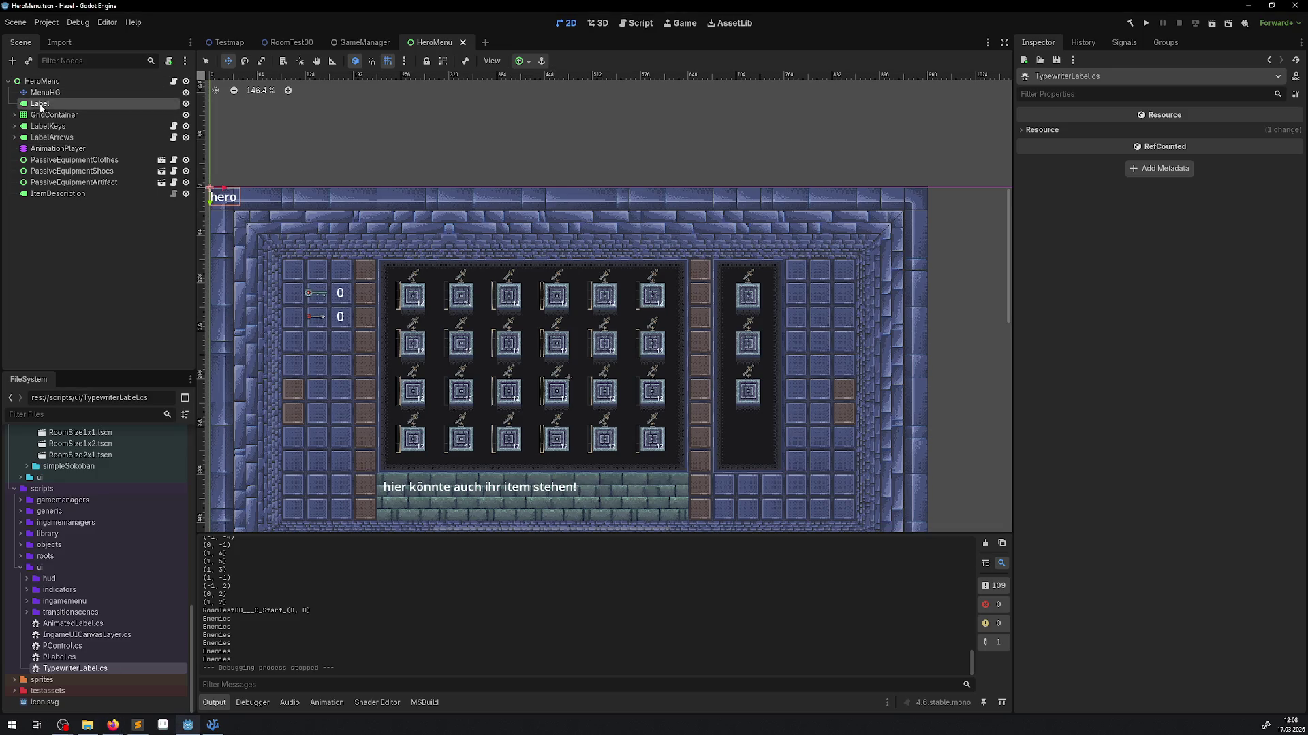
{"action": "right_click", "coordinate": [41, 107]}
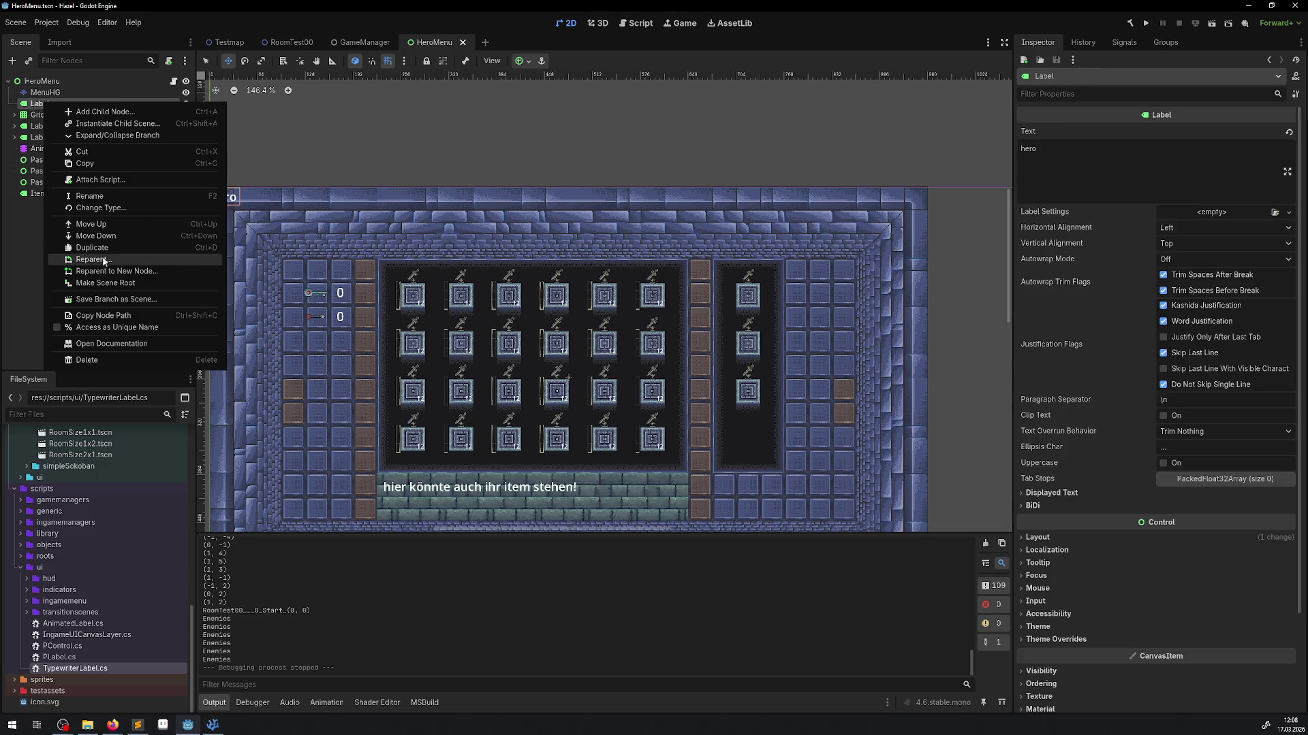
{"action": "left_click", "coordinate": [137, 344]}
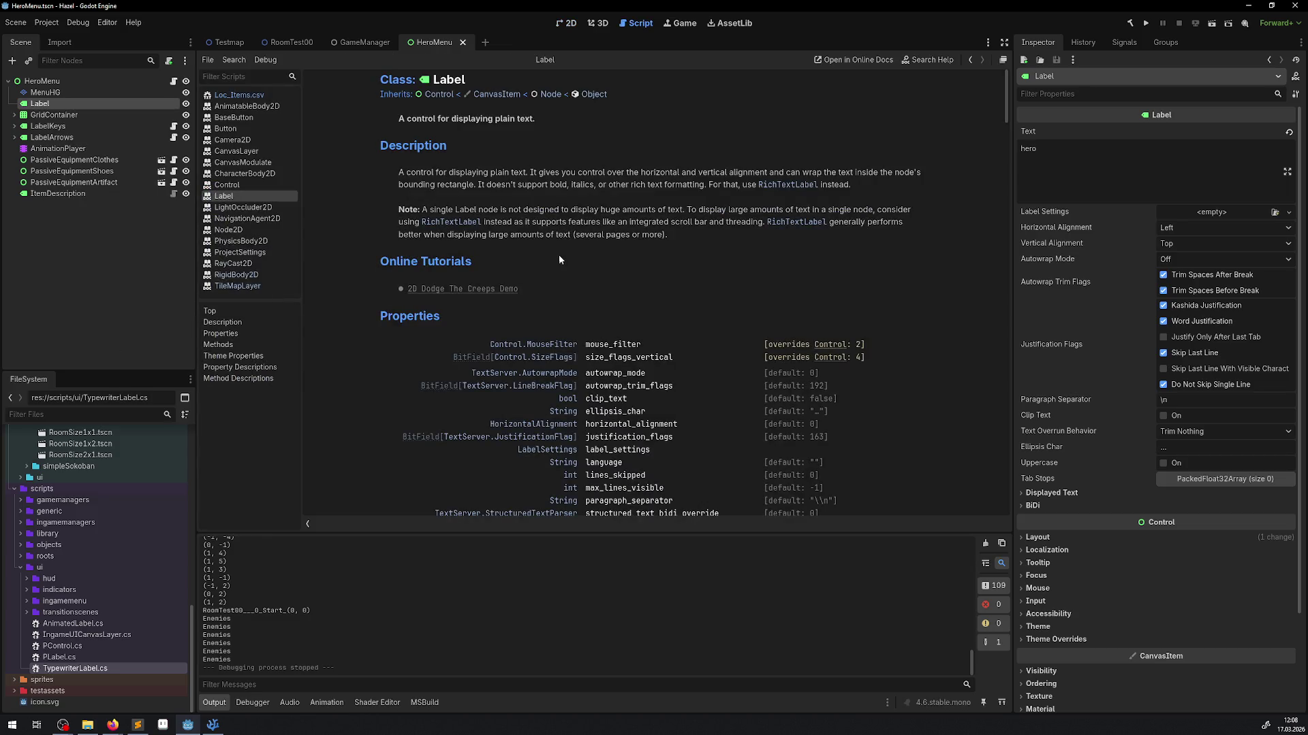
{"action": "scroll", "coordinate": [561, 259], "scroll_direction": "down", "scroll_amount": 3}
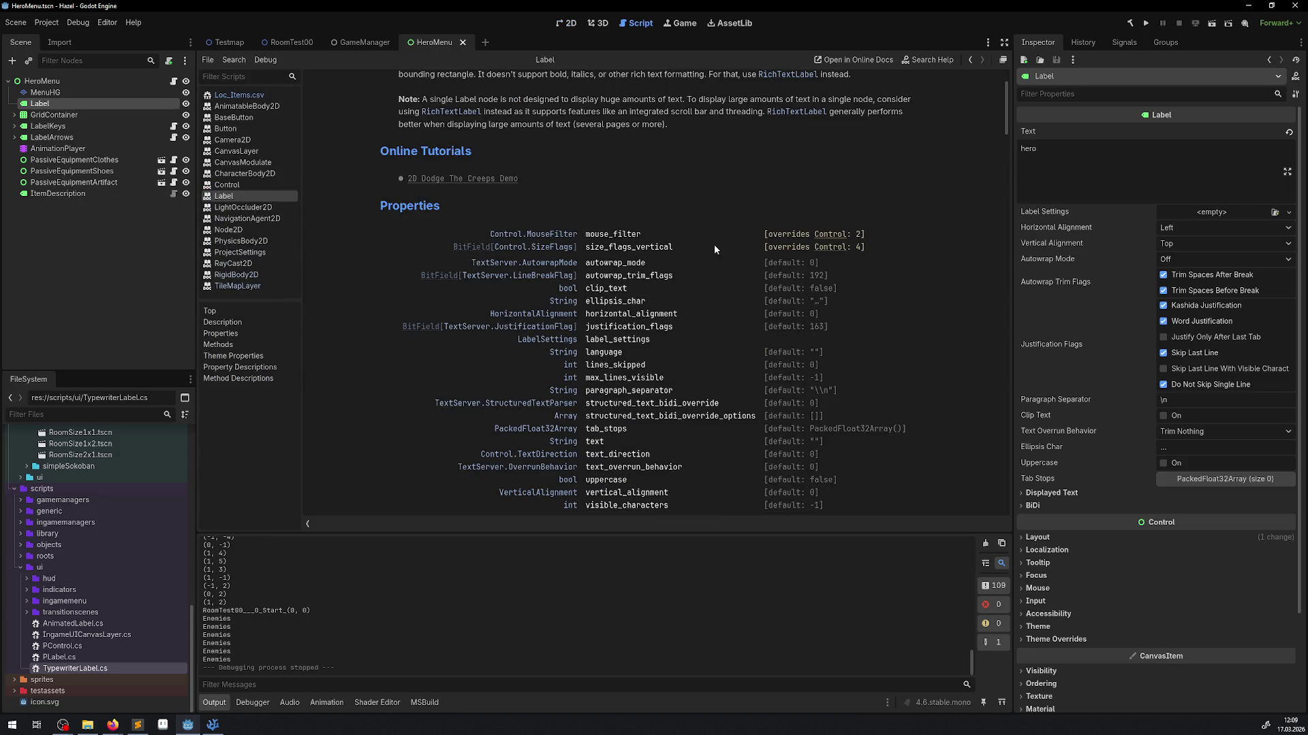
{"action": "key", "text": "ctrl+f"}
{"action": "type", "text": "text"}
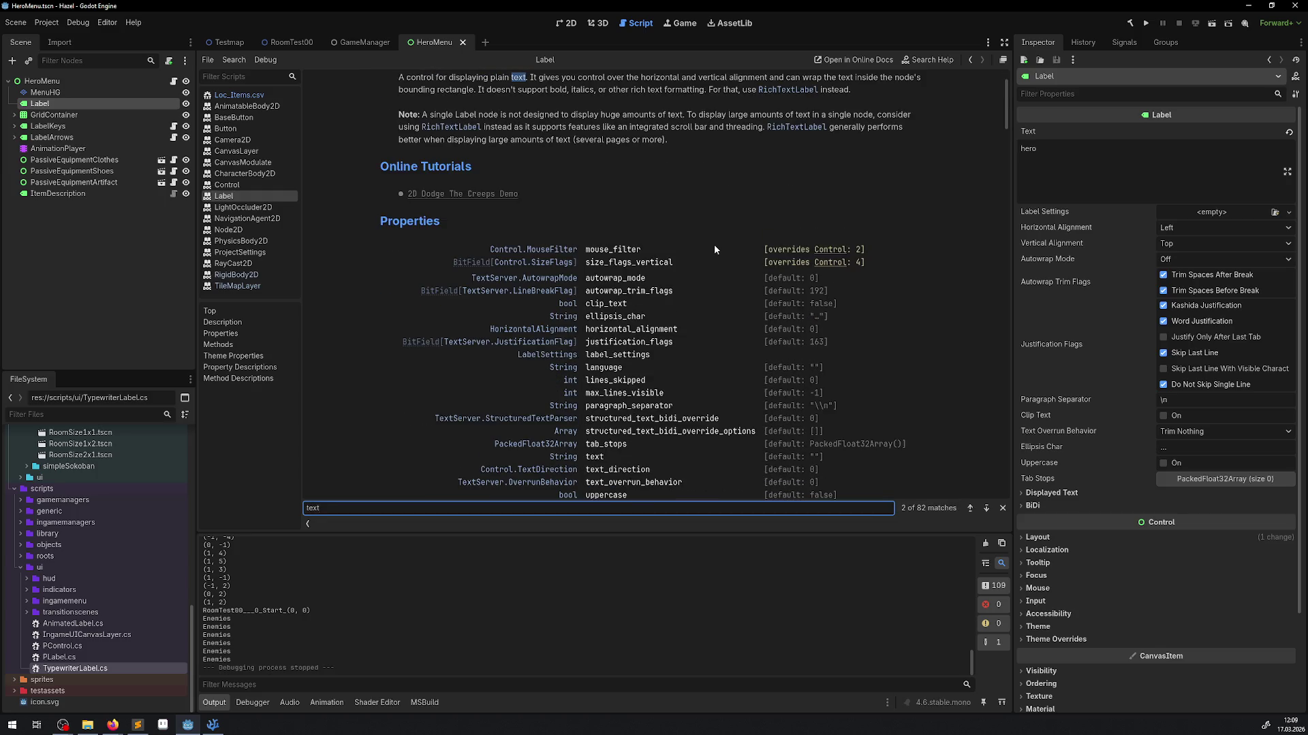
{"action": "key", "text": "Return"}
{"action": "key", "text": "Return"}
{"action": "key", "text": "Return"}
{"action": "key", "text": "Return"}
{"action": "key", "text": "Return"}
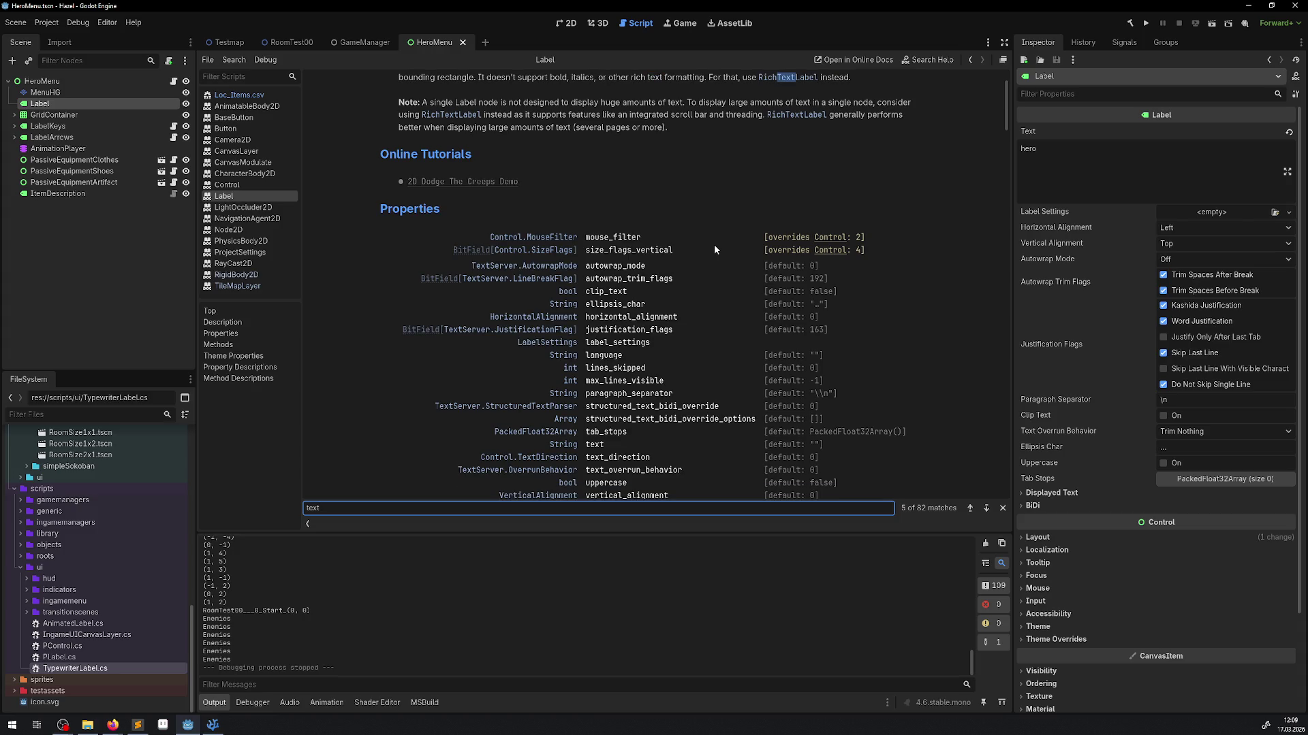
{"action": "key", "text": "Return"}
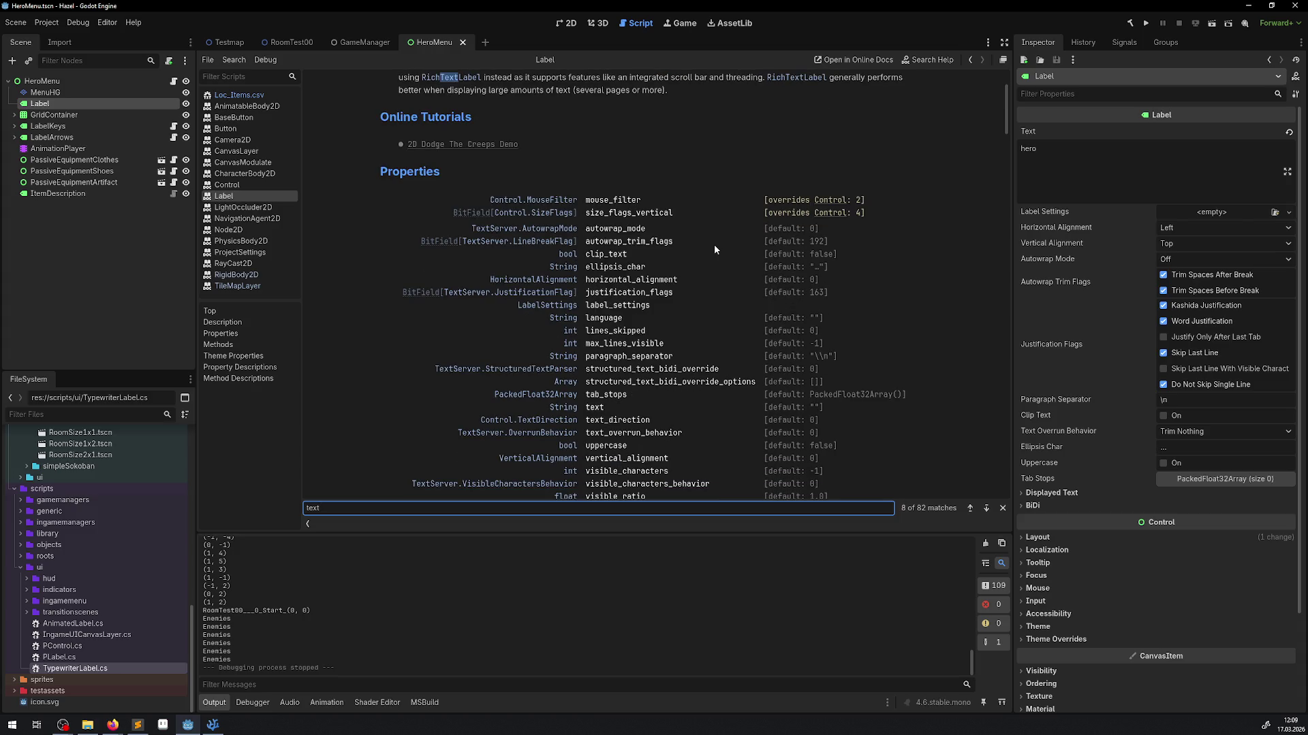
{"action": "key", "text": "Return"}
{"action": "key", "text": "Return"}
{"action": "key", "text": "Return"}
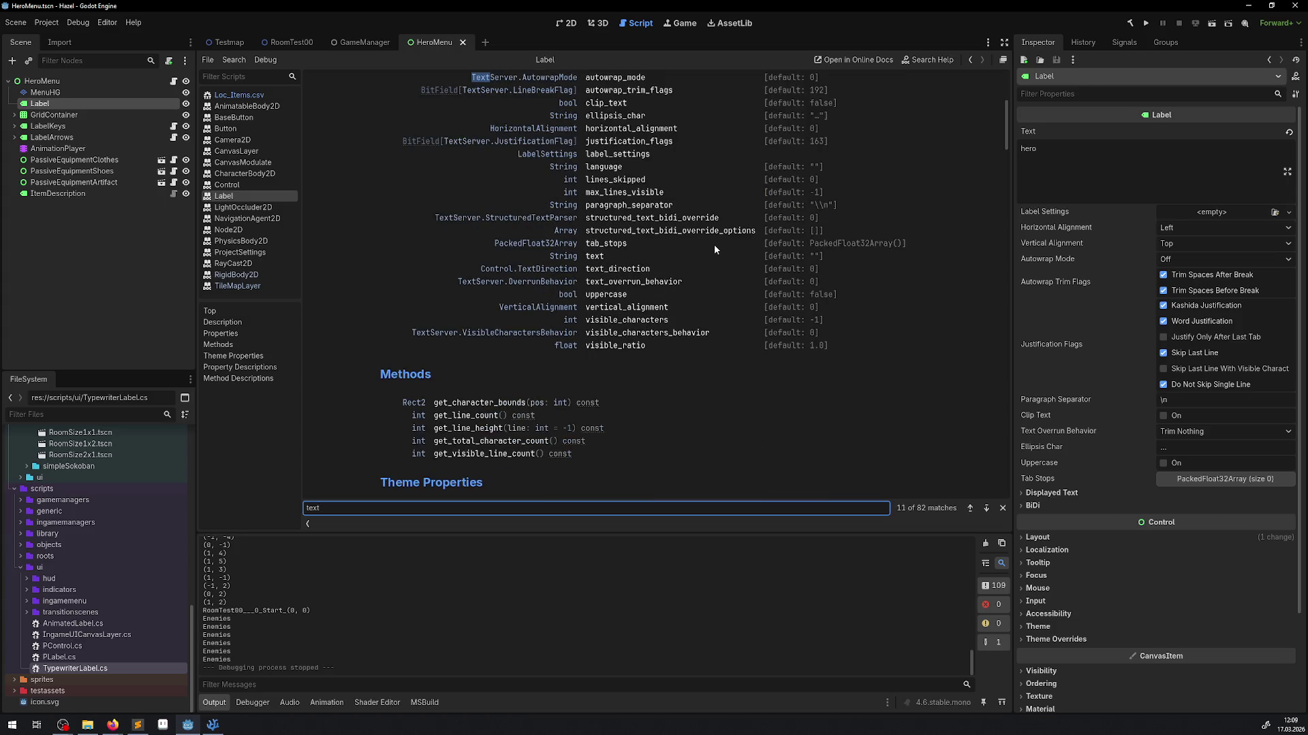
{"action": "key", "text": "Return"}
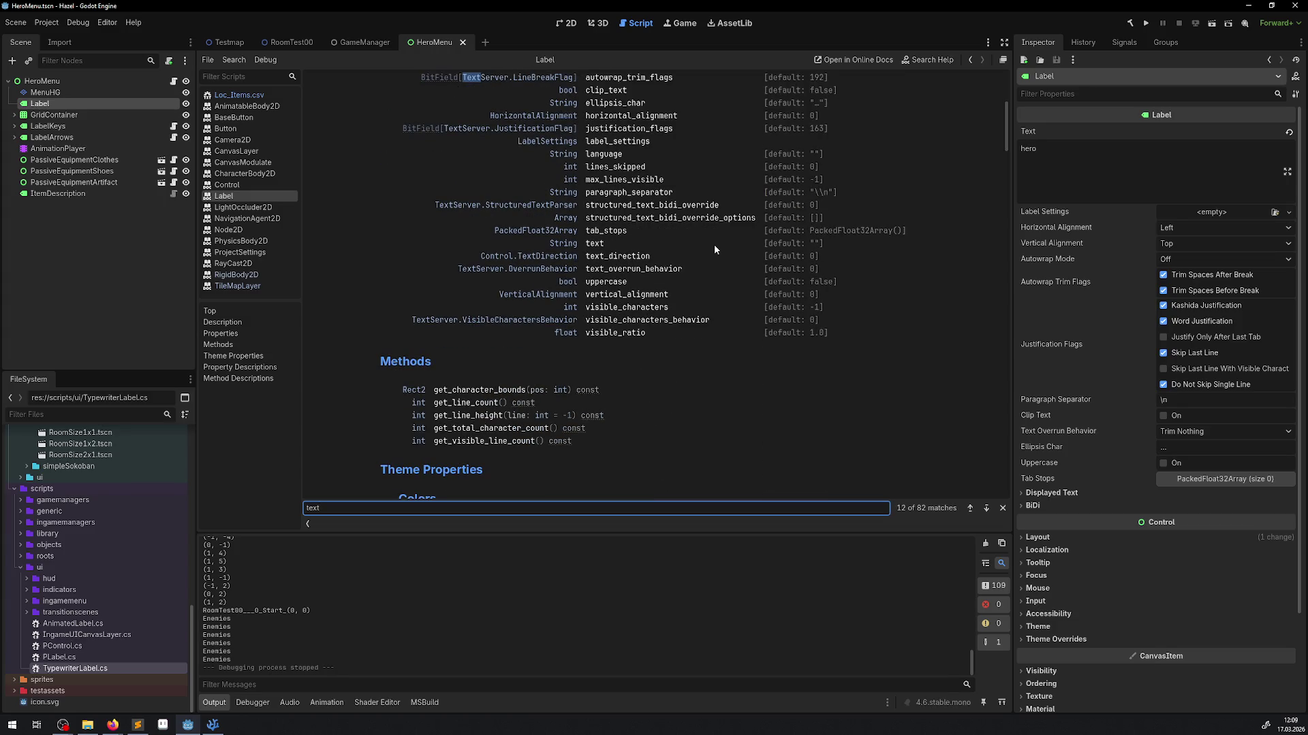
{"action": "key", "text": "Return"}
{"action": "key", "text": "Return"}
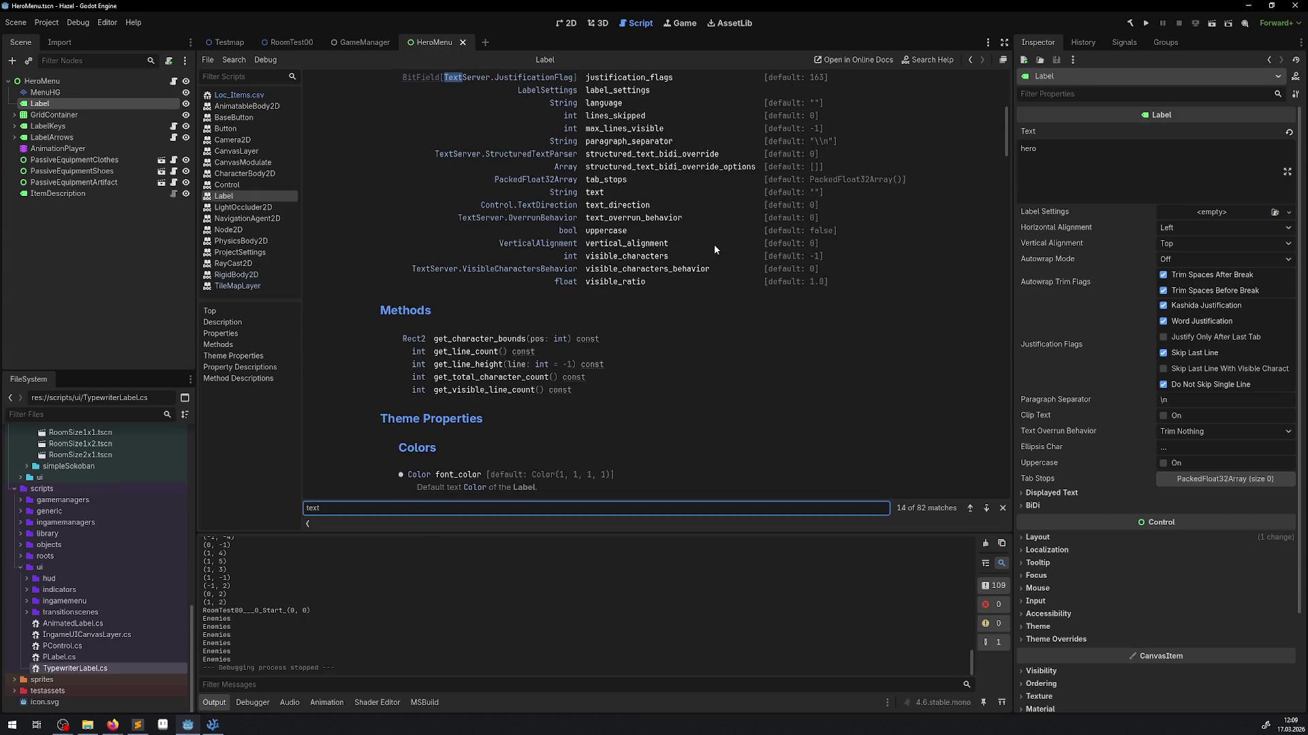
{"action": "key", "text": "Return"}
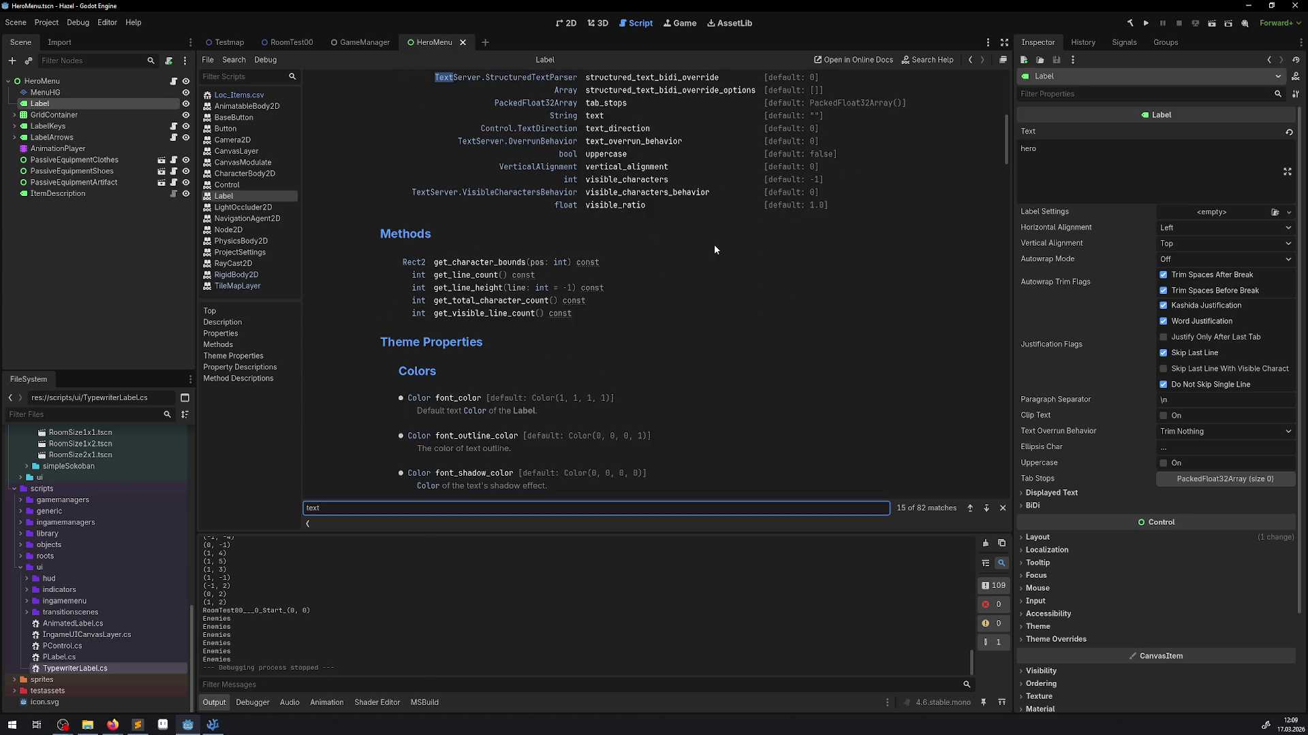
{"action": "key", "text": "Return"}
{"action": "key", "text": "Return"}
{"action": "key", "text": "Return"}
{"action": "key", "text": "Return"}
{"action": "key", "text": "Return"}
{"action": "key", "text": "Return"}
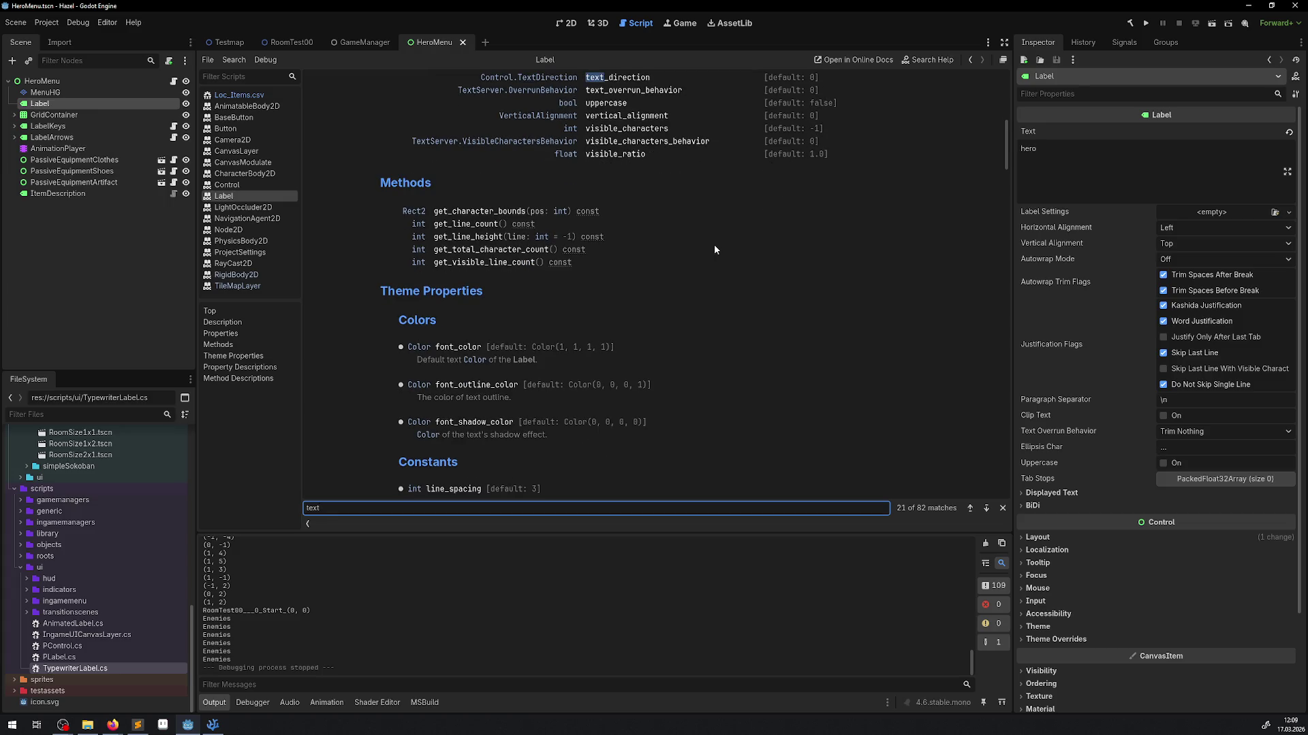
{"action": "key", "text": "Return"}
{"action": "key", "text": "Return"}
{"action": "key", "text": "Return"}
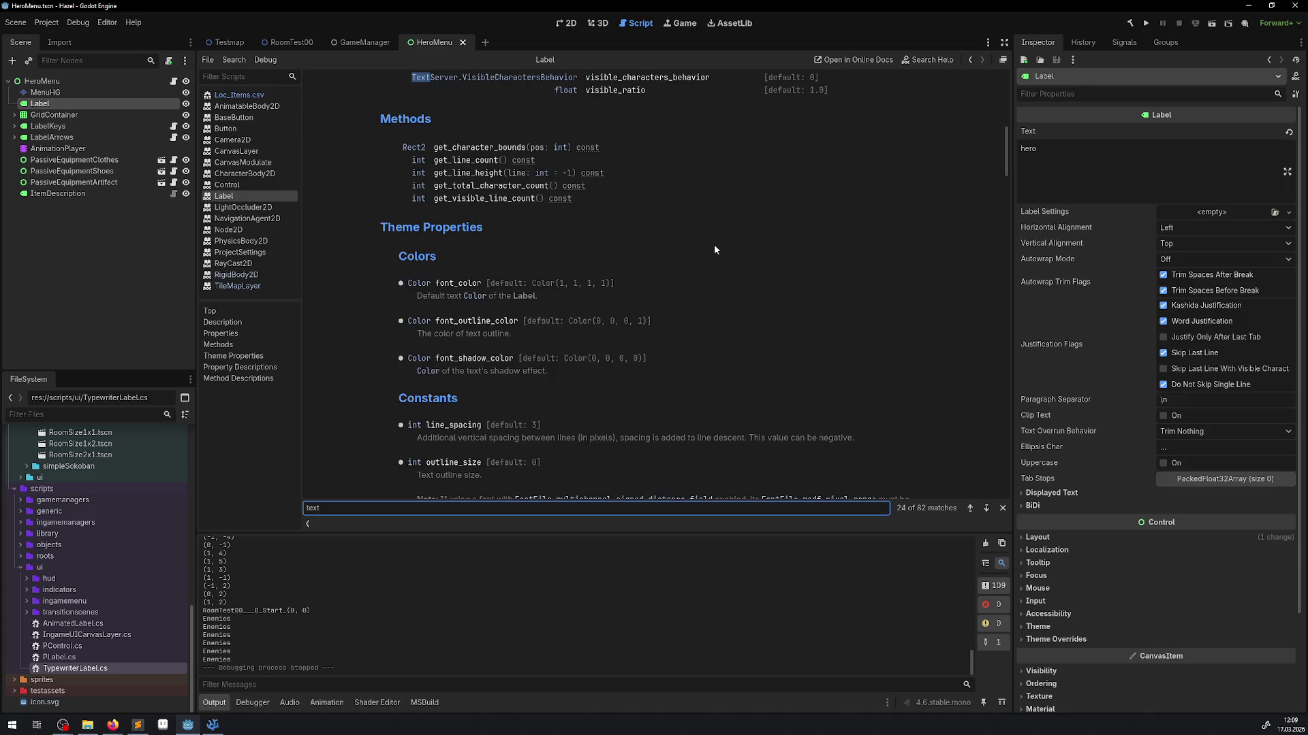
{"action": "key", "text": "Return"}
{"action": "key", "text": "Return"}
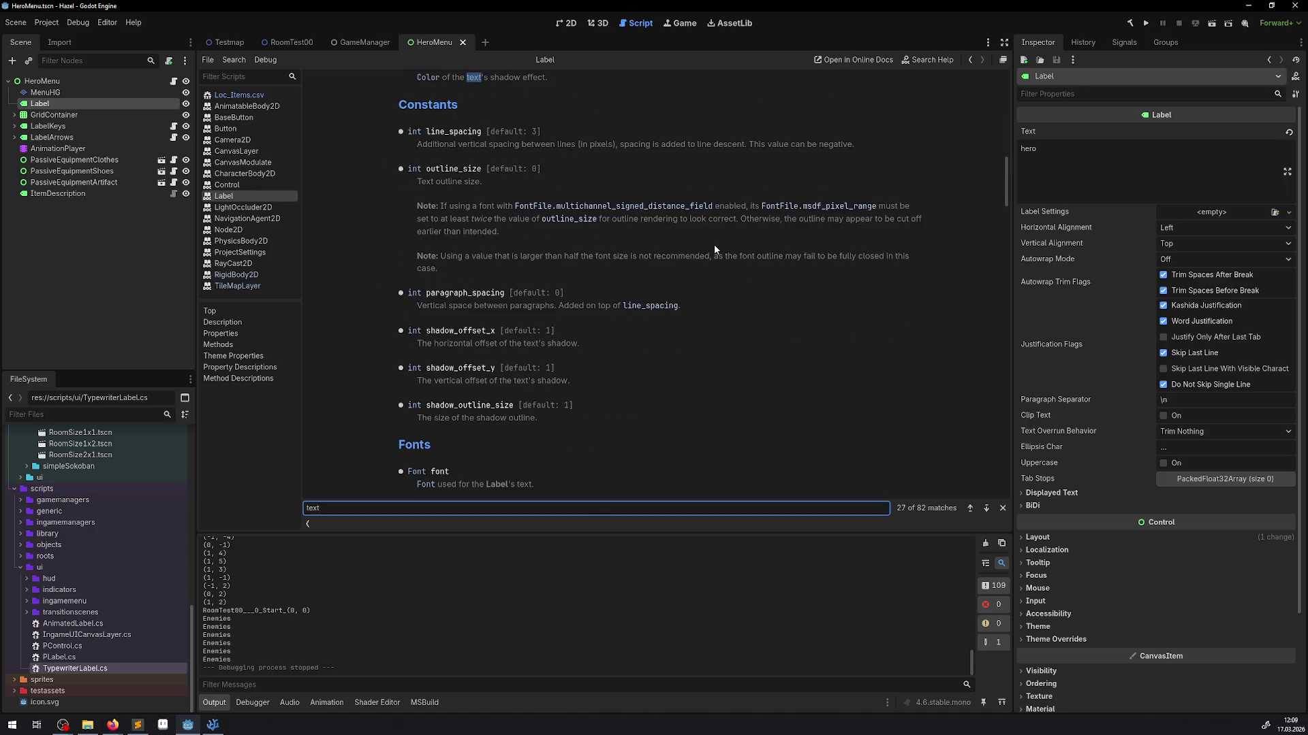
{"action": "key", "text": "Return"}
{"action": "key", "text": "Return"}
{"action": "key", "text": "Return"}
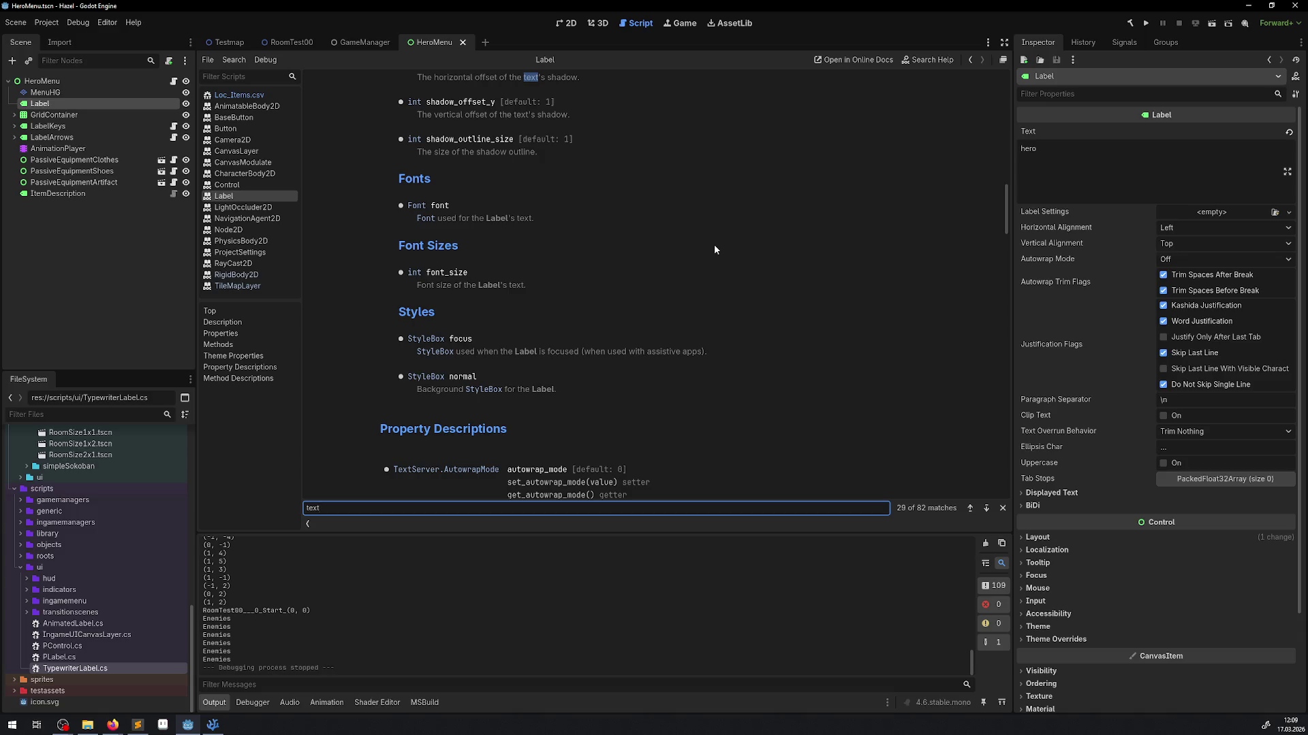
{"action": "key", "text": "Return"}
{"action": "key", "text": "Return"}
{"action": "key", "text": "Return"}
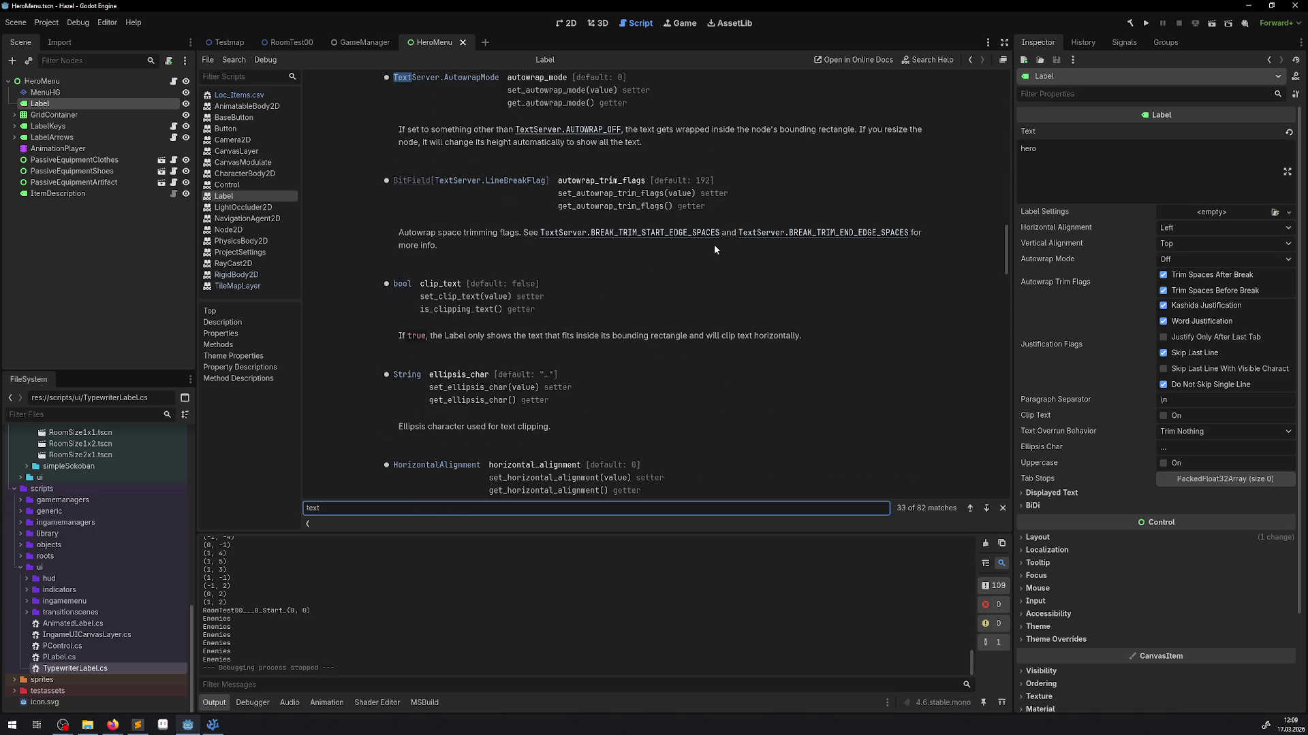
{"action": "key", "text": "Return"}
{"action": "key", "text": "Return"}
{"action": "key", "text": "Return"}
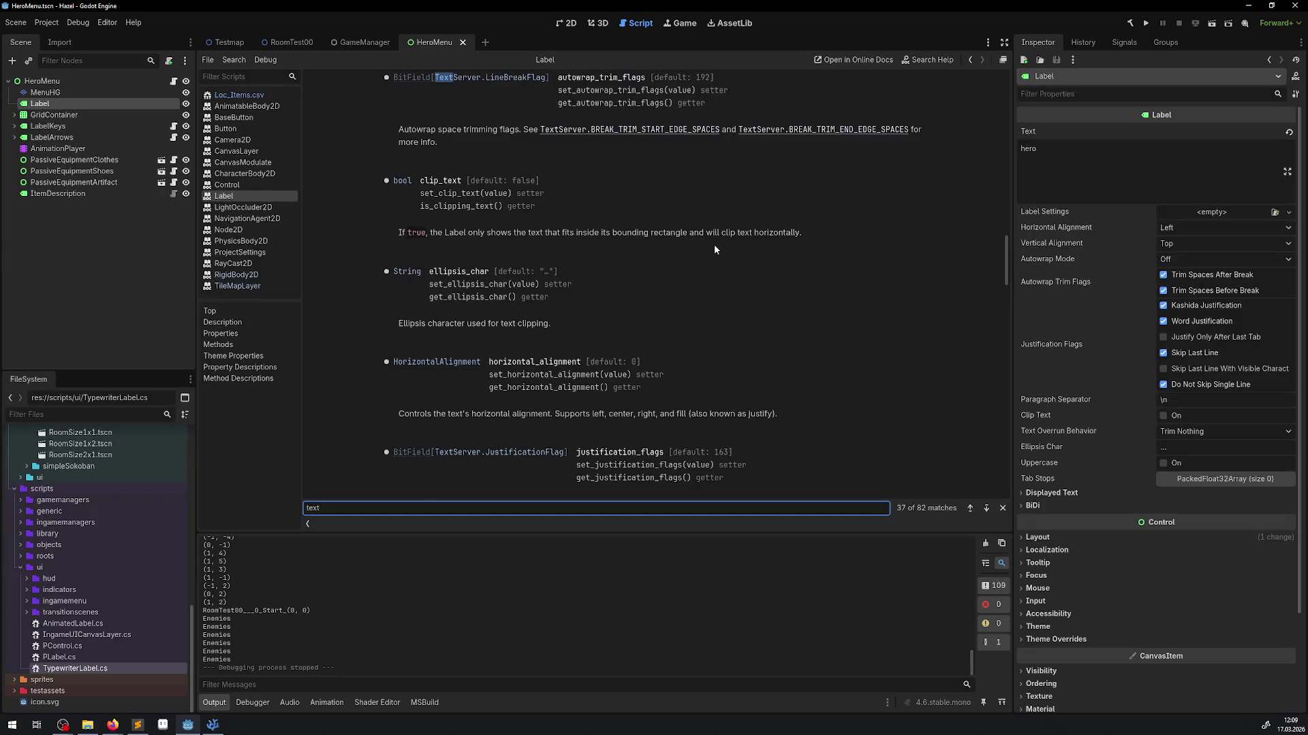
{"action": "key", "text": "Return"}
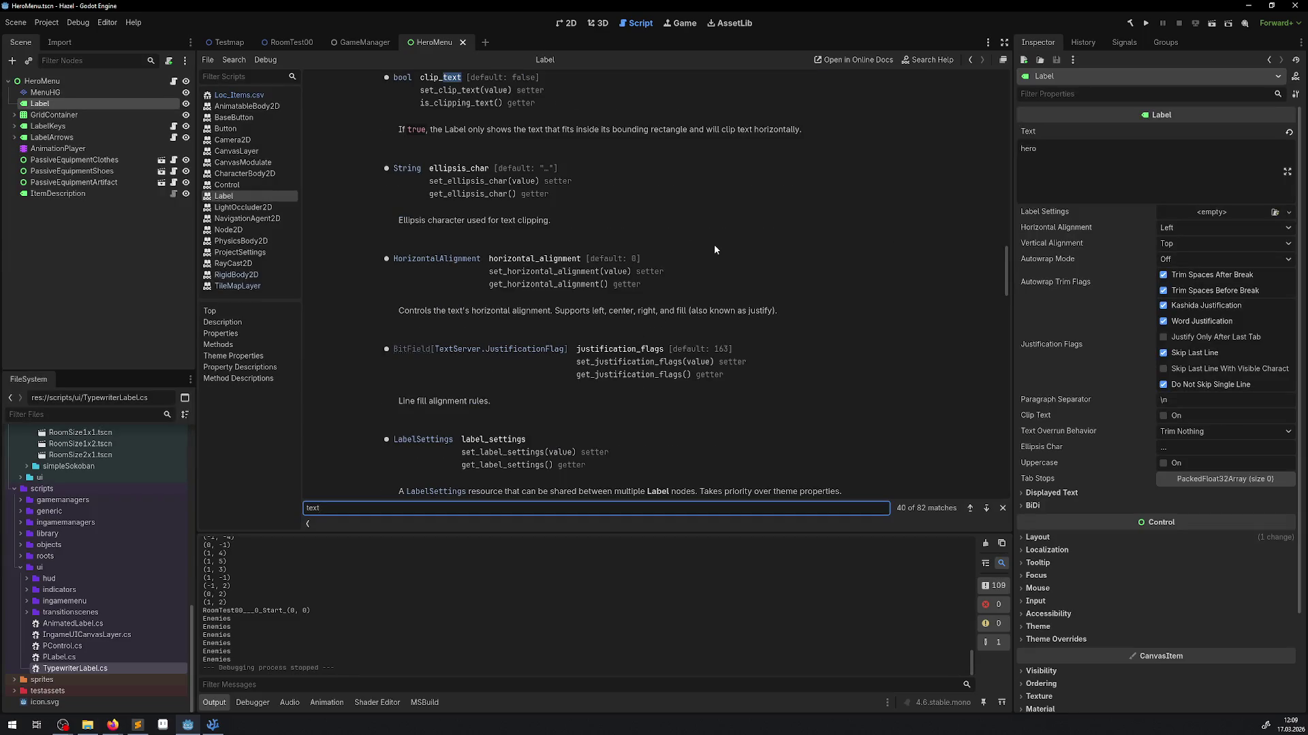
{"action": "scroll", "coordinate": [714, 249], "scroll_direction": "down", "scroll_amount": 15}
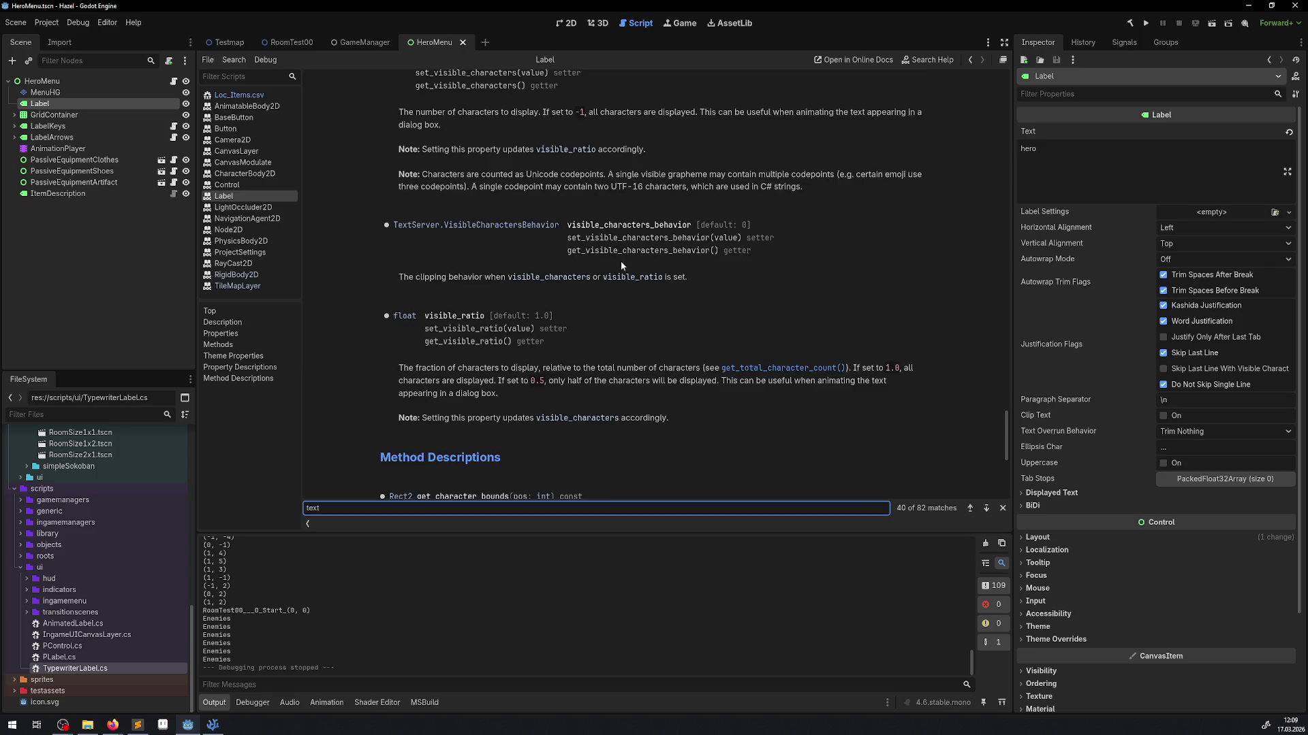
{"action": "scroll", "coordinate": [621, 265], "scroll_direction": "down", "scroll_amount": 5}
{"action": "scroll", "coordinate": [458, 369], "scroll_direction": "down", "scroll_amount": 3}
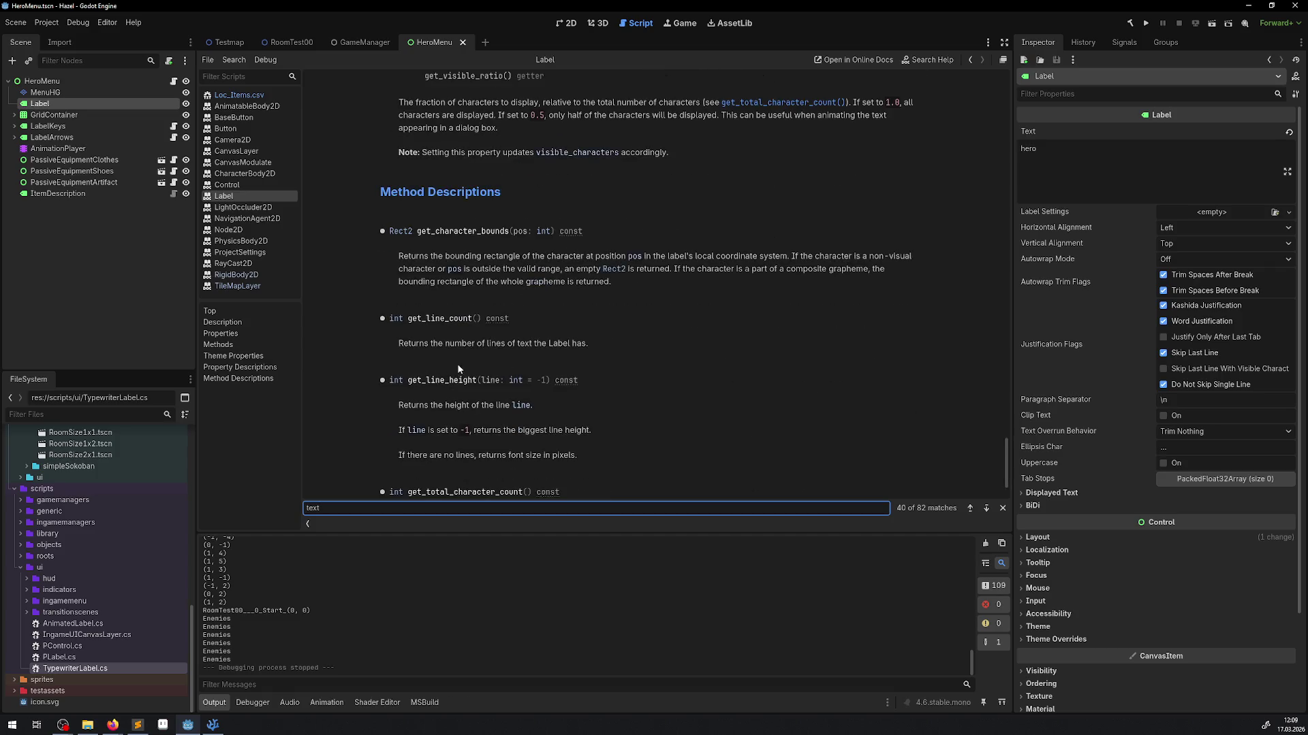
{"action": "scroll", "coordinate": [463, 301], "scroll_direction": "down", "scroll_amount": 3}
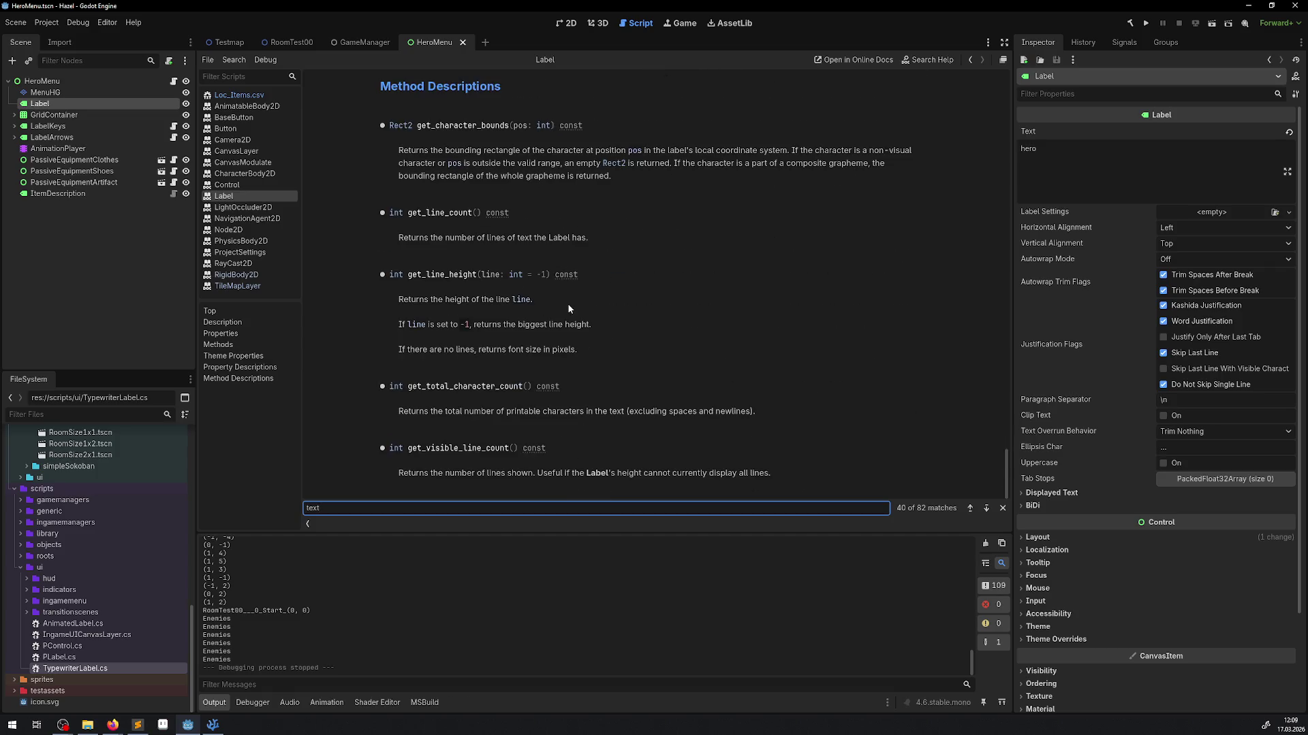
{"action": "scroll", "coordinate": [569, 308], "scroll_direction": "up", "scroll_amount": 20}
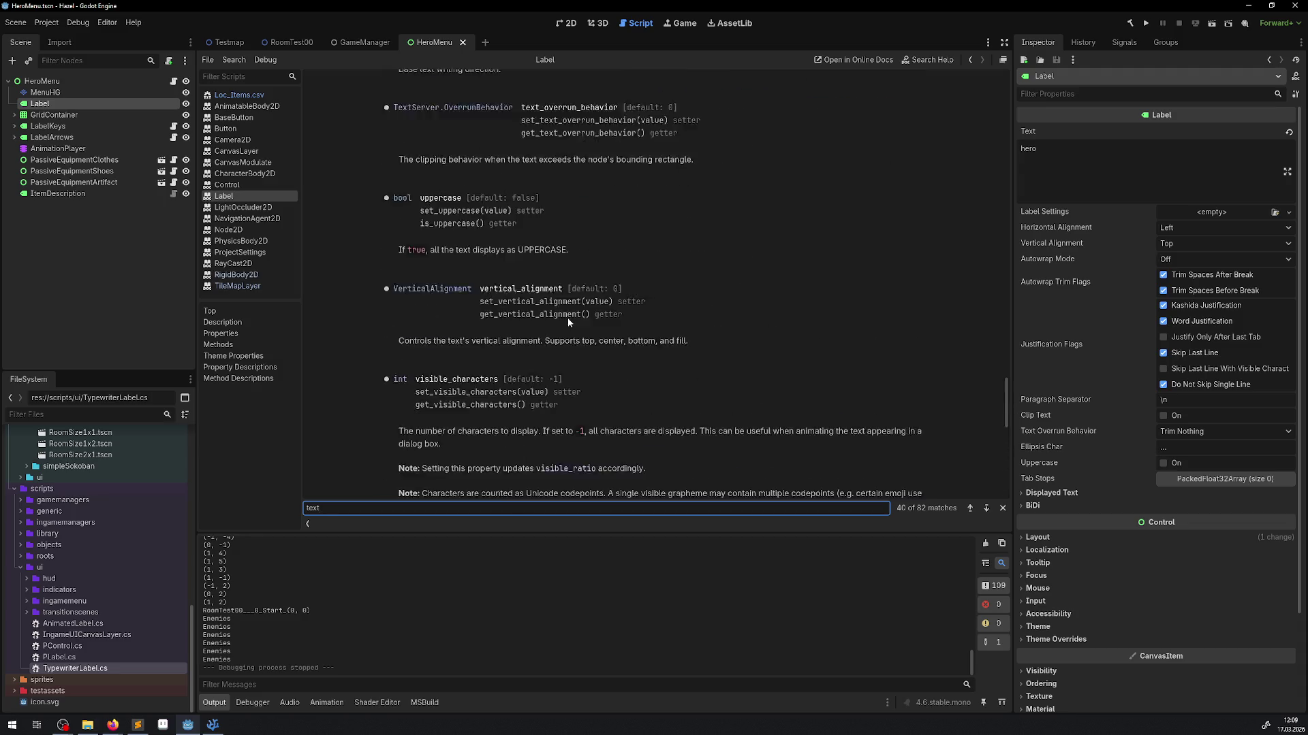
{"action": "scroll", "coordinate": [568, 322], "scroll_direction": "up", "scroll_amount": 2}
{"action": "scroll", "coordinate": [533, 300], "scroll_direction": "up", "scroll_amount": 10}
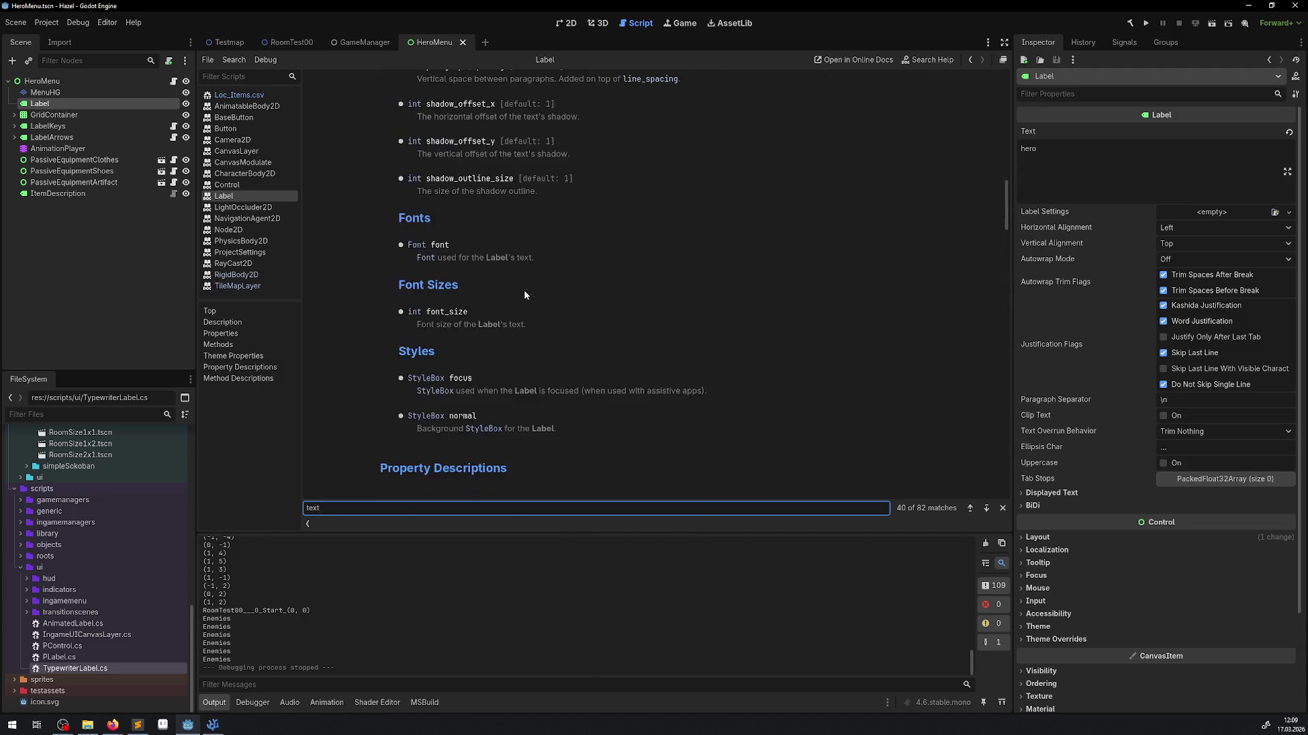
{"action": "scroll", "coordinate": [497, 350], "scroll_direction": "up", "scroll_amount": 1}
{"action": "scroll", "coordinate": [498, 356], "scroll_direction": "up", "scroll_amount": 15}
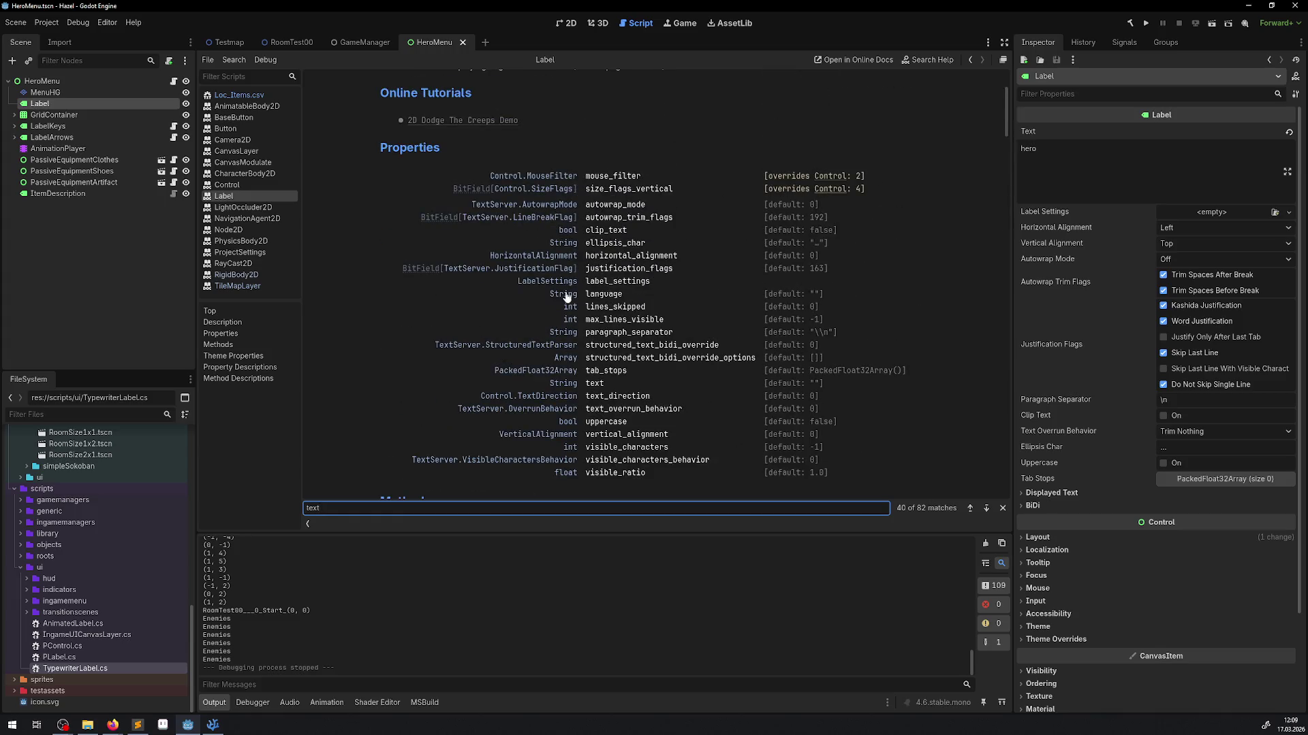
{"action": "left_click", "coordinate": [591, 383]}
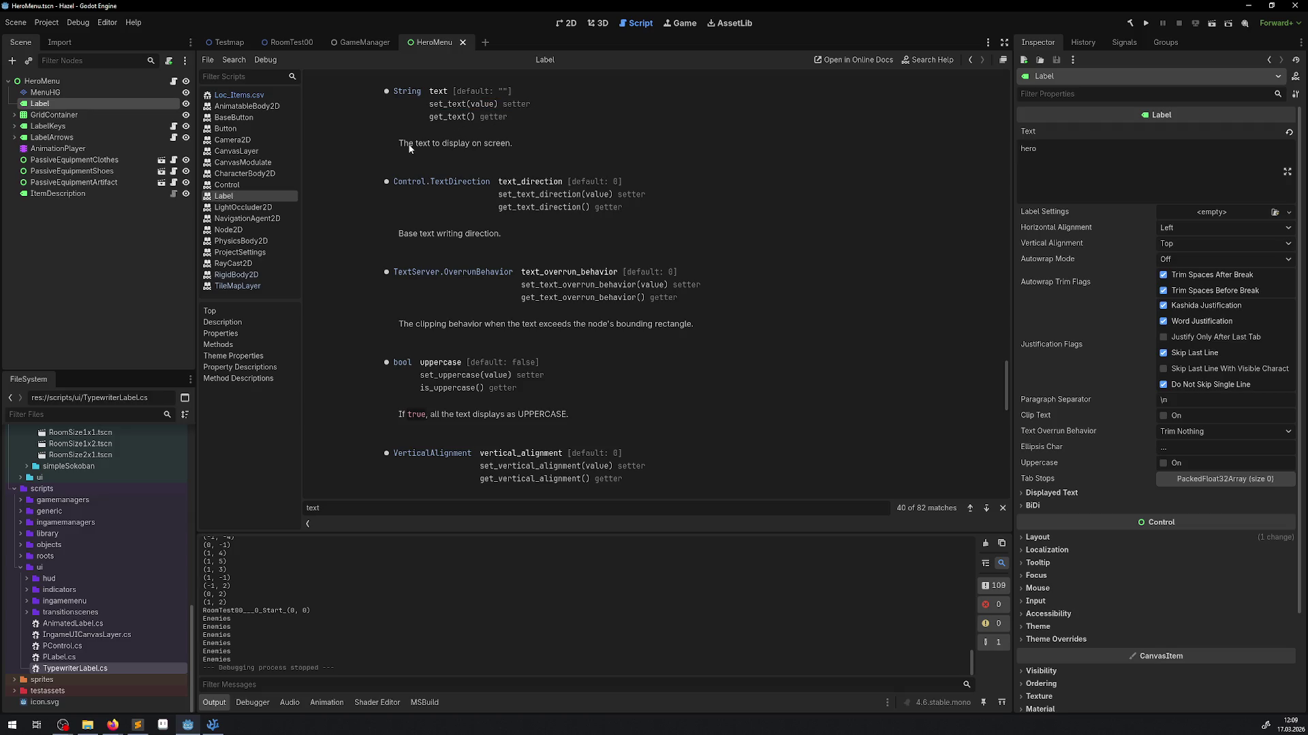
{"action": "left_click_drag", "start_coordinate": [409, 147], "coordinate": [525, 145]}
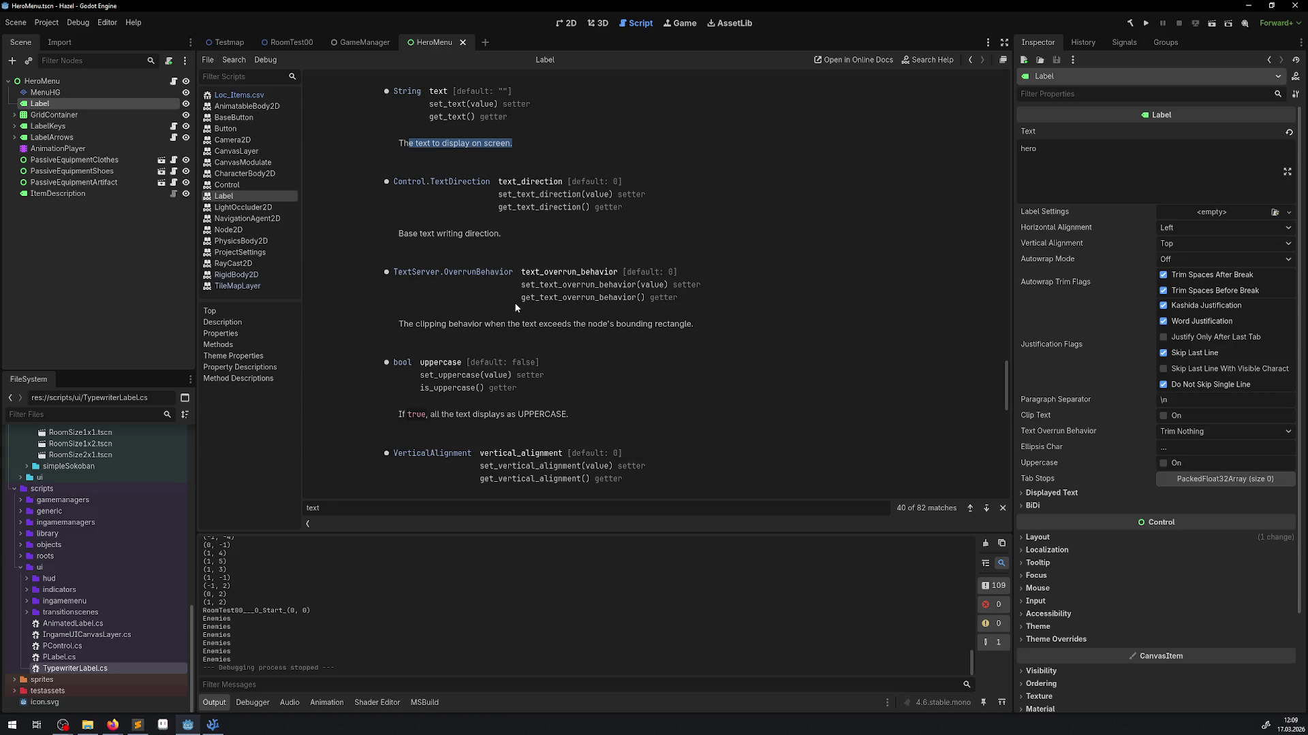
{"action": "scroll", "coordinate": [495, 307], "scroll_direction": "up", "scroll_amount": 3}
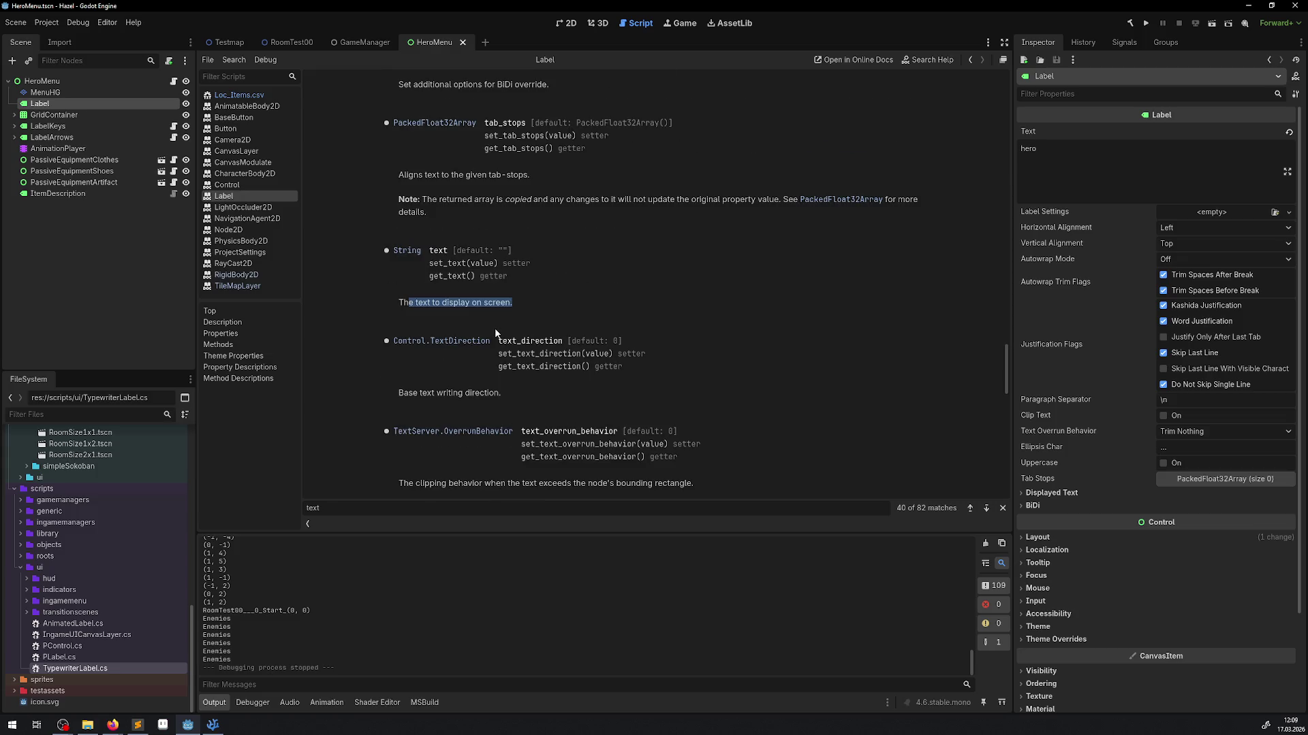
{"action": "scroll", "coordinate": [503, 329], "scroll_direction": "down", "scroll_amount": 15}
{"action": "key", "text": "ctrl+a"}
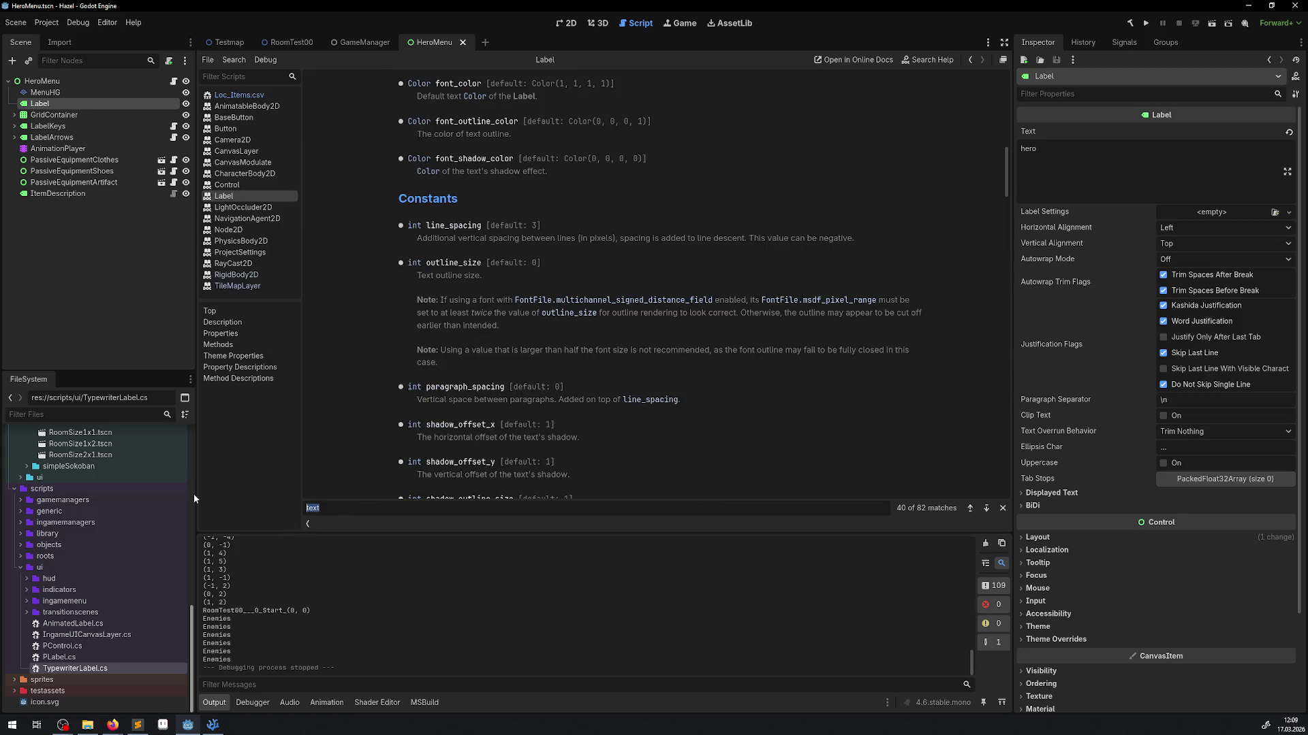
{"action": "type", "text": "signal"}
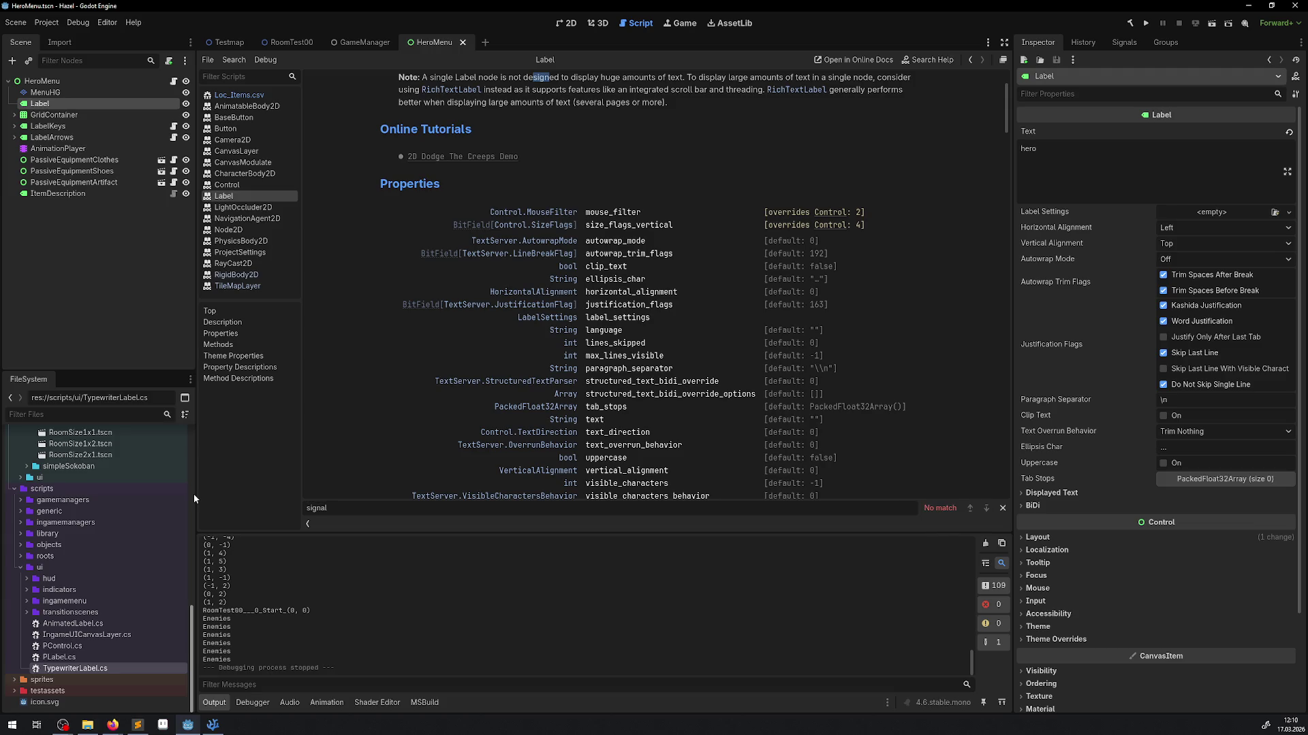
{"action": "key", "text": "ctrl+a"}
{"action": "key", "text": "BackSpace"}
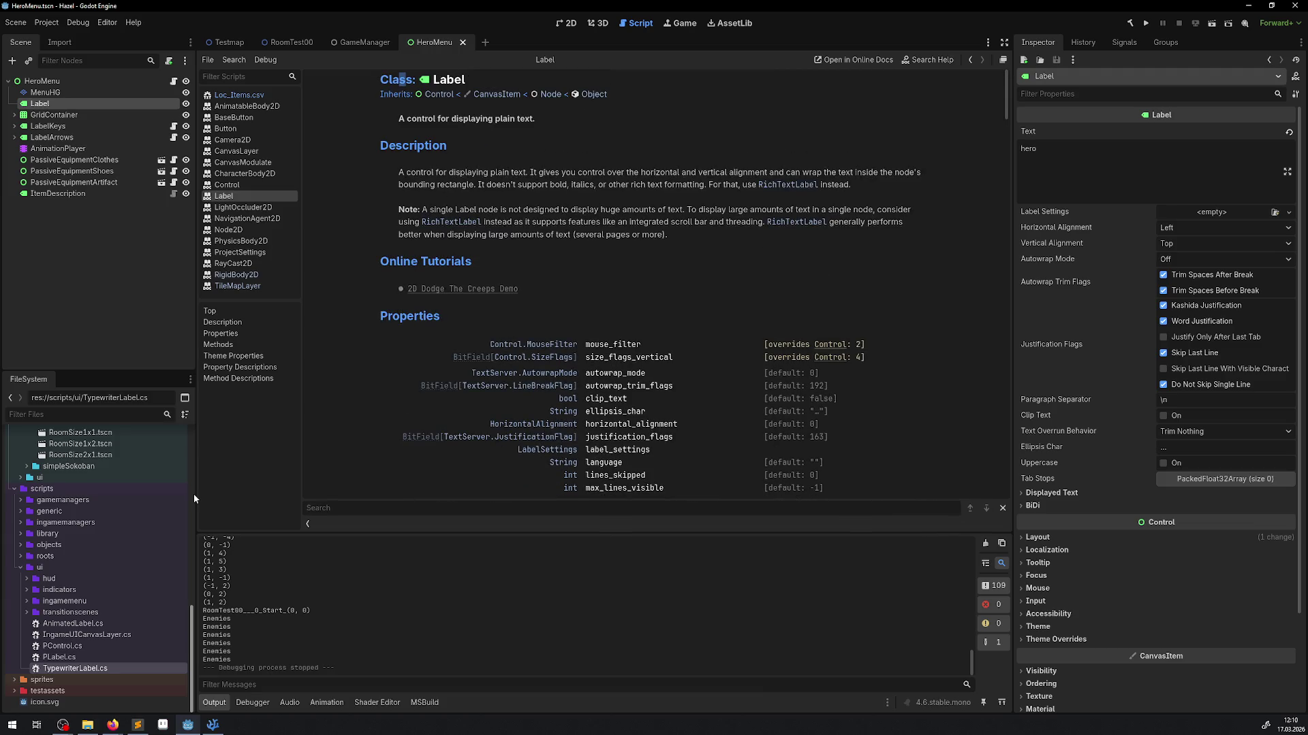
{"action": "left_click", "coordinate": [216, 720]}
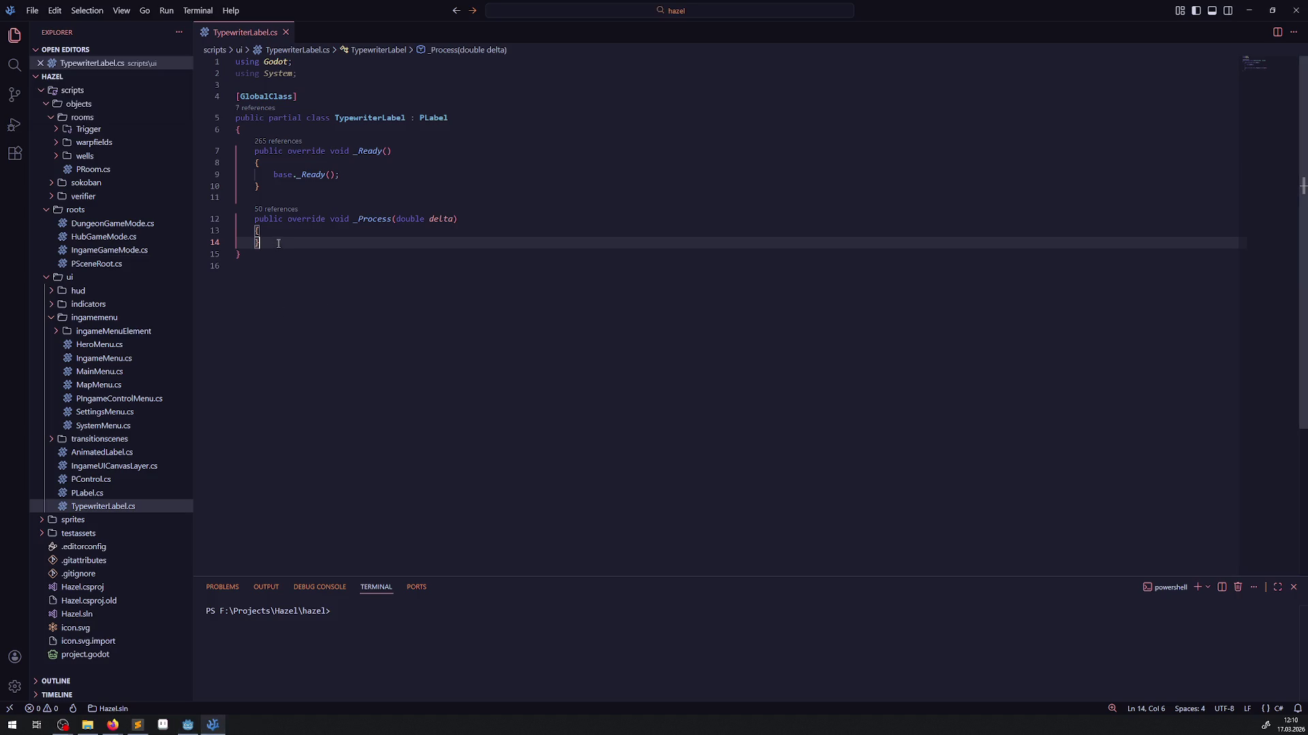
- Declare a public void StartTypewriterEffect() method with an opening brace after _Process
{"action": "key", "text": "Return"}
{"action": "key", "text": "Return"}
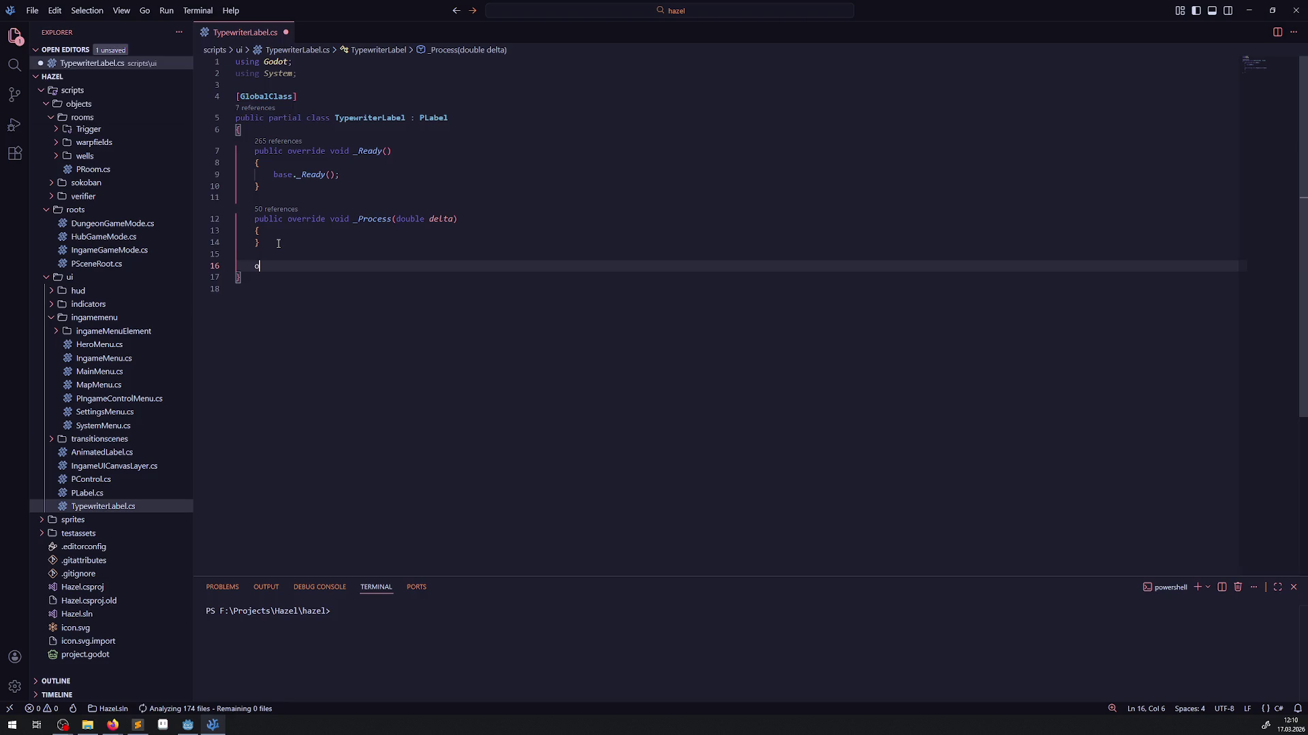
{"action": "type", "text": "public "}
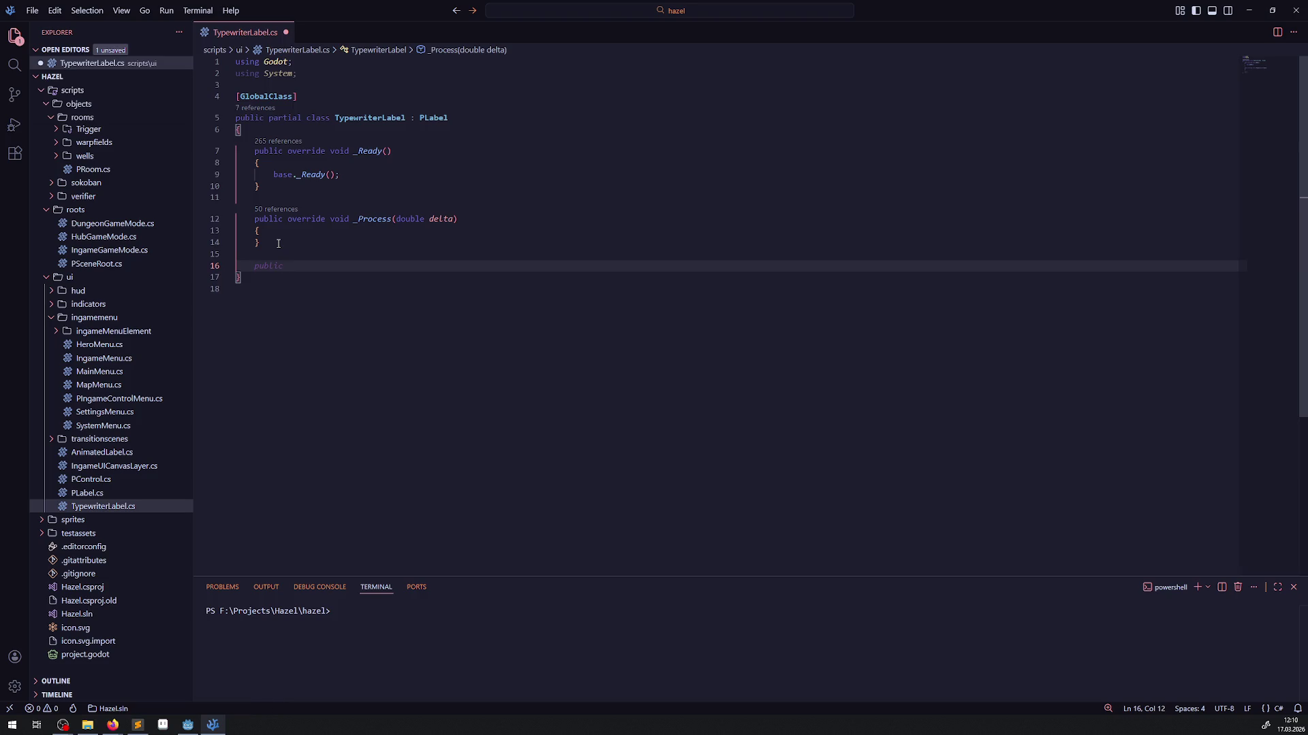
{"action": "type", "text": "void Start"}
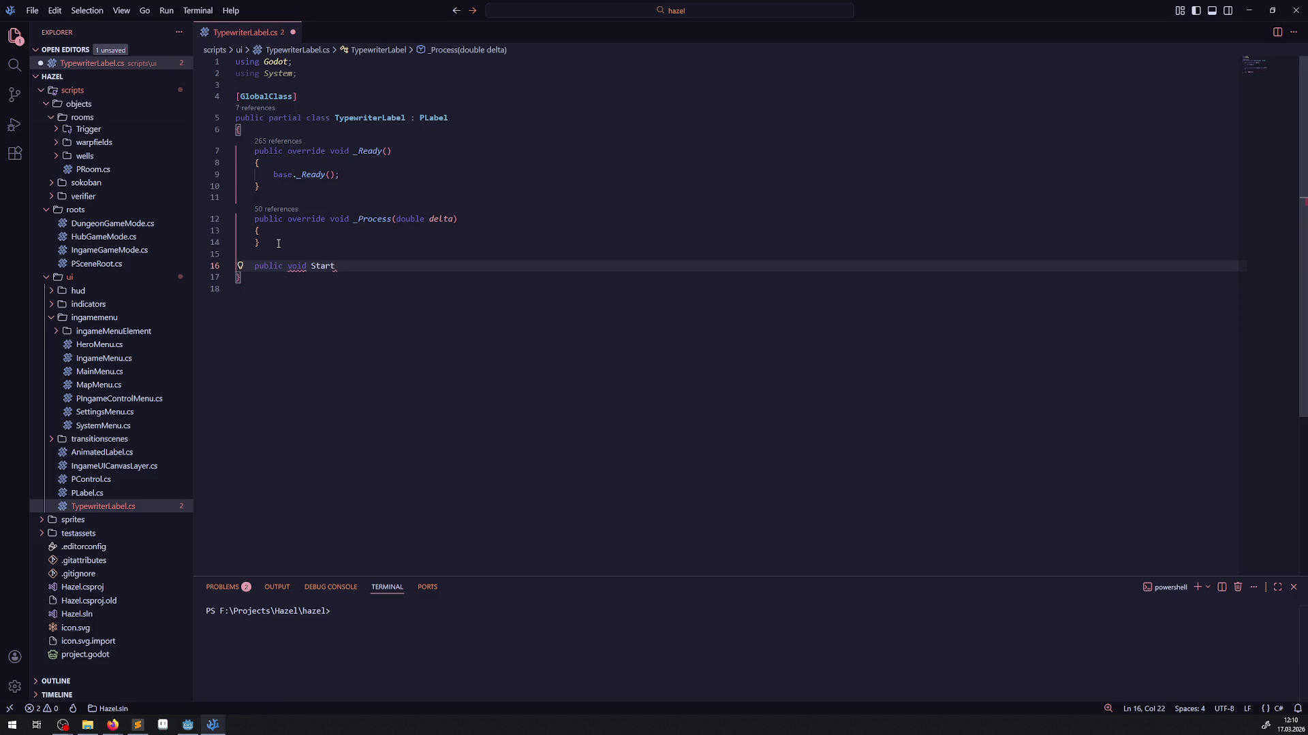
{"action": "type", "text": "TypeW"}
{"action": "key", "text": "BackSpace"}
{"action": "type", "text": "writer"}
{"action": "type", "text": "Effec"}
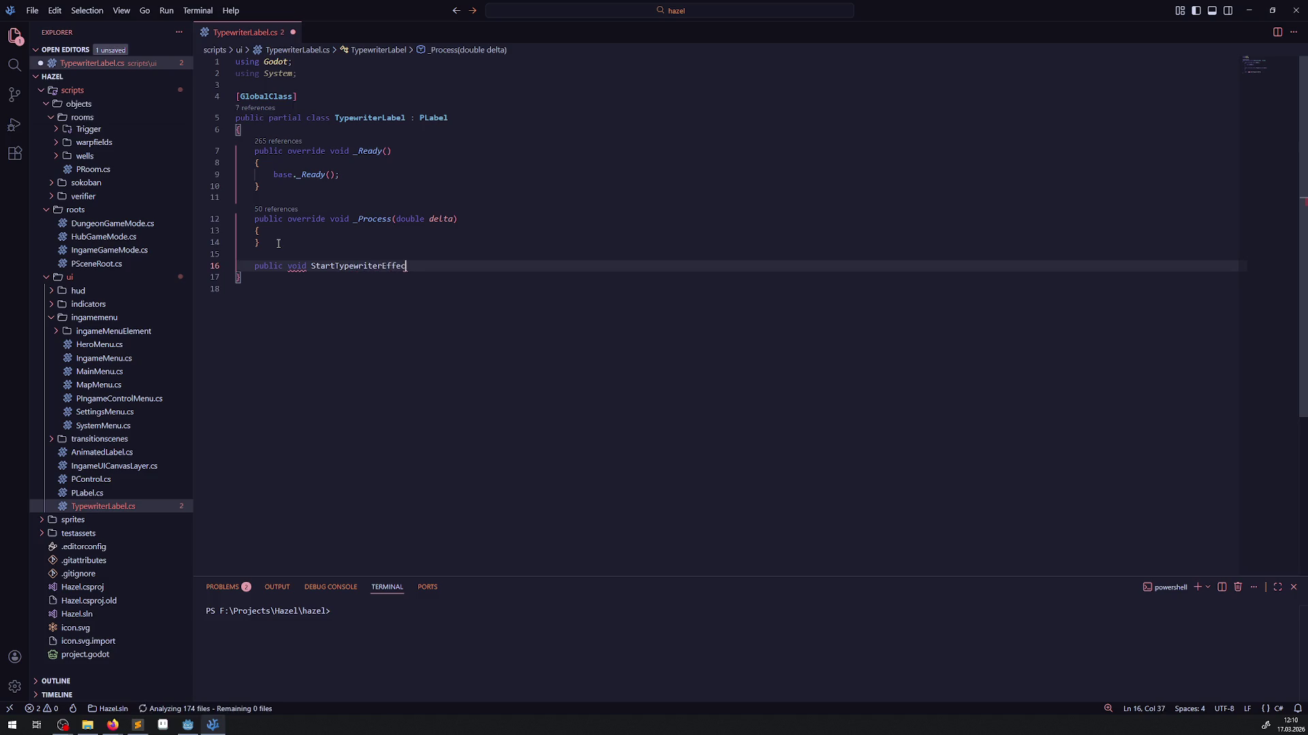
{"action": "type", "text": "t()"}
{"action": "key", "text": "Return"}
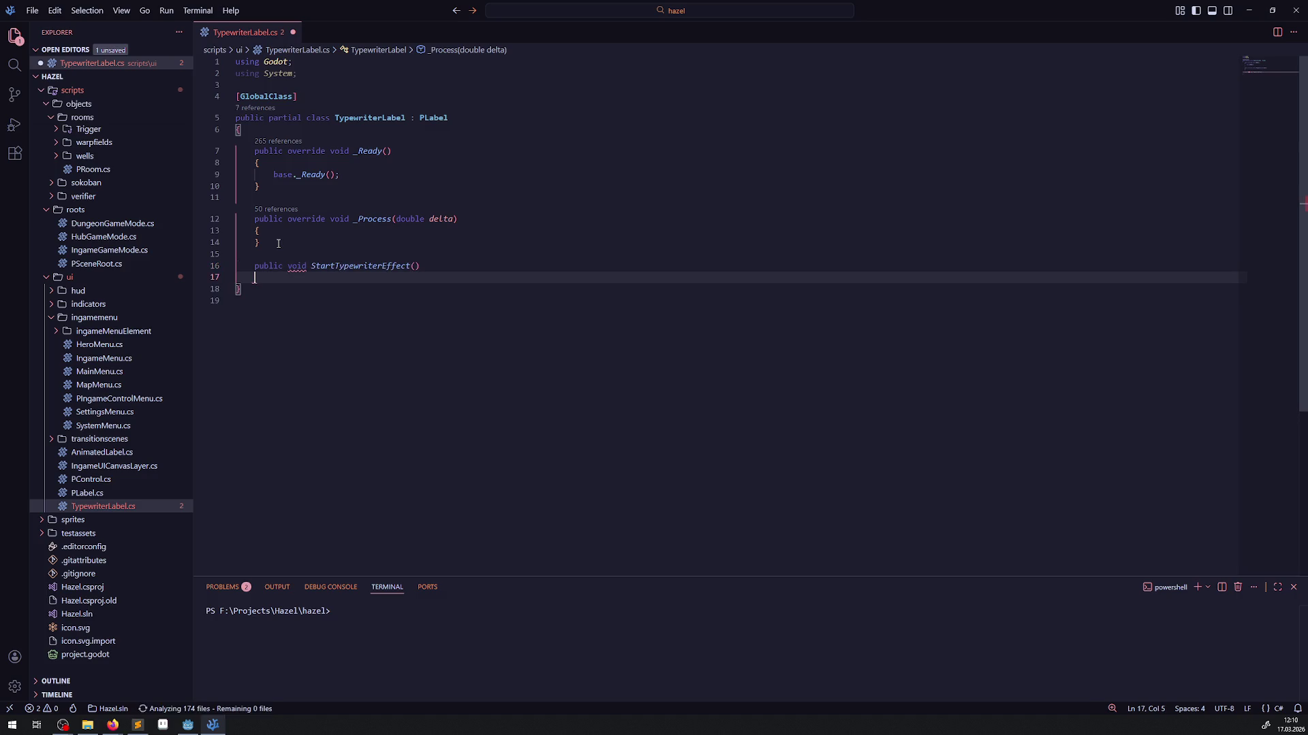
{"action": "type", "text": "{"}
{"action": "key", "text": "Return"}
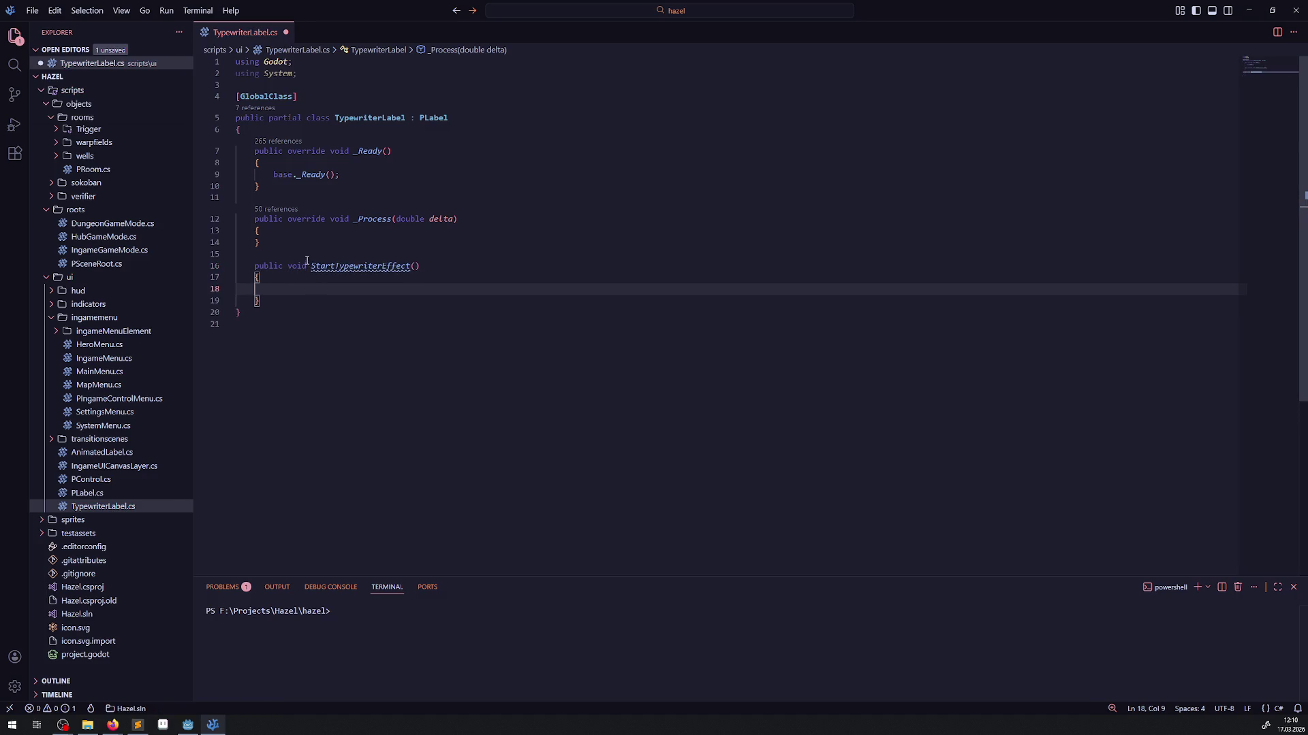
- Fill the method body with VisibleCharacters = 0;, save, and add blank lines after the class brace
{"action": "type", "text": "Visi"}
{"action": "type", "text": "b"}
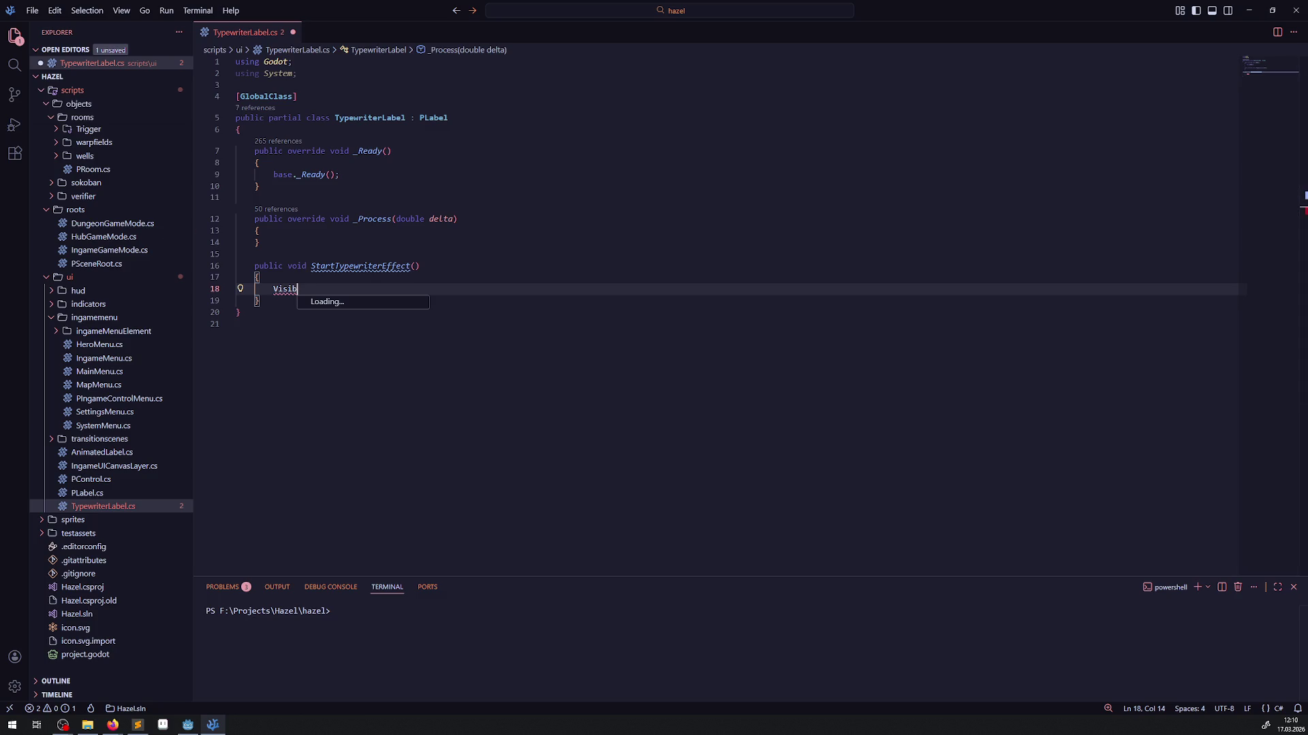
{"action": "key", "text": "alt+Tab"}
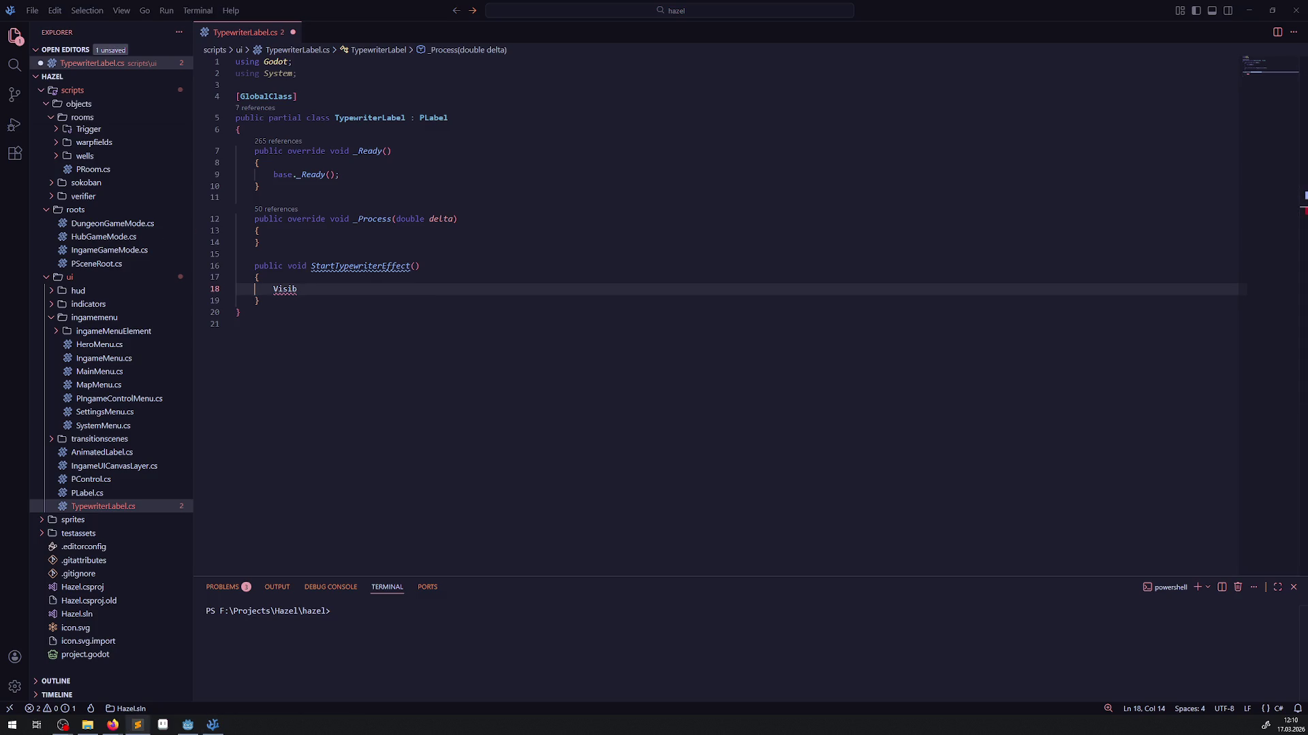
{"action": "key", "text": "alt+Tab"}
{"action": "key", "text": "ctrl+shift+Left"}
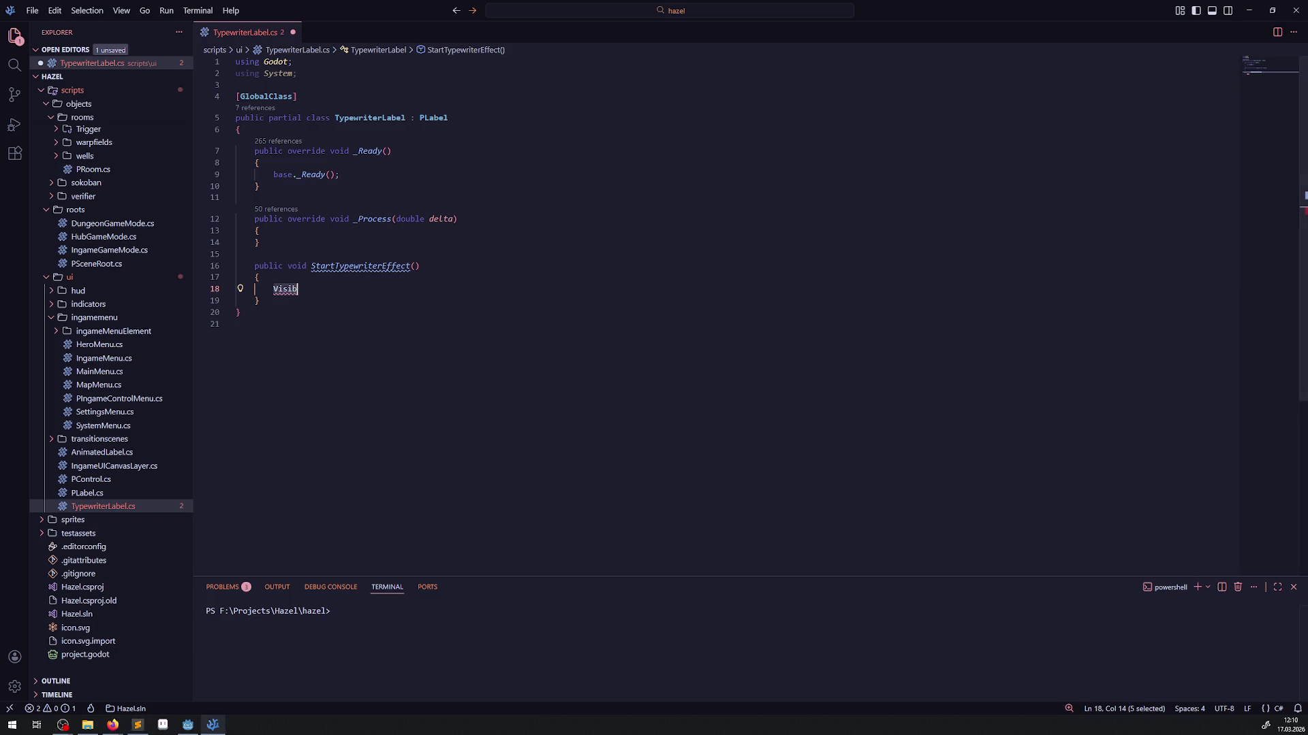
{"action": "key", "text": "alt+Tab"}
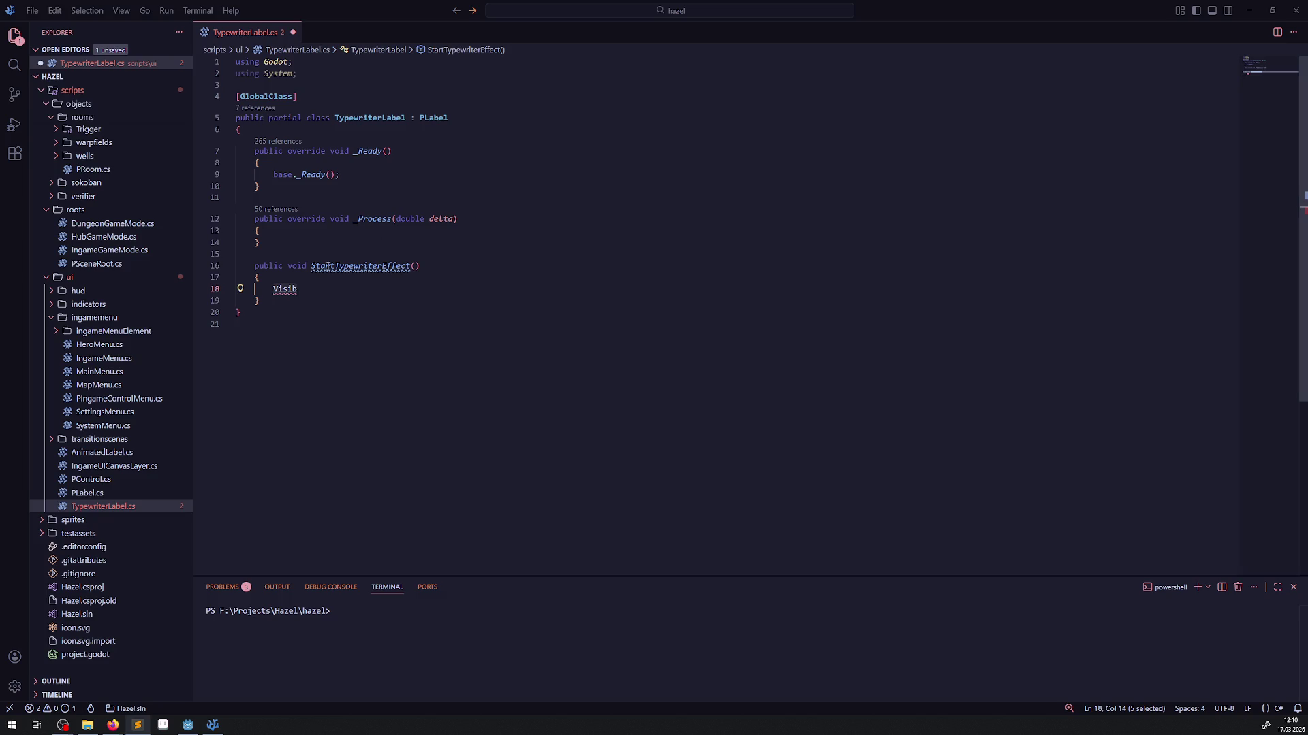
{"action": "key", "text": "alt+Tab"}
{"action": "type", "text": "VisibleCharacters "}
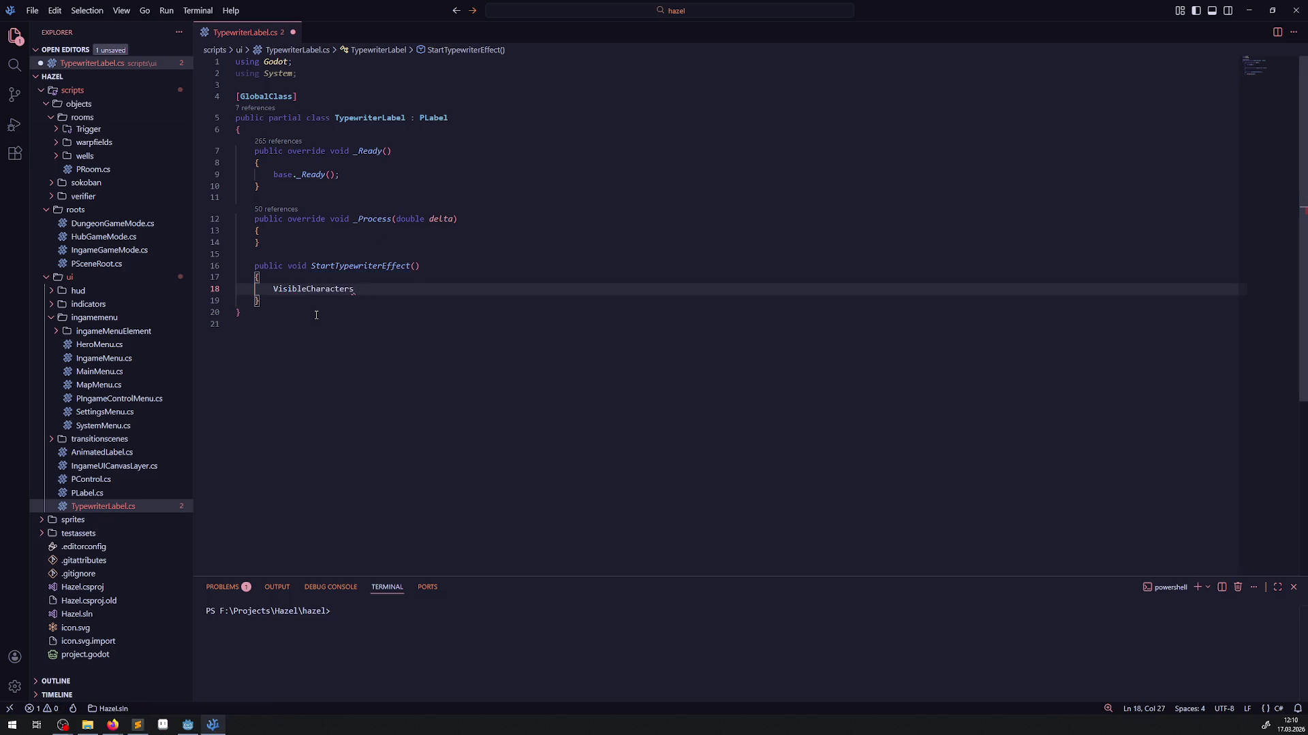
{"action": "type", "text": "= 0;"}
{"action": "key", "text": "ctrl+s"}
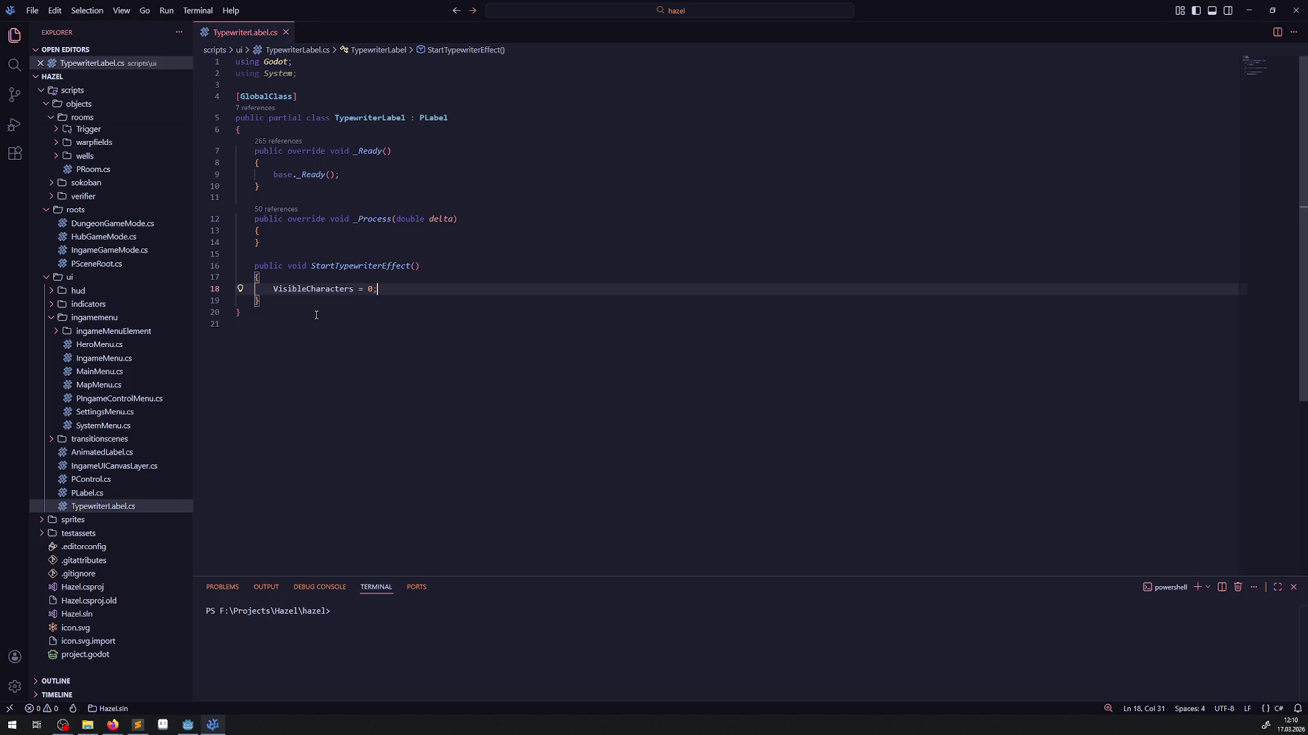
{"action": "left_click", "coordinate": [322, 132]}
{"action": "key", "text": "Return"}
{"action": "key", "text": "Return"}
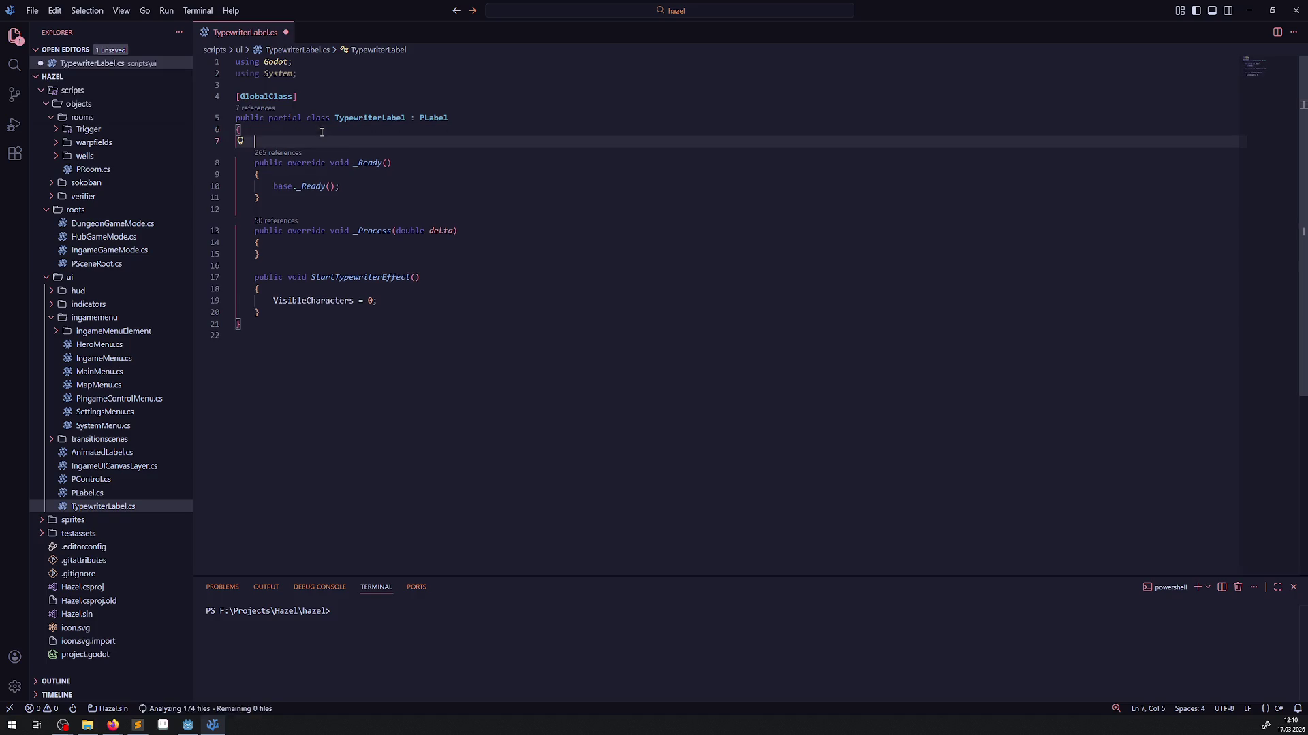
- Draft a private float Timer field, undo it, save, and select the StartTypewriterEffect name
{"action": "left_click", "coordinate": [306, 140]}
{"action": "type", "text": "priv"}
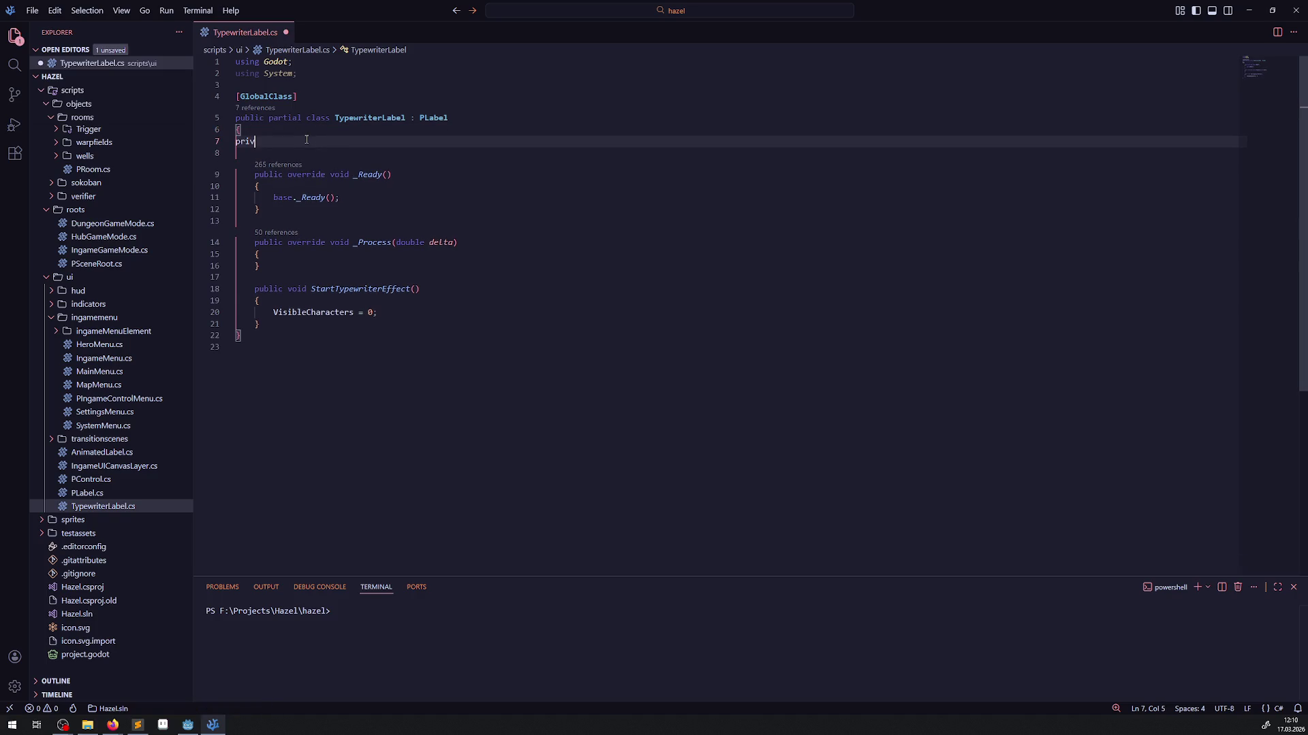
{"action": "type", "text": "ate float Timer"}
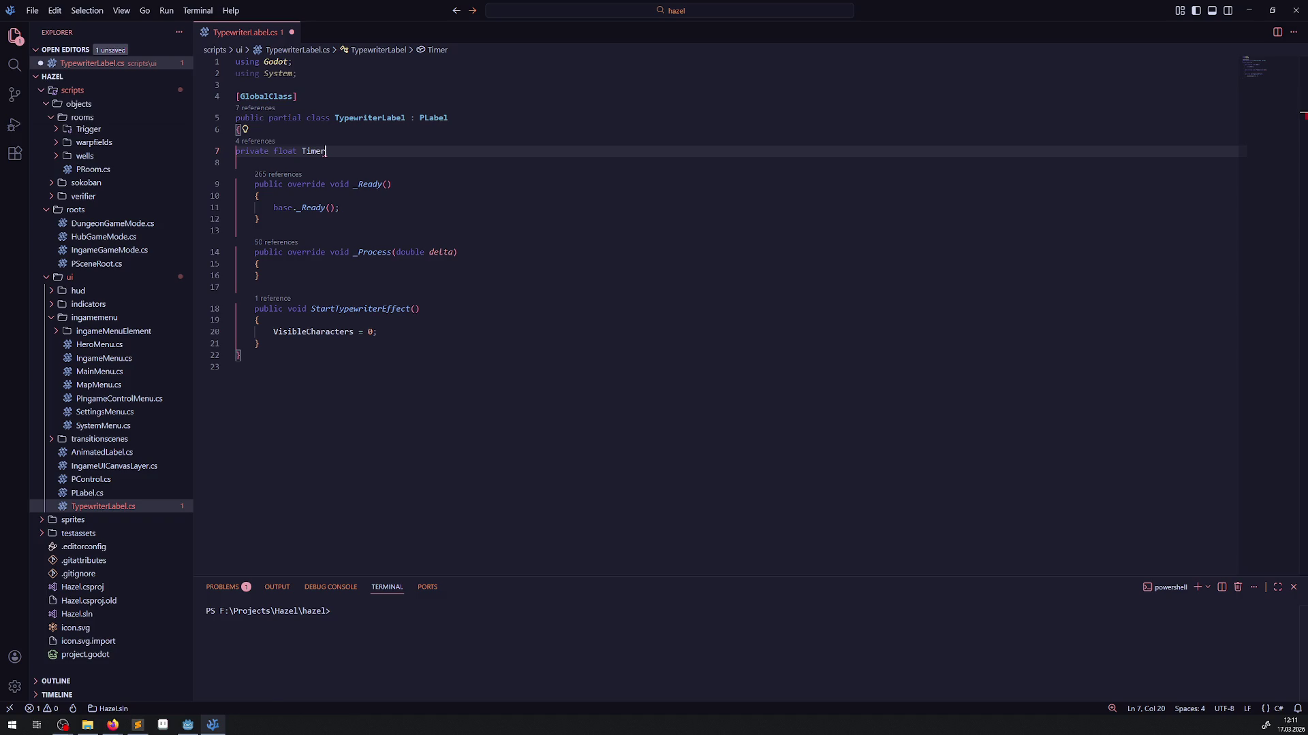
{"action": "key", "text": "ctrl+z"}
{"action": "key", "text": "ctrl+s"}
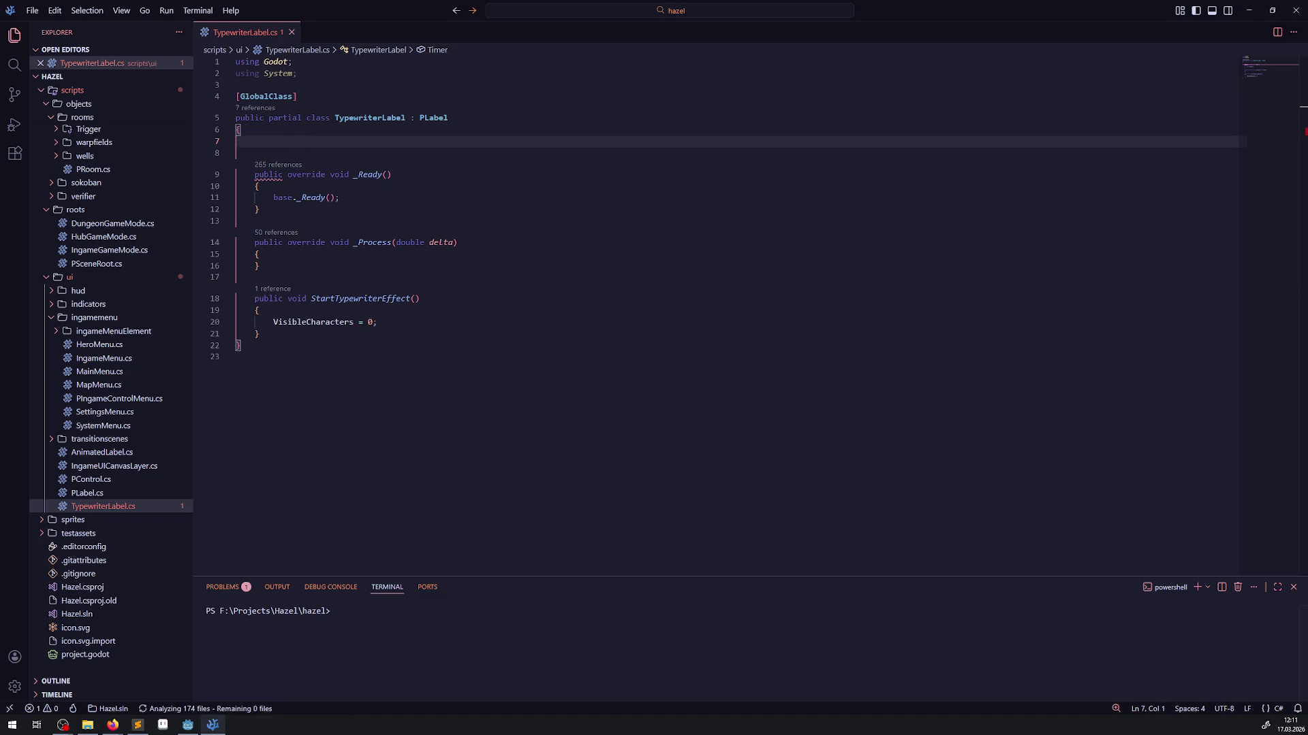
{"action": "double_click", "coordinate": [348, 298]}
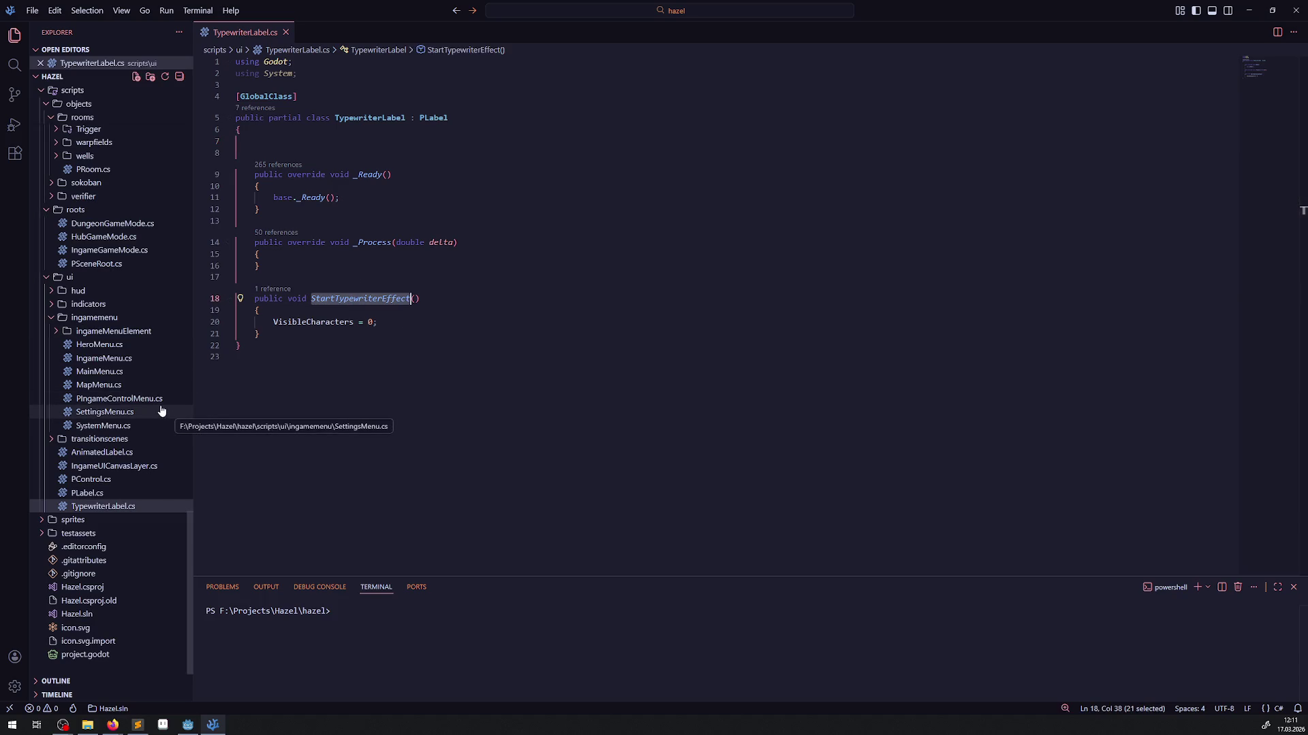
{"action": "key", "text": "alt+Tab"}
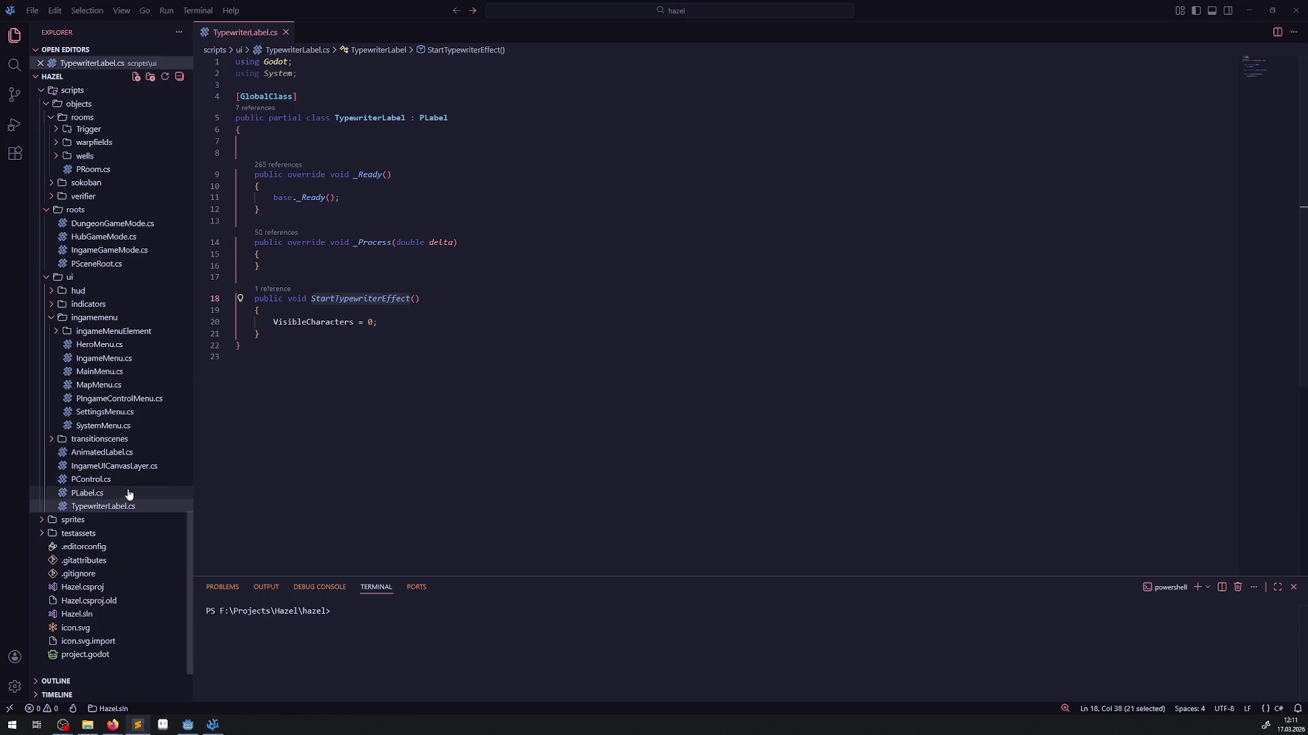
- In HeroMenu.cs, write ItemDescription.StartTypewriterEffect on line 174 below the description text line
{"action": "left_click", "coordinate": [98, 345]}
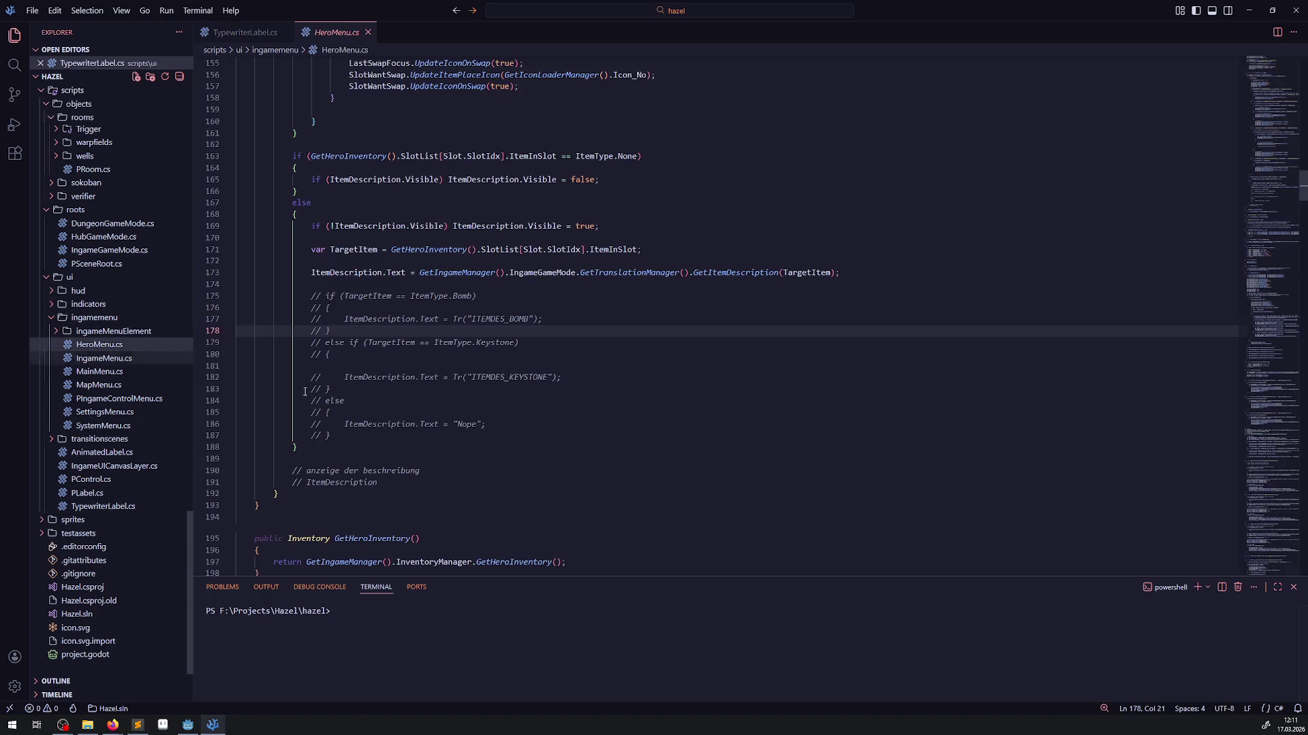
{"action": "left_click", "coordinate": [417, 284]}
{"action": "type", "text": "StartTypewriterEffect"}
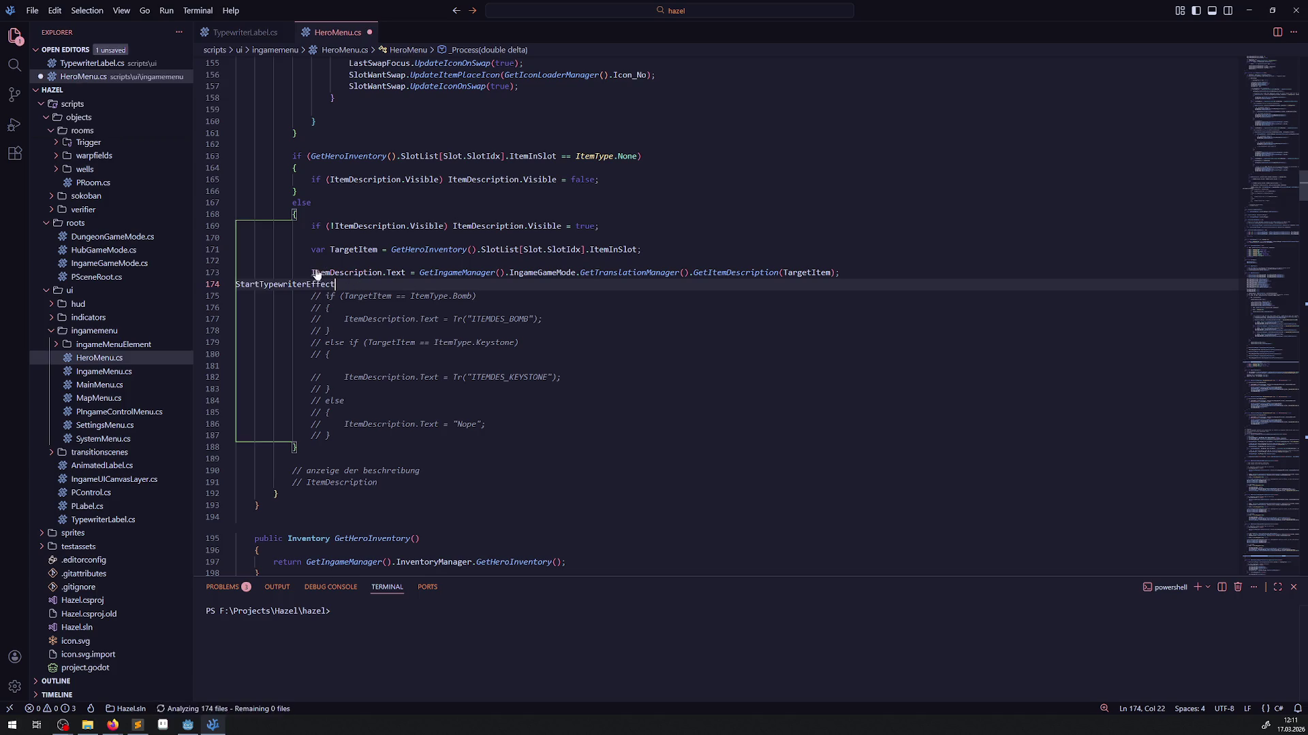
{"action": "mouse_move", "coordinate": [311, 272]}
{"action": "left_mouse_down"}
{"action": "mouse_move", "coordinate": [839, 272]}
{"action": "mouse_move", "coordinate": [365, 273]}
{"action": "mouse_move", "coordinate": [387, 272]}
{"action": "left_mouse_up"}
{"action": "key", "text": "ctrl+c"}
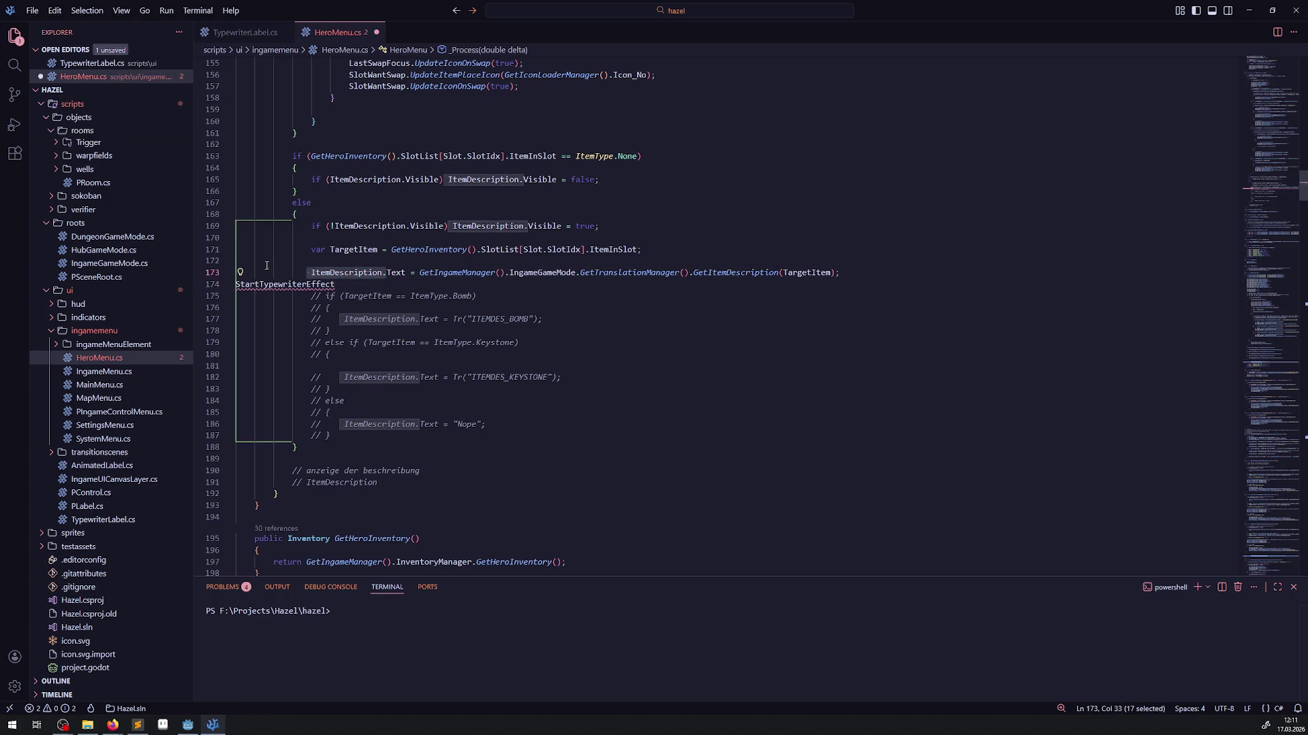
{"action": "left_click", "coordinate": [236, 284]}
{"action": "key", "text": "ctrl+v"}
- Complete the call with (); and save HeroMenu.cs
{"action": "left_click", "coordinate": [443, 296]}
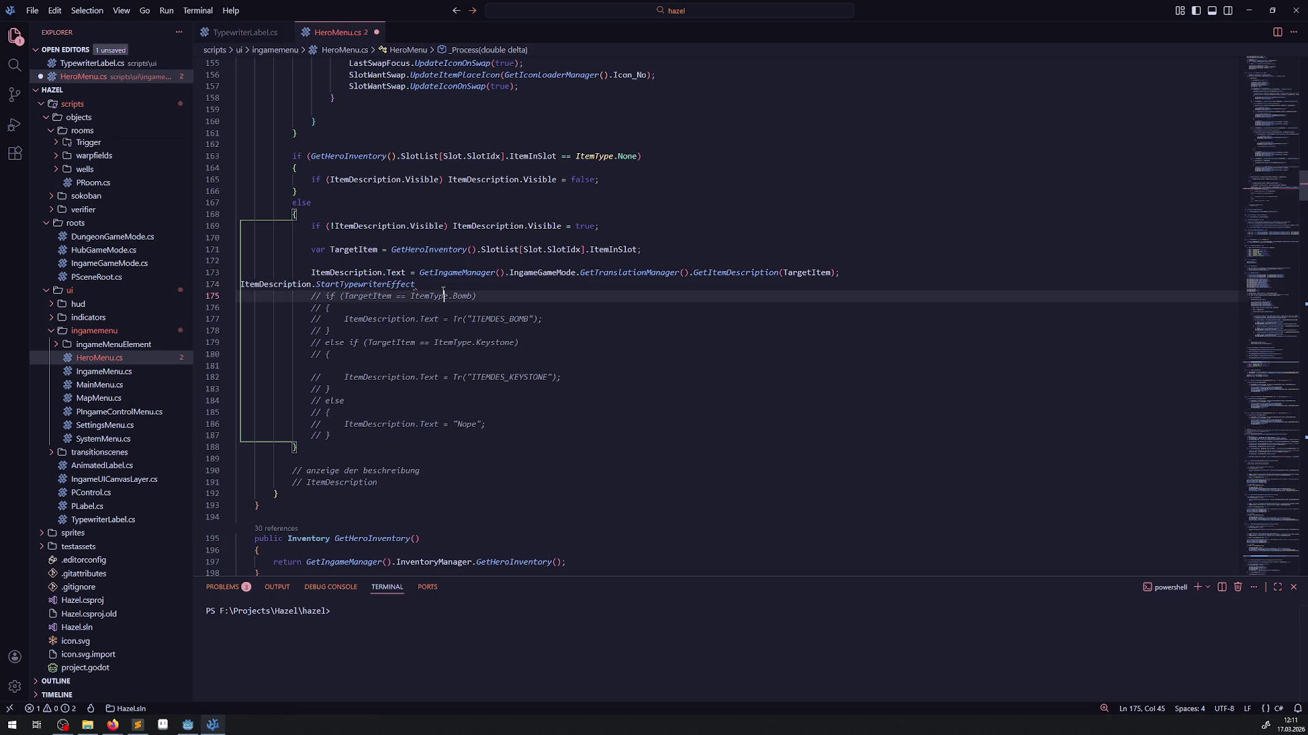
{"action": "key", "text": "Up"}
{"action": "type", "text": "();"}
{"action": "key", "text": "ctrl+s"}
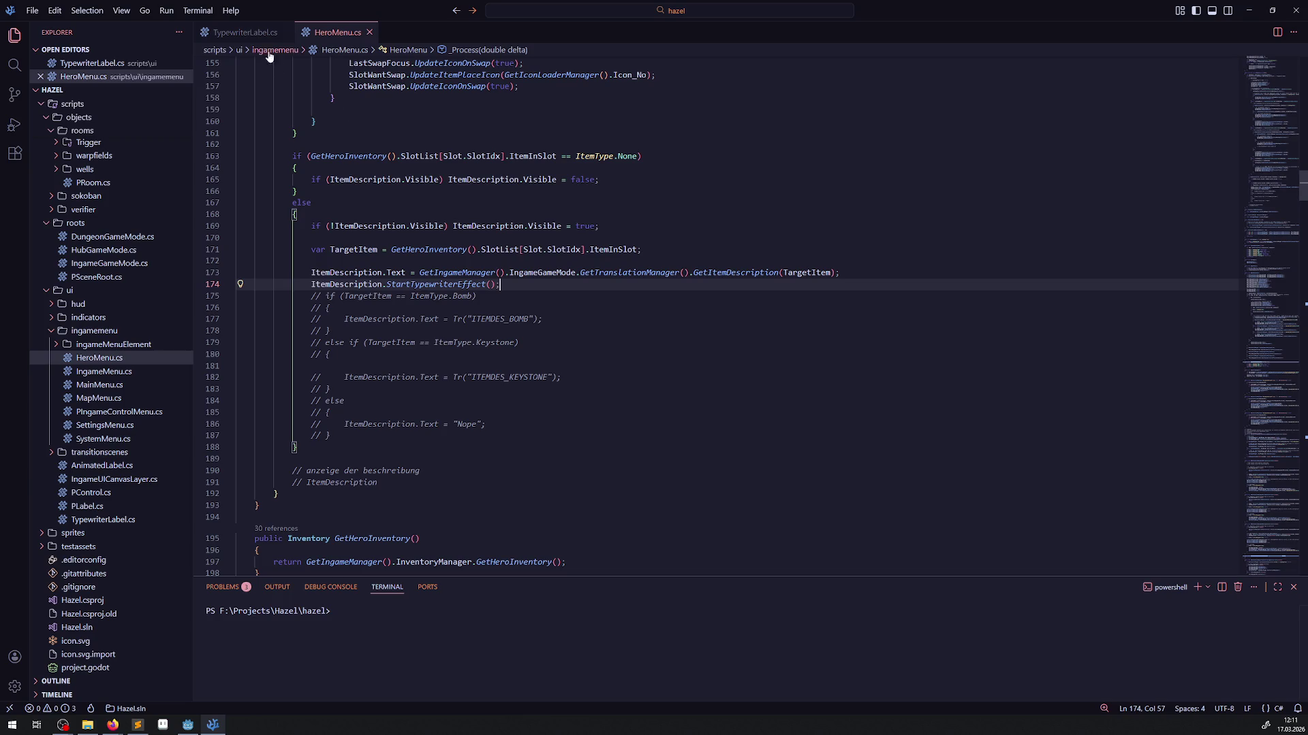
{"action": "left_click", "coordinate": [237, 34]}
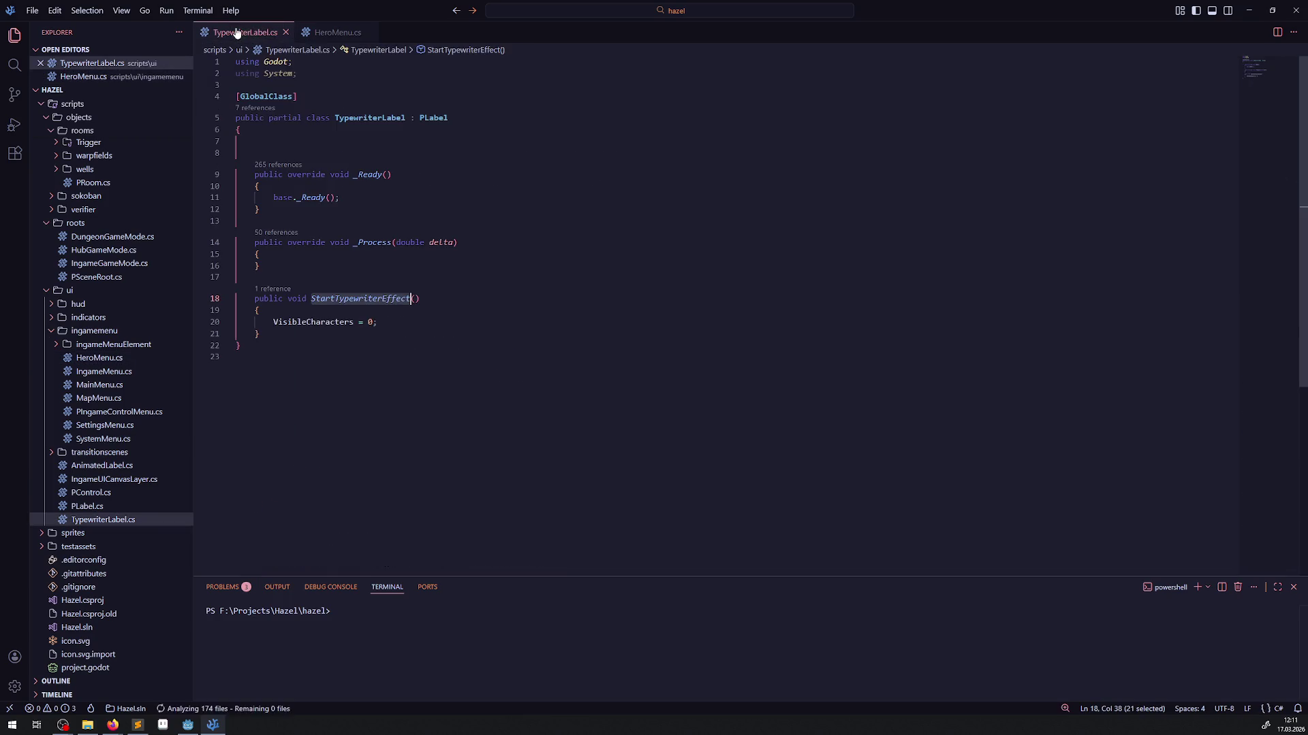
- Add VisibleCharacters += 1; as the first line of _Process and save TypewriterLabel.cs
{"action": "left_click", "coordinate": [321, 263]}
{"action": "left_click", "coordinate": [300, 257]}
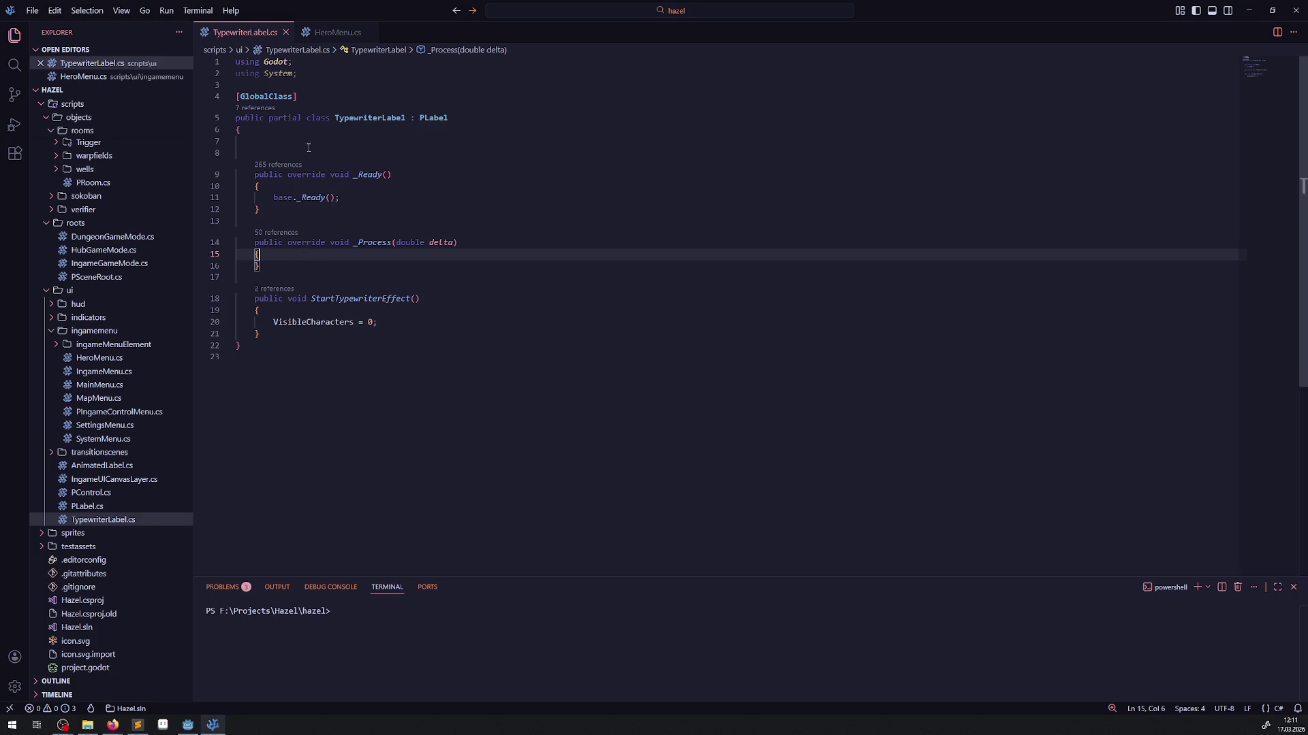
{"action": "left_click_drag", "start_coordinate": [309, 147], "coordinate": [290, 153]}
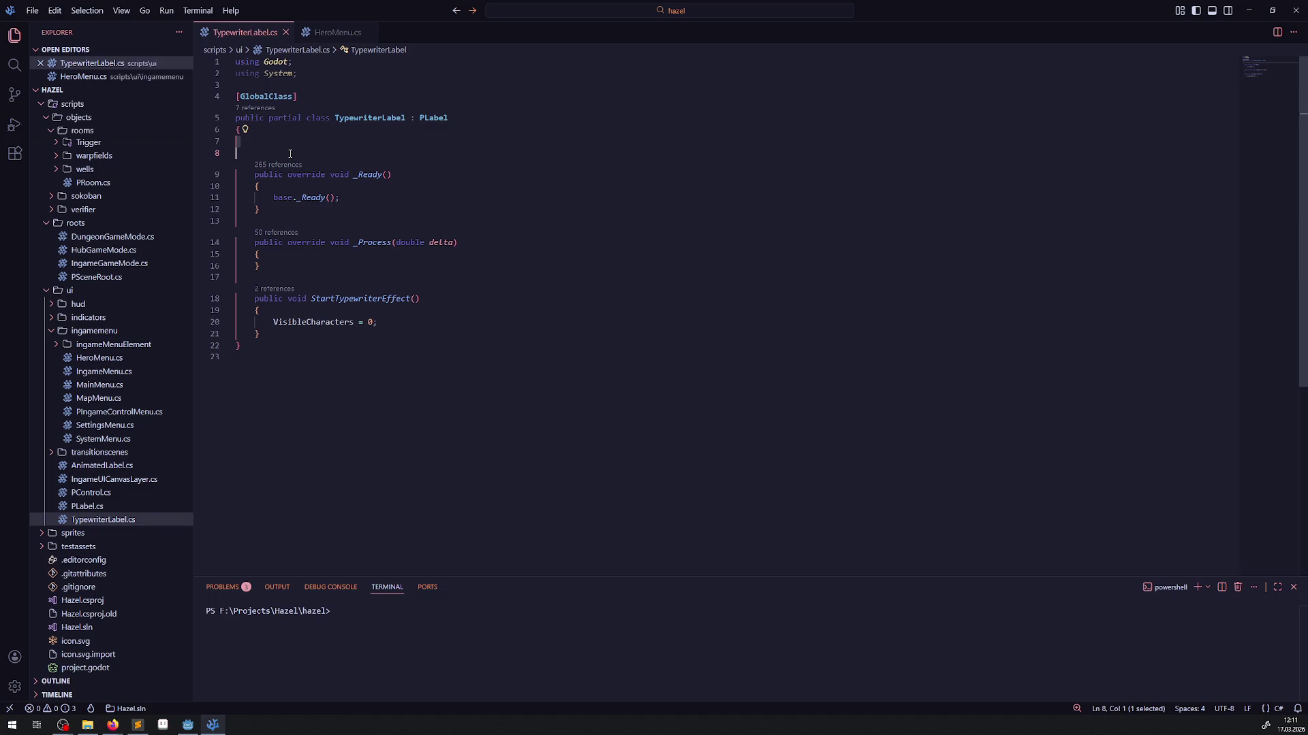
{"action": "left_click", "coordinate": [285, 324]}
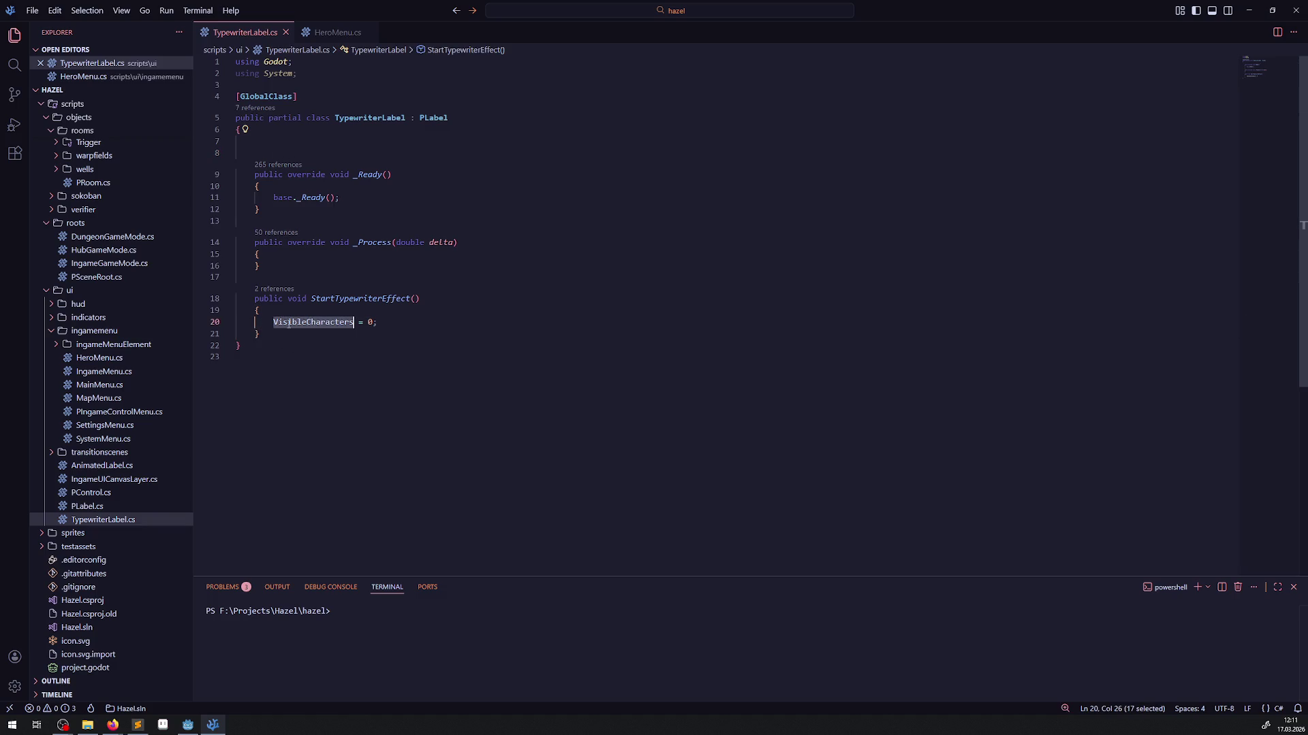
{"action": "left_click", "coordinate": [276, 258]}
{"action": "key", "text": "Return"}
{"action": "type", "text": "VisibleCharacters "}
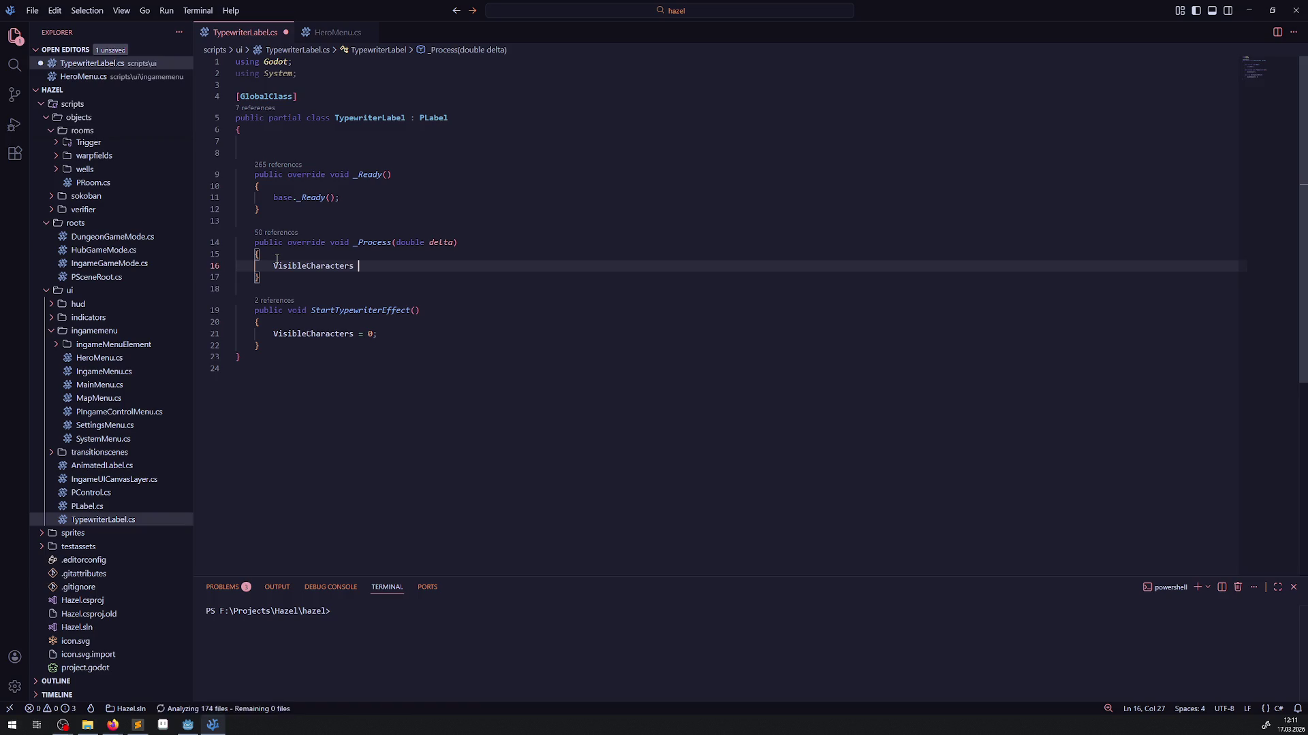
{"action": "type", "text": "+= 1;"}
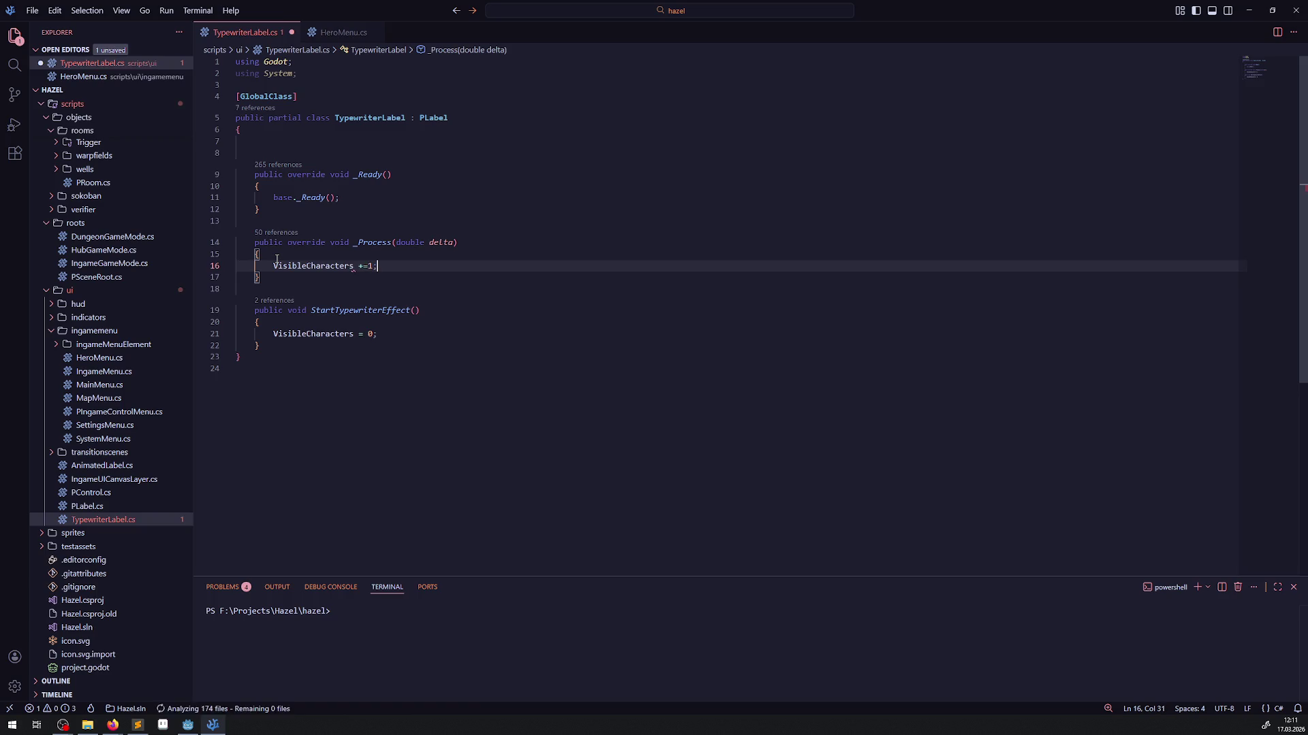
{"action": "key", "text": "ctrl+s"}
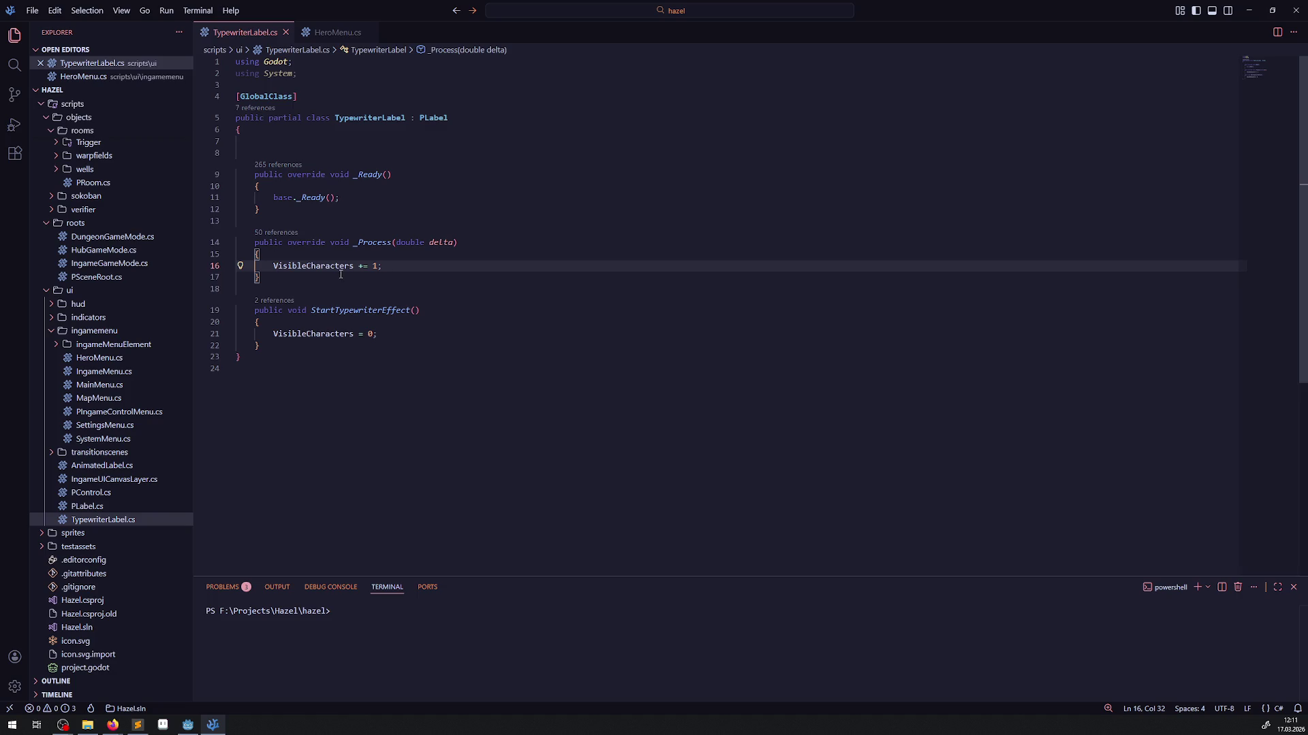
{"action": "mouse_move", "coordinate": [339, 270]}
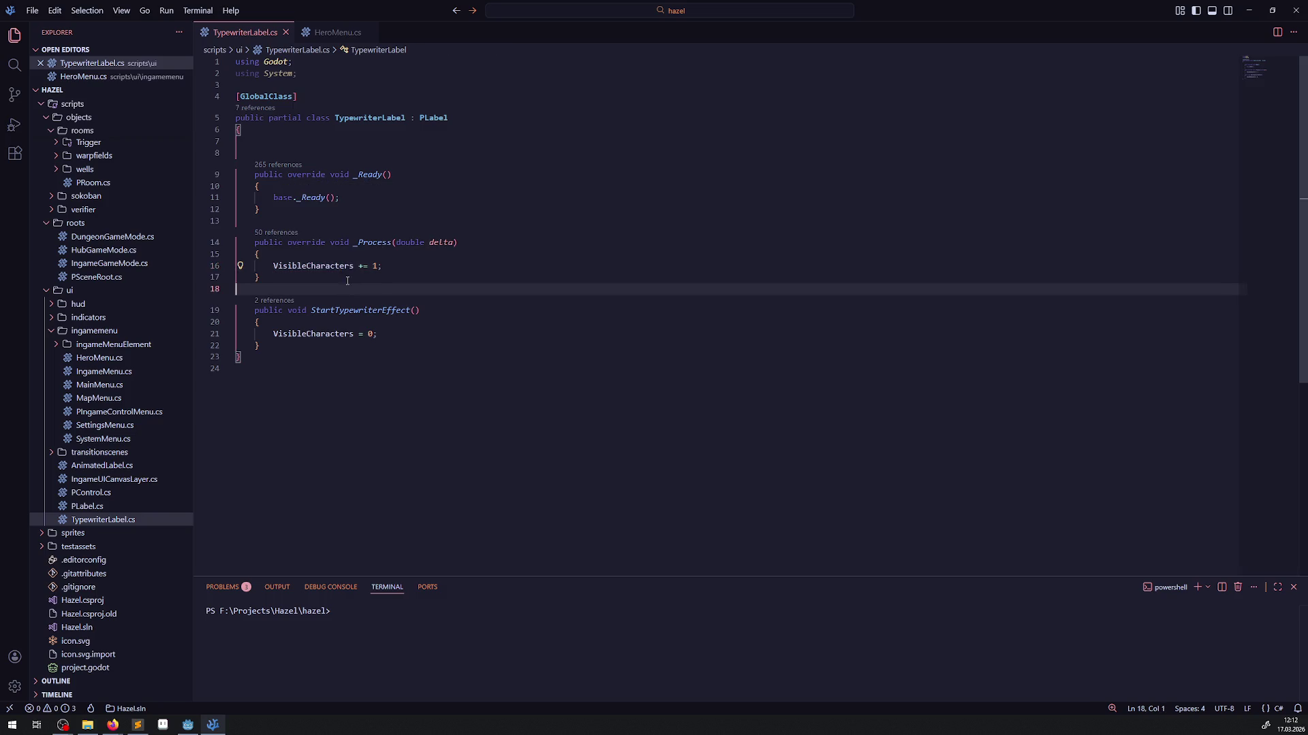
{"action": "left_click", "coordinate": [335, 266]}
- Start an if condition on line 16 testing VisibleCharacters >= Text.Length
{"action": "left_click", "coordinate": [387, 254]}
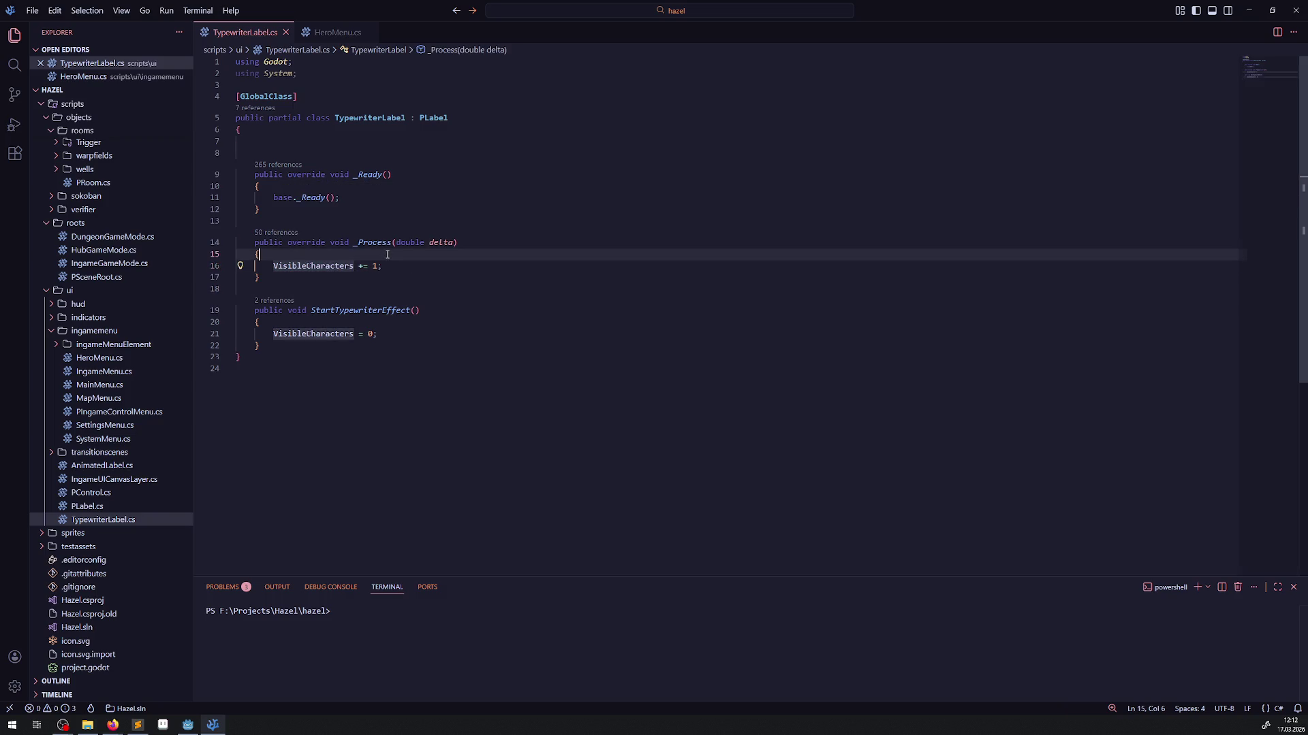
{"action": "key", "text": "Return"}
{"action": "type", "text": "if("}
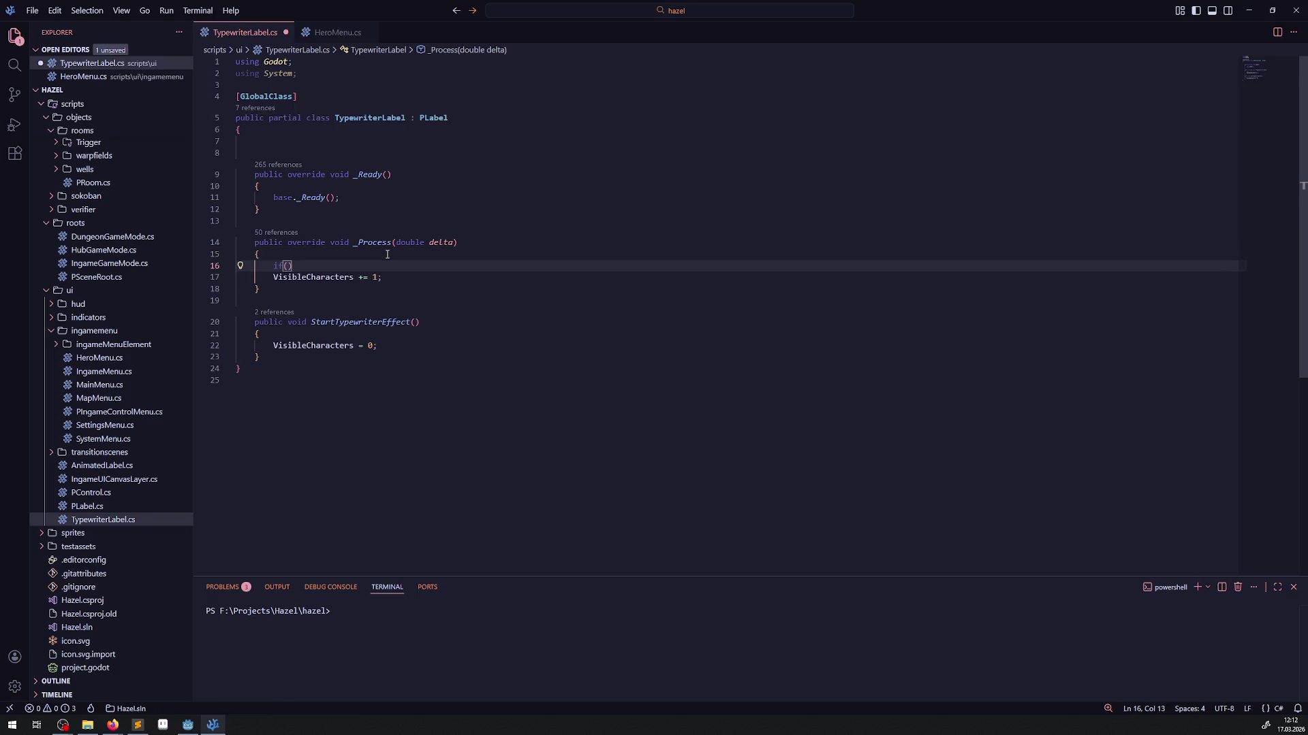
{"action": "left_click", "coordinate": [315, 279]}
{"action": "double_click", "coordinate": [315, 278]}
{"action": "key", "text": "ctrl+c"}
{"action": "key", "text": "Up"}
{"action": "key", "text": "Left"}
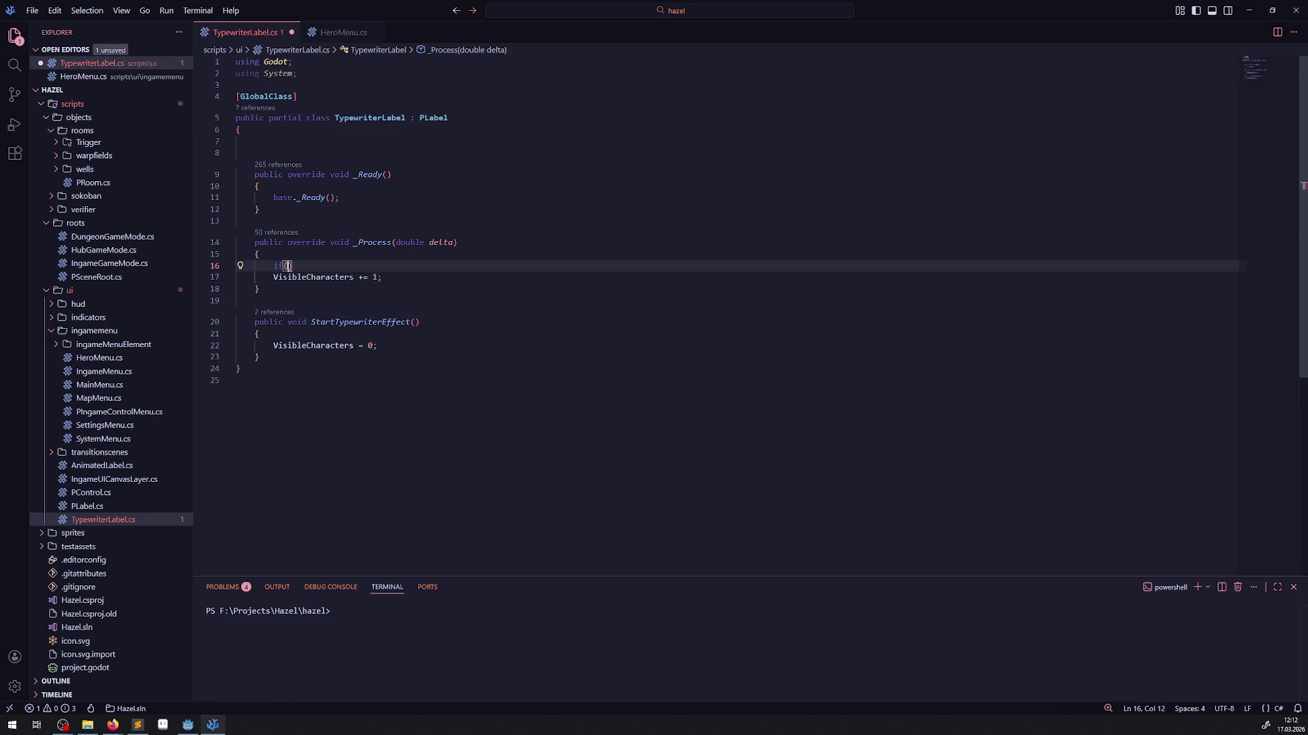
{"action": "key", "text": "ctrl+v"}
{"action": "type", "text": ">="}
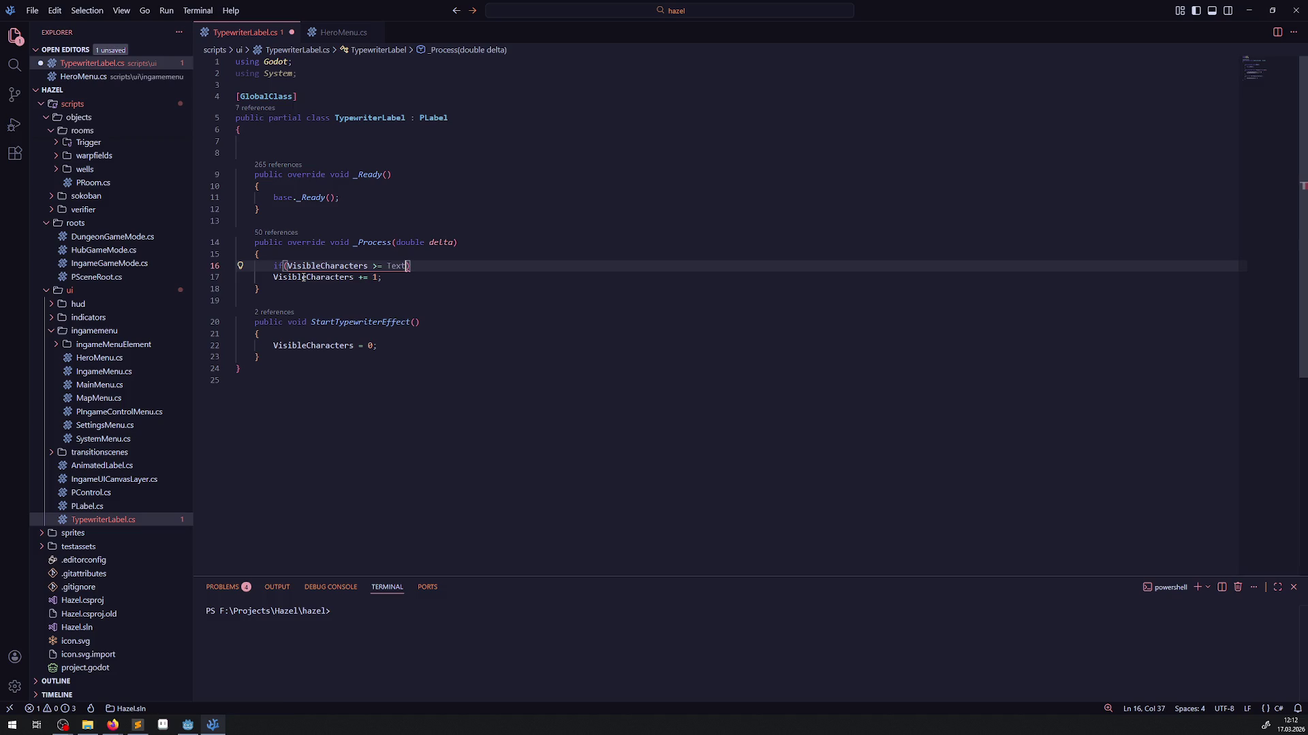
{"action": "type", "text": " Text.Len"}
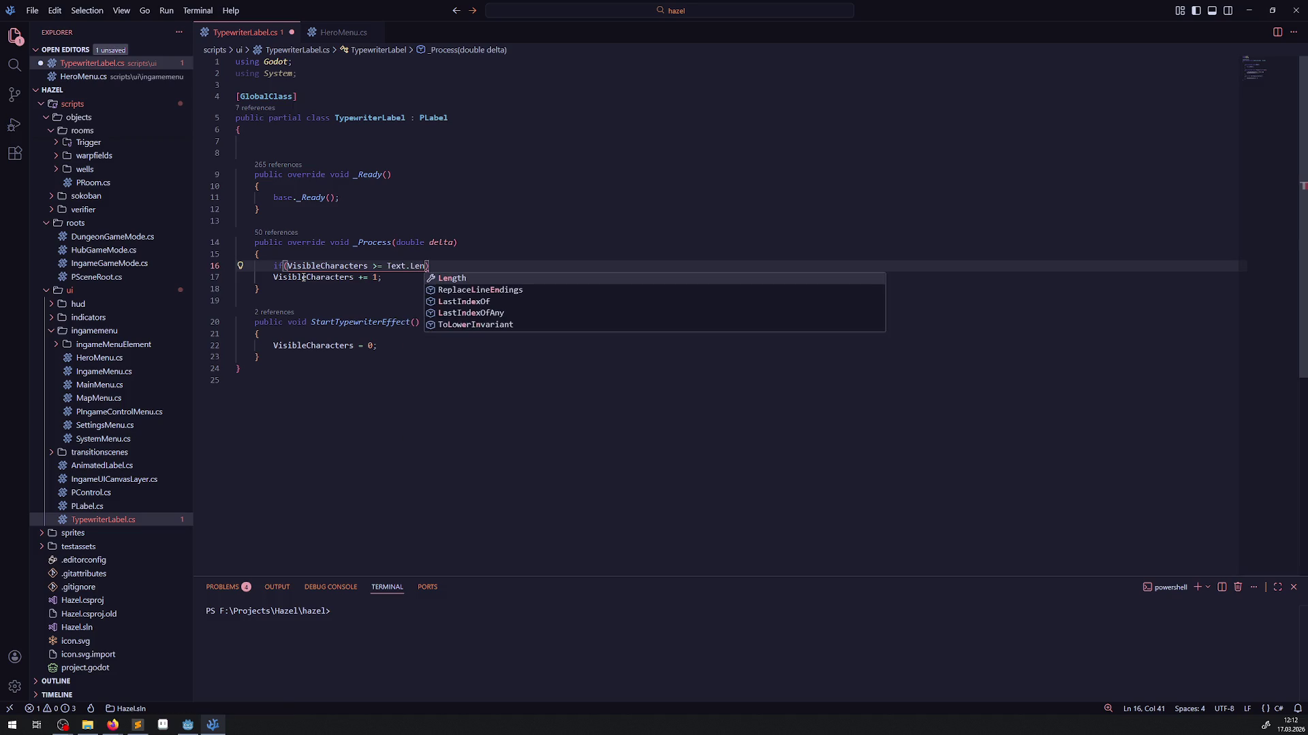
{"action": "key", "text": "Tab"}
{"action": "type", "text": "())"}
- Remove the extra parentheses, finish the guard with return;, and save TypewriterLabel.cs
{"action": "key", "text": "Up"}
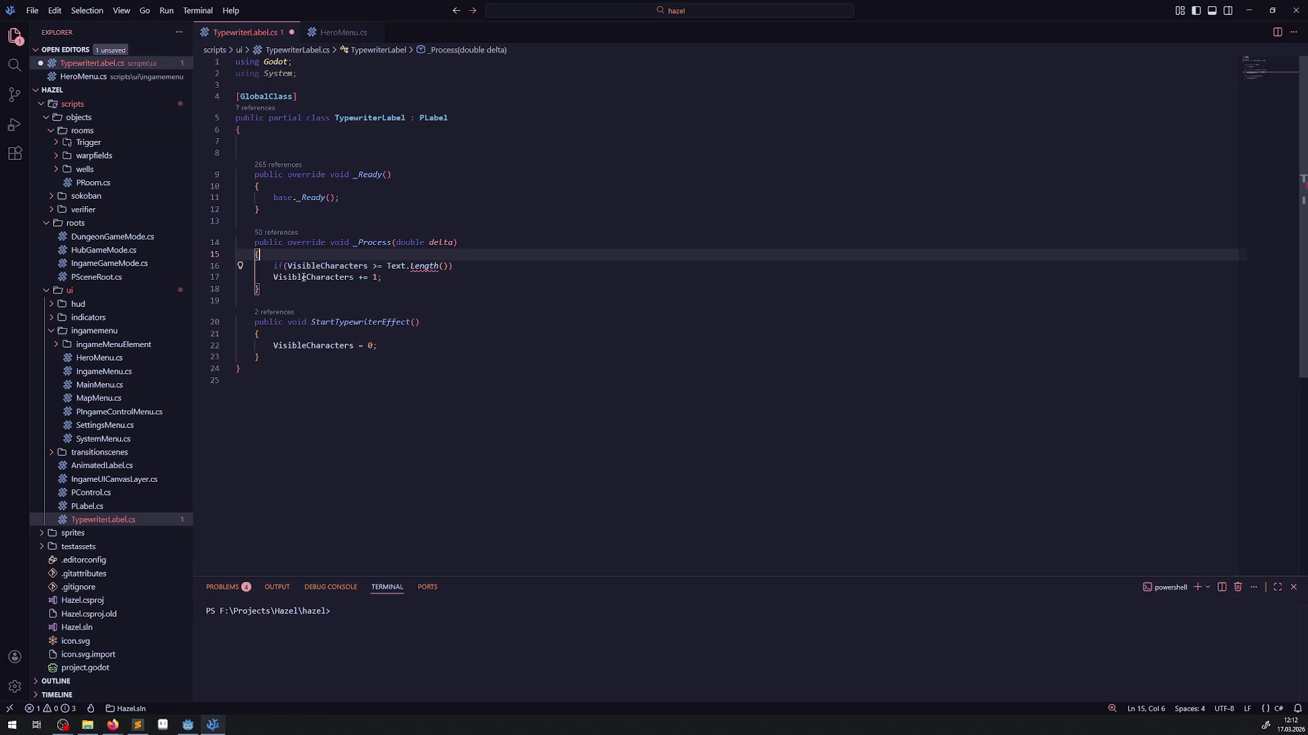
{"action": "key", "text": "Down"}
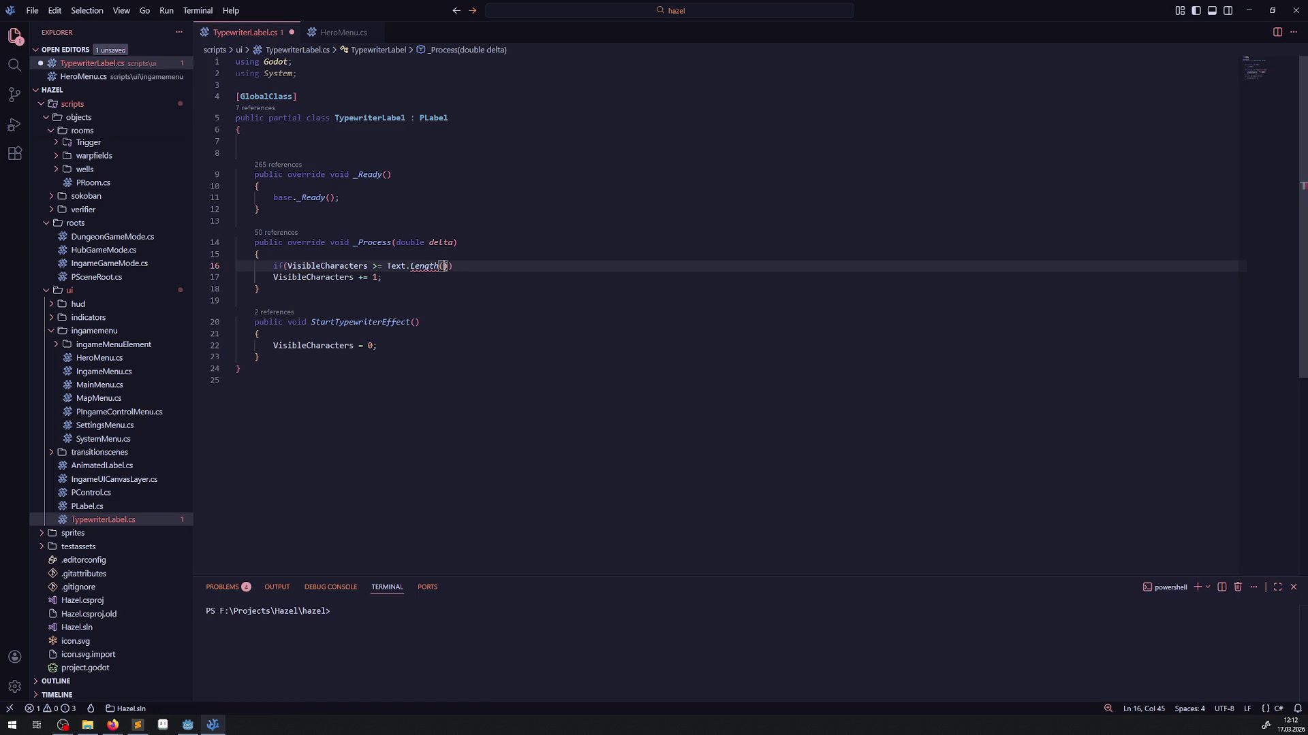
{"action": "key", "text": "BackSpace"}
{"action": "key", "text": "BackSpace"}
{"action": "type", "text": "return;"}
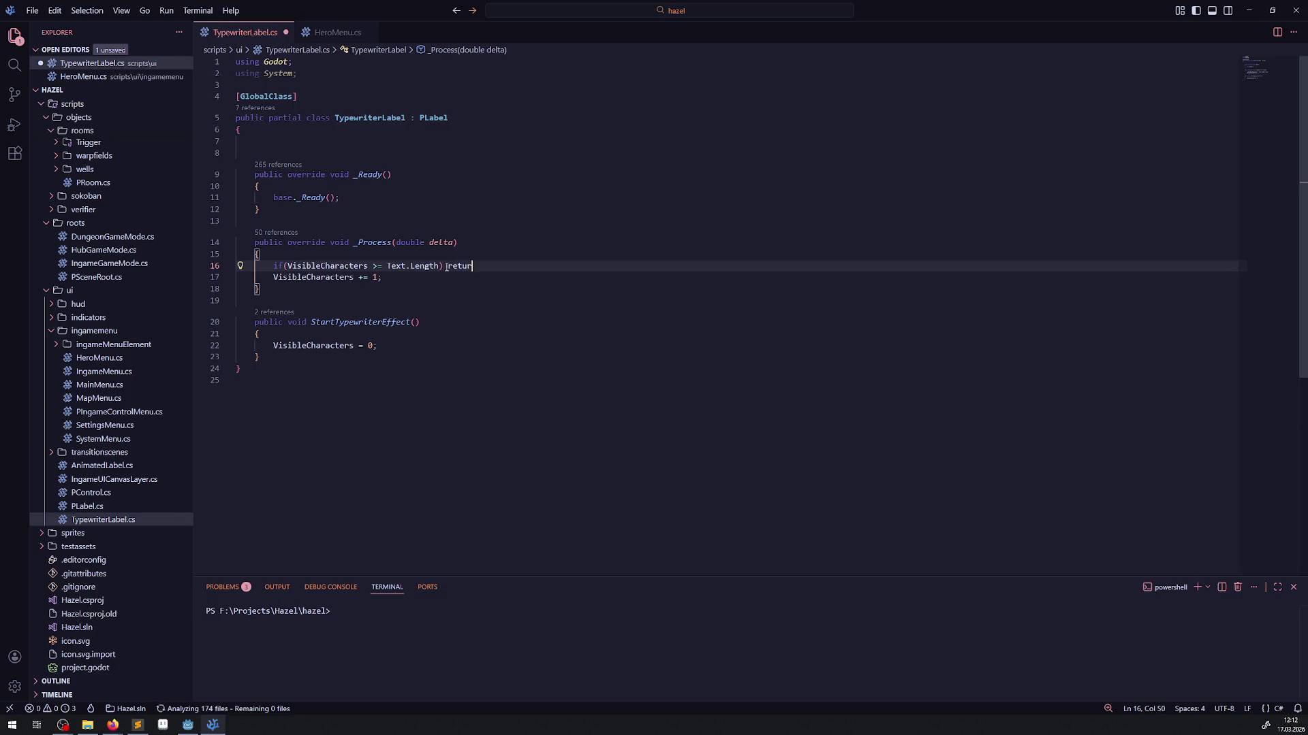
{"action": "key", "text": "ctrl+s"}
{"action": "left_click", "coordinate": [232, 322]}
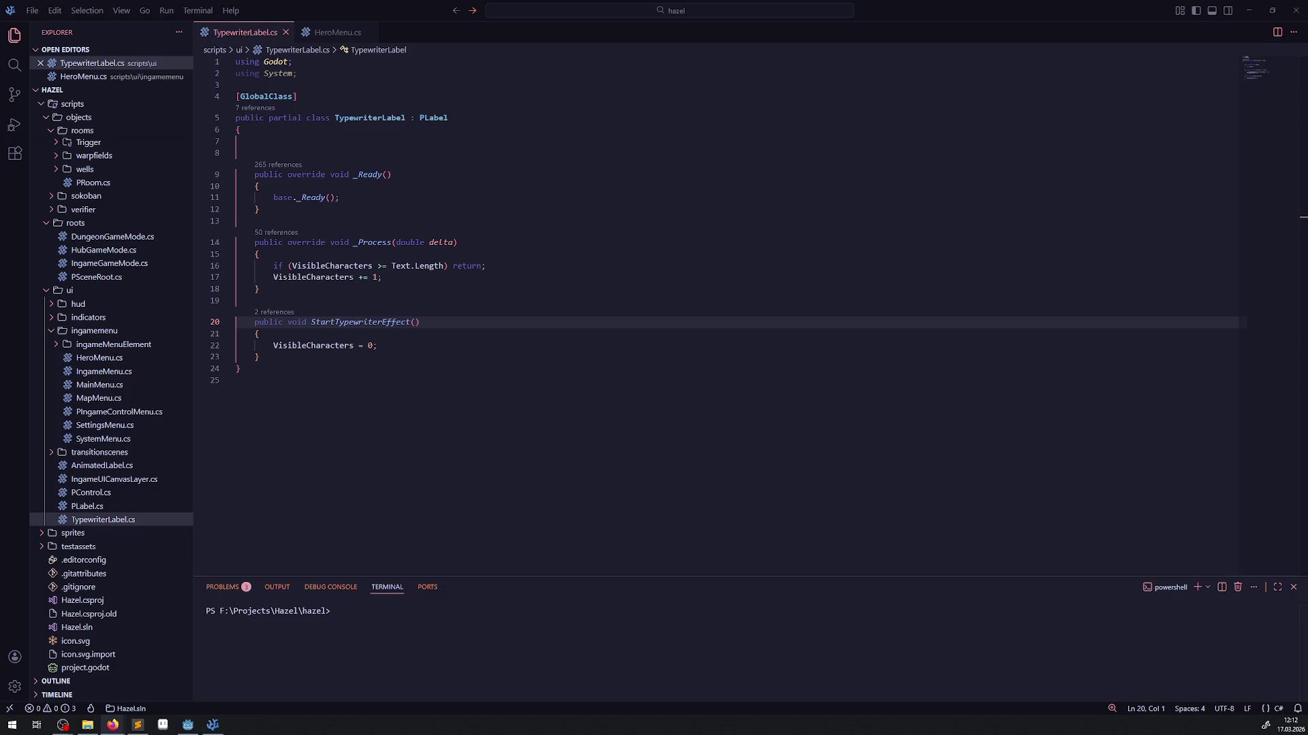
{"action": "key", "text": "alt+Tab"}
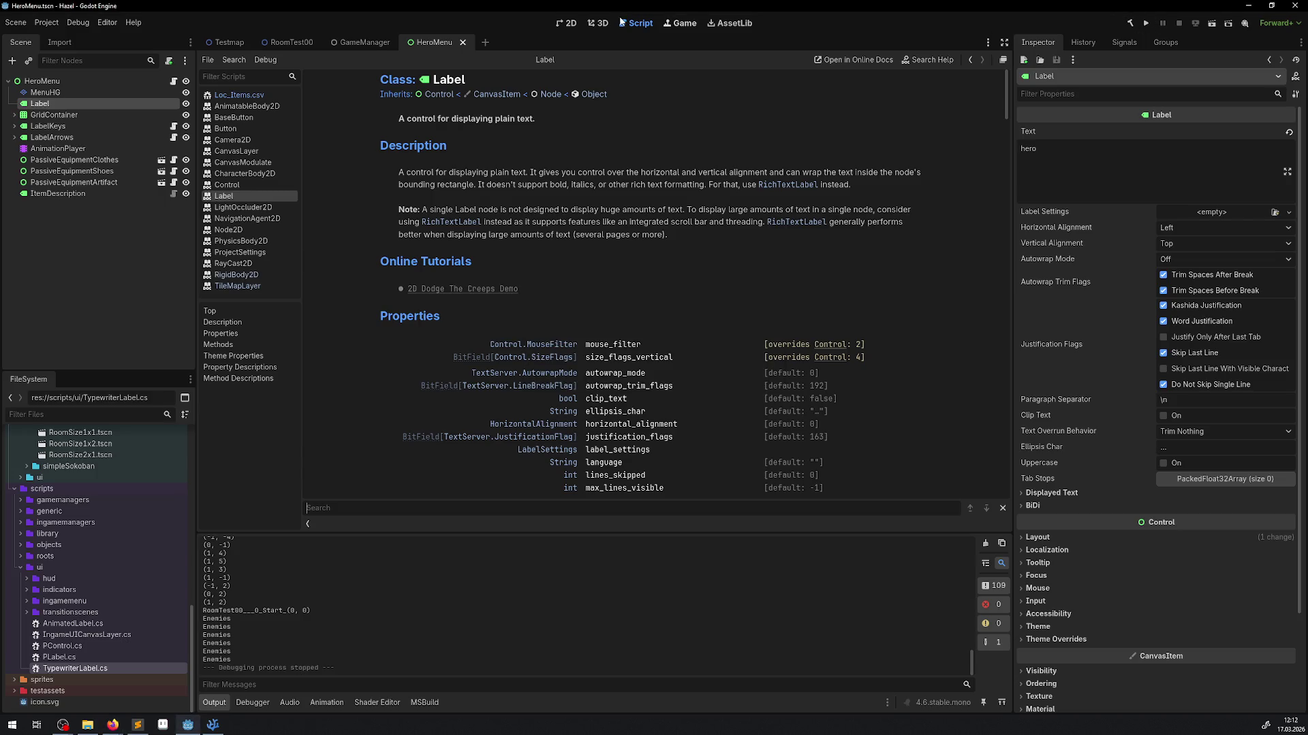
- Rebuild the C# project, run the game, walk the hero into the yellow room, and stop
{"action": "left_click", "coordinate": [570, 25]}
{"action": "left_click", "coordinate": [1128, 24]}
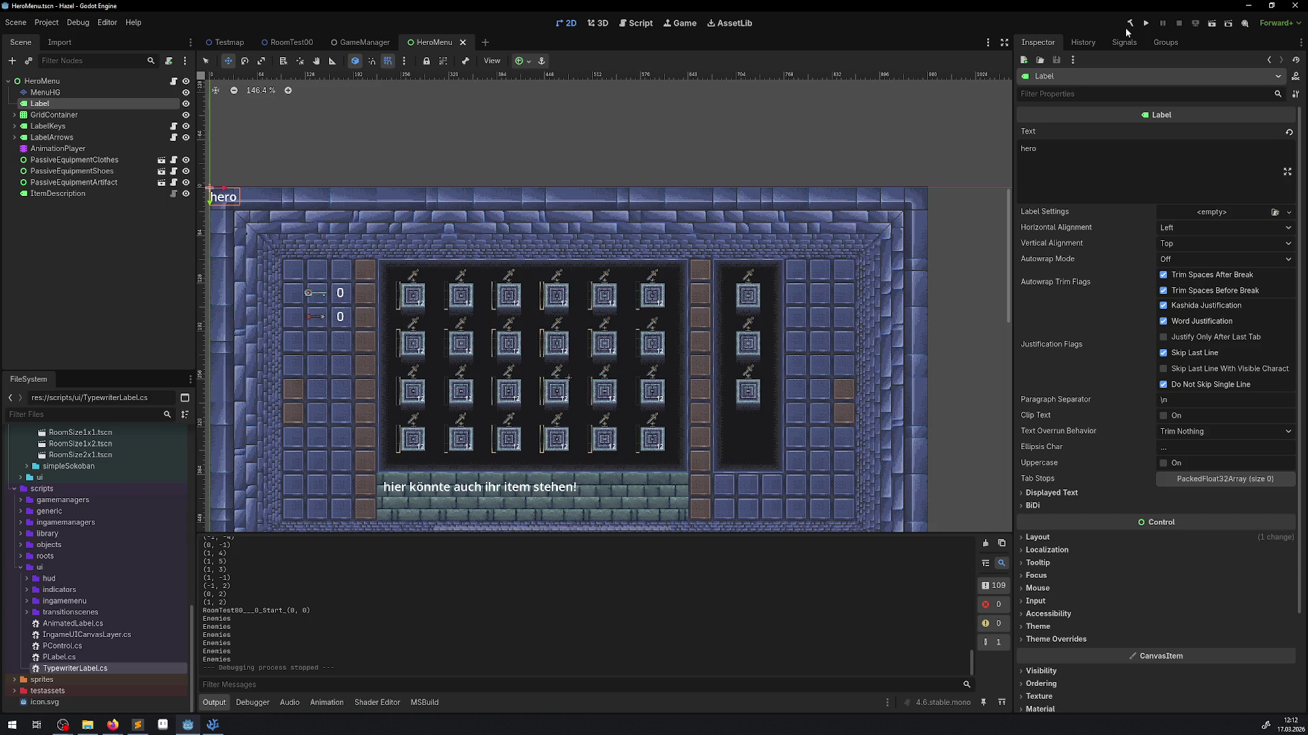
{"action": "left_click", "coordinate": [1147, 24]}
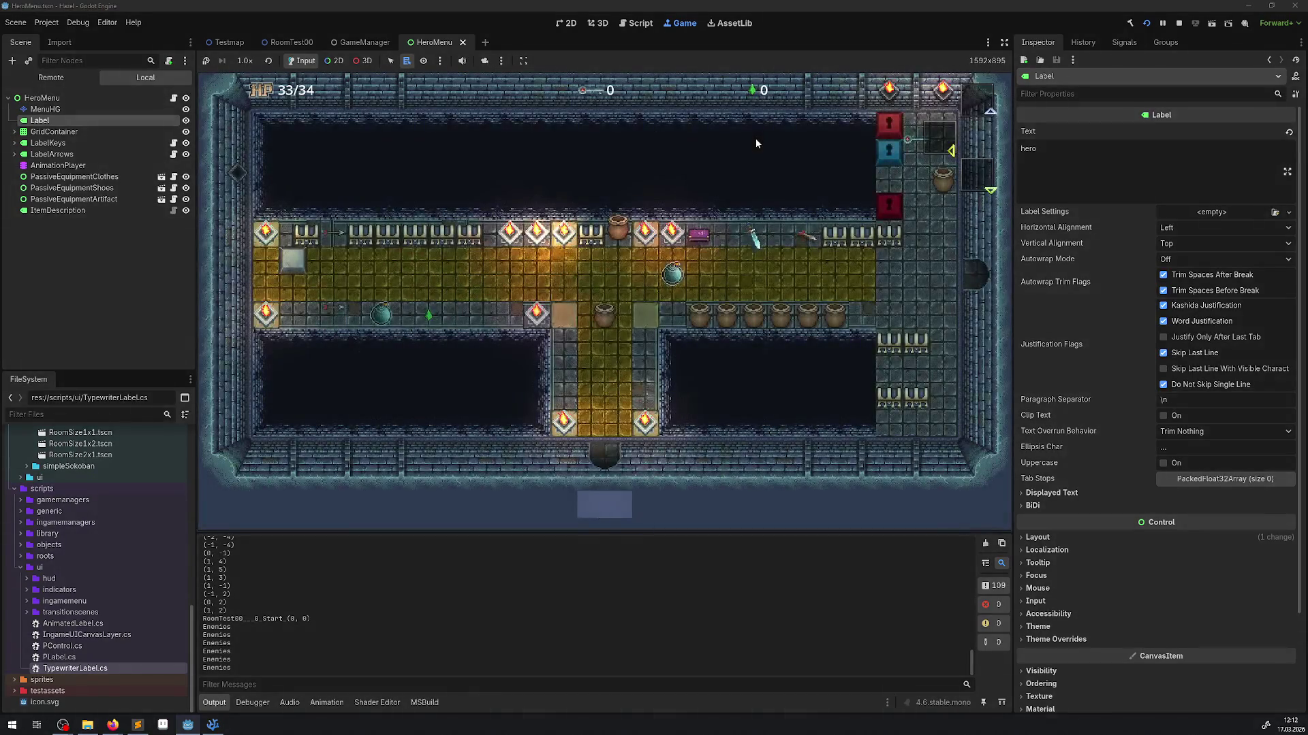
{"action": "key", "text": "Up"}
{"action": "key", "text": "Up"}
{"action": "key", "text": "Right"}
{"action": "key", "text": "Right"}
{"action": "key", "text": "Right"}
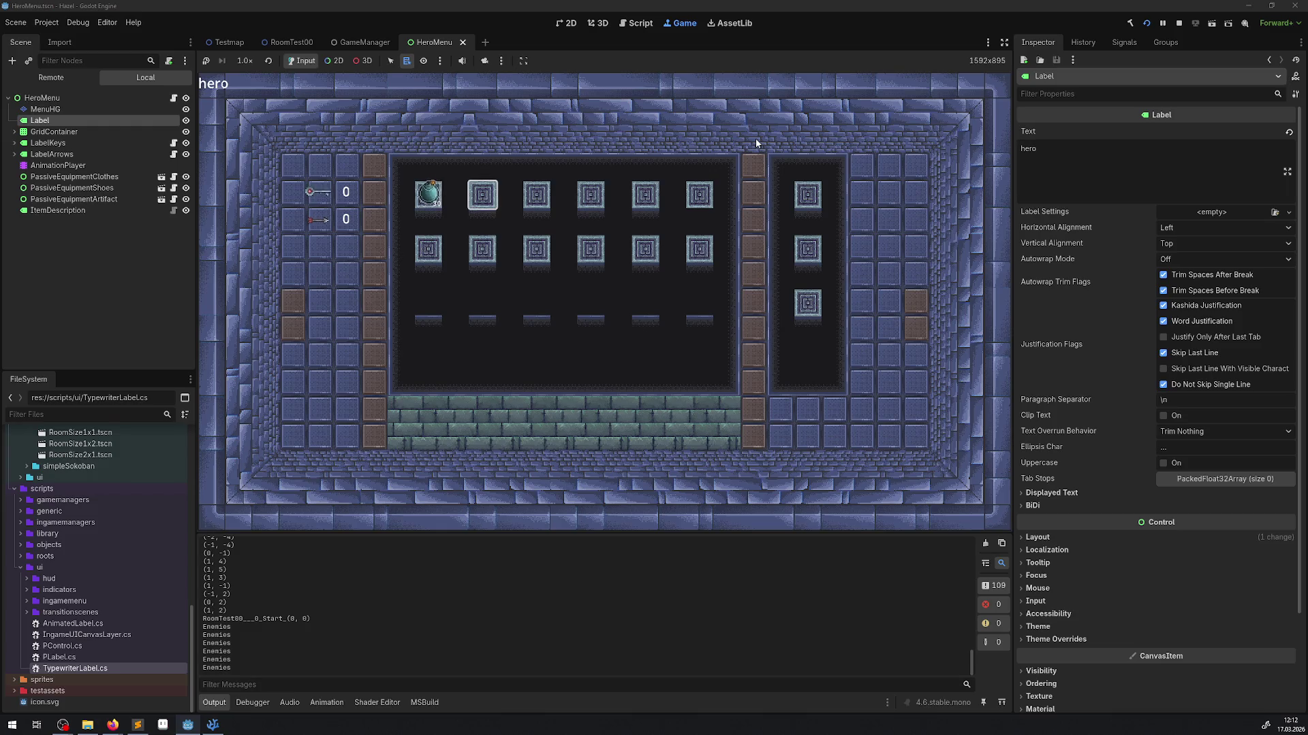
{"action": "left_click", "coordinate": [1179, 22]}
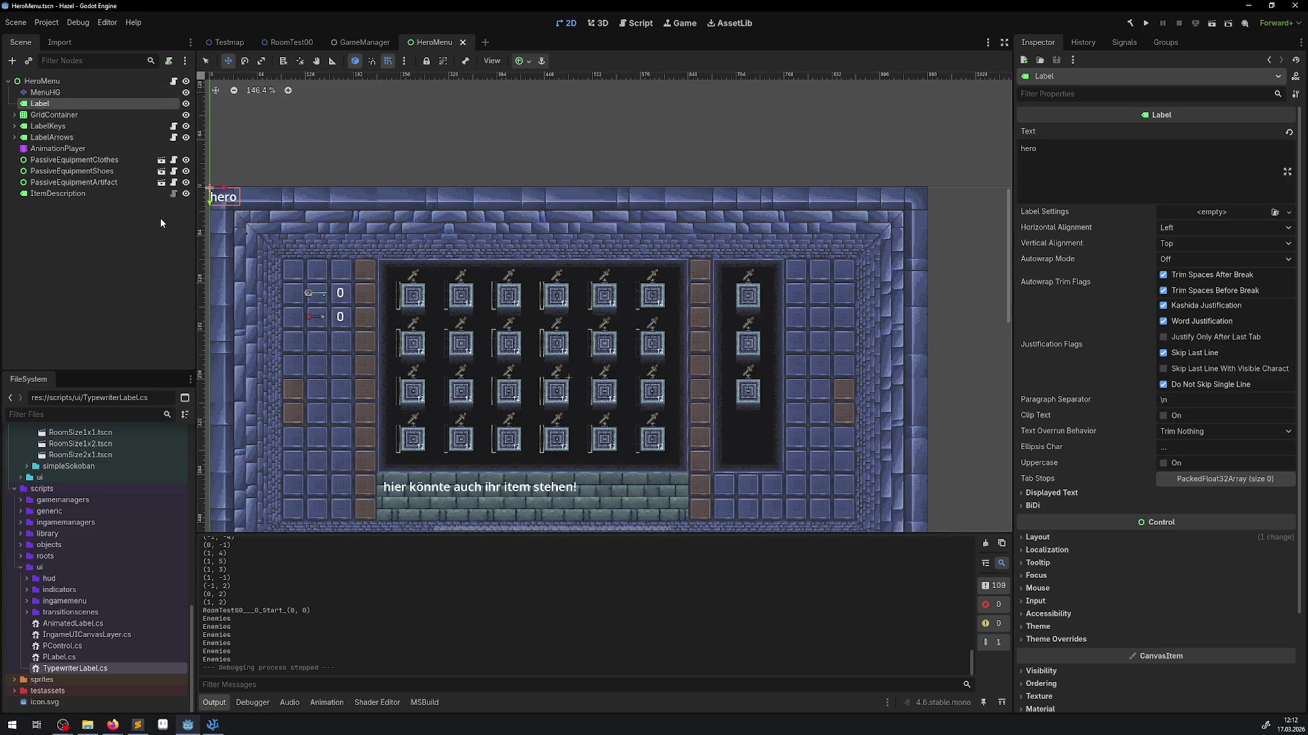
- Set the ItemDescription label's Process Mode to When Paused, save HeroMenu, and relaunch the game
{"action": "left_click", "coordinate": [80, 194]}
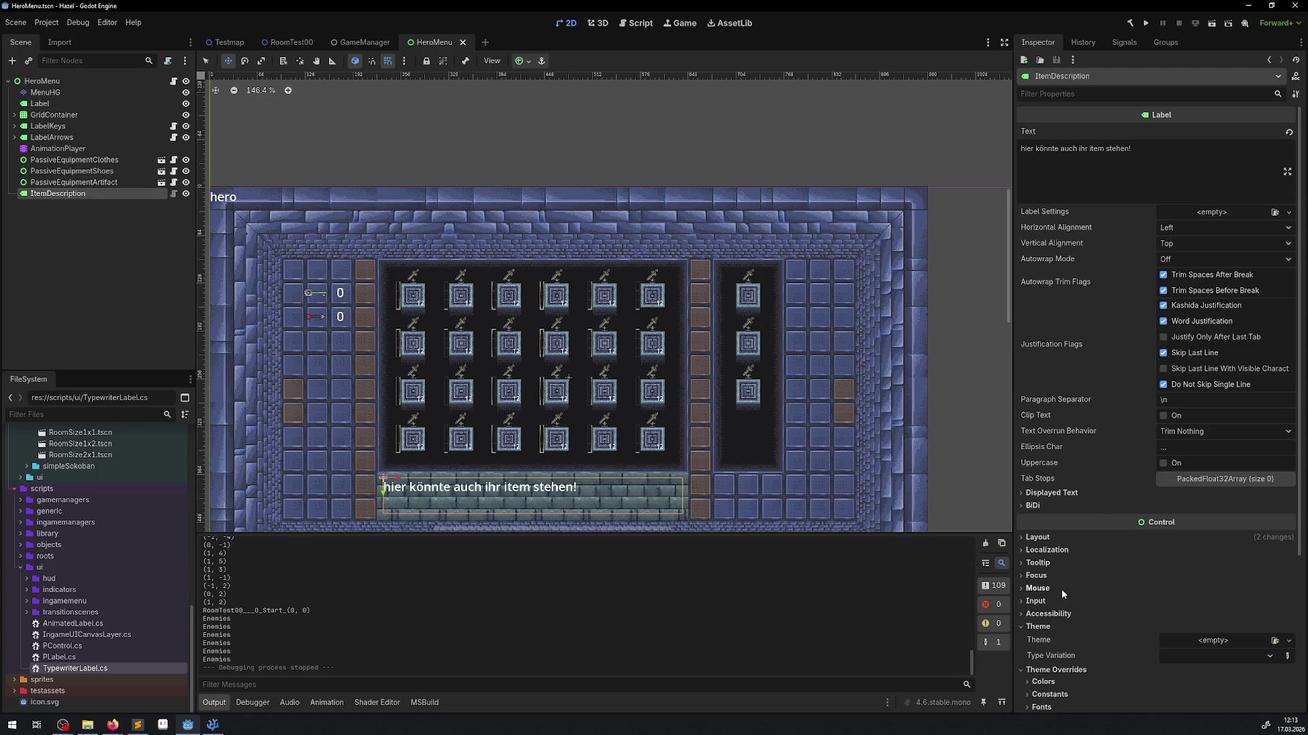
{"action": "scroll", "coordinate": [1062, 589], "scroll_direction": "down", "scroll_amount": 5}
{"action": "left_click", "coordinate": [1040, 625]}
{"action": "left_click", "coordinate": [1220, 639]}
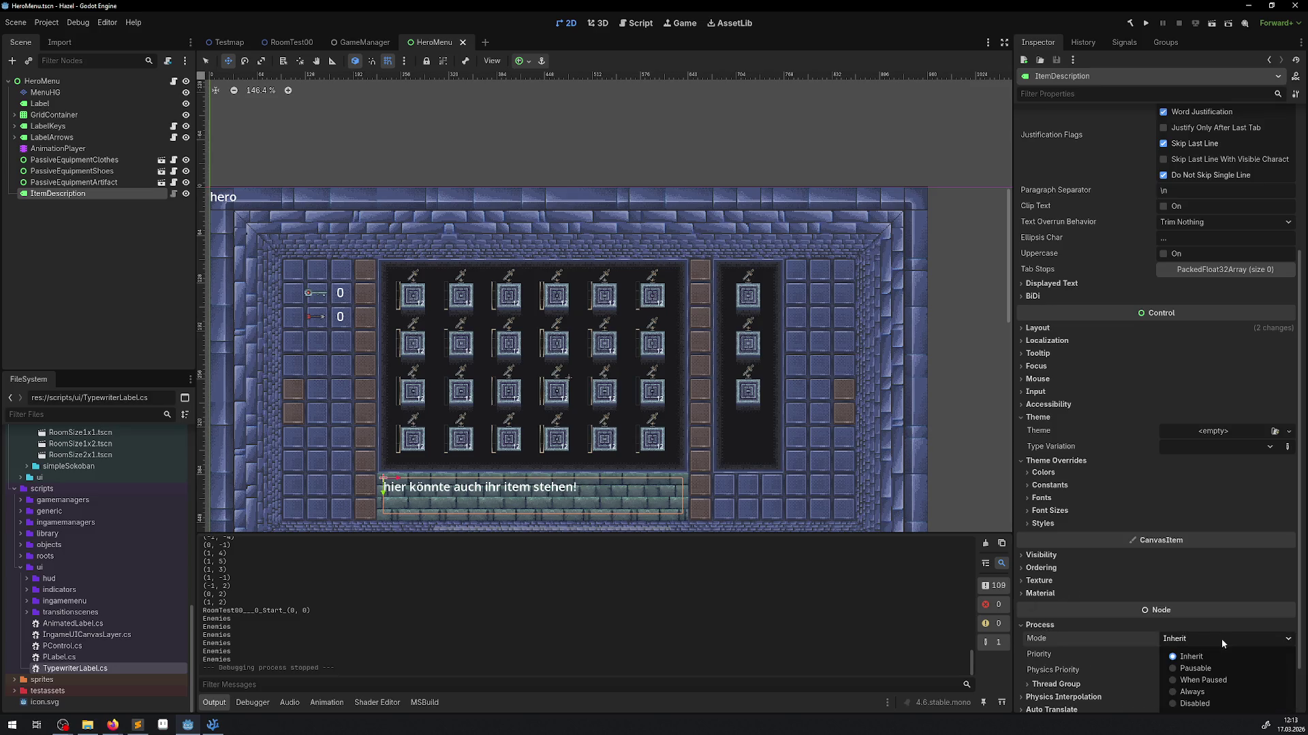
{"action": "left_click", "coordinate": [1200, 683]}
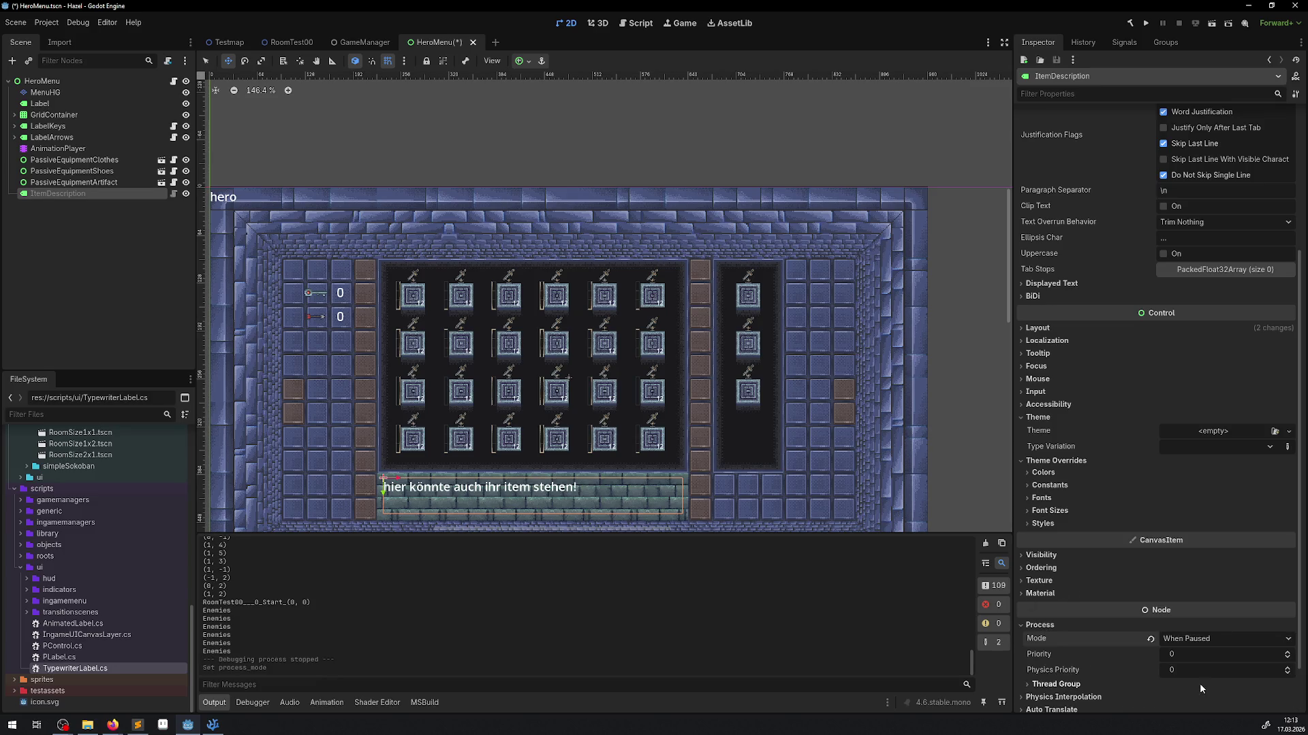
{"action": "key", "text": "ctrl+s"}
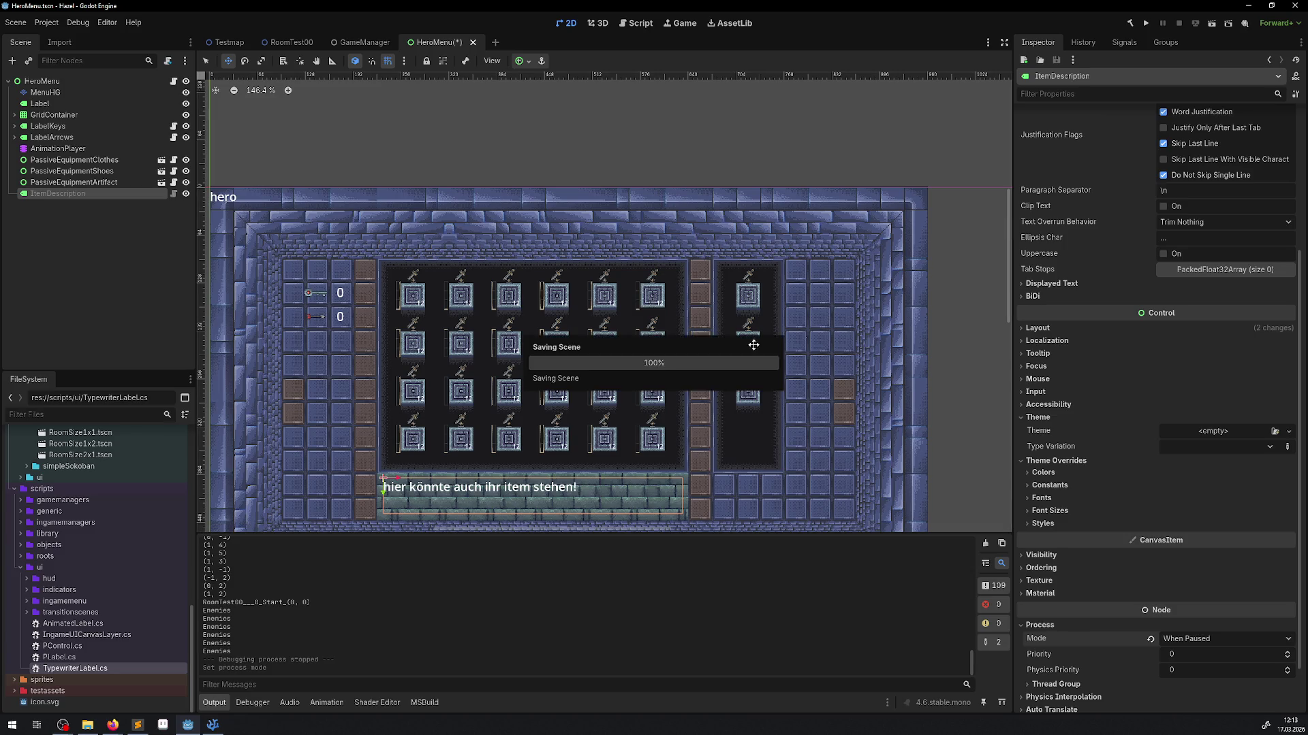
{"action": "left_click", "coordinate": [1146, 23]}
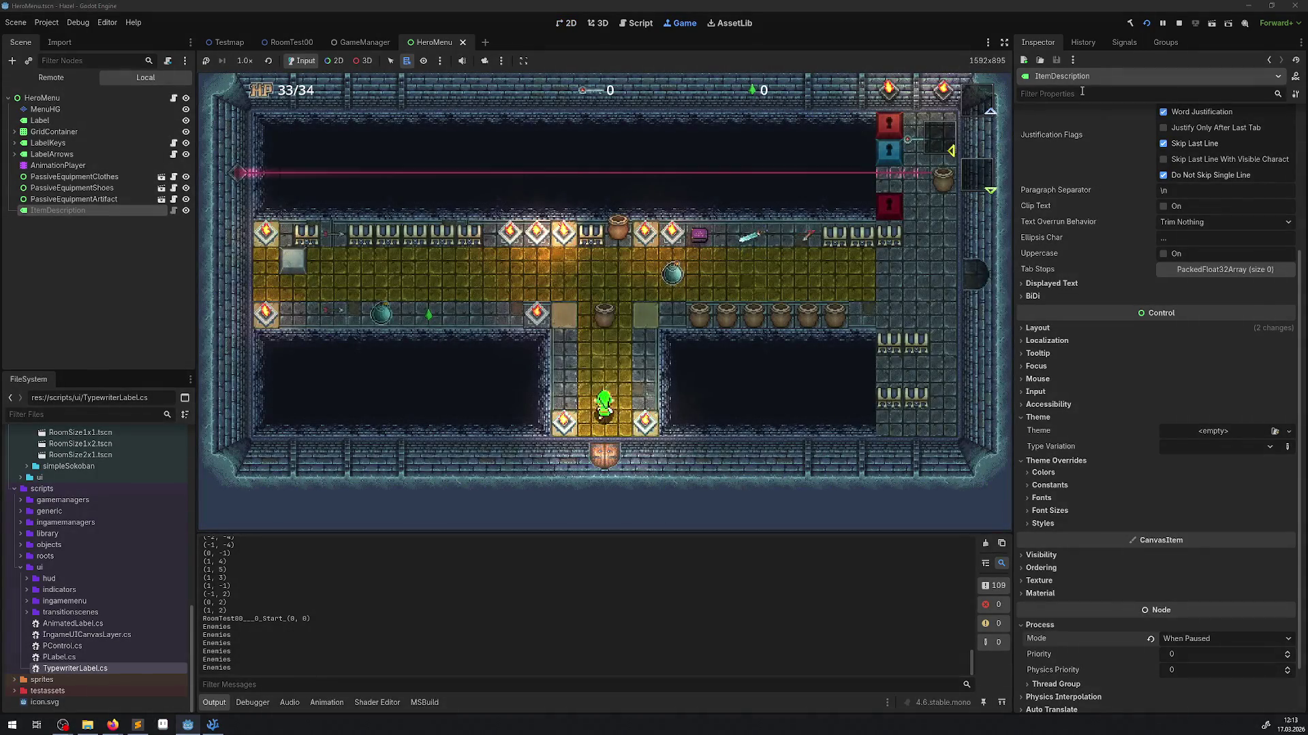
- Walk the hero along the corridor, then move the inventory selection from the hourglass to the bomb
{"action": "key", "text": "Up"}
{"action": "key", "text": "Left"}
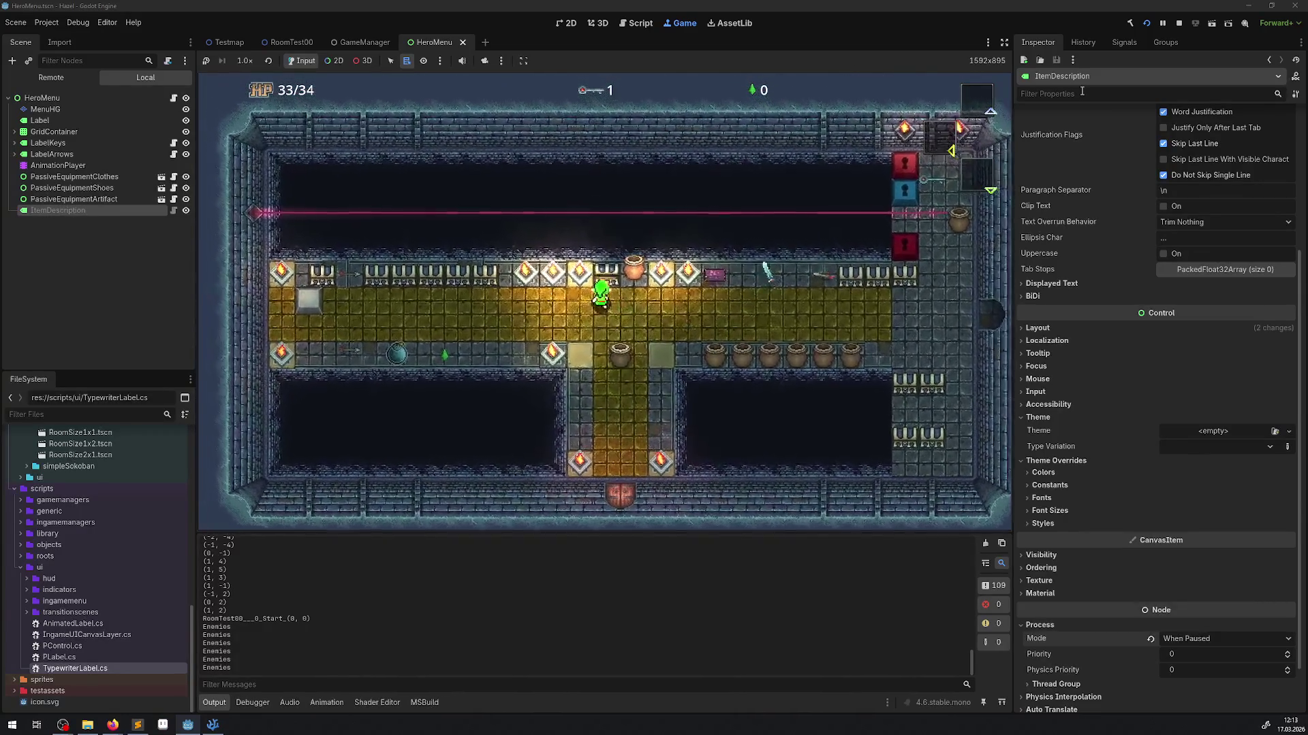
{"action": "key", "text": "Left"}
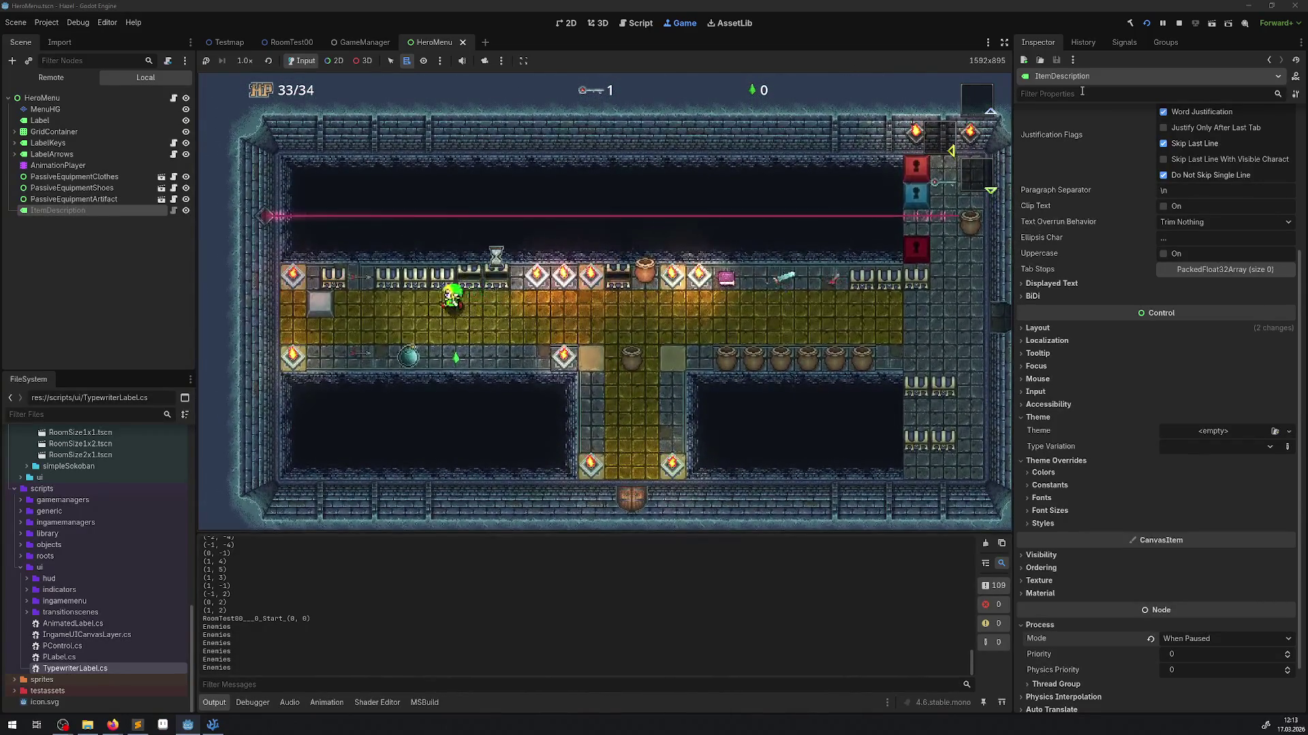
{"action": "key", "text": "Right"}
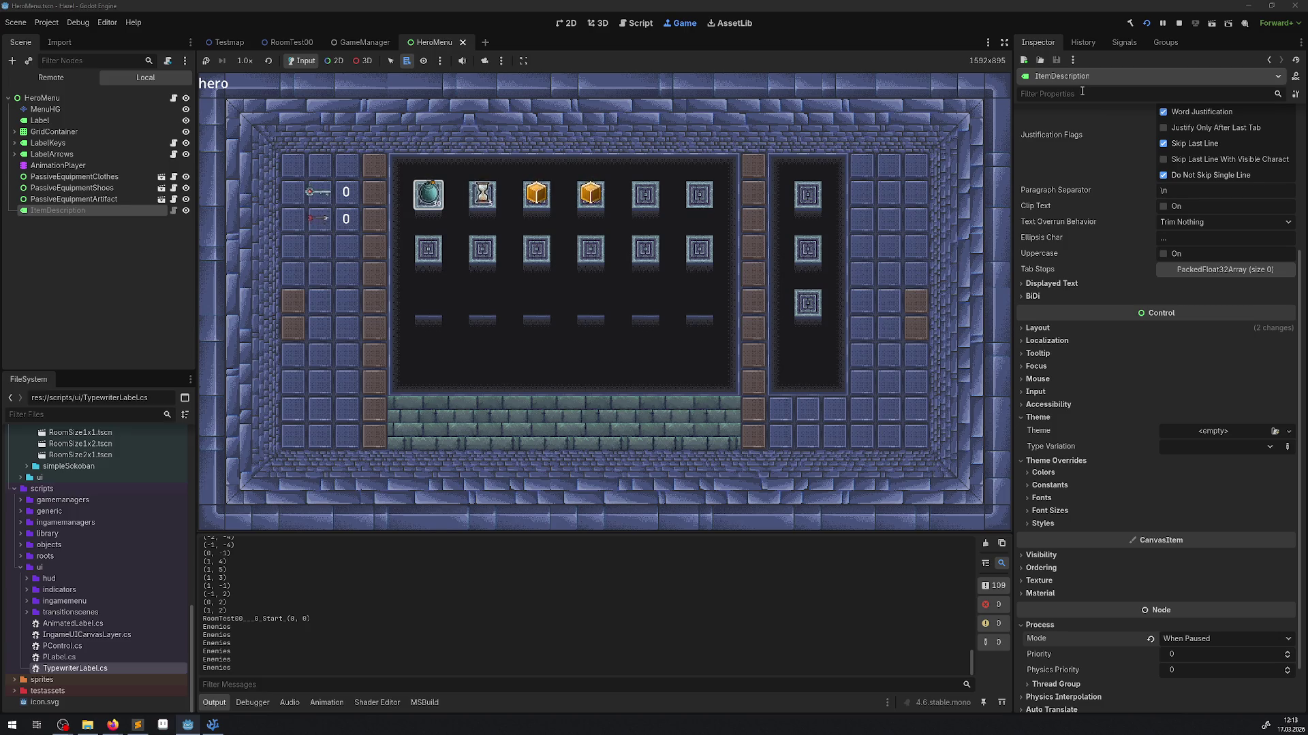
{"action": "key", "text": "Left"}
- Trace StartTypewriterEffect from HeroMenu.cs to its definition and review VisibleCharacters uses in TypewriterLabel.cs
{"action": "left_click", "coordinate": [212, 726]}
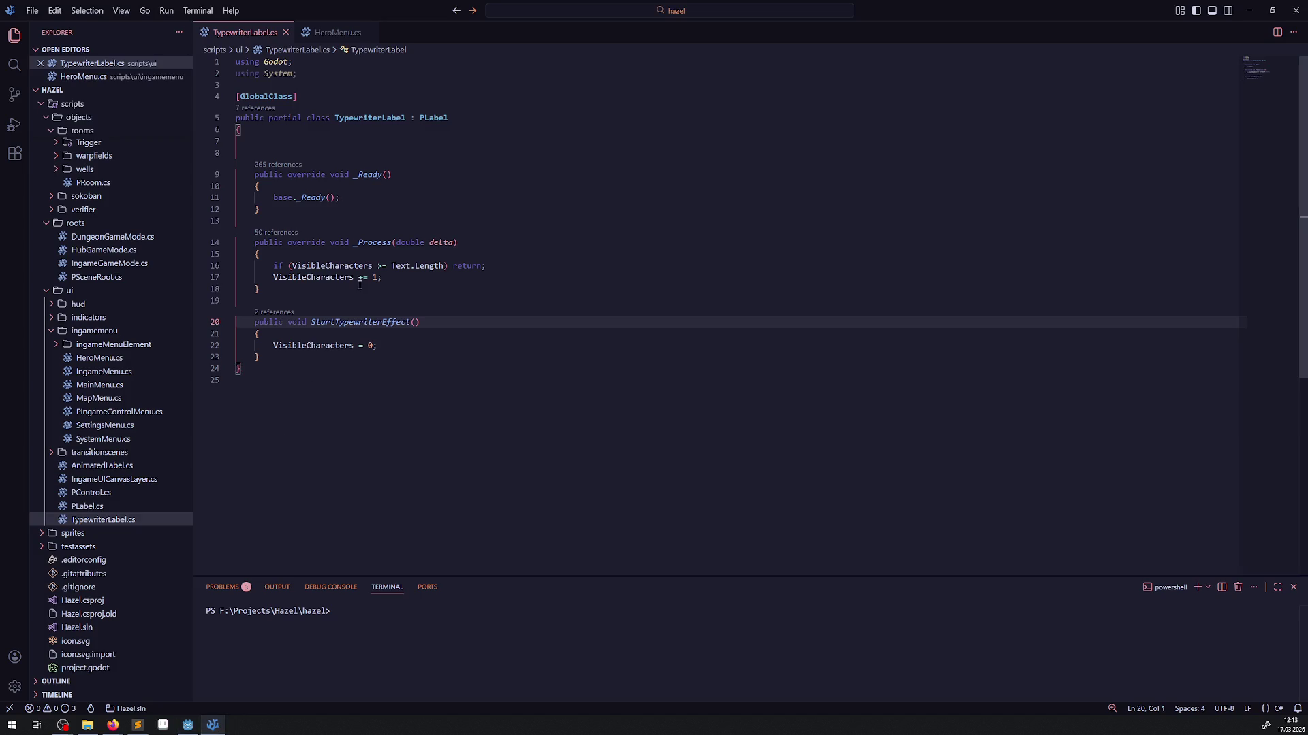
{"action": "mouse_move", "coordinate": [351, 267]}
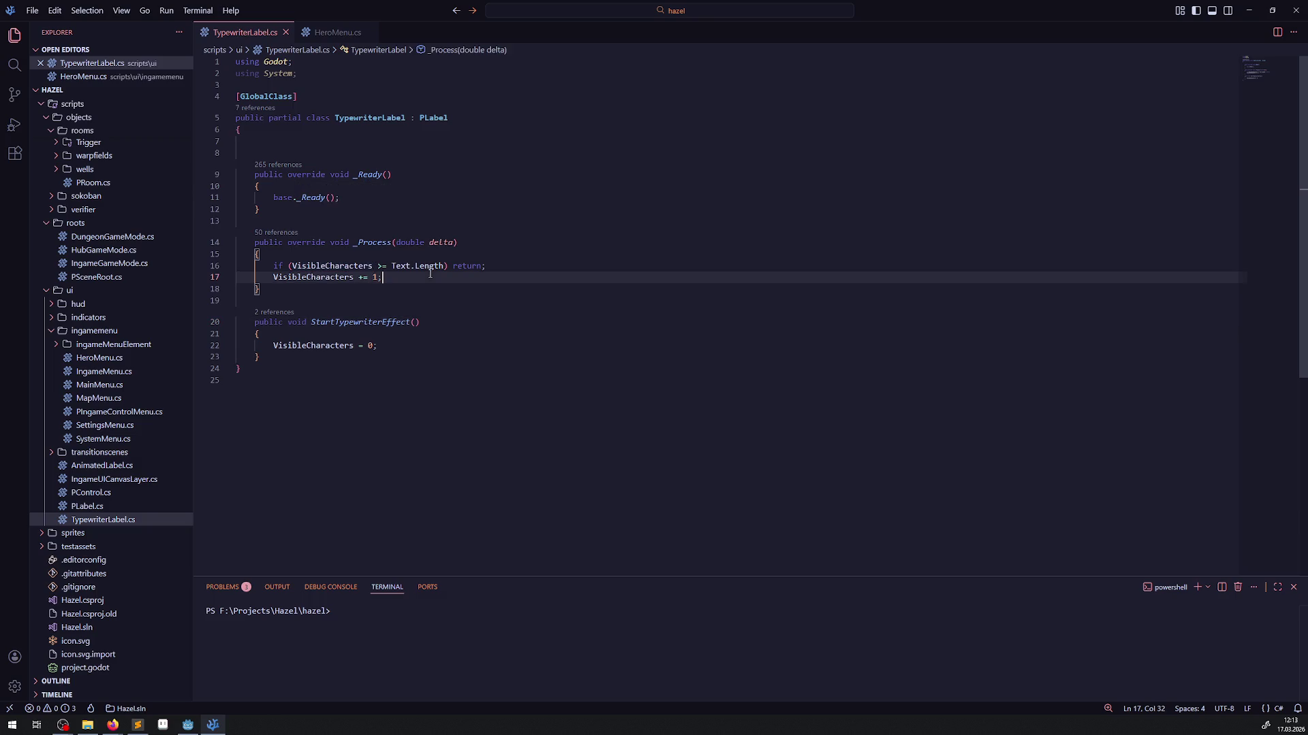
{"action": "double_click", "coordinate": [400, 266]}
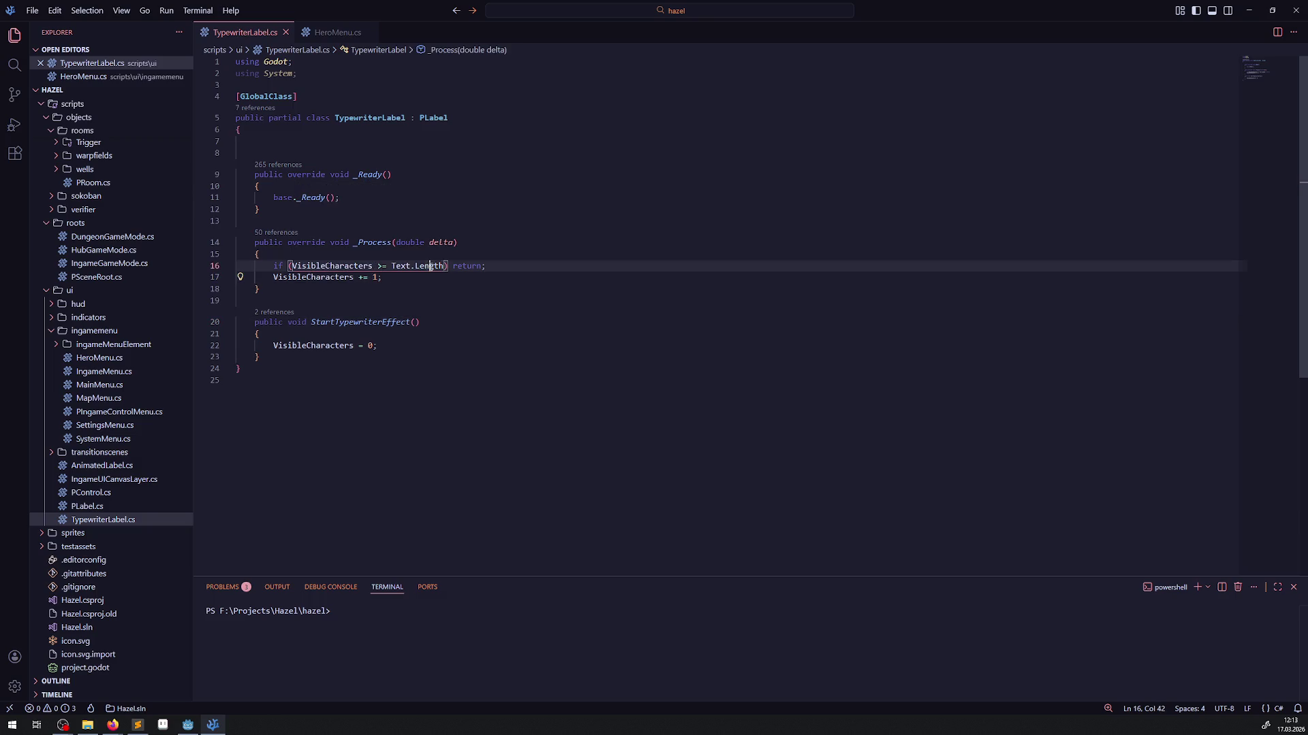
{"action": "left_click", "coordinate": [324, 36]}
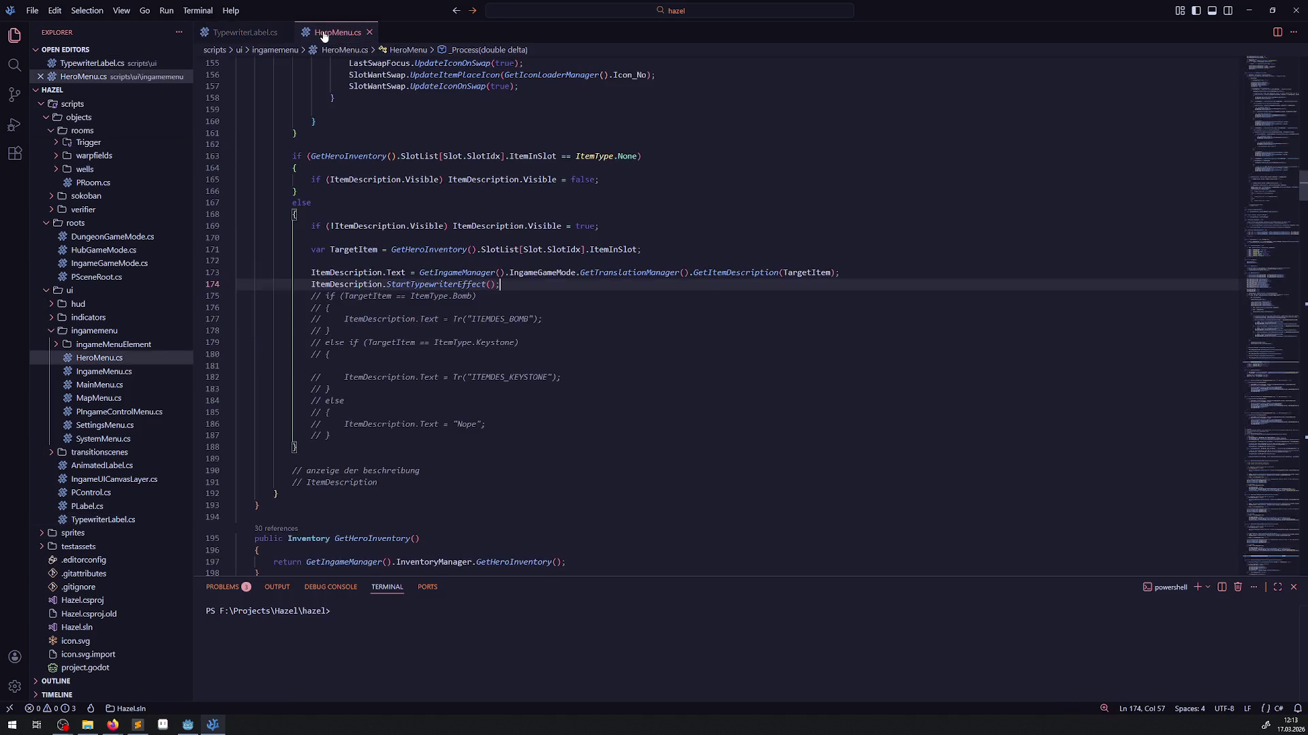
{"action": "right_click", "coordinate": [433, 285]}
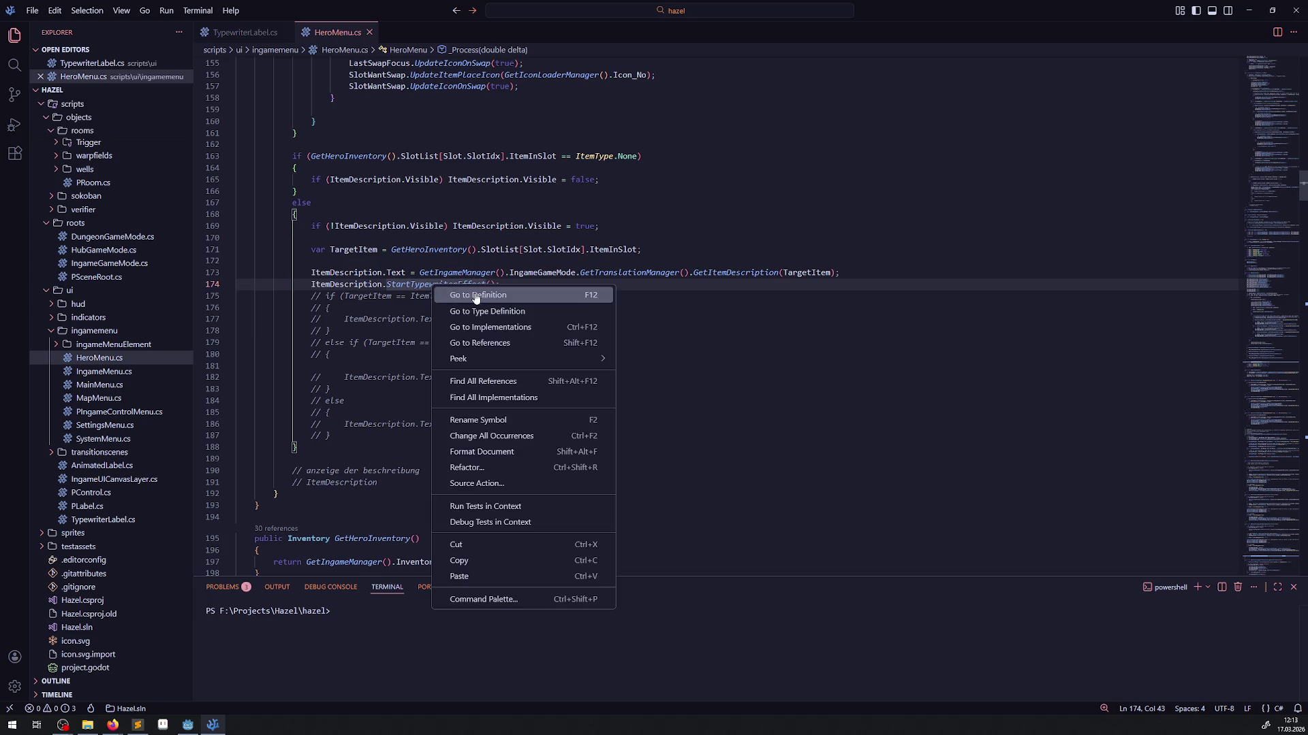
{"action": "left_click", "coordinate": [473, 300]}
{"action": "left_click", "coordinate": [302, 347]}
{"action": "double_click", "coordinate": [302, 346]}
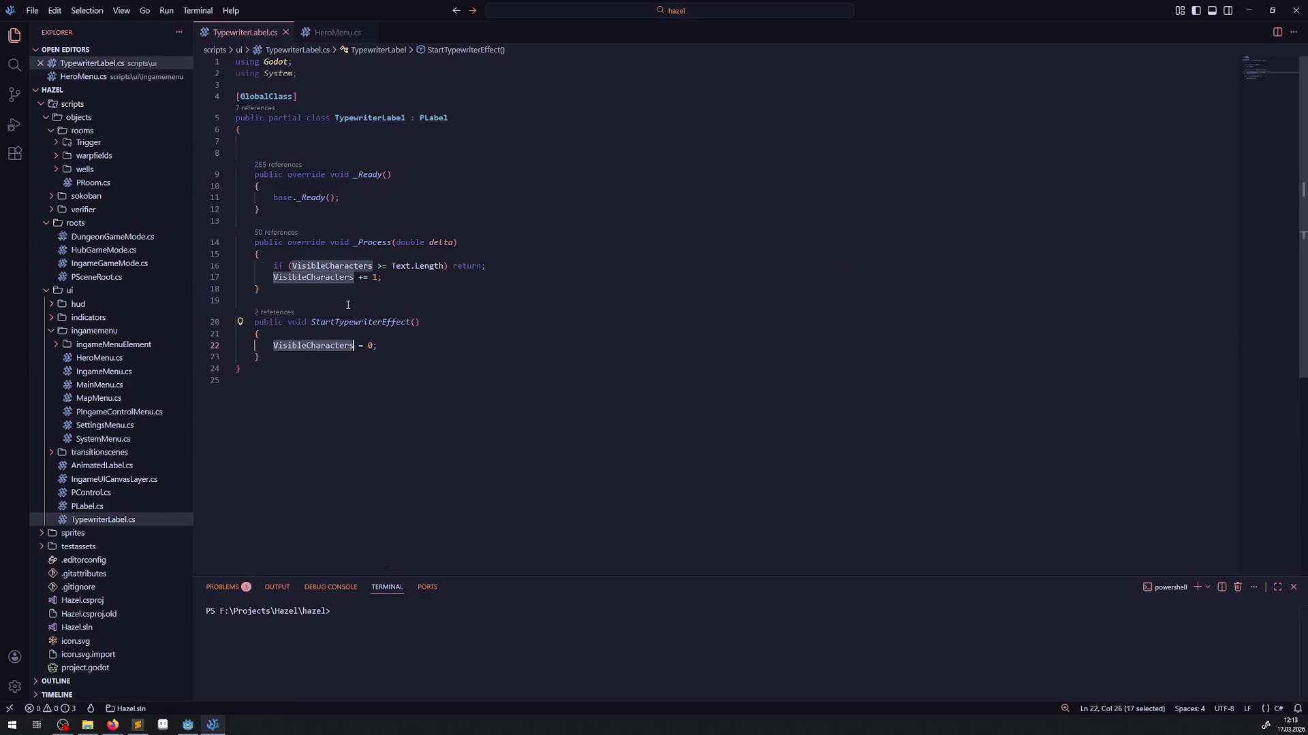
{"action": "double_click", "coordinate": [313, 277]}
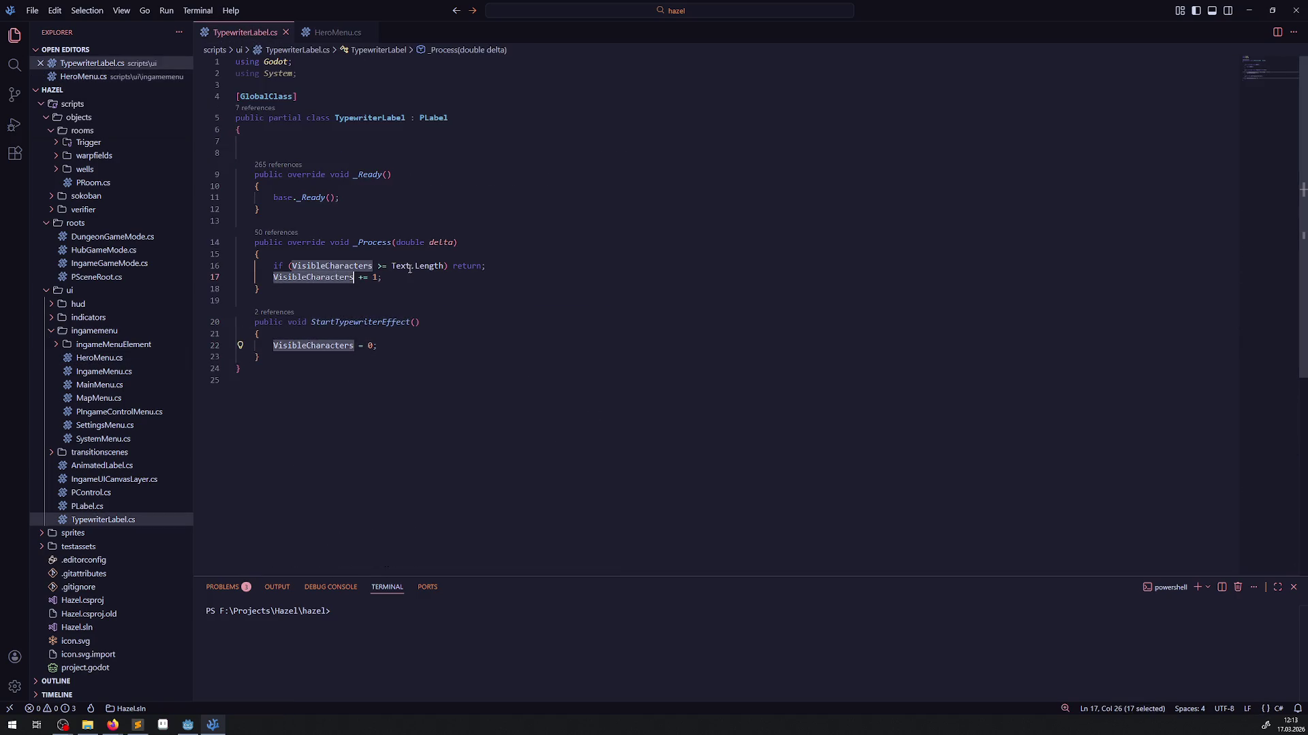
{"action": "left_click", "coordinate": [331, 32]}
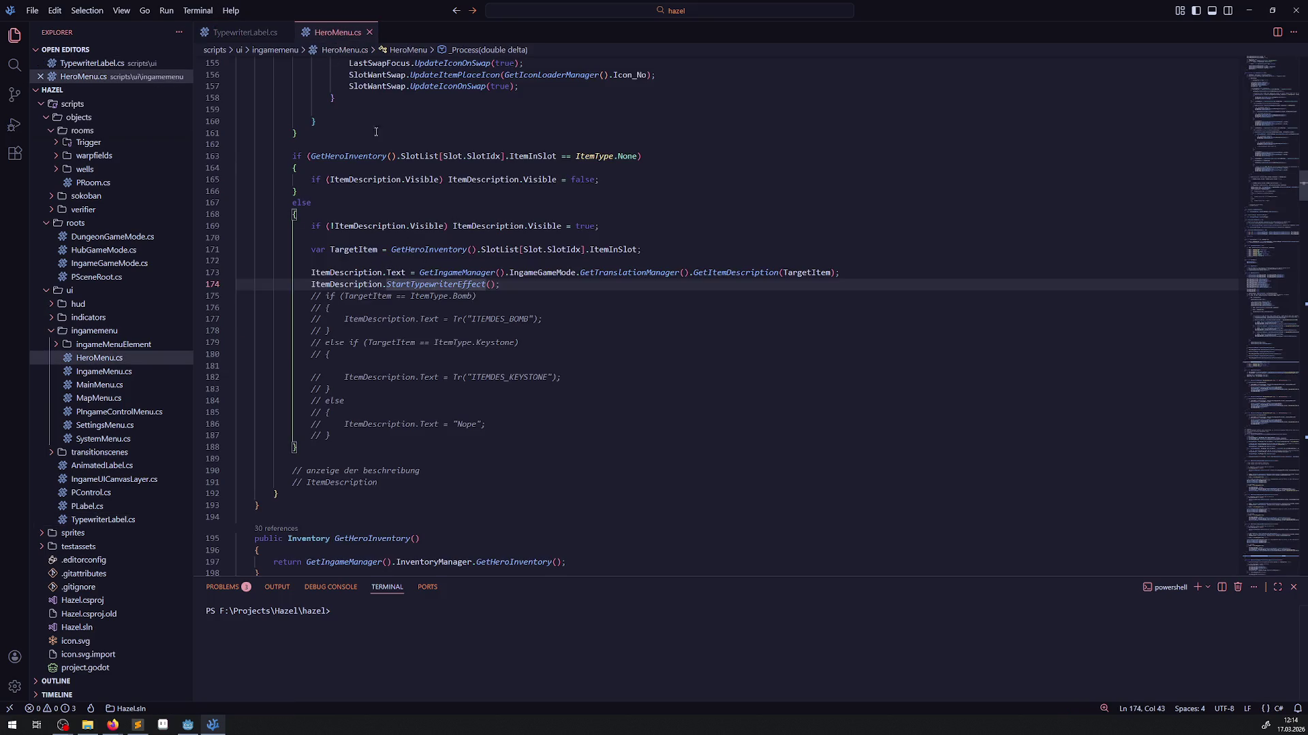
{"action": "key", "text": "ctrl+Tab"}
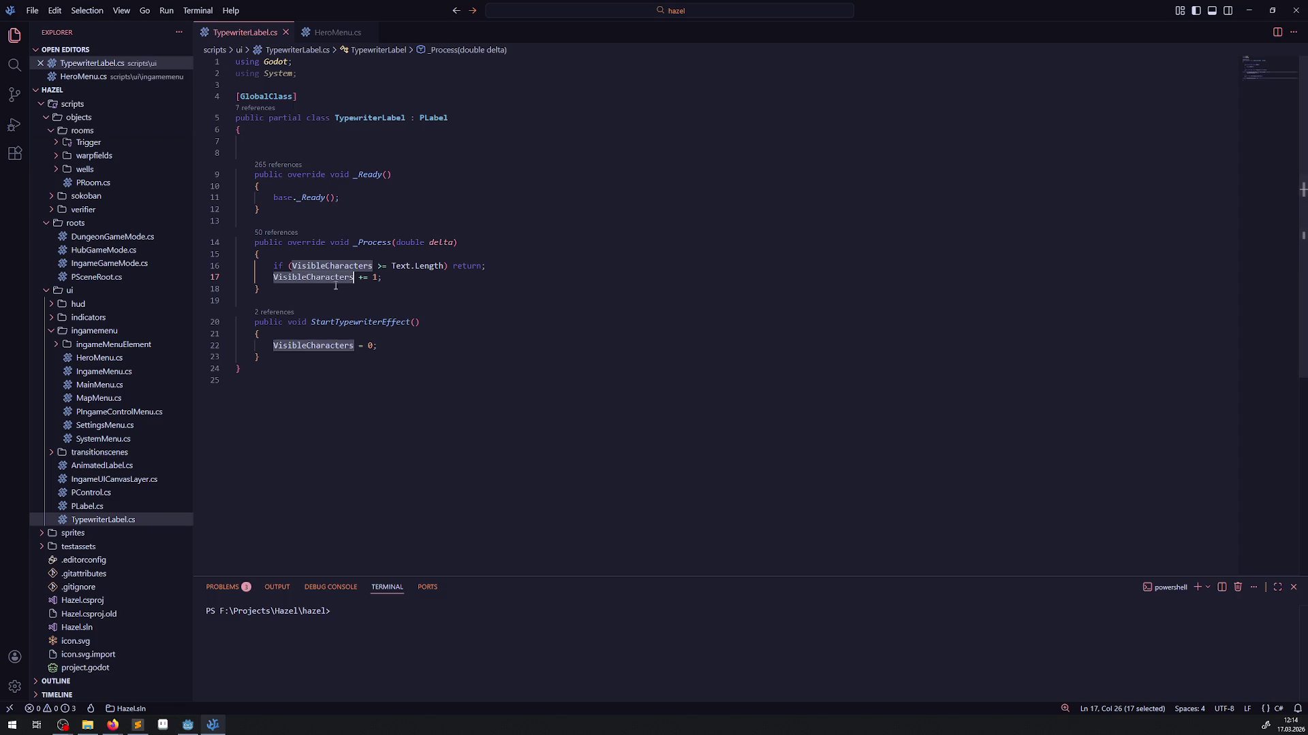
- Add GD.Print(VisibleCharacters); at the start of _Process and save
{"action": "key", "text": "Up"}
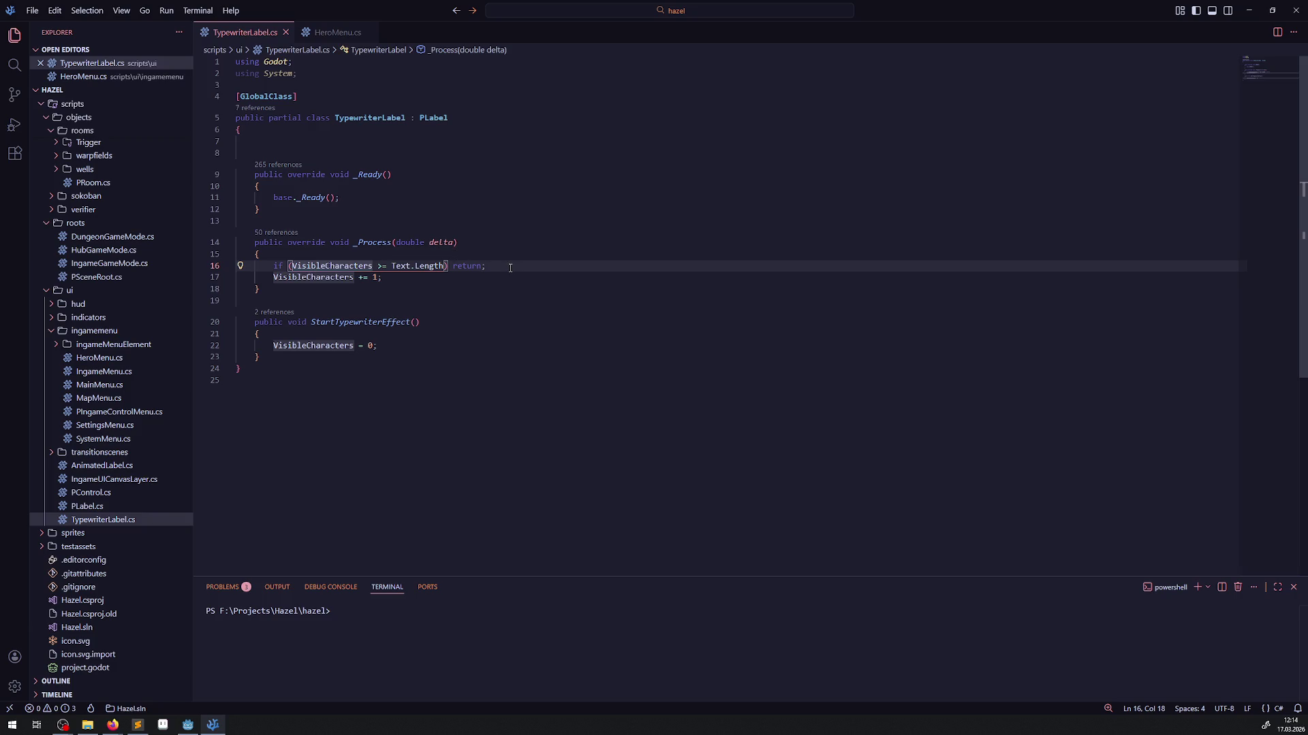
{"action": "left_click", "coordinate": [416, 254]}
{"action": "key", "text": "Return"}
{"action": "type", "text": "GD."}
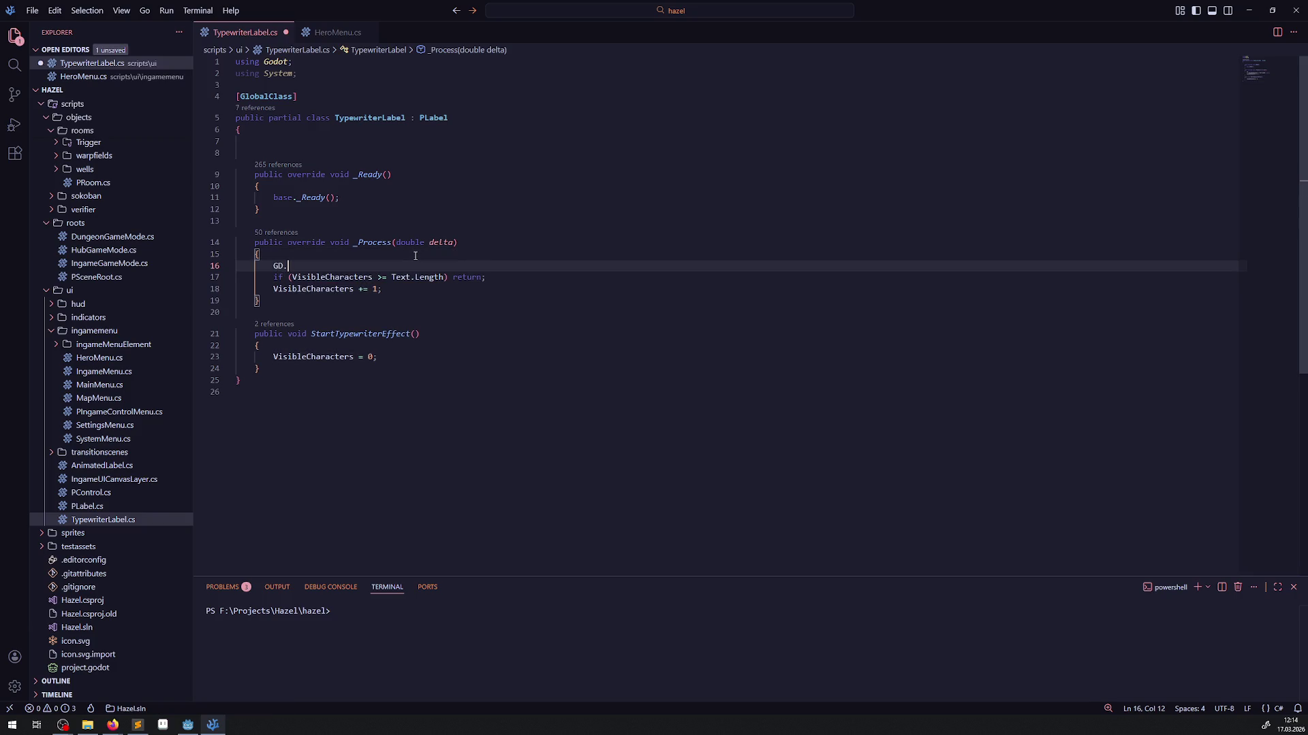
{"action": "type", "text": "Print"}
{"action": "key", "text": "Tab"}
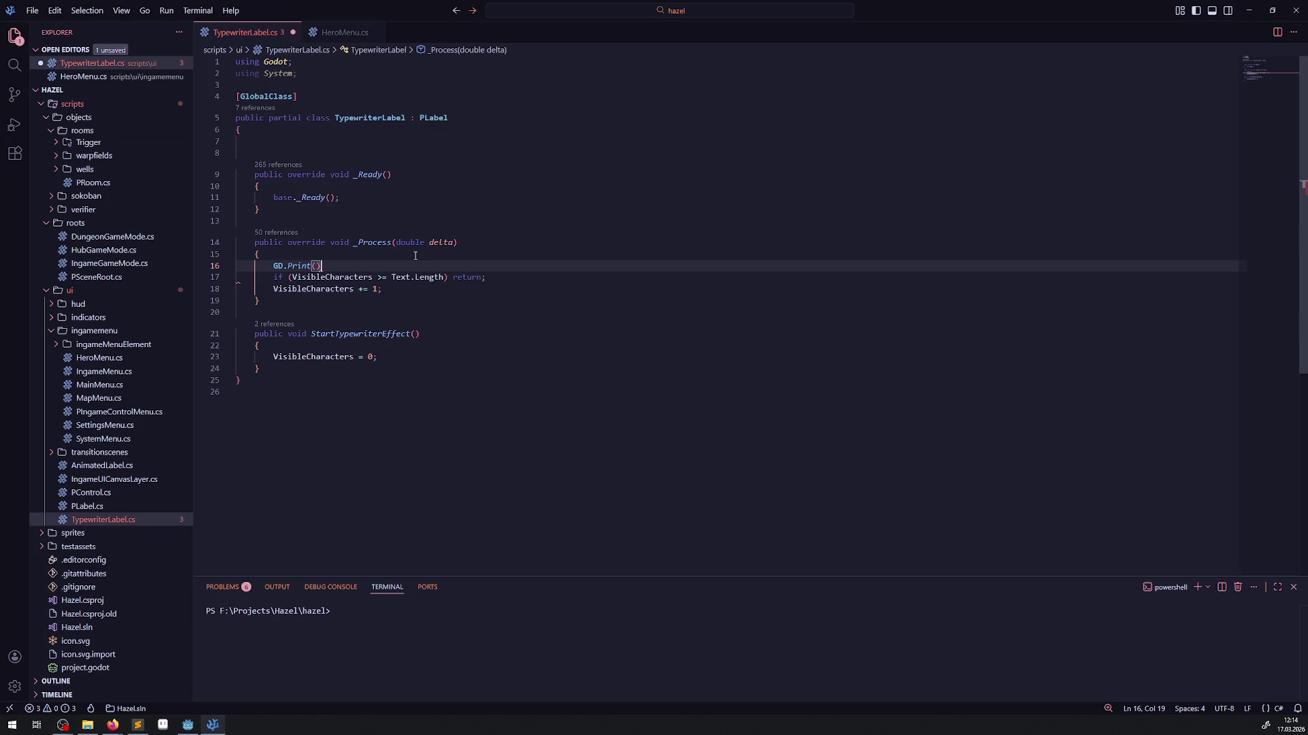
{"action": "type", "text": "()"}
{"action": "type", "text": "if (VisibleCharacters >= Text.Length) return;"}
{"action": "key", "text": "ctrl+z"}
{"action": "double_click", "coordinate": [351, 280]}
{"action": "key", "text": "ctrl+c"}
{"action": "left_click", "coordinate": [316, 266]}
{"action": "key", "text": "ctrl+v"}
{"action": "type", "text": ";"}
{"action": "key", "text": "ctrl+s"}
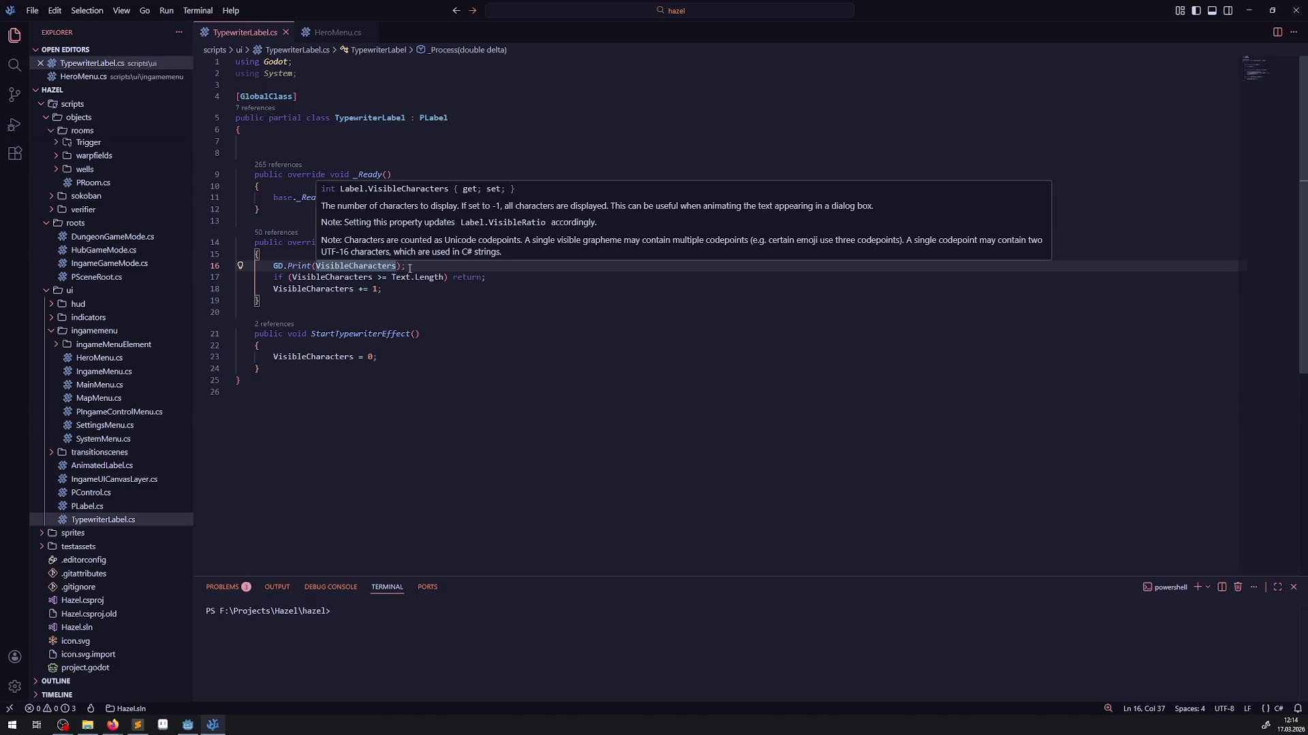
- Duplicate the print below the length check as GD.Print("A_" + Text.Length) and save
{"action": "left_click_drag", "start_coordinate": [410, 267], "coordinate": [246, 267]}
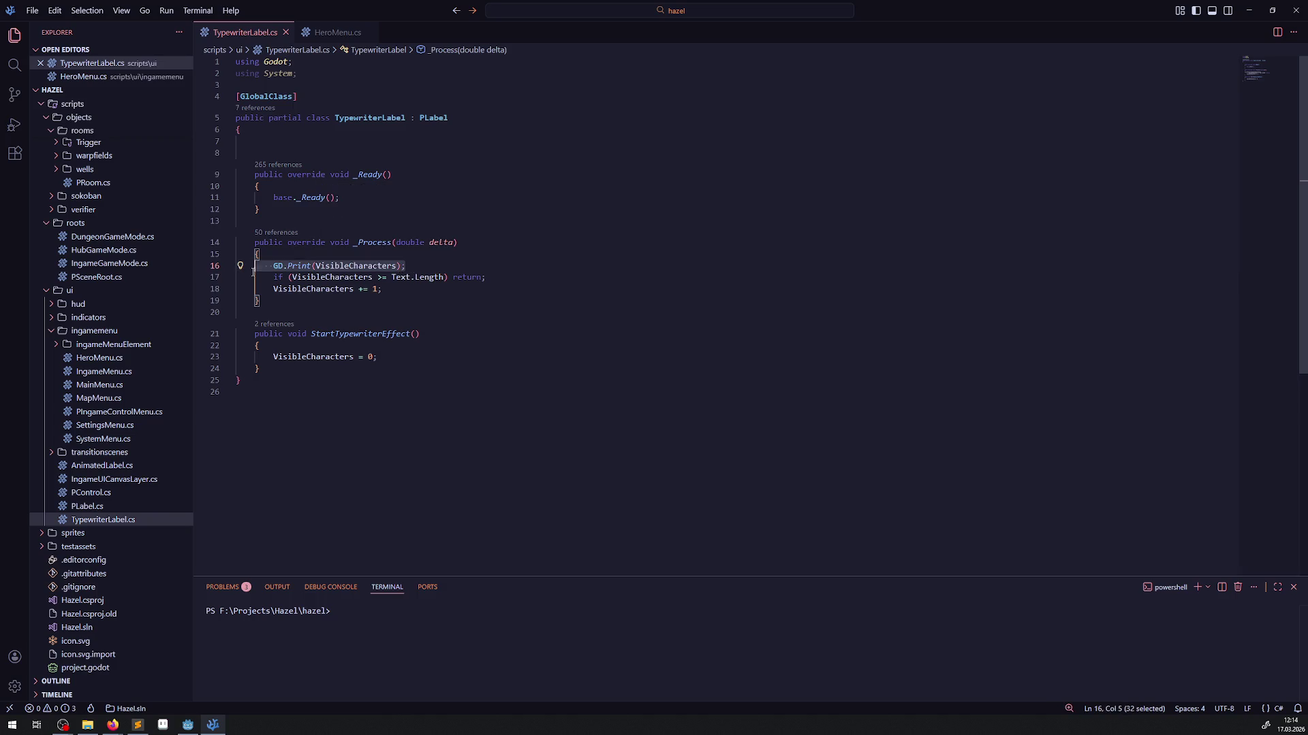
{"action": "key", "text": "ctrl+c"}
{"action": "left_click", "coordinate": [496, 277]}
{"action": "key", "text": "Return"}
{"action": "key", "text": "ctrl+v"}
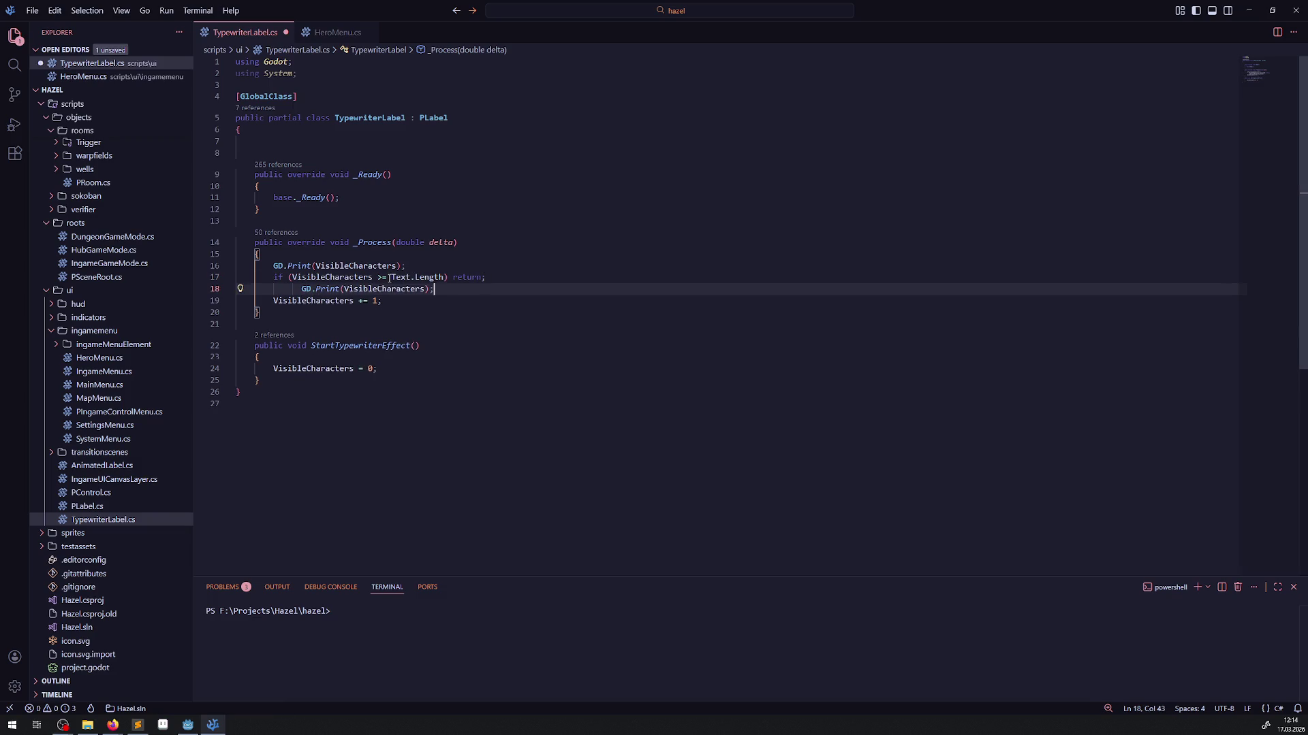
{"action": "left_click_drag", "start_coordinate": [390, 277], "coordinate": [445, 277]}
{"action": "key", "text": "ctrl+c"}
{"action": "double_click", "coordinate": [351, 289]}
{"action": "key", "text": "ctrl+v"}
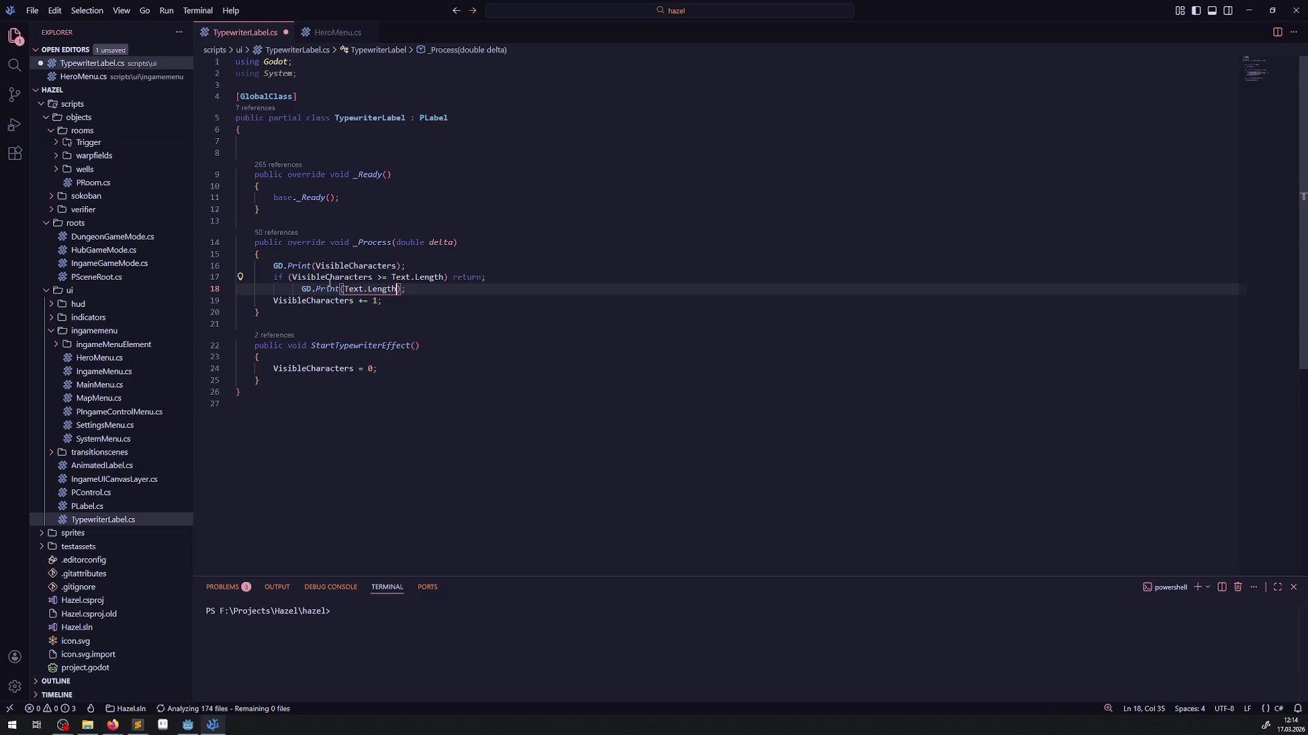
{"action": "left_click", "coordinate": [344, 289]}
{"action": "type", "text": "\""}
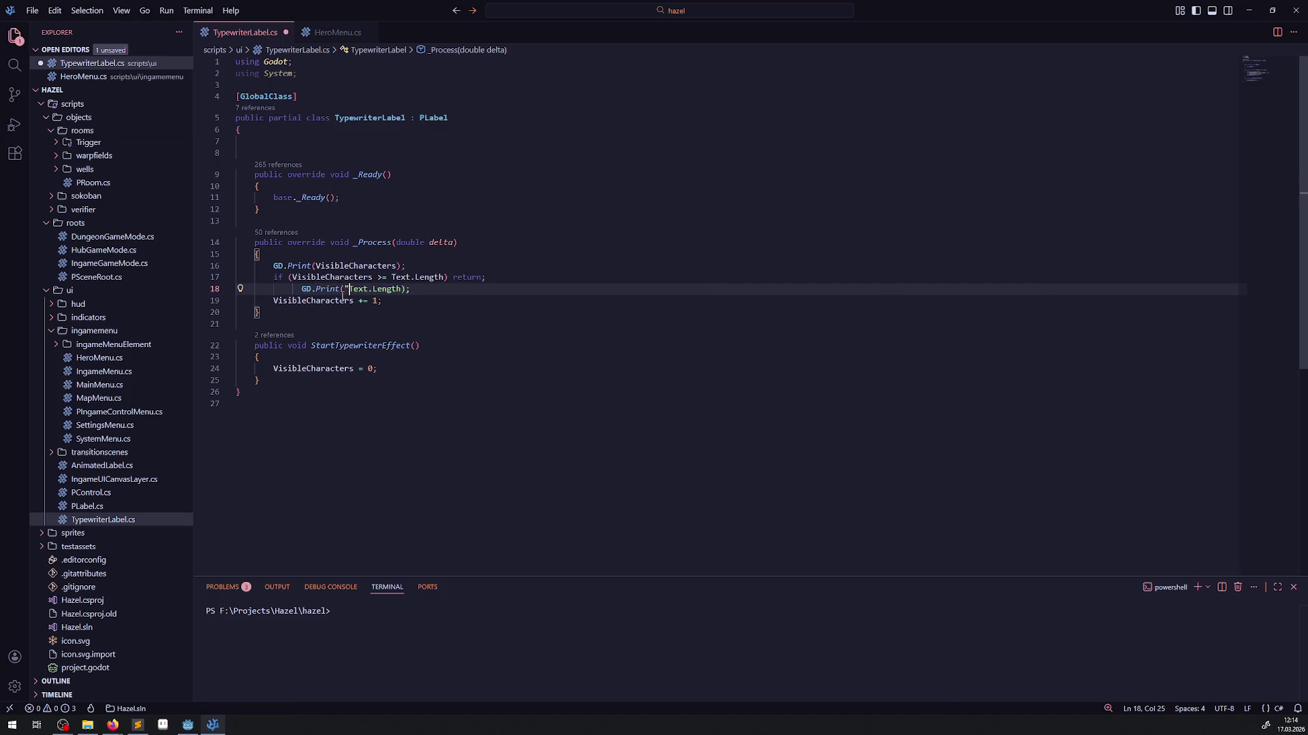
{"action": "type", "text": "A \""}
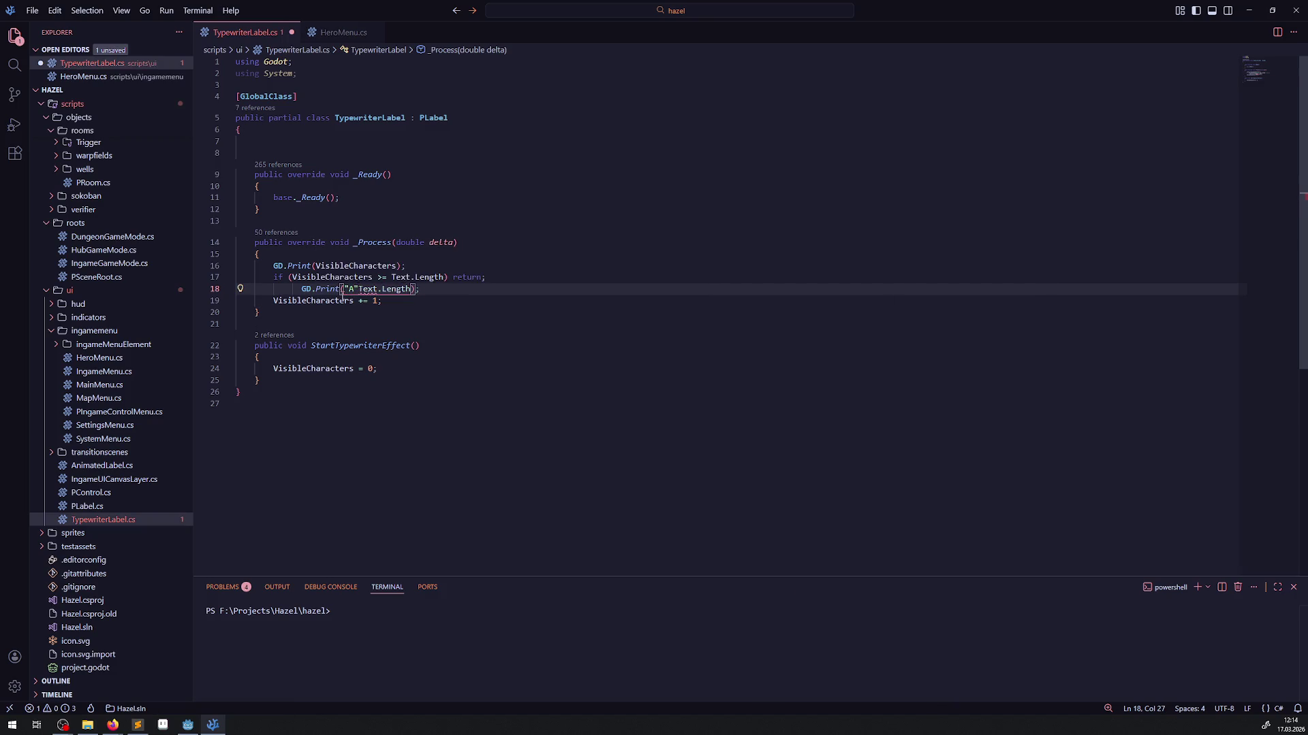
{"action": "type", "text": "+"}
{"action": "key", "text": "Left"}
{"action": "key", "text": "Left"}
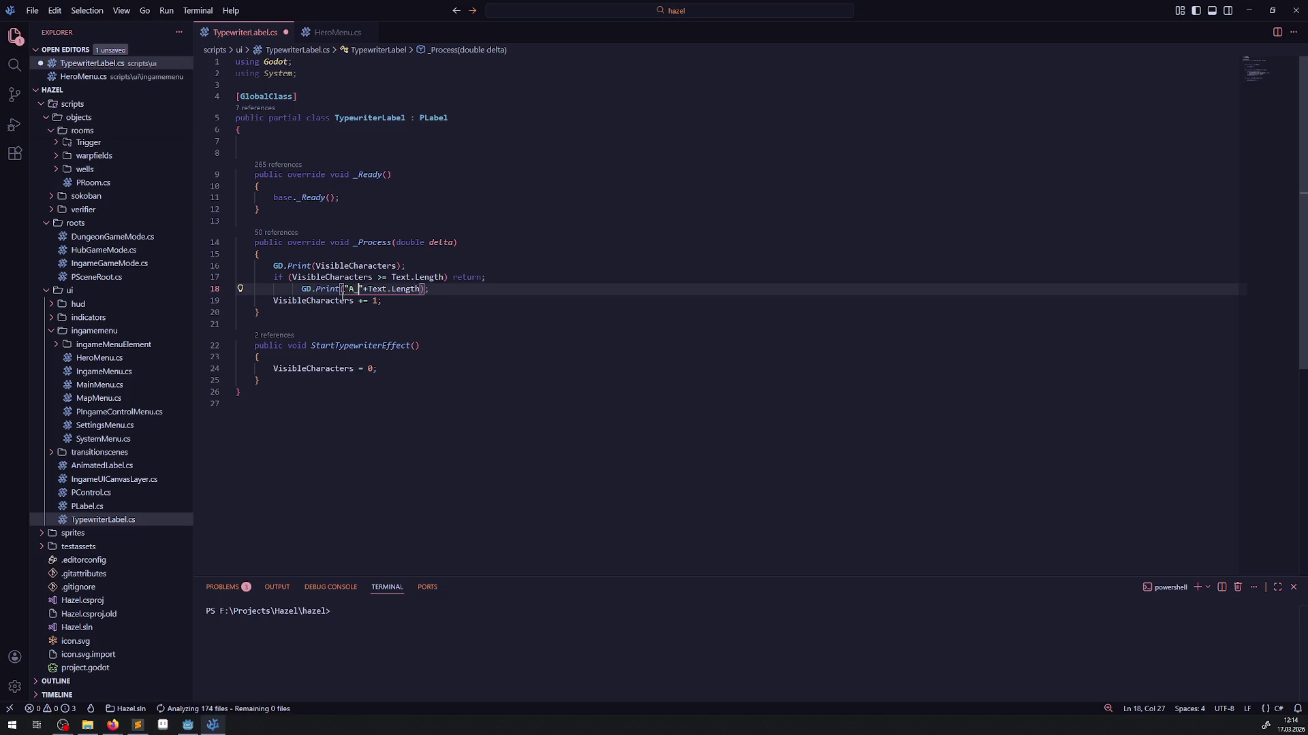
{"action": "key", "text": "ctrl+s"}
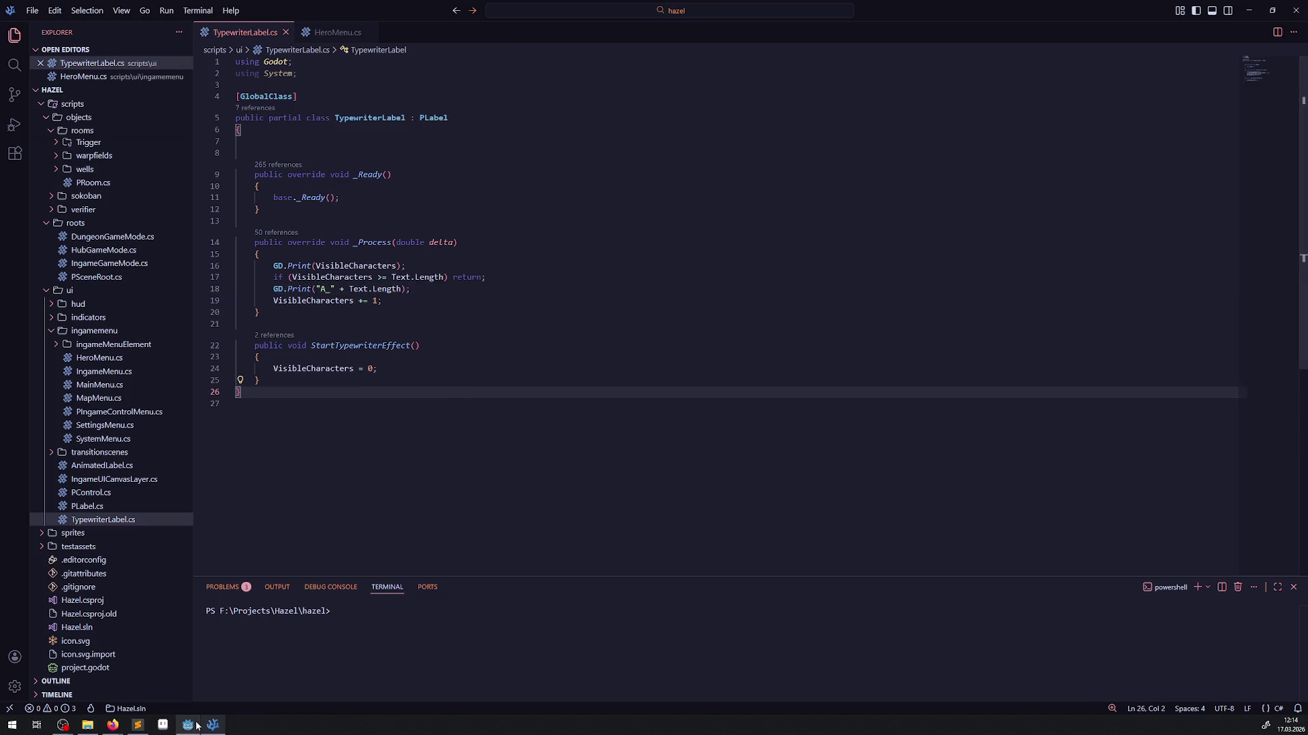
{"action": "left_click", "coordinate": [196, 726]}
{"action": "left_click", "coordinate": [1146, 23]}
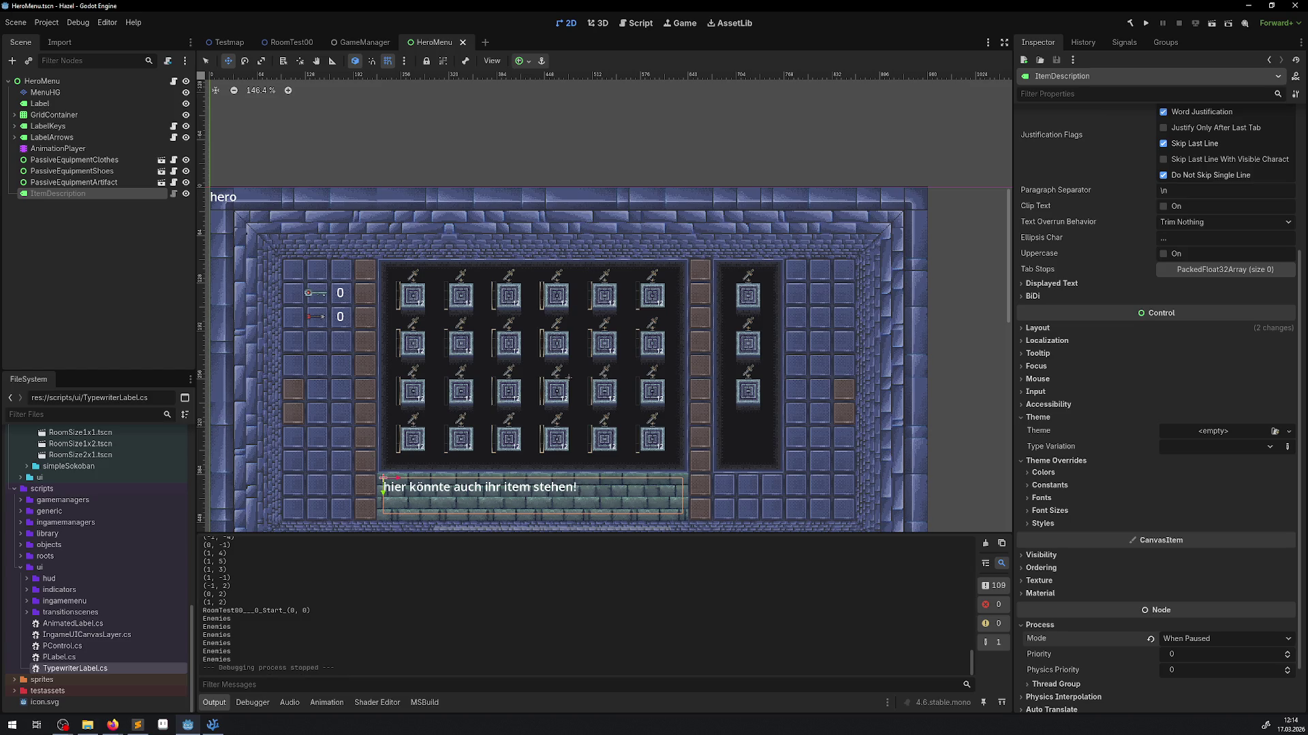
- Switch from the Godot editor to the browser window
{"action": "key", "text": "alt+Tab"}
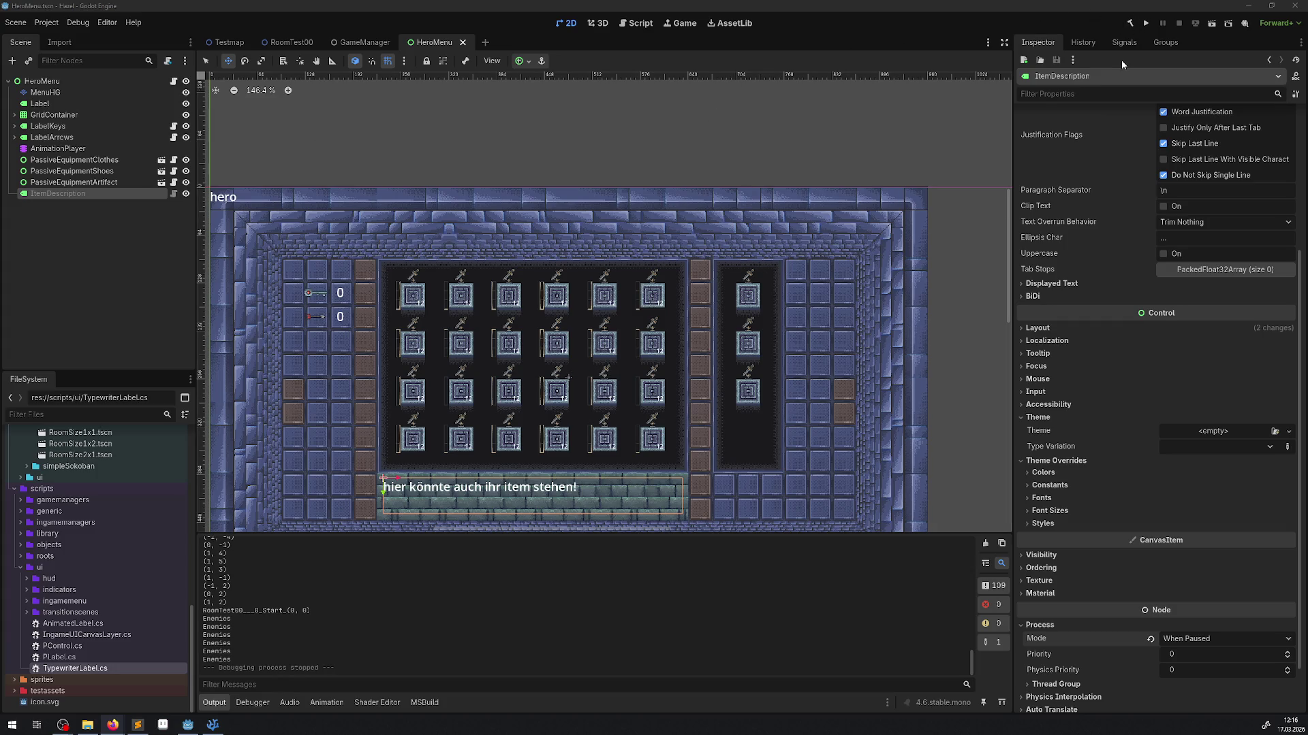
{"action": "left_click", "coordinate": [1147, 23]}
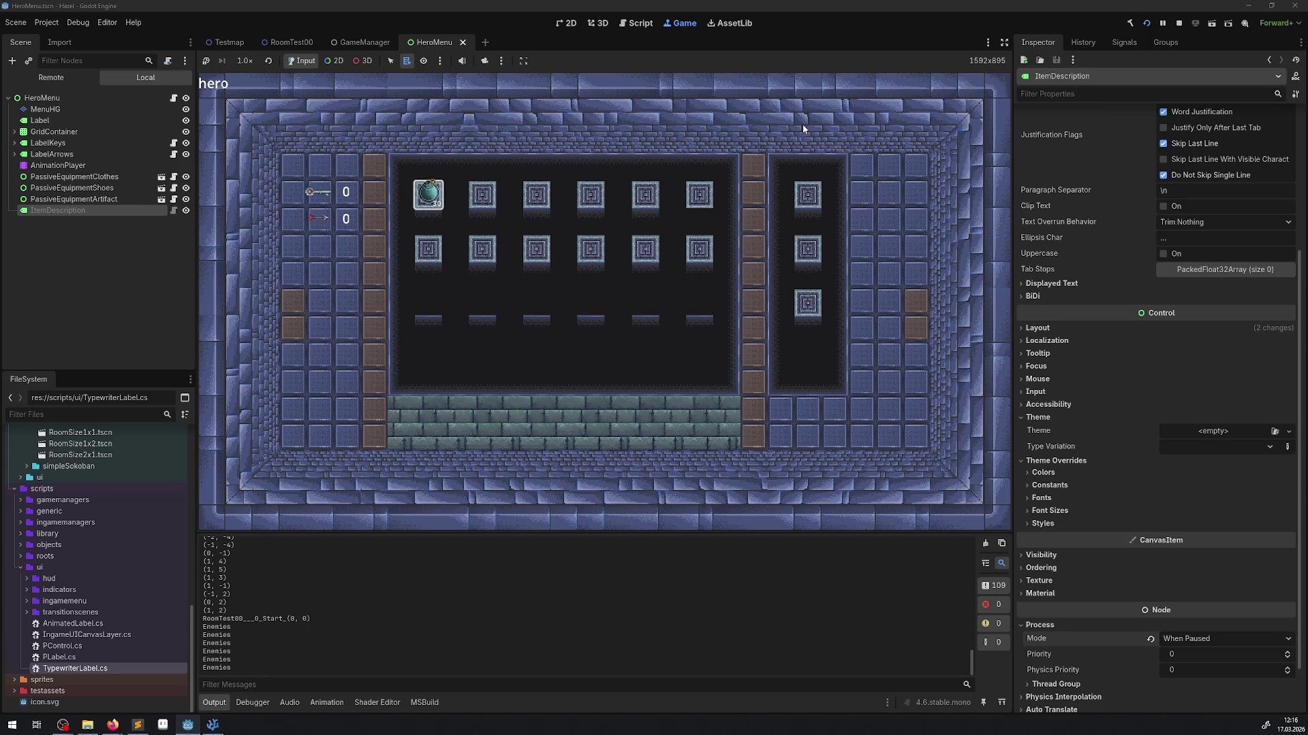
{"action": "left_click", "coordinate": [1179, 23]}
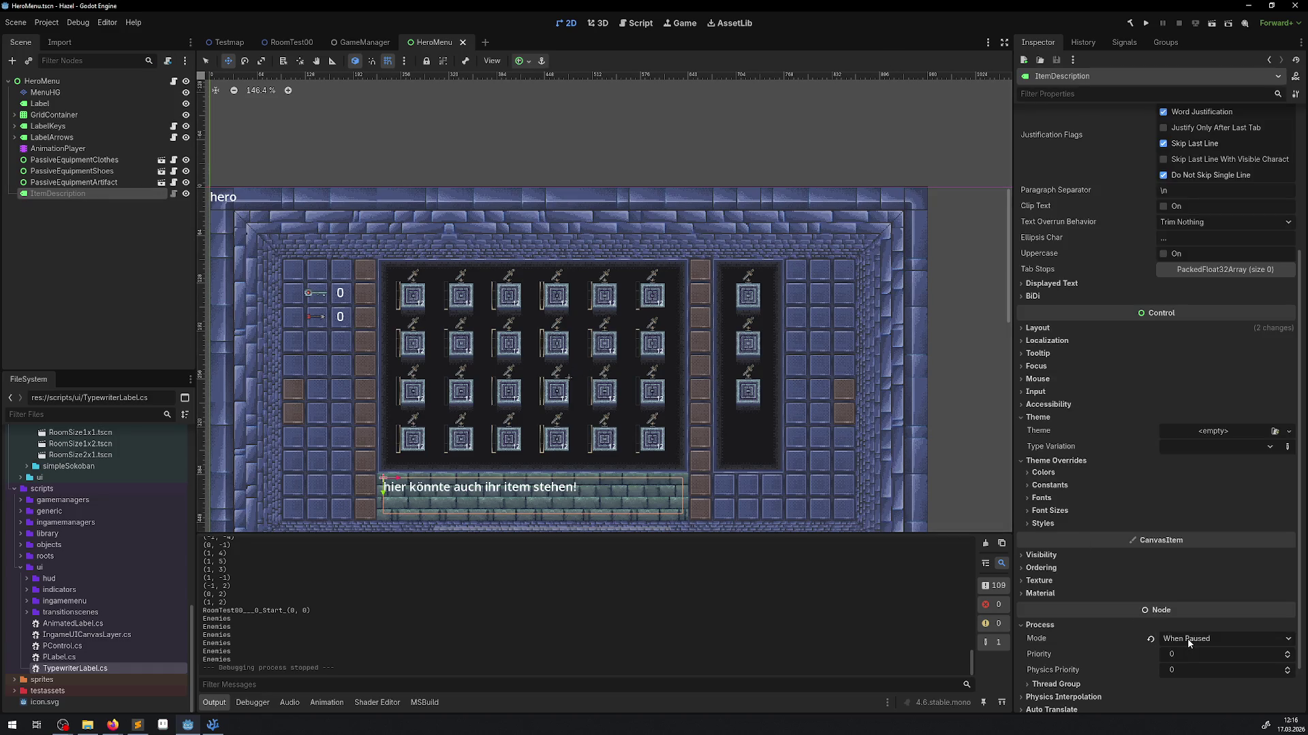
- Change ItemDescription's Process Mode from When Paused to Always, save HeroMenu, and rerun the game
{"action": "left_click", "coordinate": [1189, 640]}
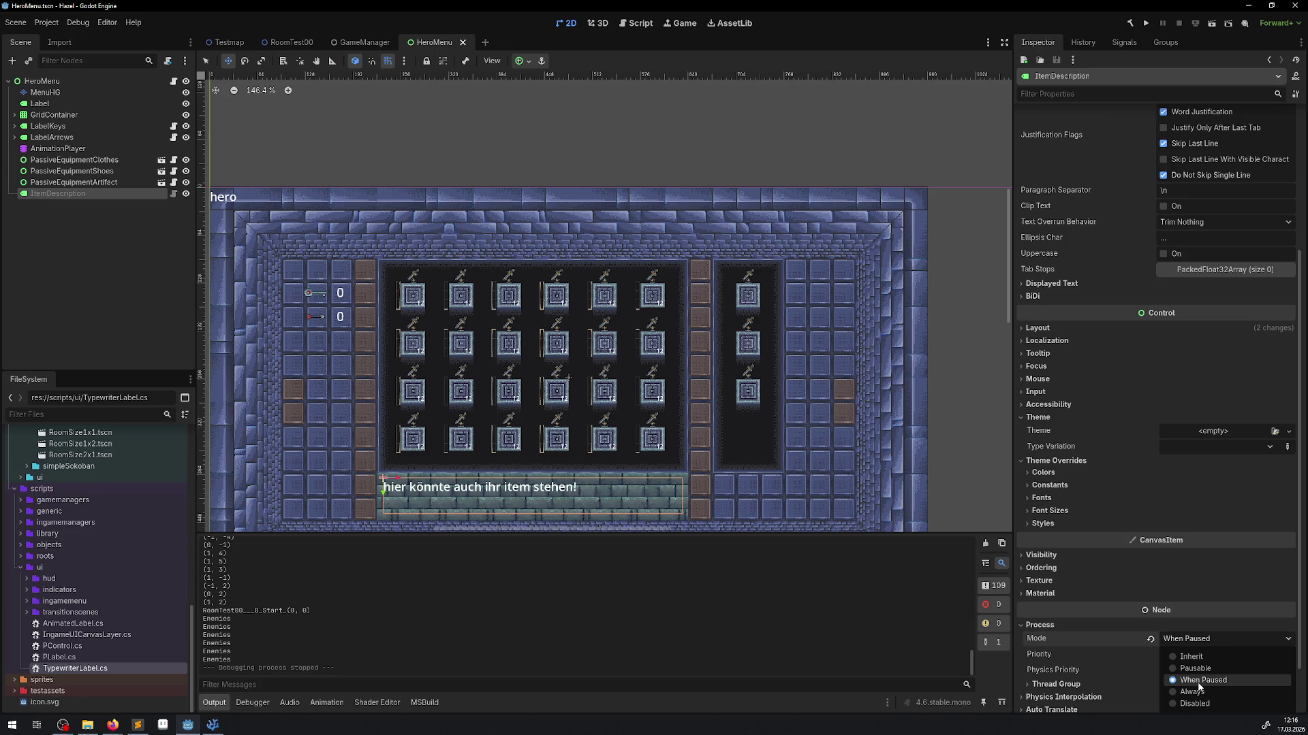
{"action": "left_click", "coordinate": [324, 371]}
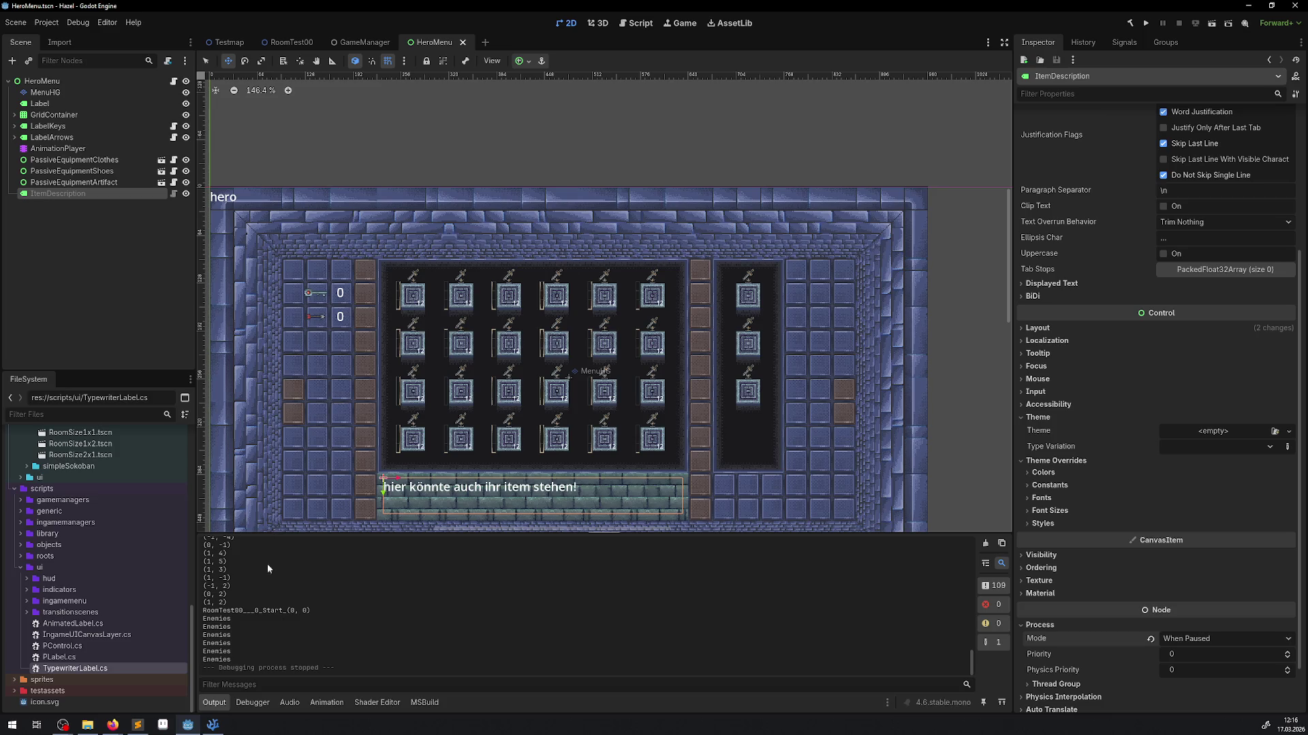
{"action": "mouse_move", "coordinate": [215, 725]}
{"action": "left_click", "coordinate": [1195, 640]}
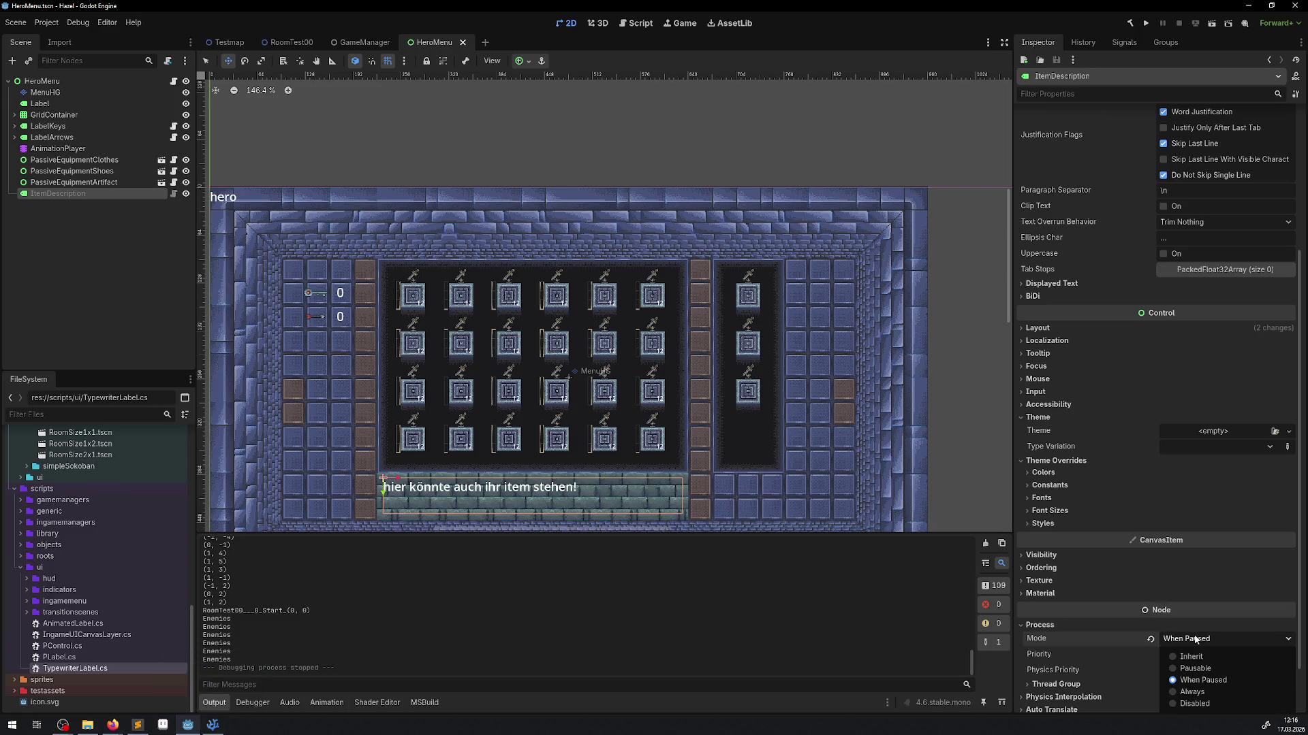
{"action": "left_click", "coordinate": [1193, 692]}
{"action": "key", "text": "ctrl+s"}
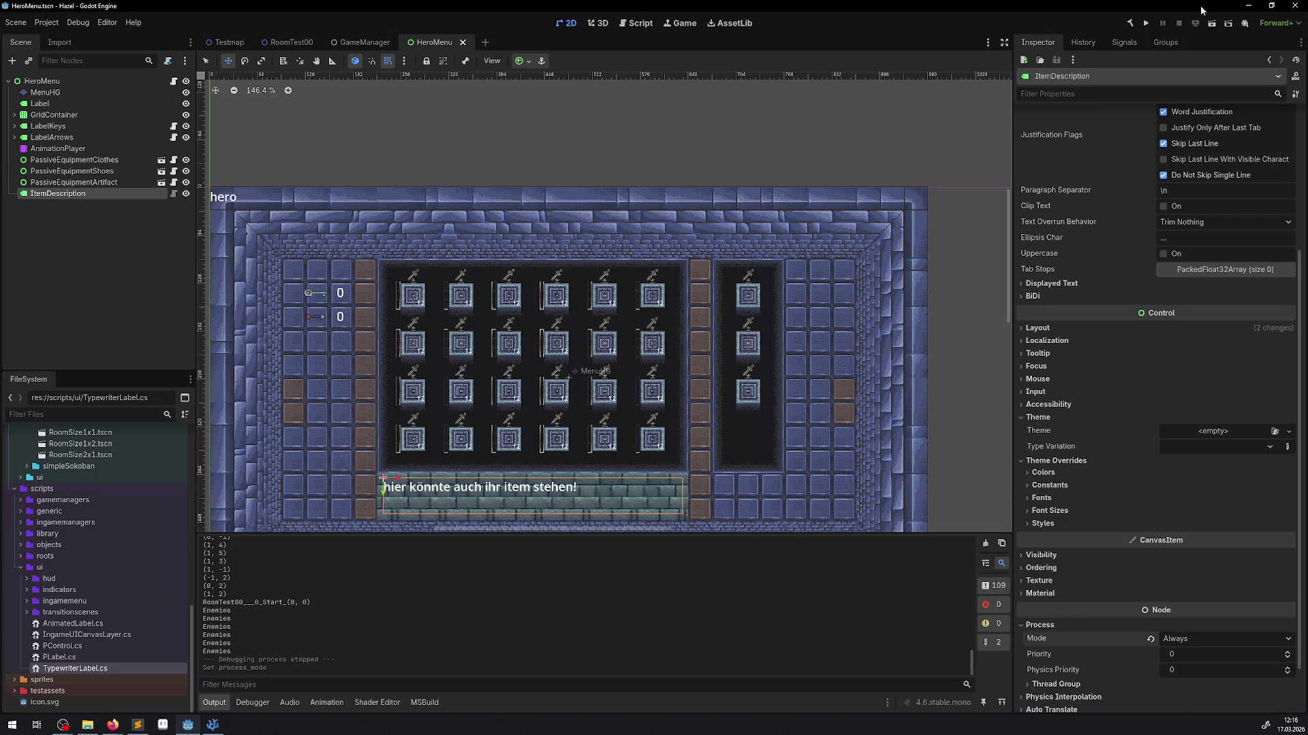
{"action": "left_click", "coordinate": [1143, 24]}
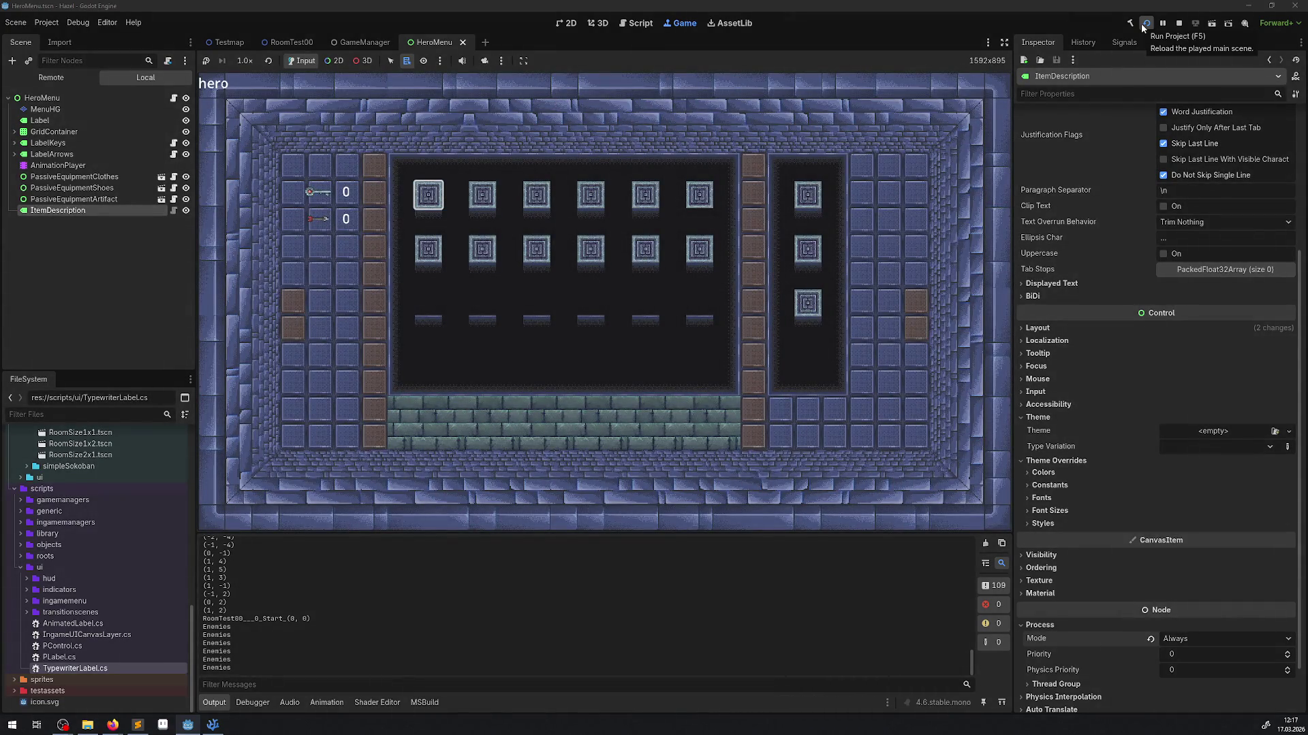
- Close the menu, walk the hero onto the bomb, reopen the hero menu, then stop the game
{"action": "key", "text": "Escape"}
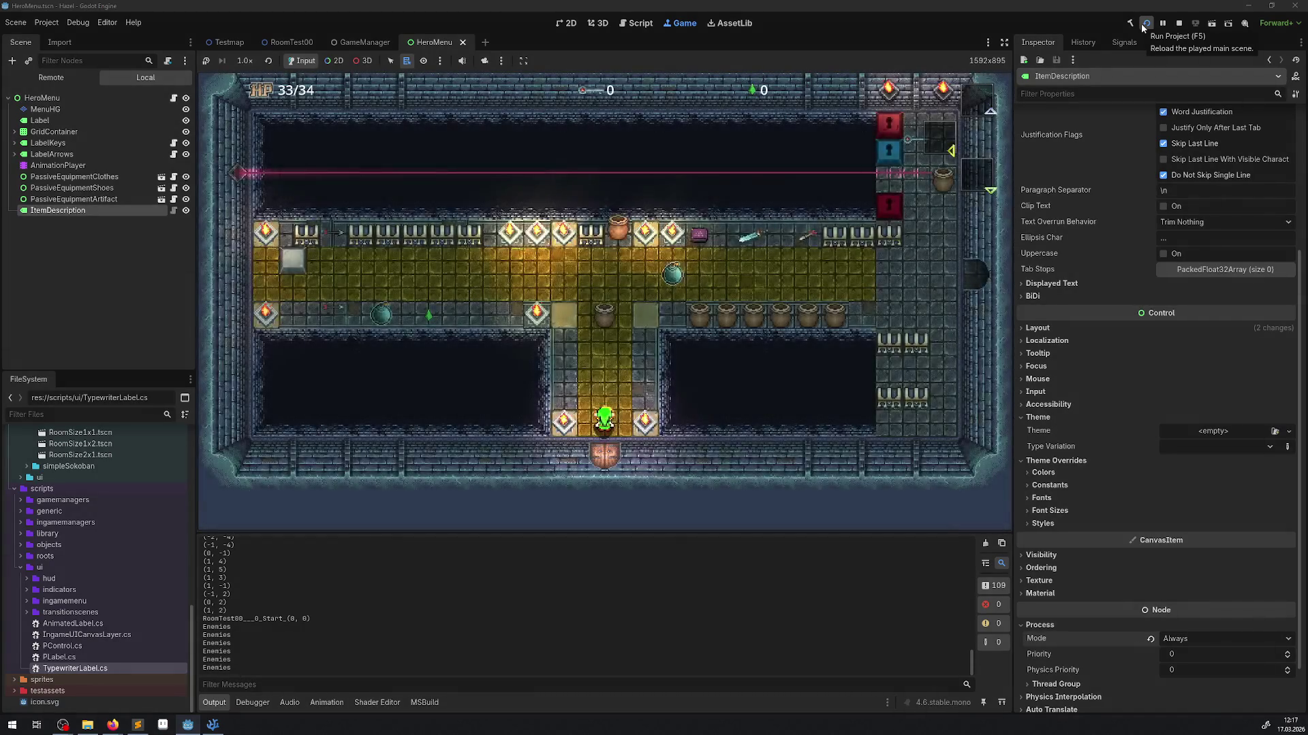
{"action": "key", "text": "Up"}
{"action": "key", "text": "Up"}
{"action": "key", "text": "Up"}
{"action": "key", "text": "Right"}
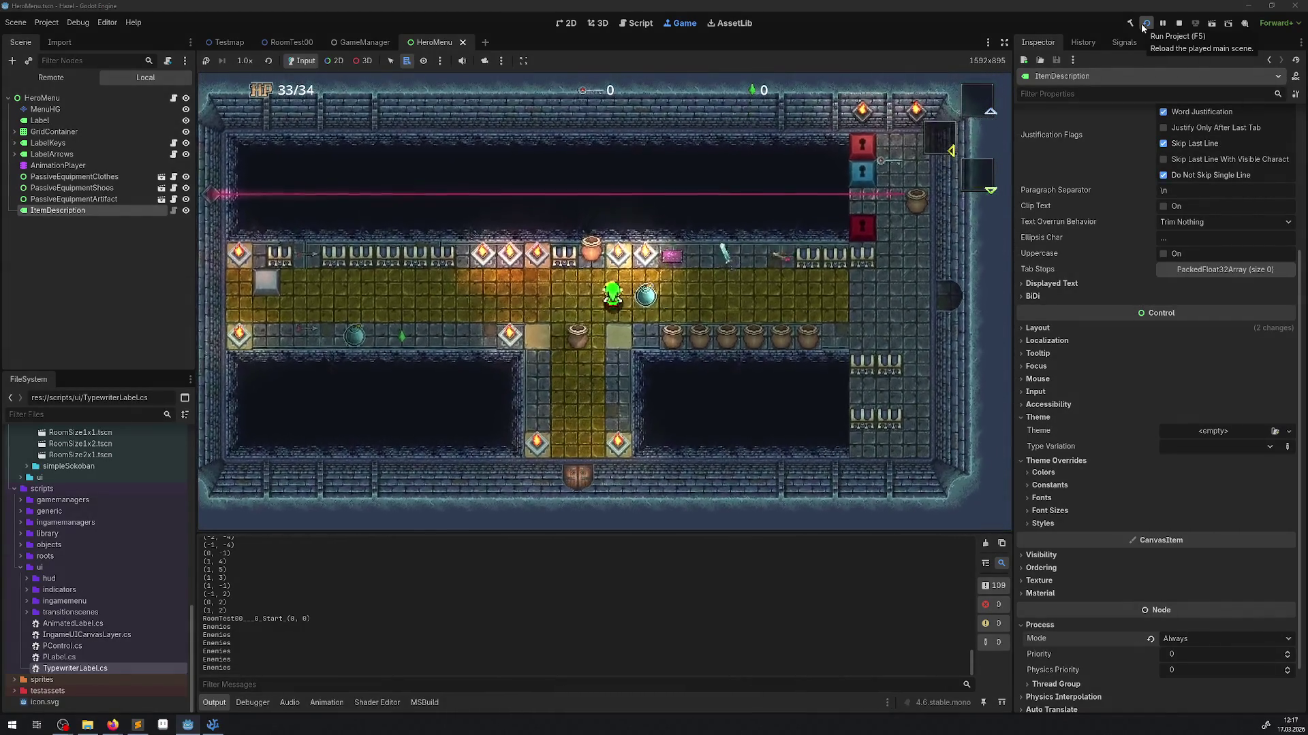
{"action": "key", "text": "Right"}
{"action": "key", "text": "Left"}
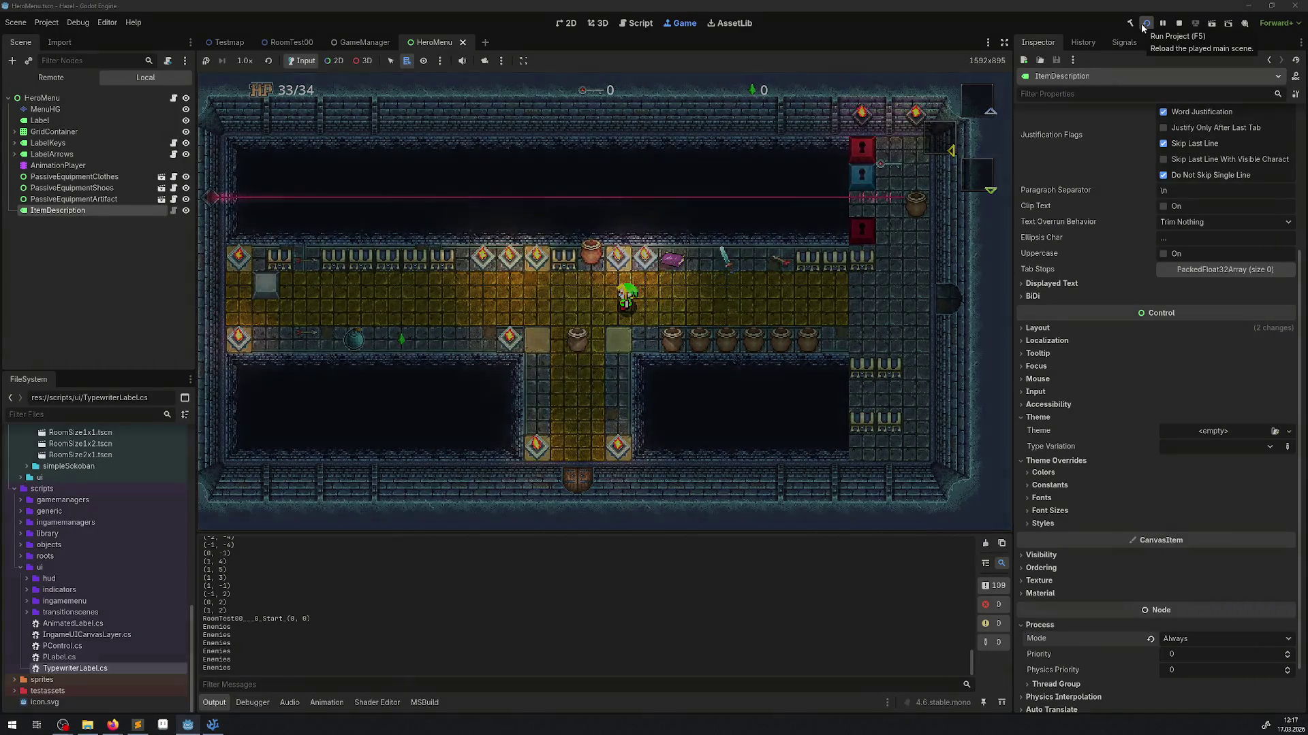
{"action": "key", "text": "Escape"}
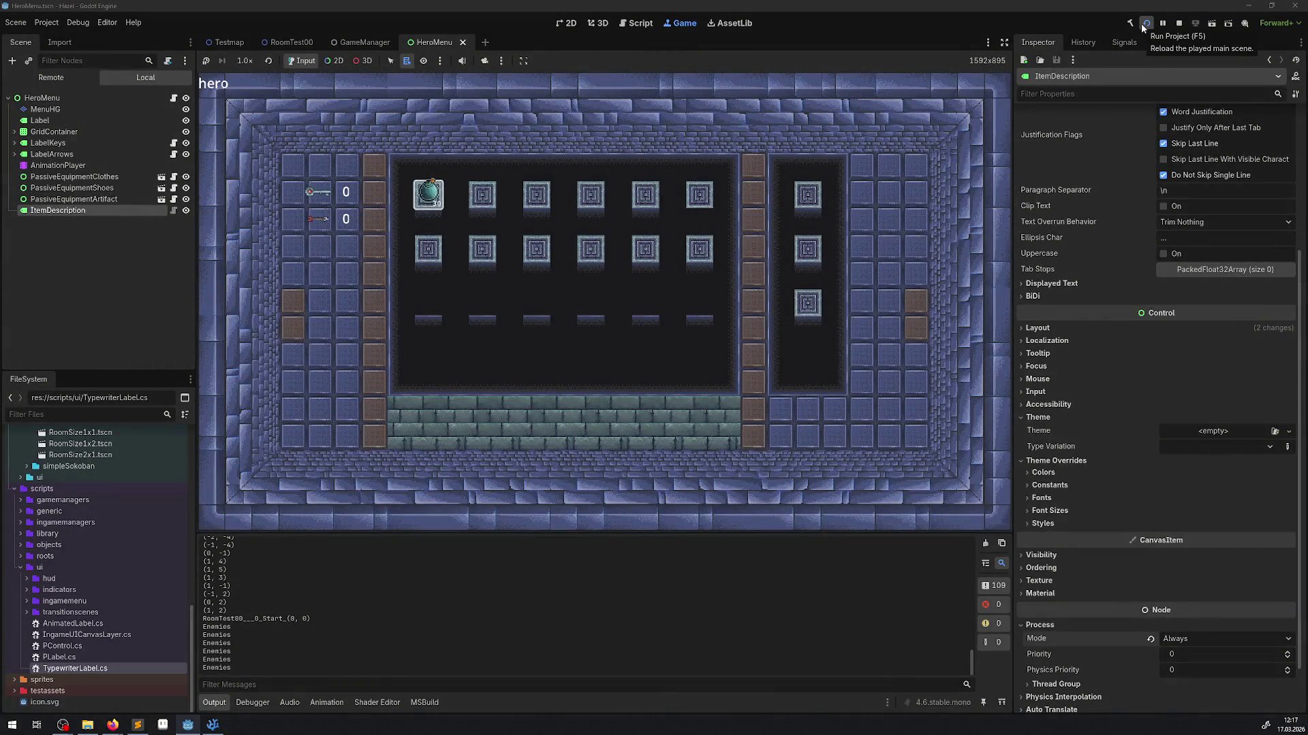
{"action": "left_click", "coordinate": [1177, 25]}
{"action": "scroll", "coordinate": [1078, 415], "scroll_direction": "down", "scroll_amount": 2}
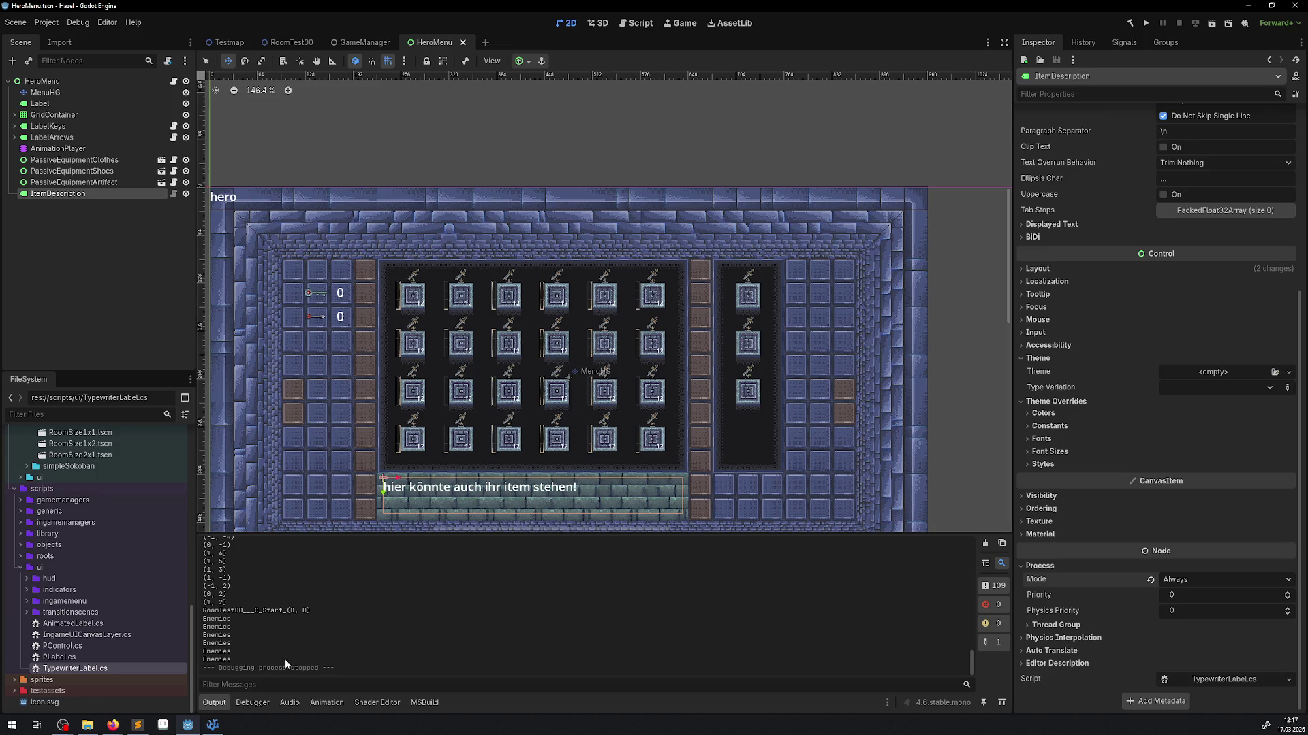
- Copy the SetProcess(false) and SetPhysicsProcess(false) lines from PLabel.cs's _Ready
{"action": "left_click", "coordinate": [224, 727]}
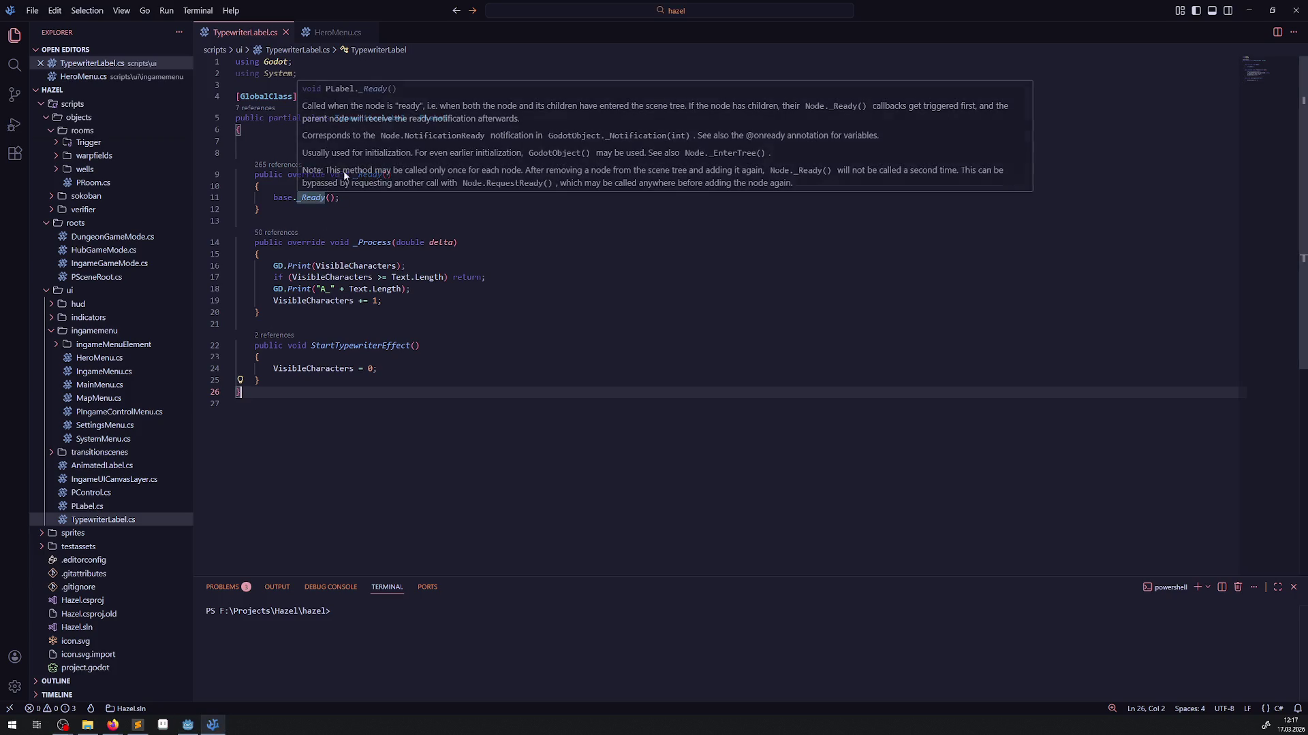
{"action": "left_click", "coordinate": [94, 510]}
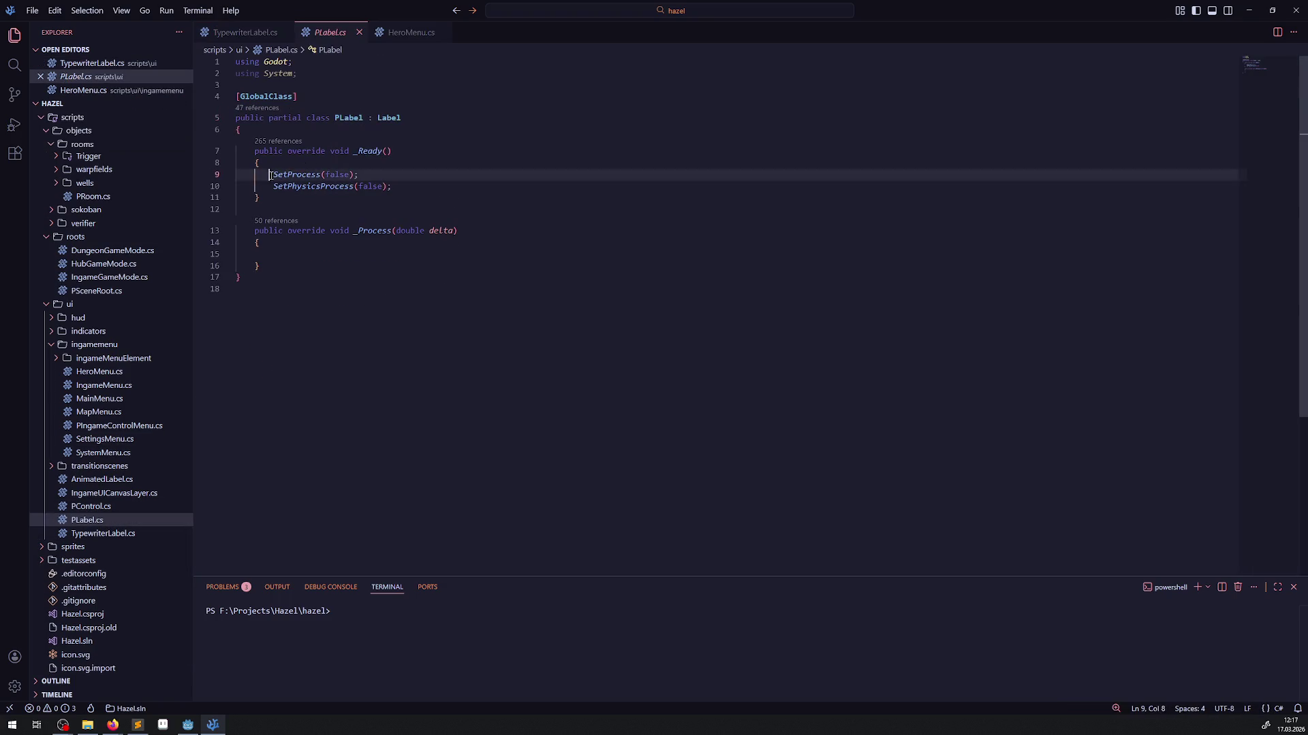
{"action": "left_click_drag", "start_coordinate": [273, 175], "coordinate": [436, 186]}
{"action": "key", "text": "ctrl+c"}
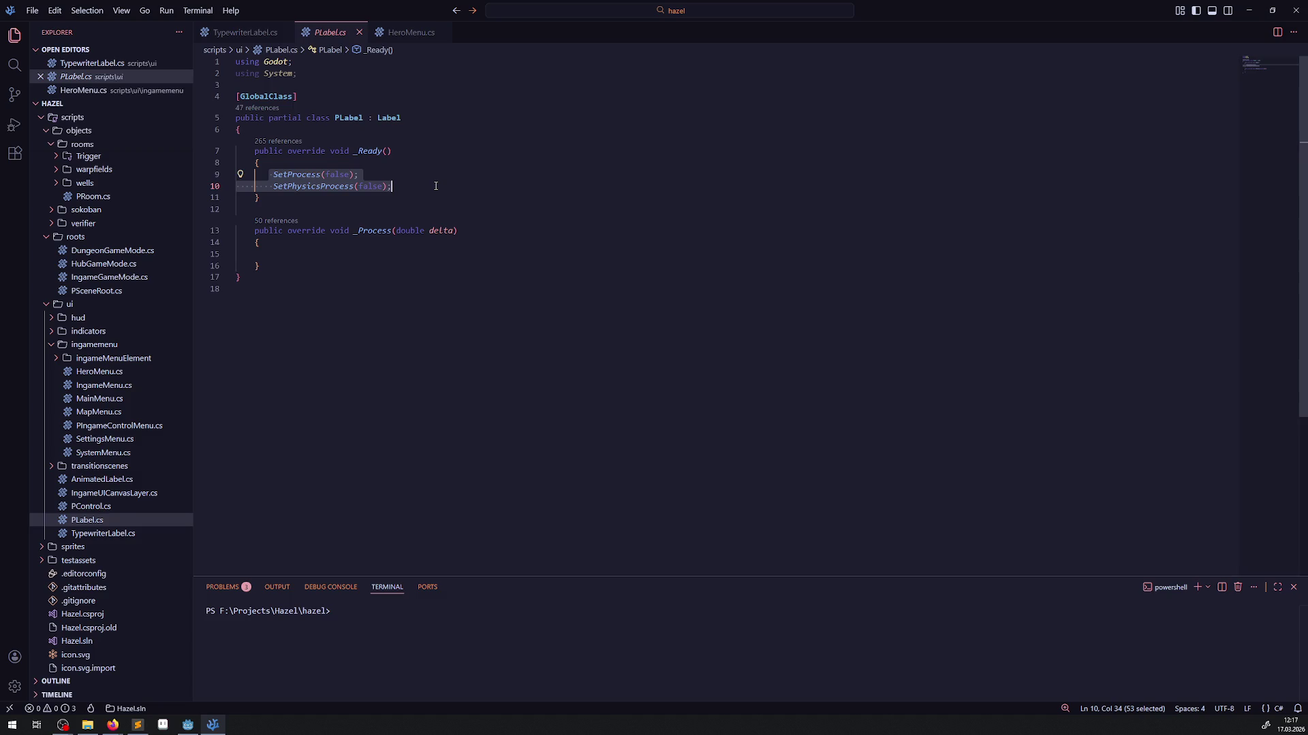
- Paste them after base._Ready() in TypewriterLabel.cs, changing SetProcess's argument to true
{"action": "left_click", "coordinate": [272, 33]}
{"action": "left_click", "coordinate": [355, 197]}
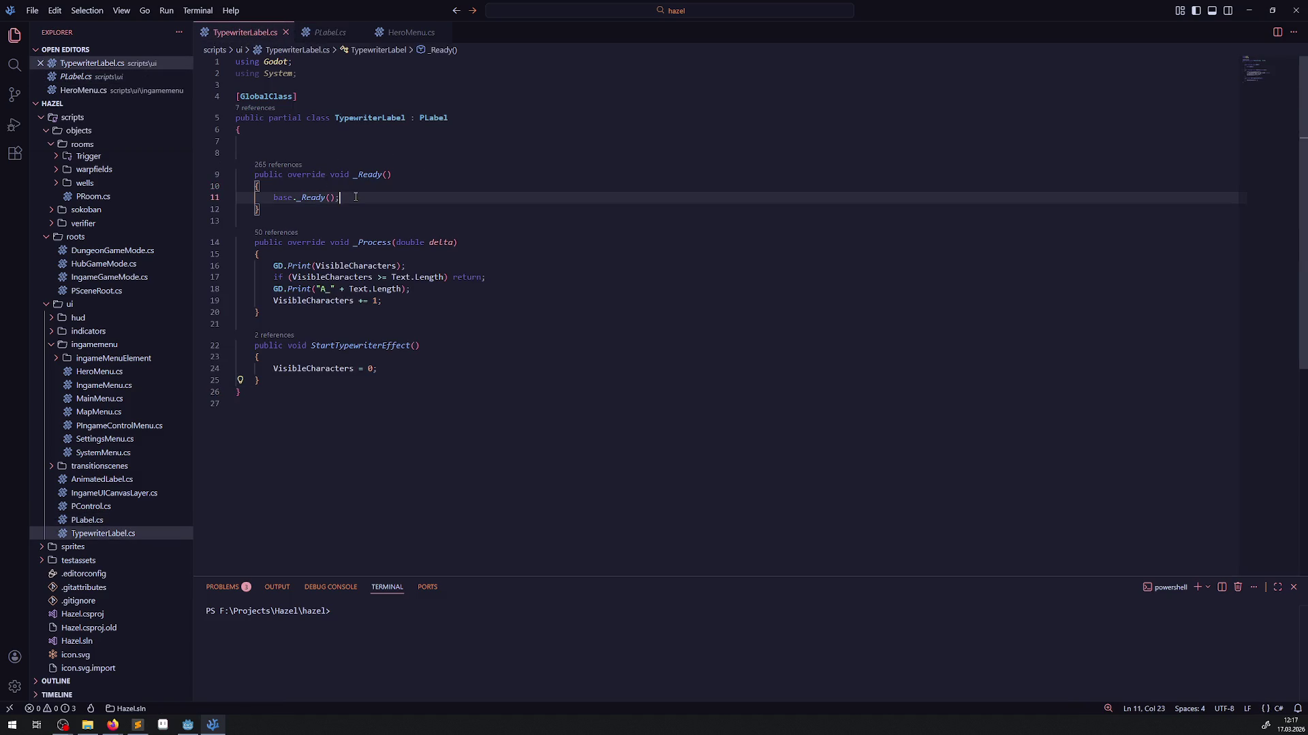
{"action": "key", "text": "Return"}
{"action": "key", "text": "ctrl+v"}
{"action": "double_click", "coordinate": [337, 209]}
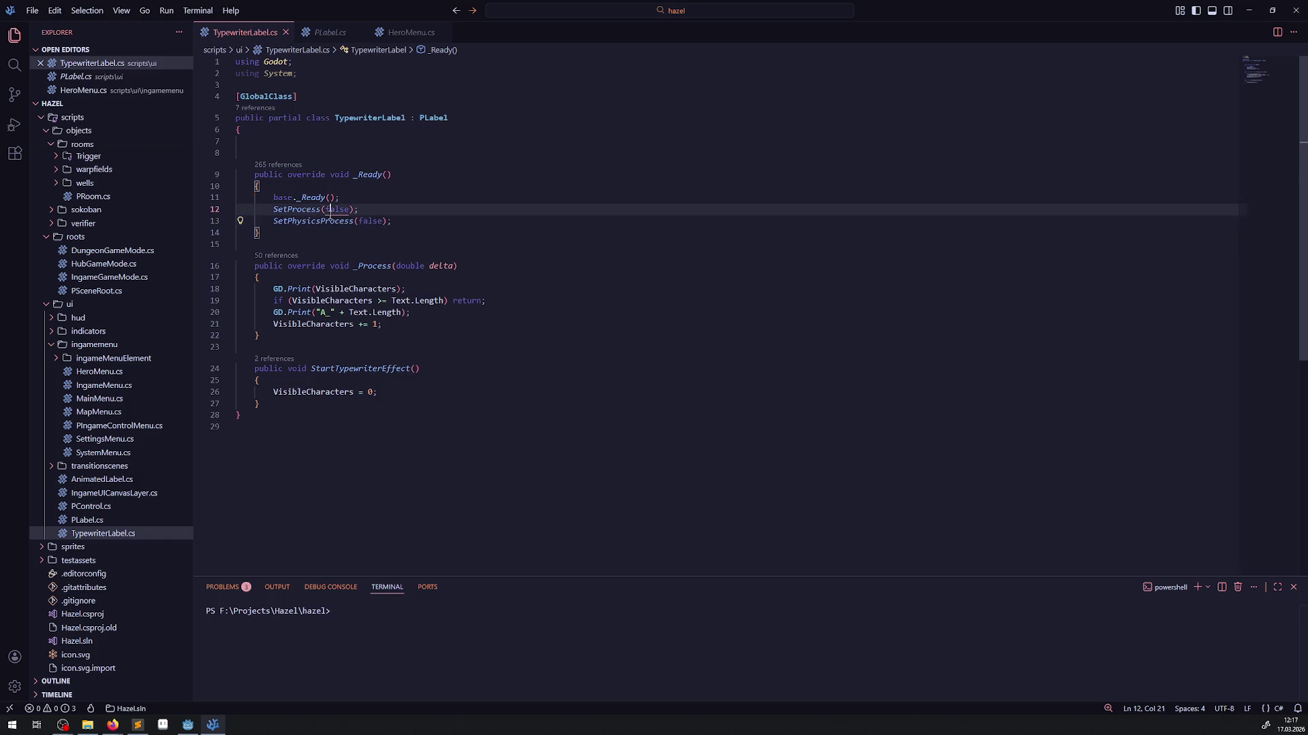
{"action": "type", "text": "true"}
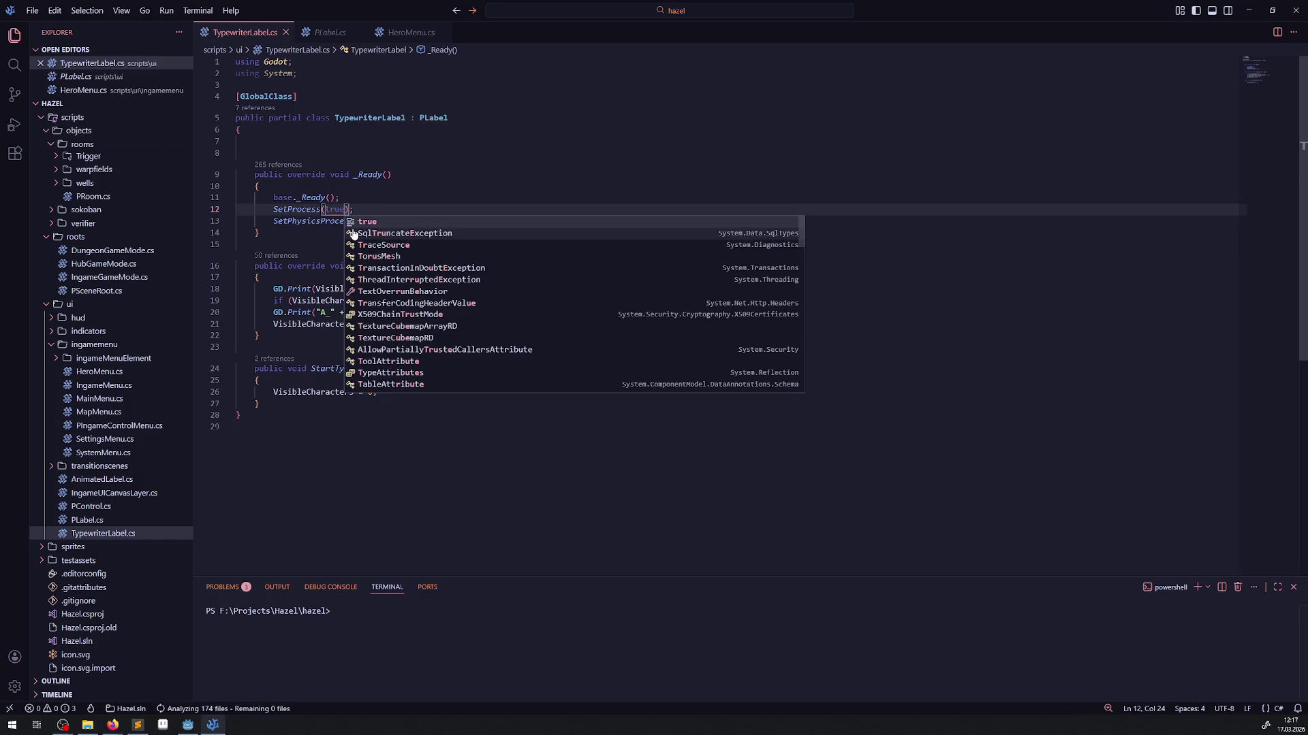
{"action": "key", "text": "Escape"}
{"action": "key", "text": "Up"}
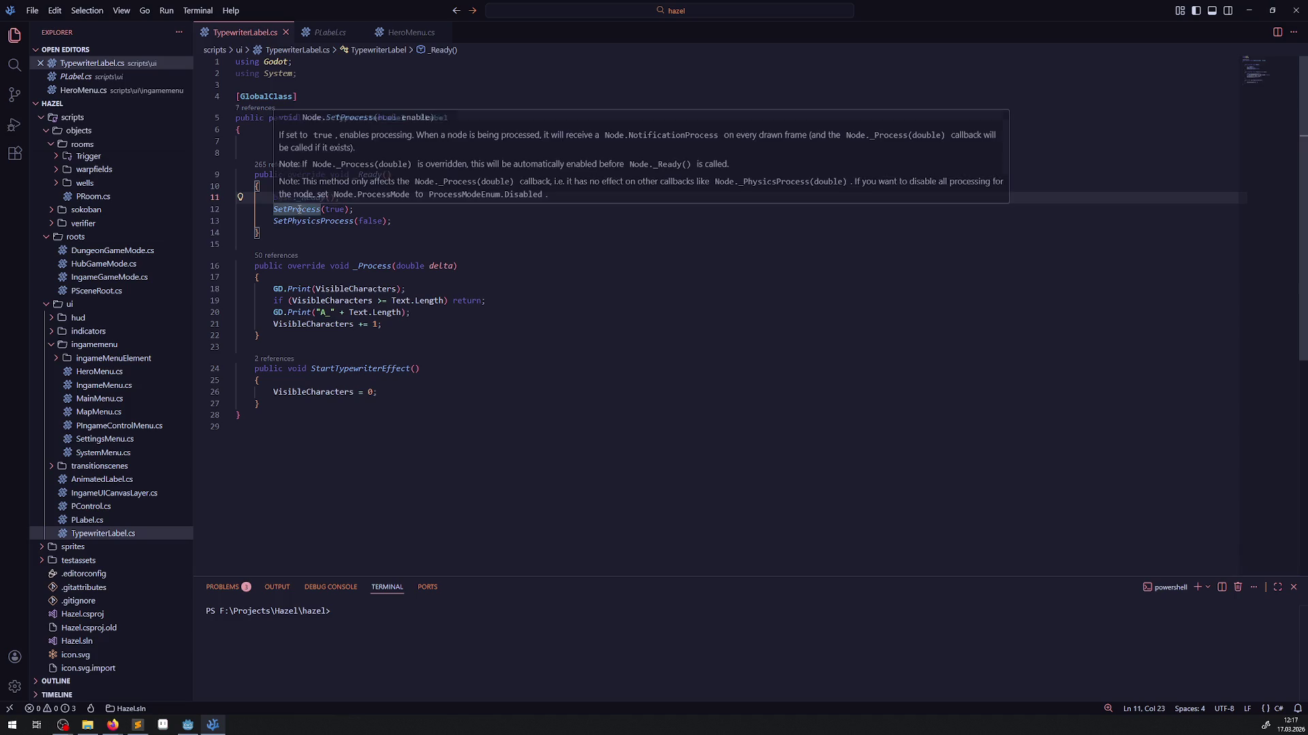
{"action": "left_click", "coordinate": [185, 728]}
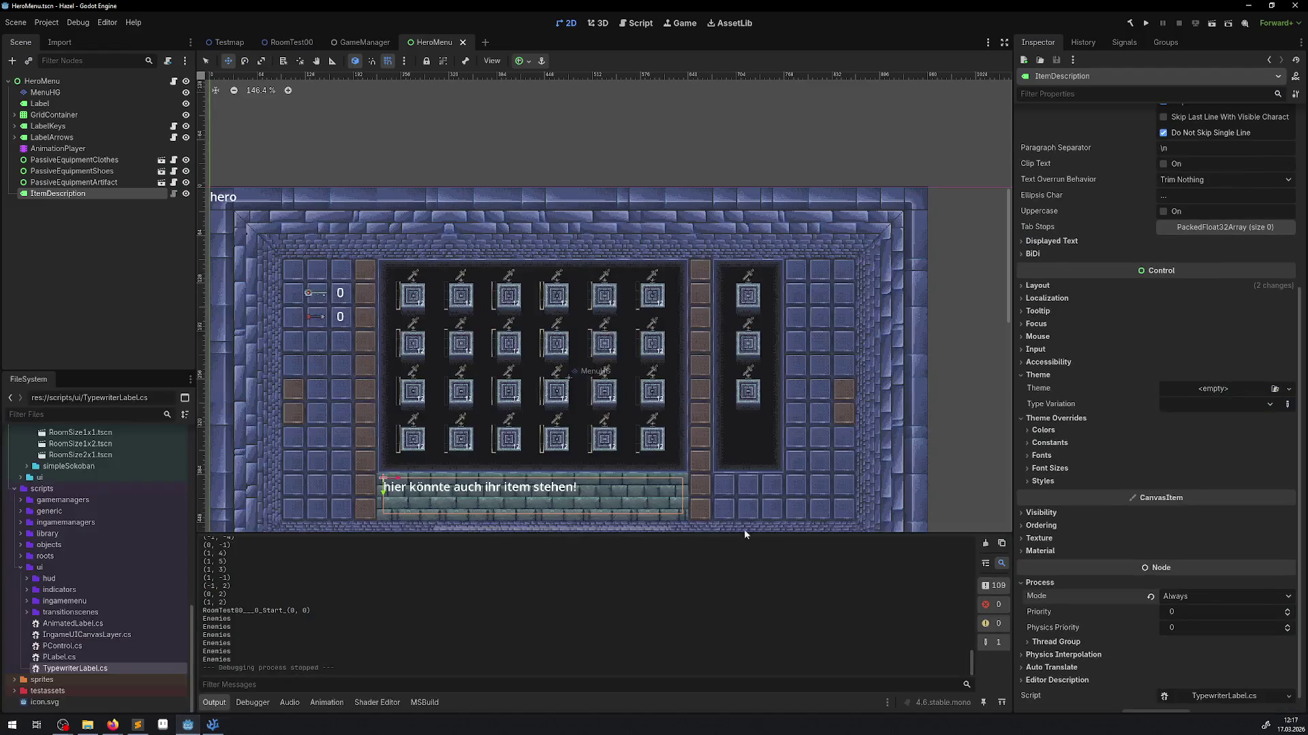
- Switch ItemDescription's Process Mode back to When Paused and relaunch the game
{"action": "left_click", "coordinate": [1195, 601]}
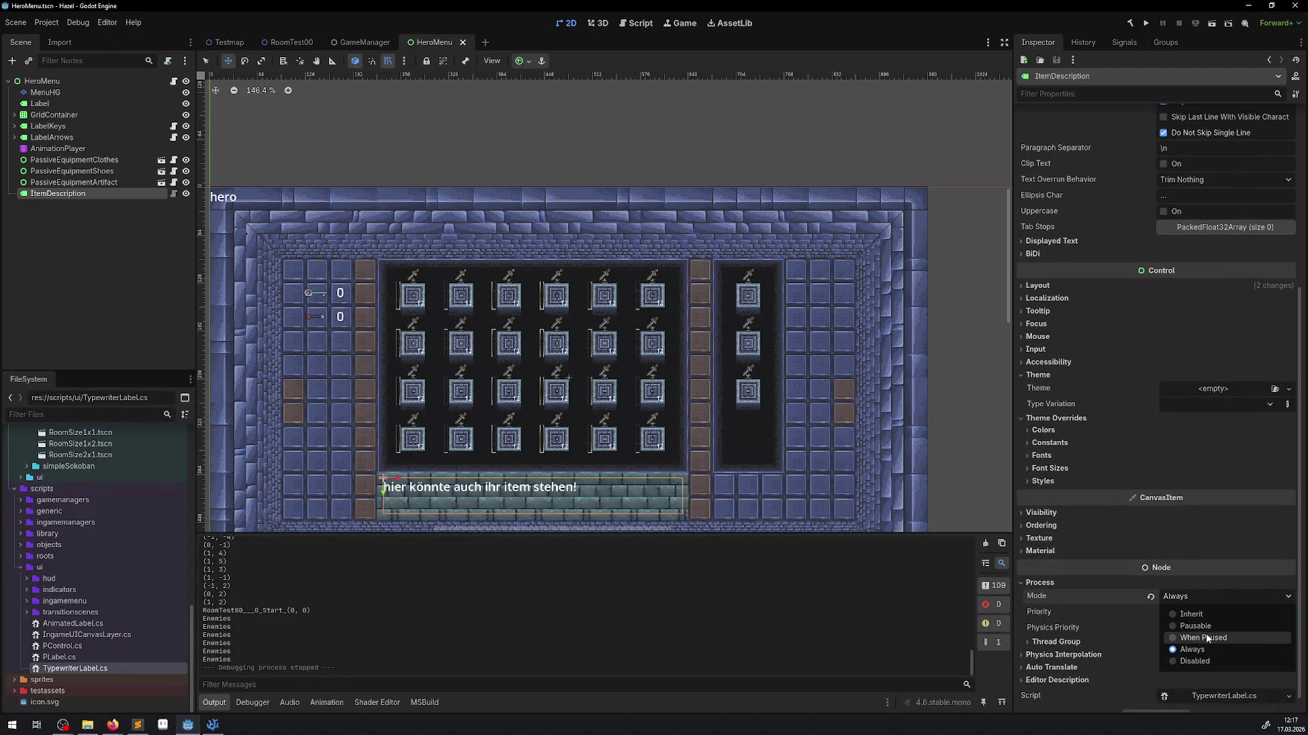
{"action": "left_click", "coordinate": [1200, 637]}
{"action": "left_click", "coordinate": [1144, 22]}
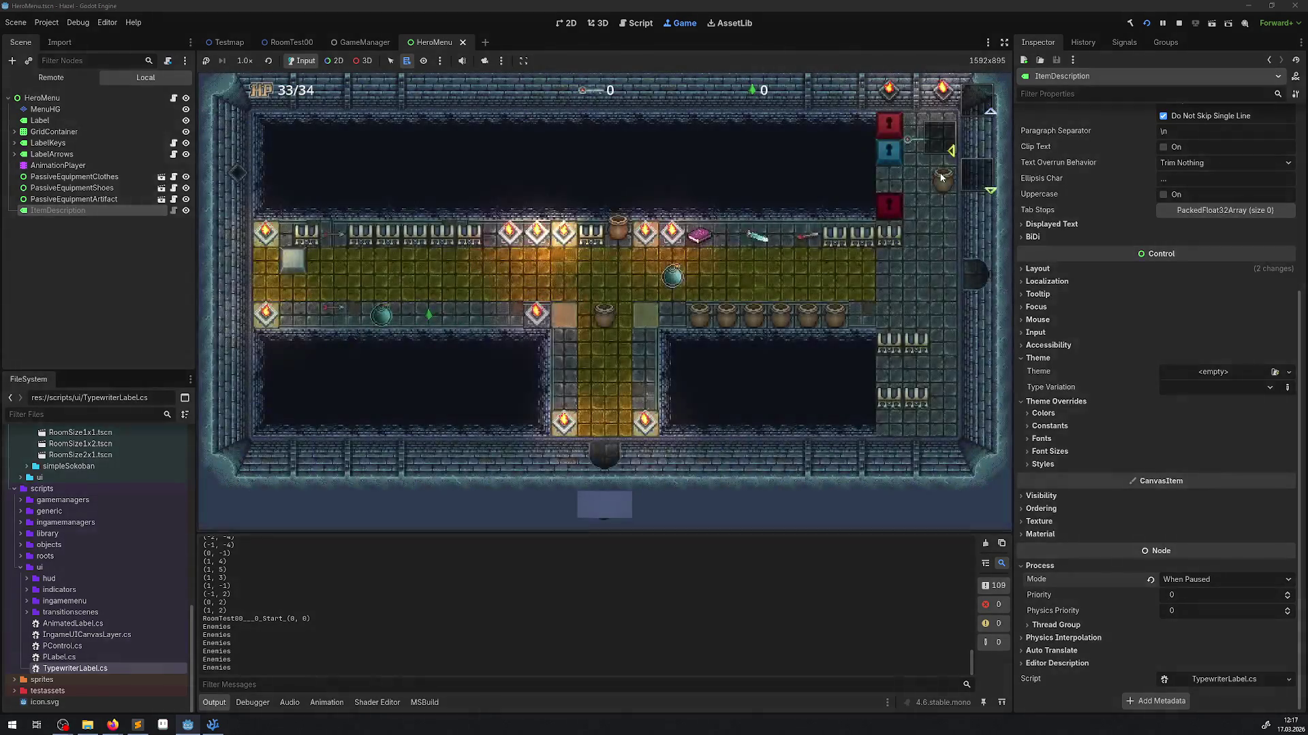
- Reopen the inventory menu and move focus onto the bomb slot, one slot right, and back
{"action": "key", "text": "Up"}
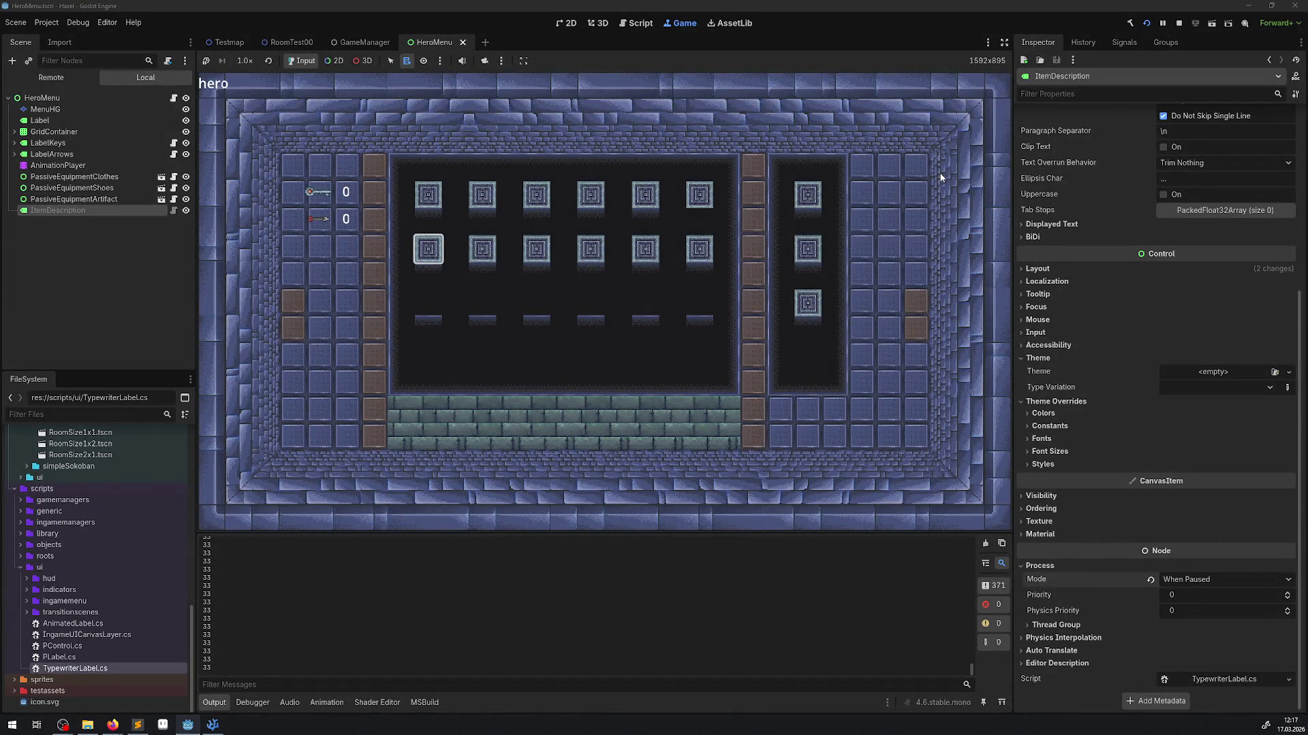
{"action": "key", "text": "Escape"}
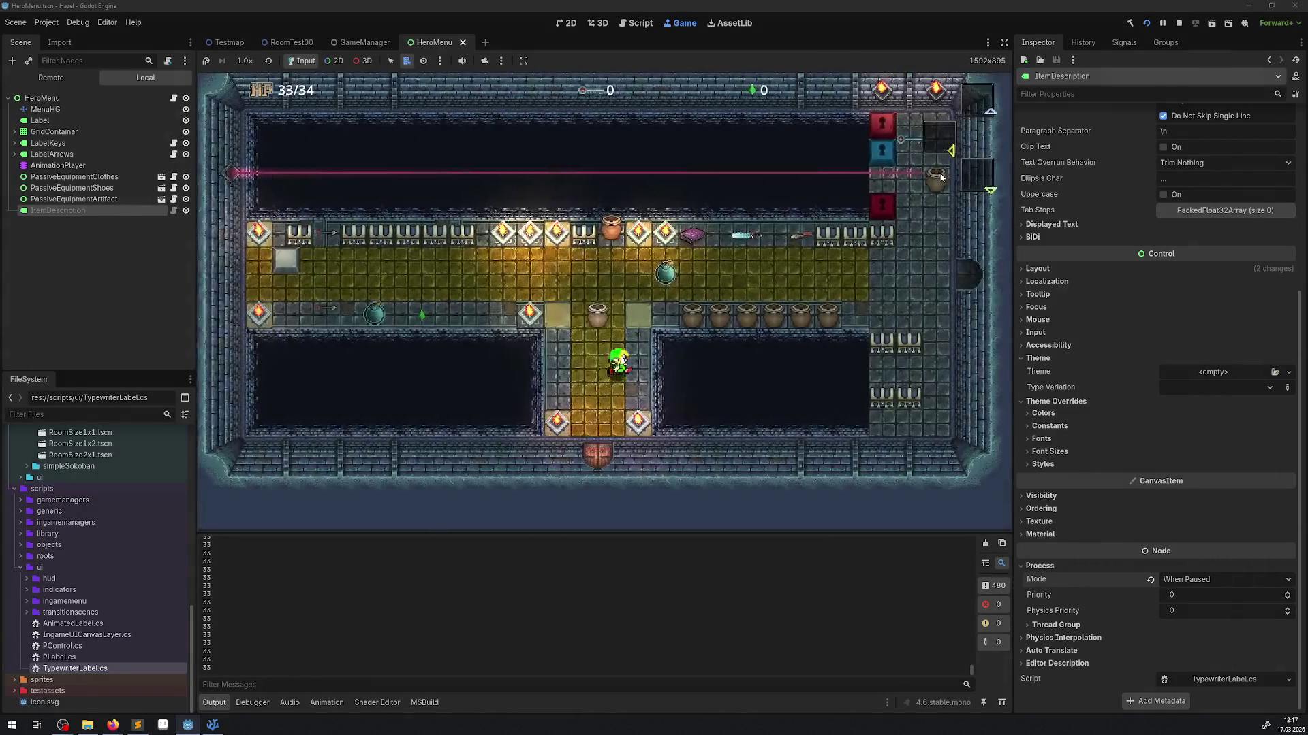
{"action": "key", "text": "Up"}
{"action": "key", "text": "Right"}
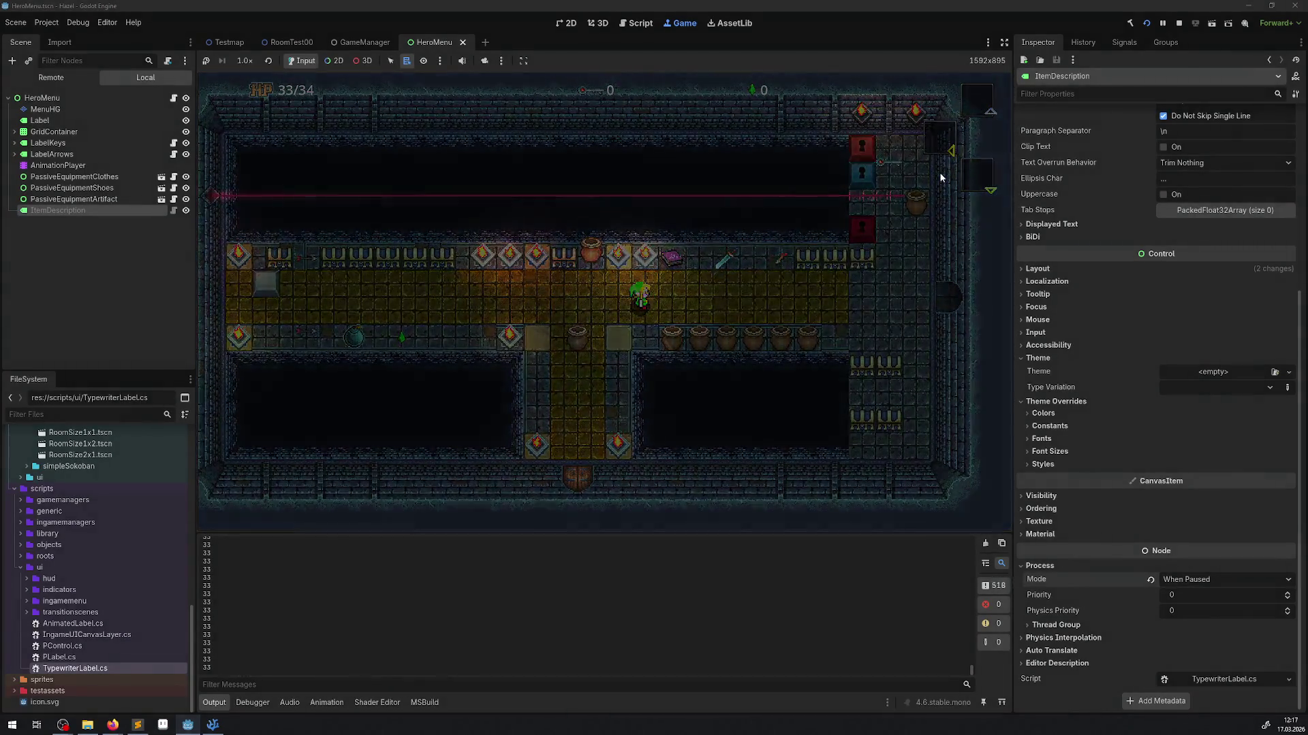
{"action": "key", "text": "Right"}
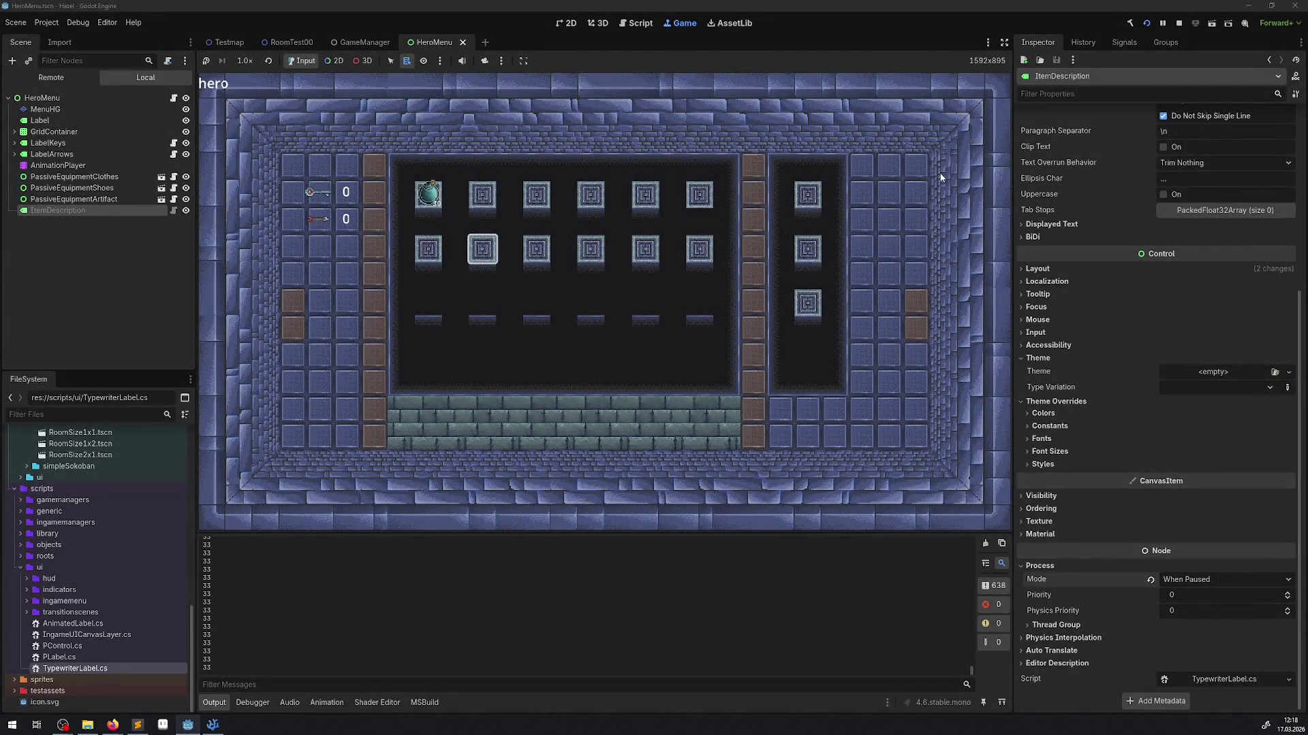
{"action": "key", "text": "Up"}
{"action": "key", "text": "Left"}
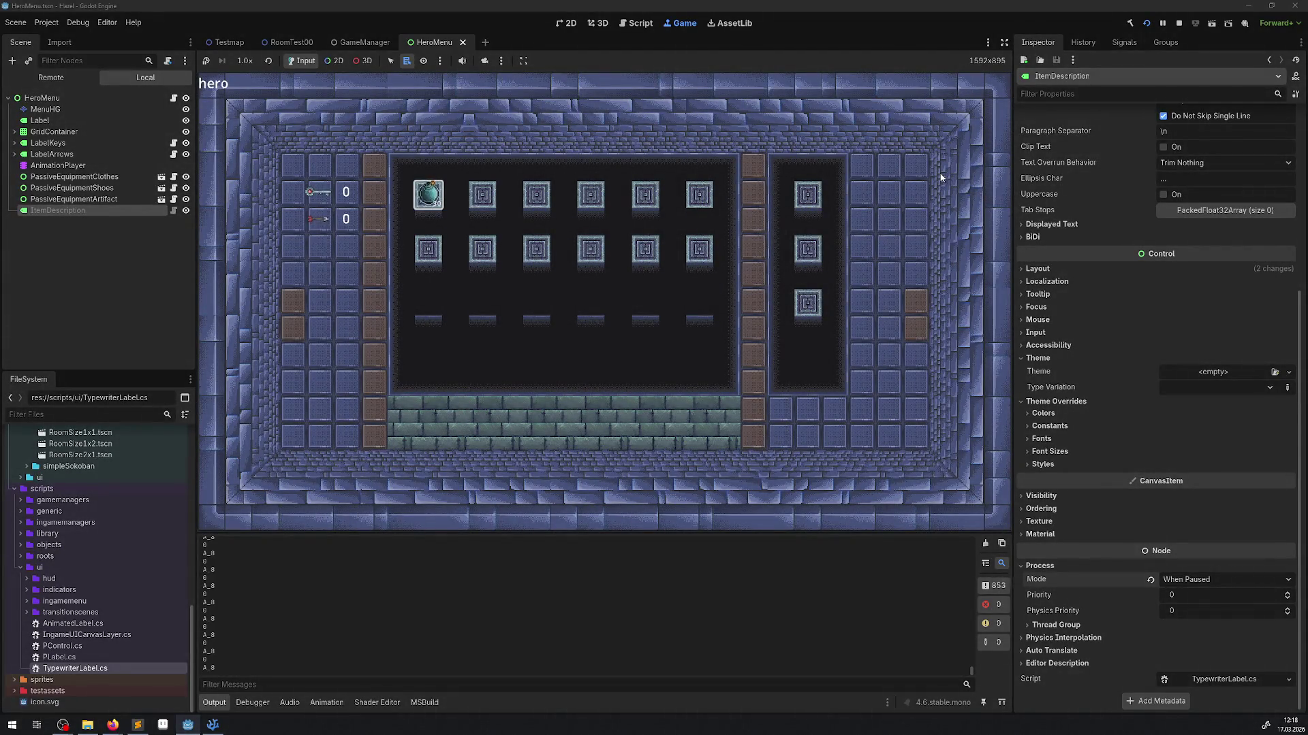
{"action": "key", "text": "Right"}
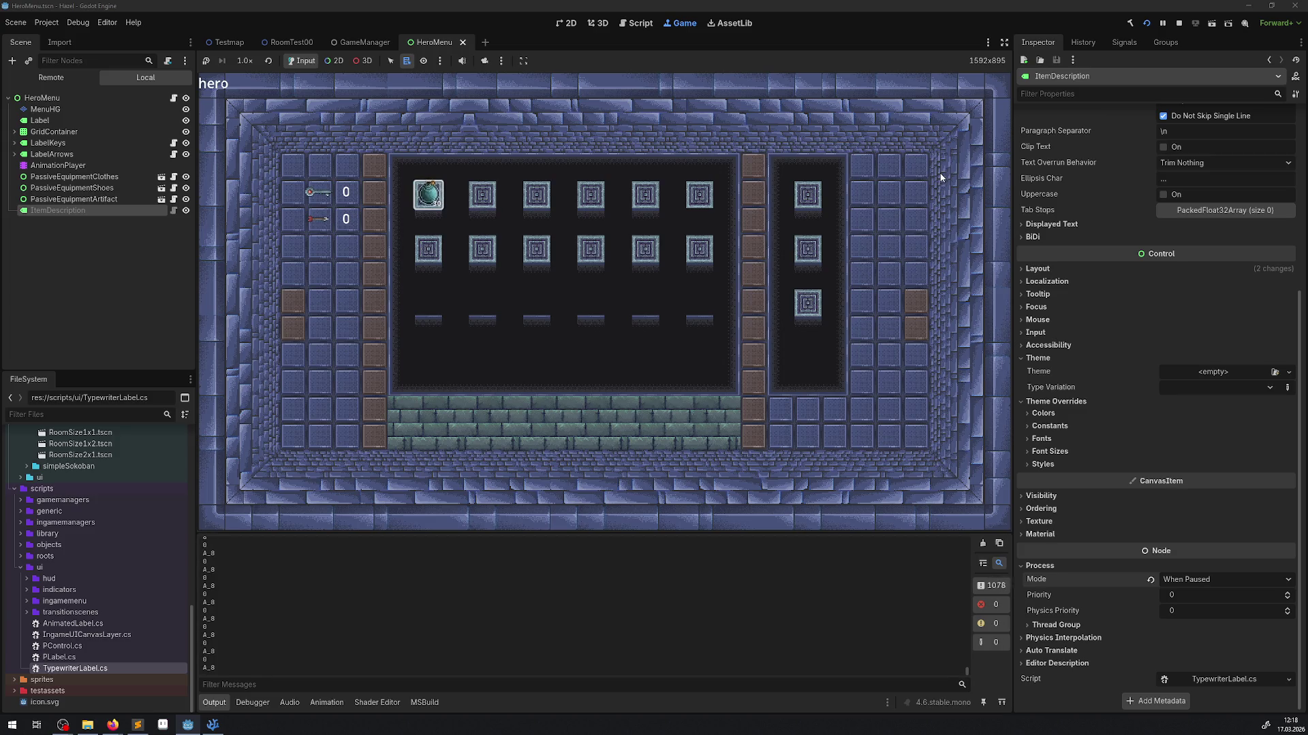
{"action": "key", "text": "Left"}
- Highlight the VisibleCharacters uses in TypewriterLabel.cs, including line 21
{"action": "left_click", "coordinate": [217, 730]}
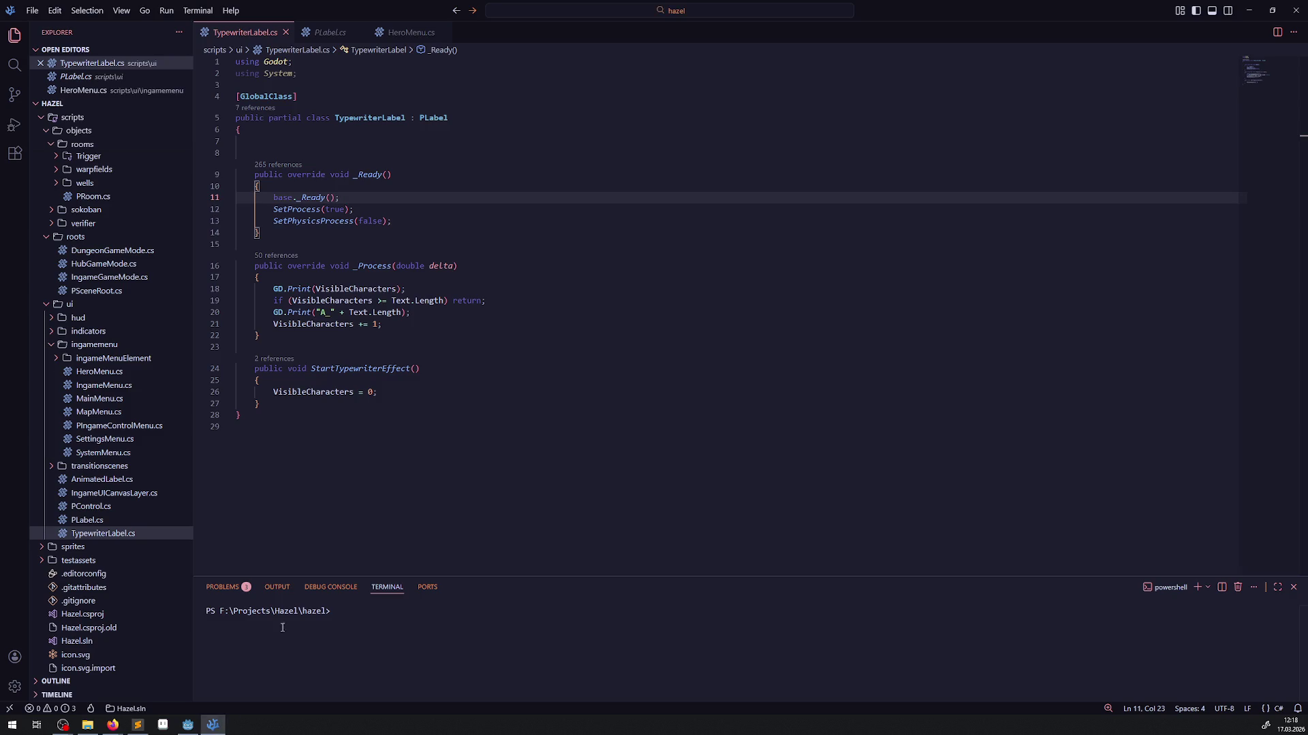
{"action": "double_click", "coordinate": [352, 289]}
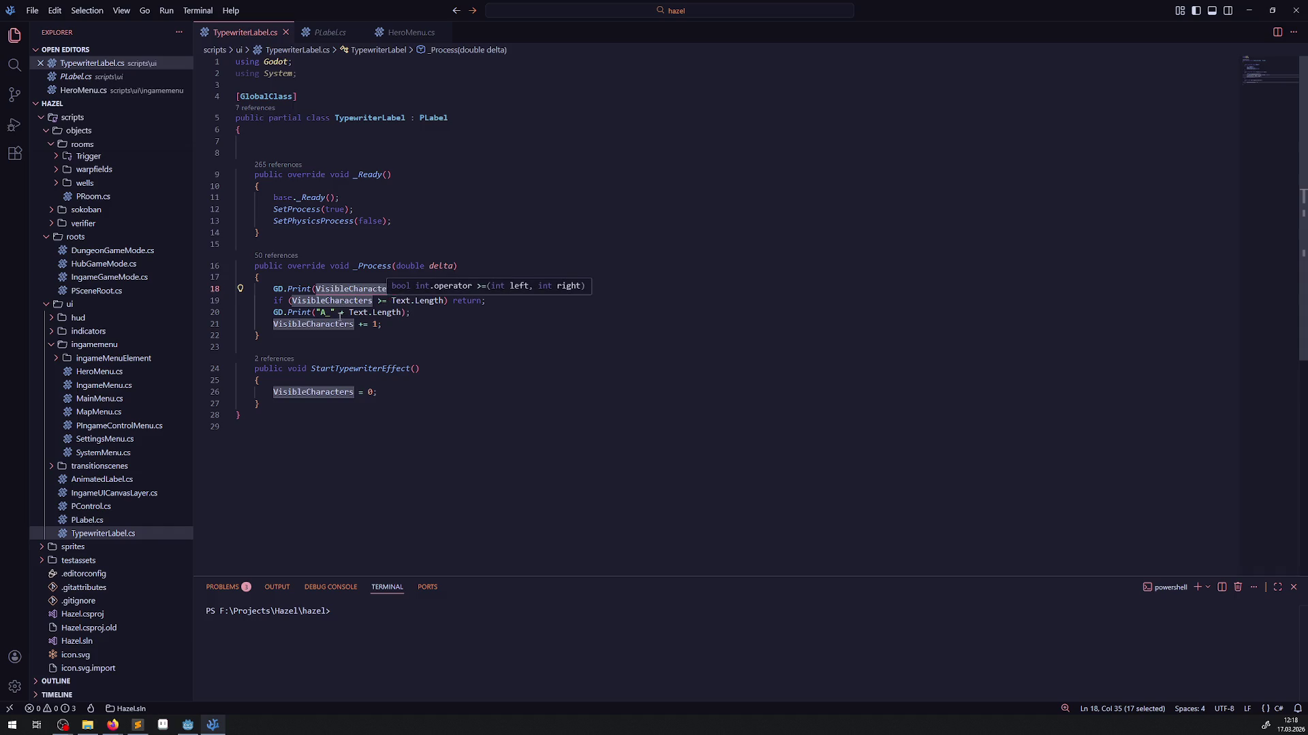
{"action": "left_click", "coordinate": [325, 324]}
{"action": "double_click", "coordinate": [326, 324]}
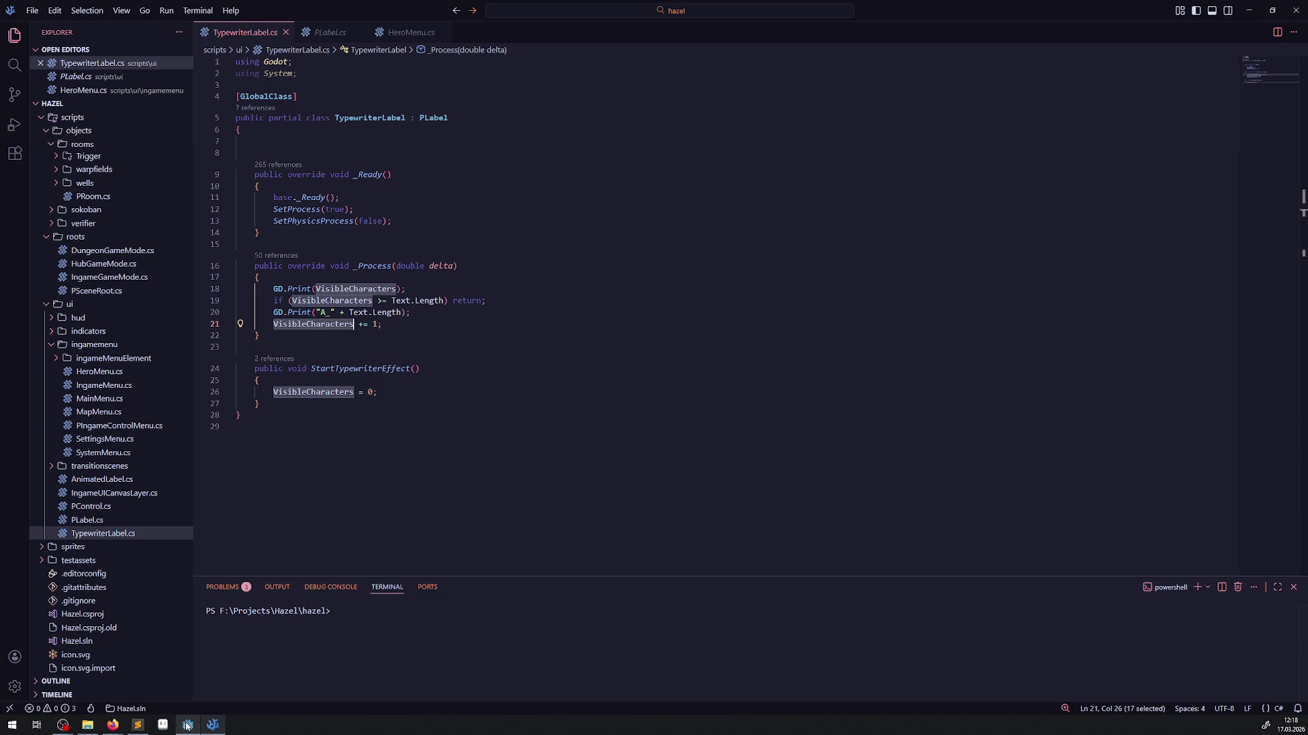
- Insert GD.Print("WTF"); as the first line of StartTypewriterEffect and save
{"action": "left_click", "coordinate": [332, 380]}
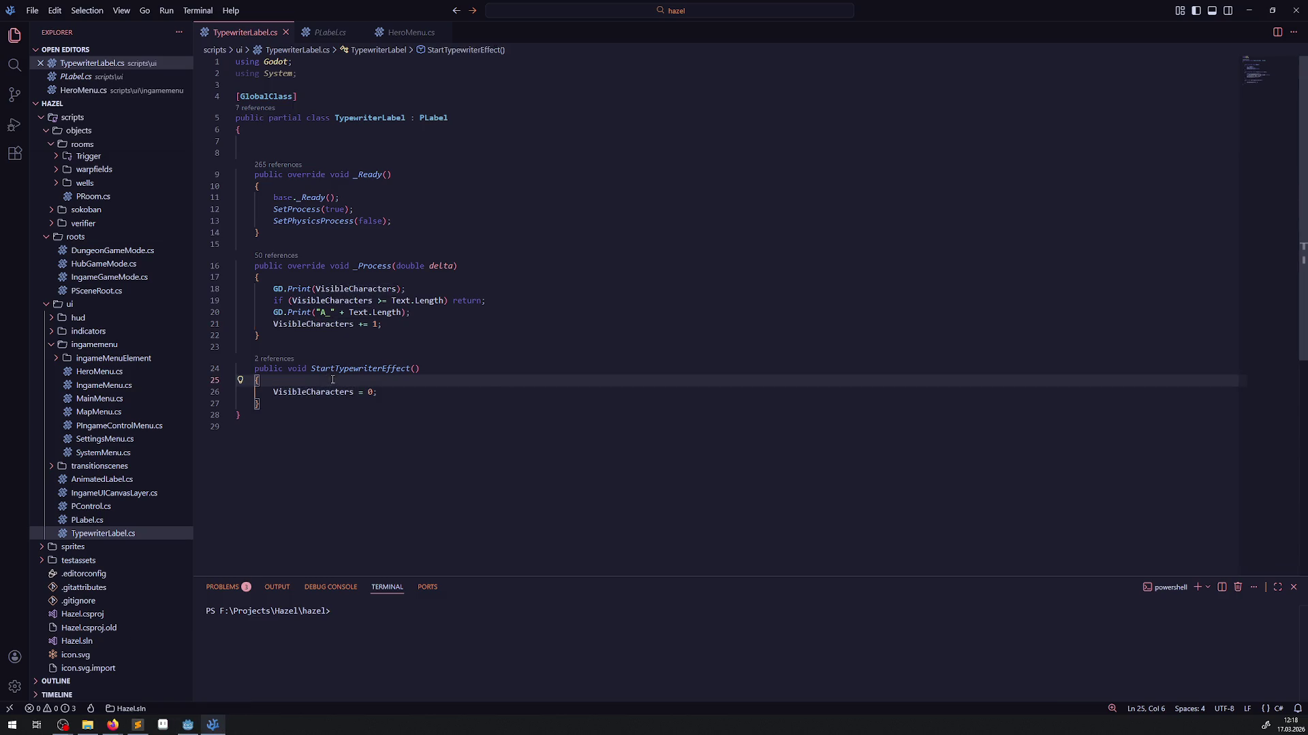
{"action": "key", "text": "Return"}
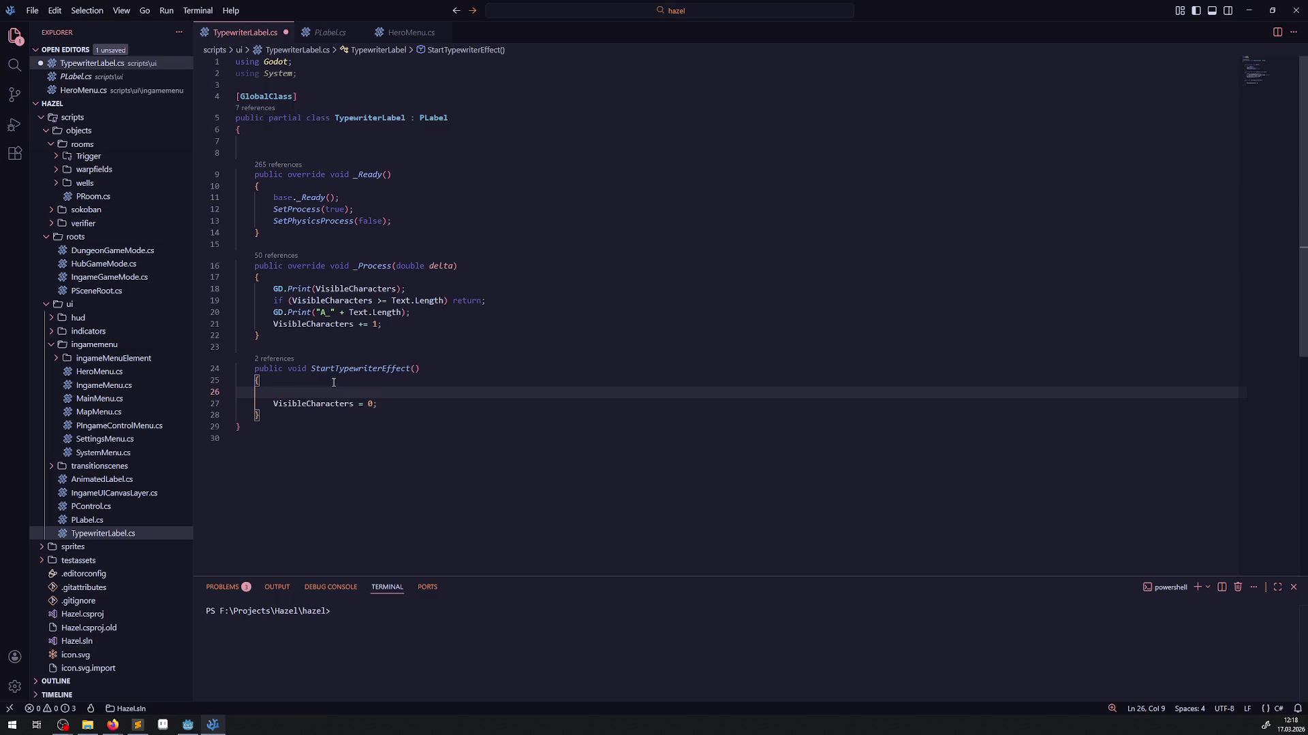
{"action": "type", "text": "GD.Print()"}
{"action": "key", "text": "Left"}
{"action": "type", "text": "WTF"}
{"action": "key", "text": "Right"}
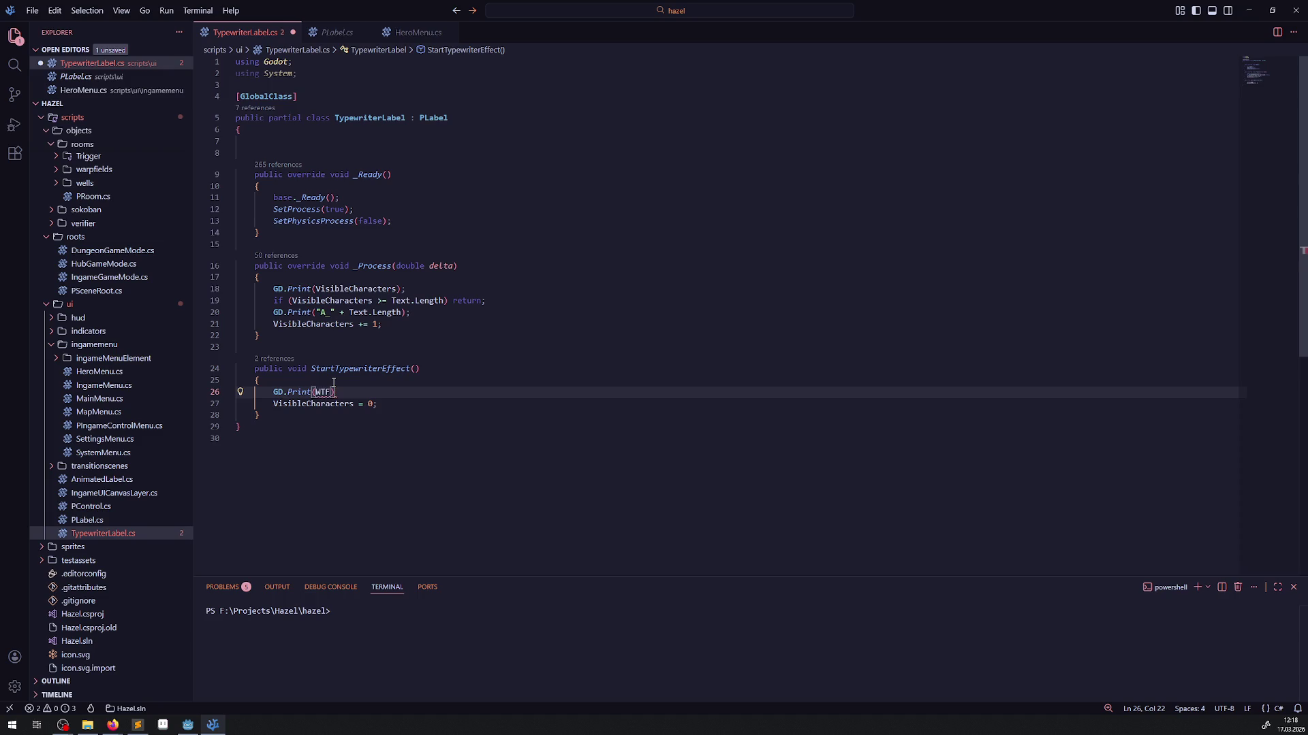
{"action": "type", "text": ";"}
{"action": "key", "text": "Left"}
{"action": "key", "text": "Left"}
{"action": "type", "text": "\""}
{"action": "key", "text": "Left"}
{"action": "key", "text": "Left"}
{"action": "key", "text": "Left"}
{"action": "type", "text": "\""}
{"action": "key", "text": "ctrl+s"}
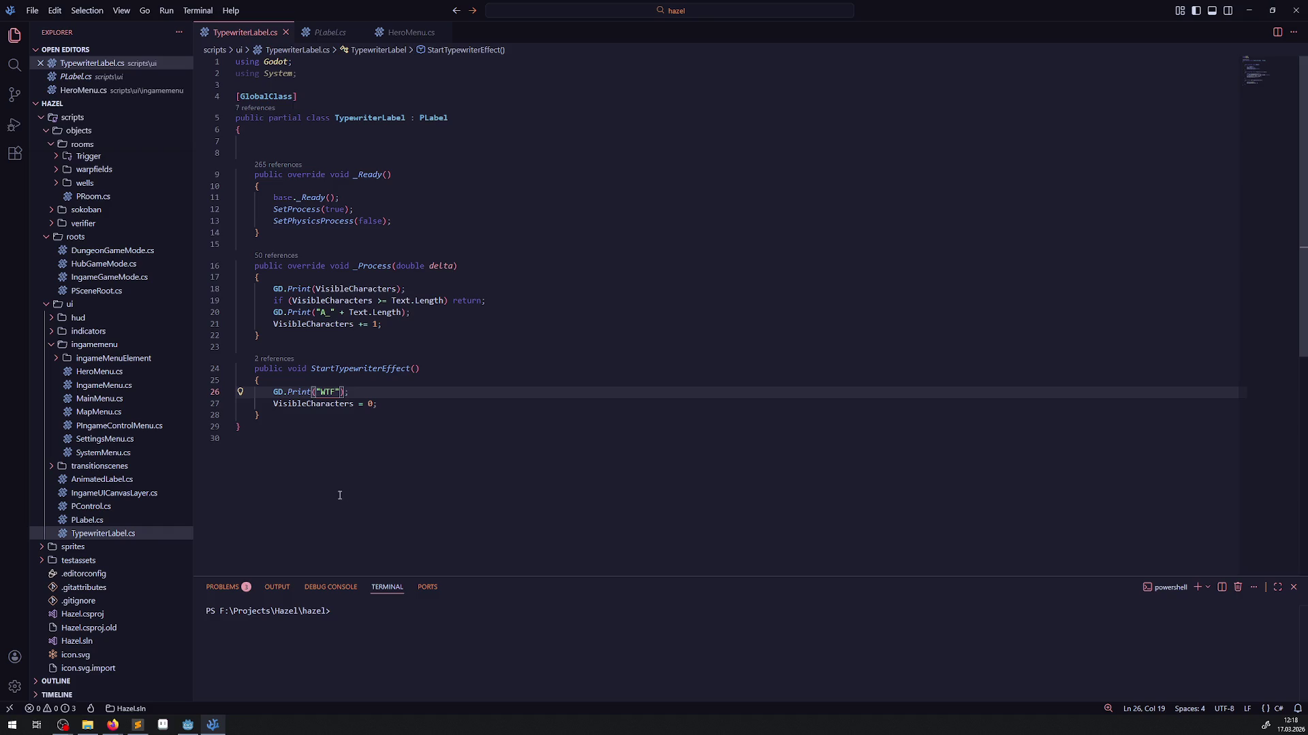
{"action": "left_click", "coordinate": [188, 725]}
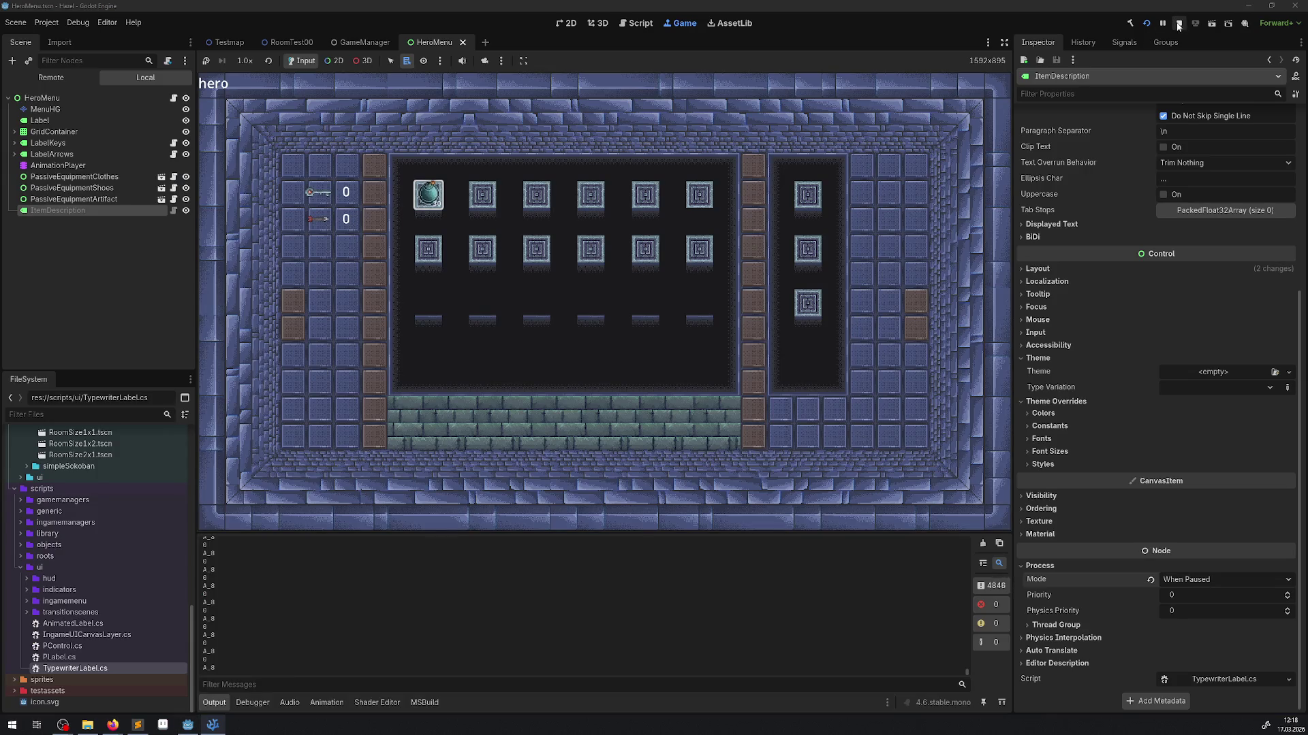
- Stop the running game, rebuild the C# project and relaunch it
{"action": "left_click", "coordinate": [1179, 23]}
{"action": "left_click", "coordinate": [1131, 25]}
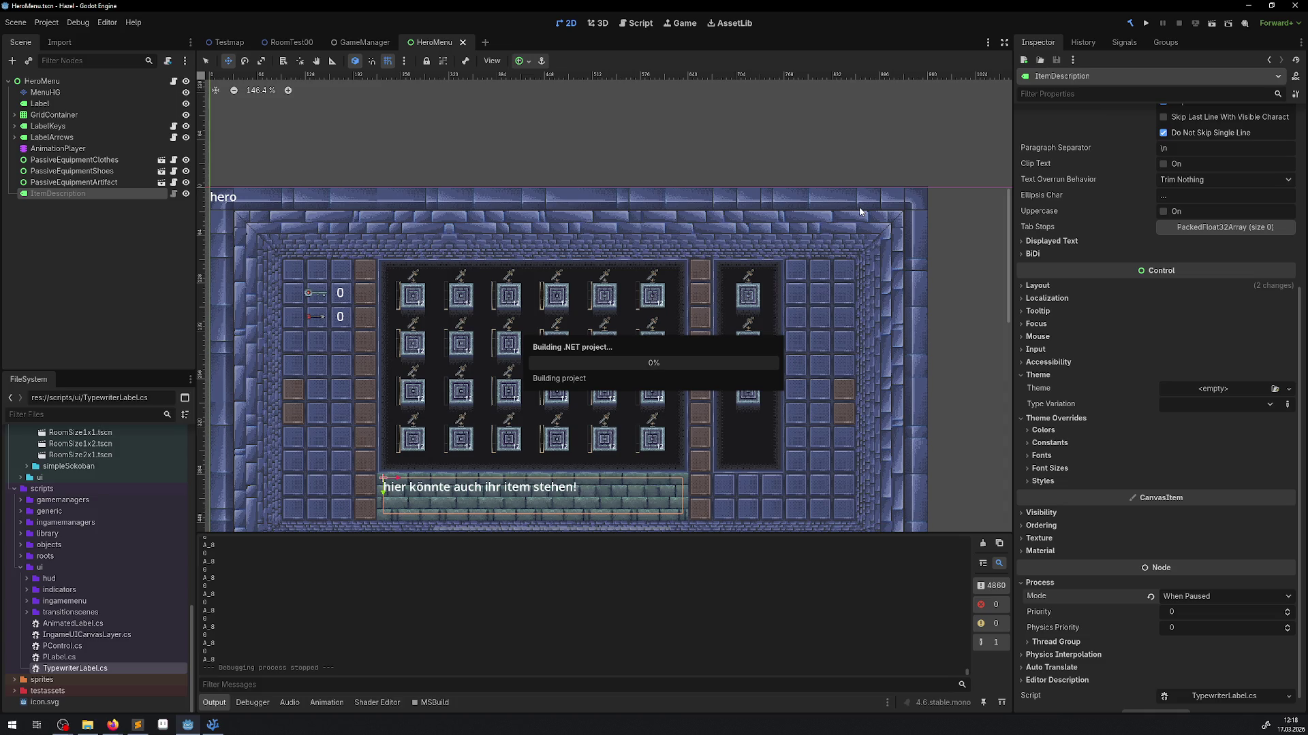
{"action": "left_click", "coordinate": [1147, 27]}
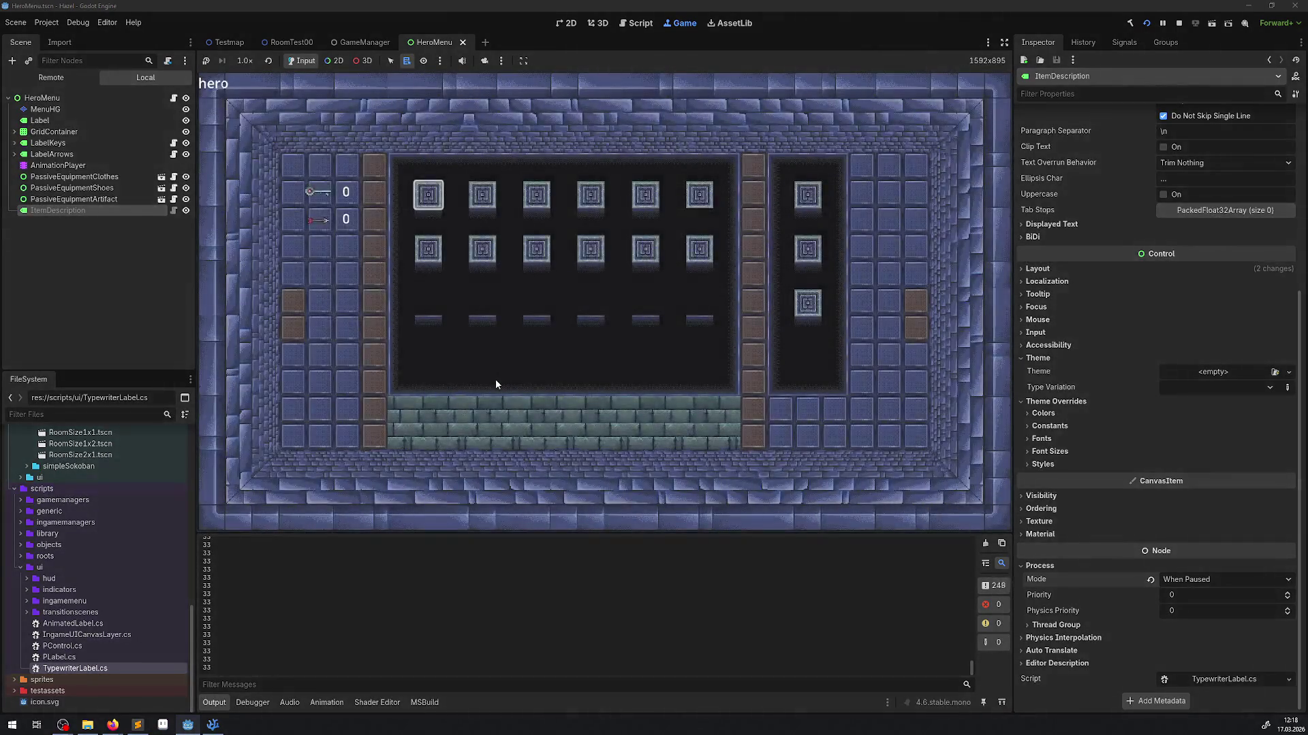
- Move focus around the inventory item slots, back to the first, then close the menu
{"action": "key", "text": "Right"}
{"action": "key", "text": "Left"}
{"action": "key", "text": "Down"}
{"action": "key", "text": "Right"}
{"action": "key", "text": "Up"}
{"action": "key", "text": "Left"}
{"action": "key", "text": "Escape"}
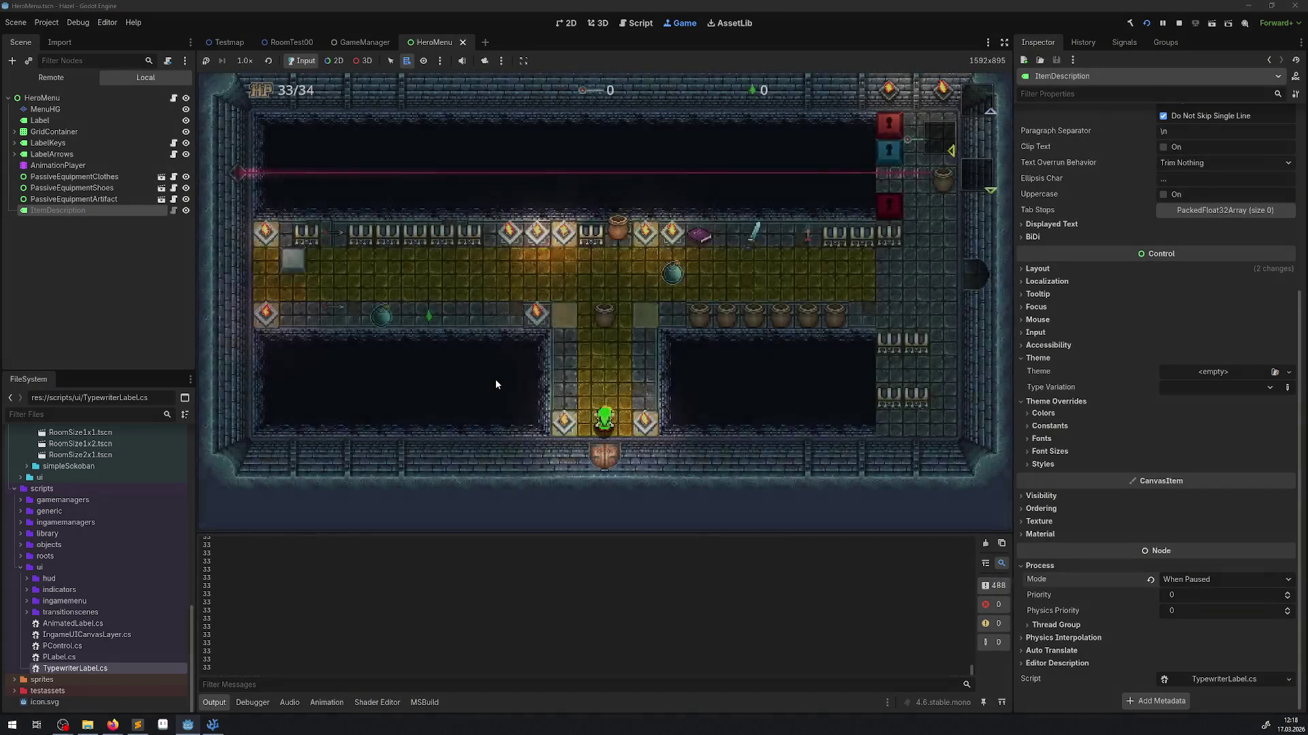
- Walk the hero, reopen the inventory, then stop the game and return to the code editor
{"action": "key", "text": "Up"}
{"action": "key", "text": "Right"}
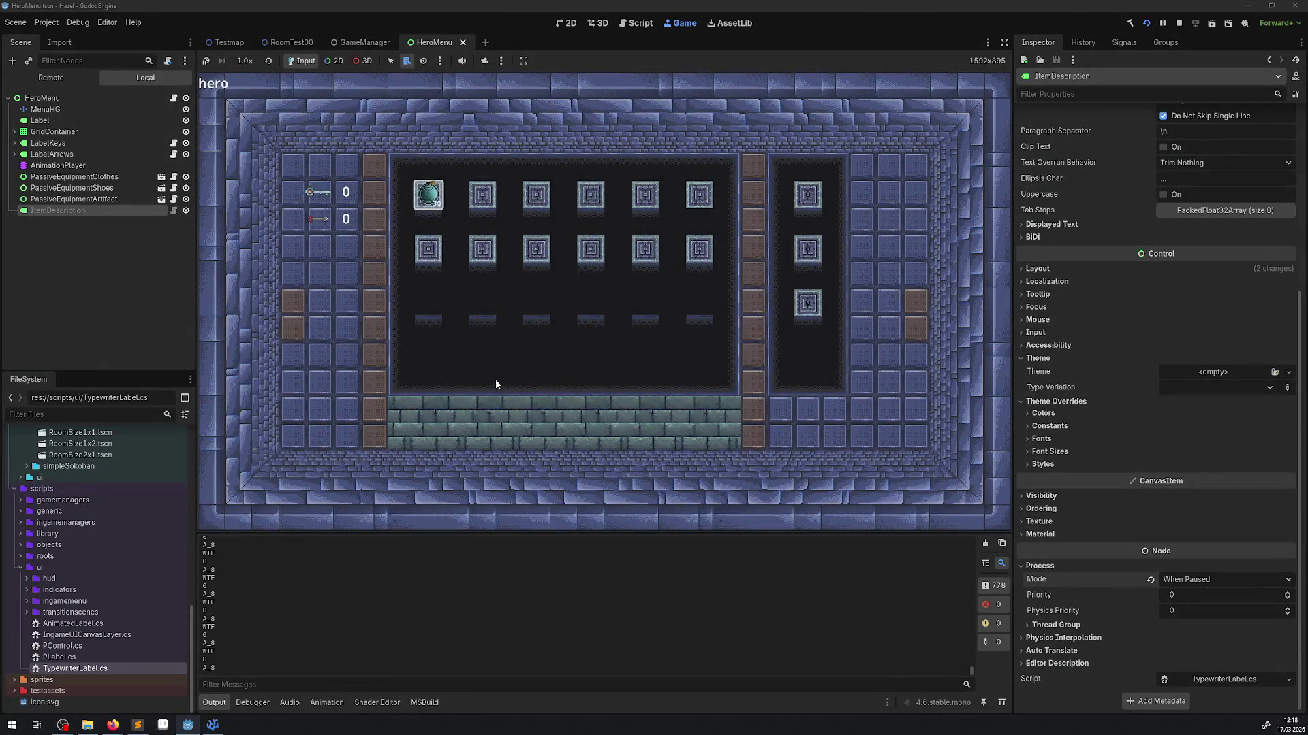
{"action": "key", "text": "F8"}
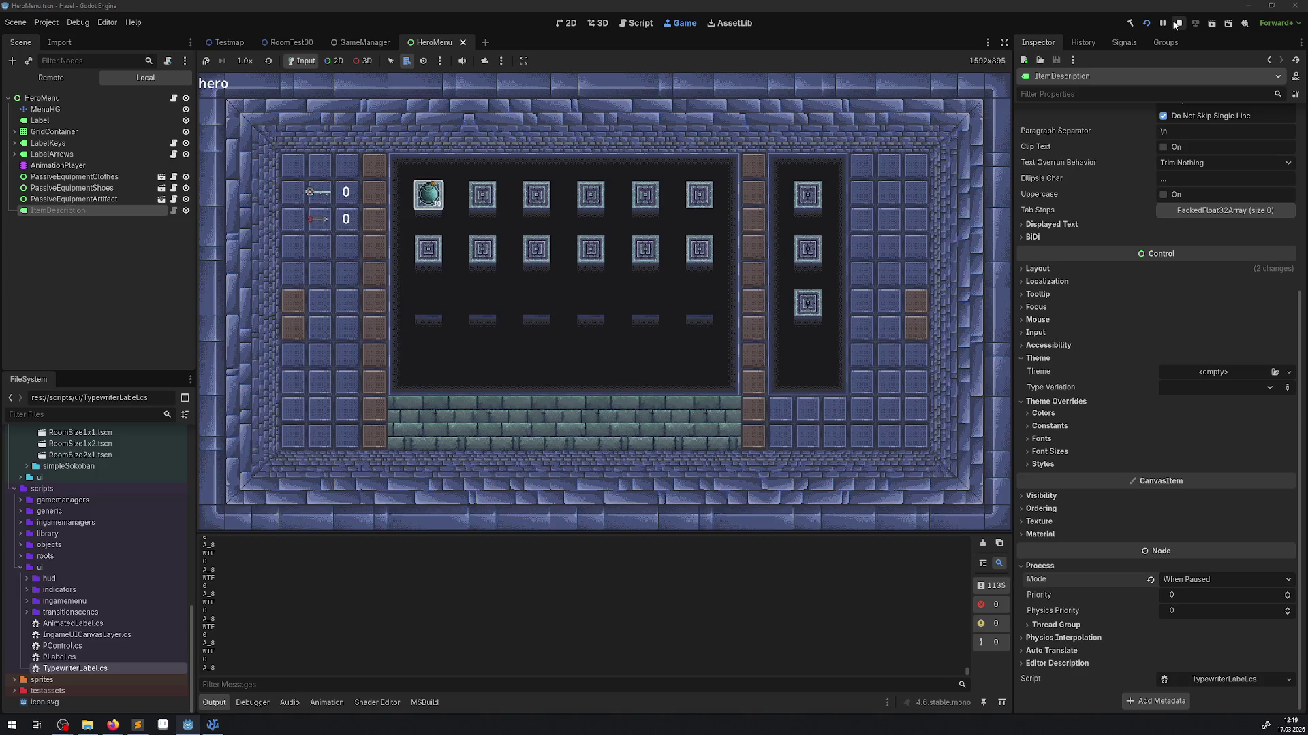
{"action": "left_click", "coordinate": [212, 724]}
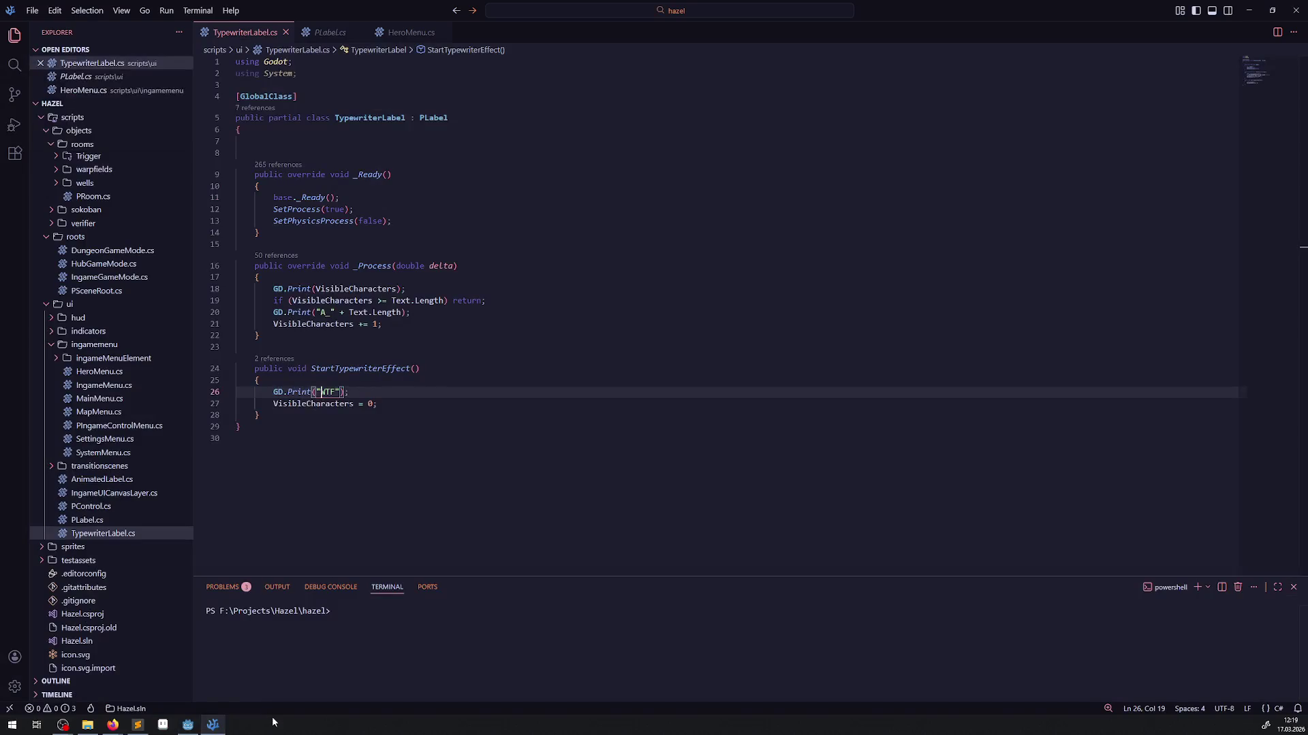
- Open HeroMenu.cs and review the description-setting lines 173–174
{"action": "left_click", "coordinate": [411, 32]}
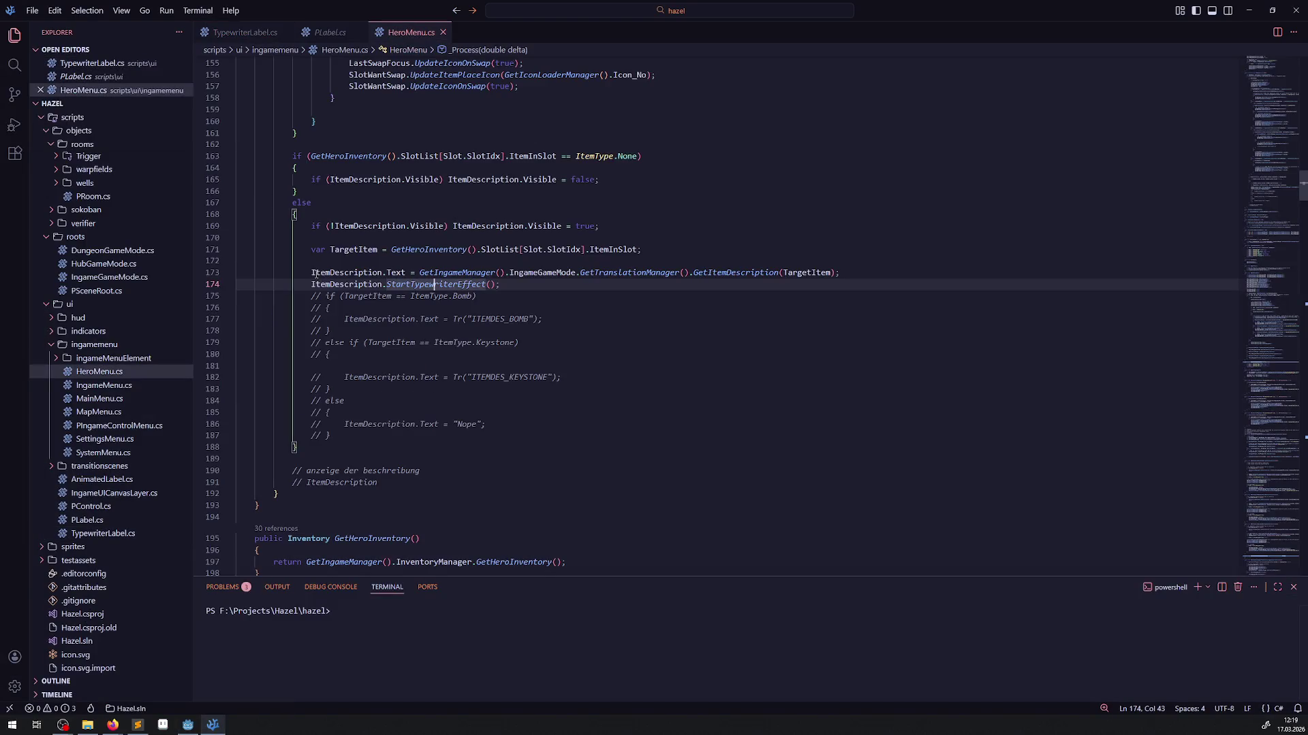
{"action": "mouse_move", "coordinate": [312, 273]}
{"action": "left_mouse_down"}
{"action": "mouse_move", "coordinate": [535, 273]}
{"action": "mouse_move", "coordinate": [533, 285]}
{"action": "left_mouse_up"}
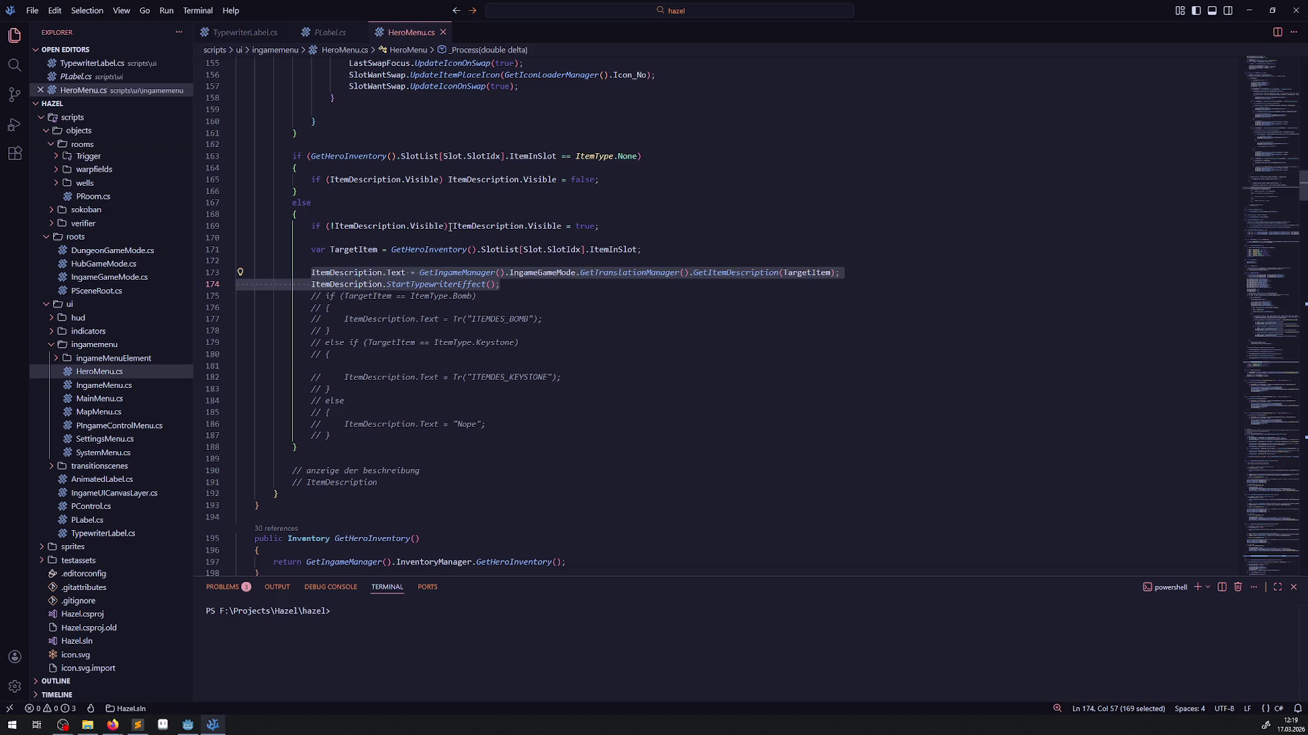
{"action": "scroll", "coordinate": [444, 243], "scroll_direction": "up", "scroll_amount": 20}
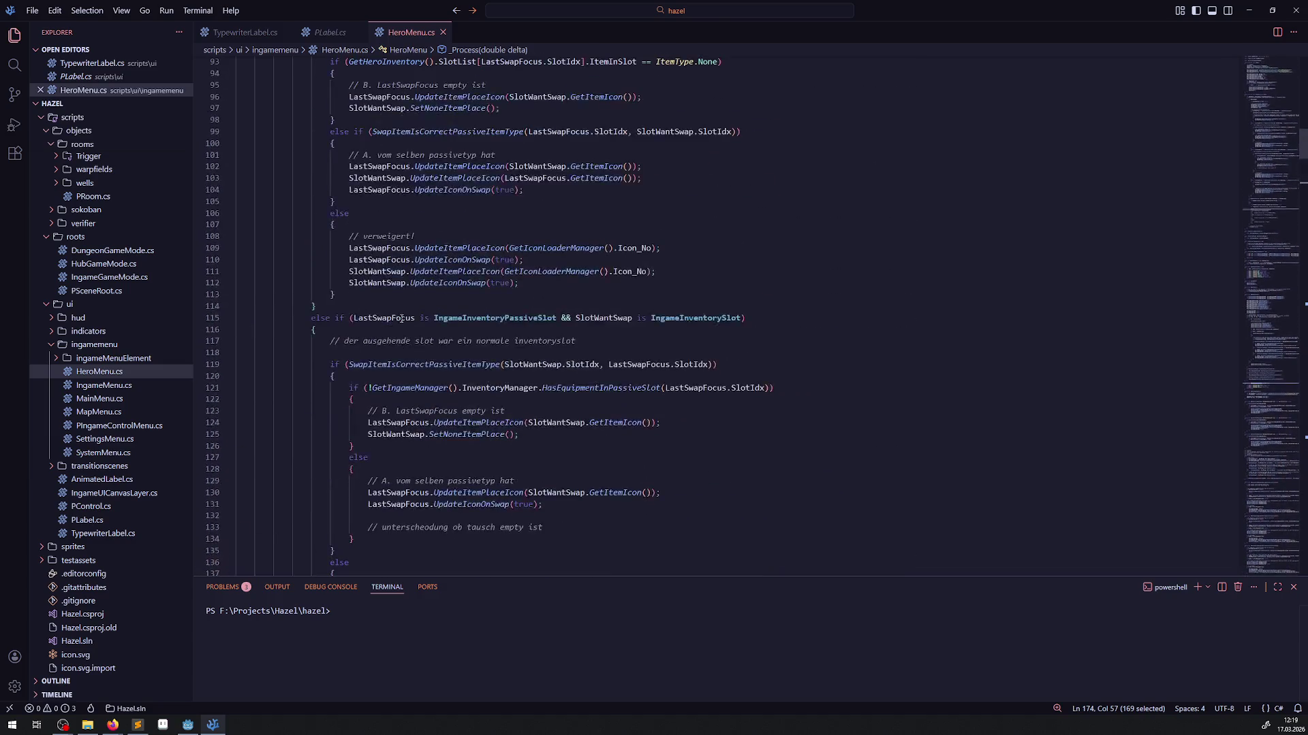
{"action": "scroll", "coordinate": [389, 331], "scroll_direction": "up", "scroll_amount": 15}
{"action": "scroll", "coordinate": [393, 350], "scroll_direction": "down", "scroll_amount": 5}
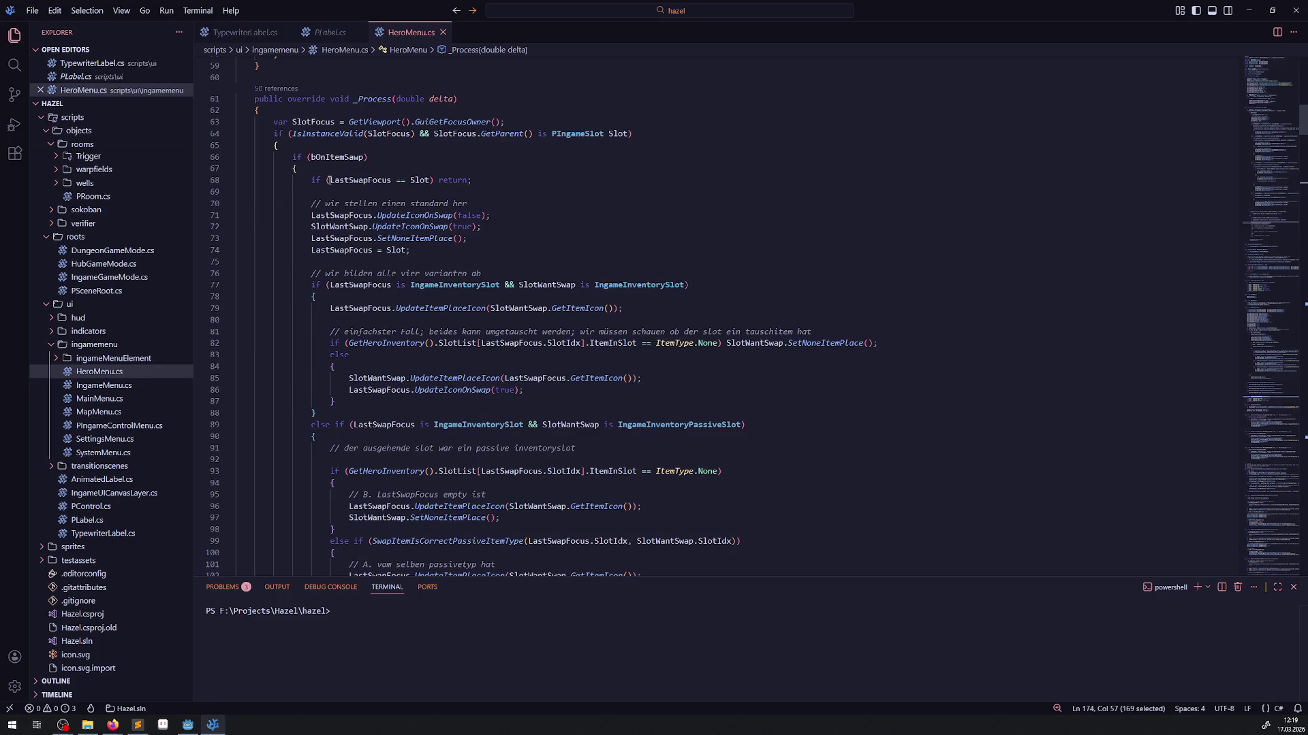
- Move 'if (LastSwapFocus == Slot) return;' above the bOnItemSawp check and save HeroMenu.cs
{"action": "left_click_drag", "start_coordinate": [301, 180], "coordinate": [503, 176]}
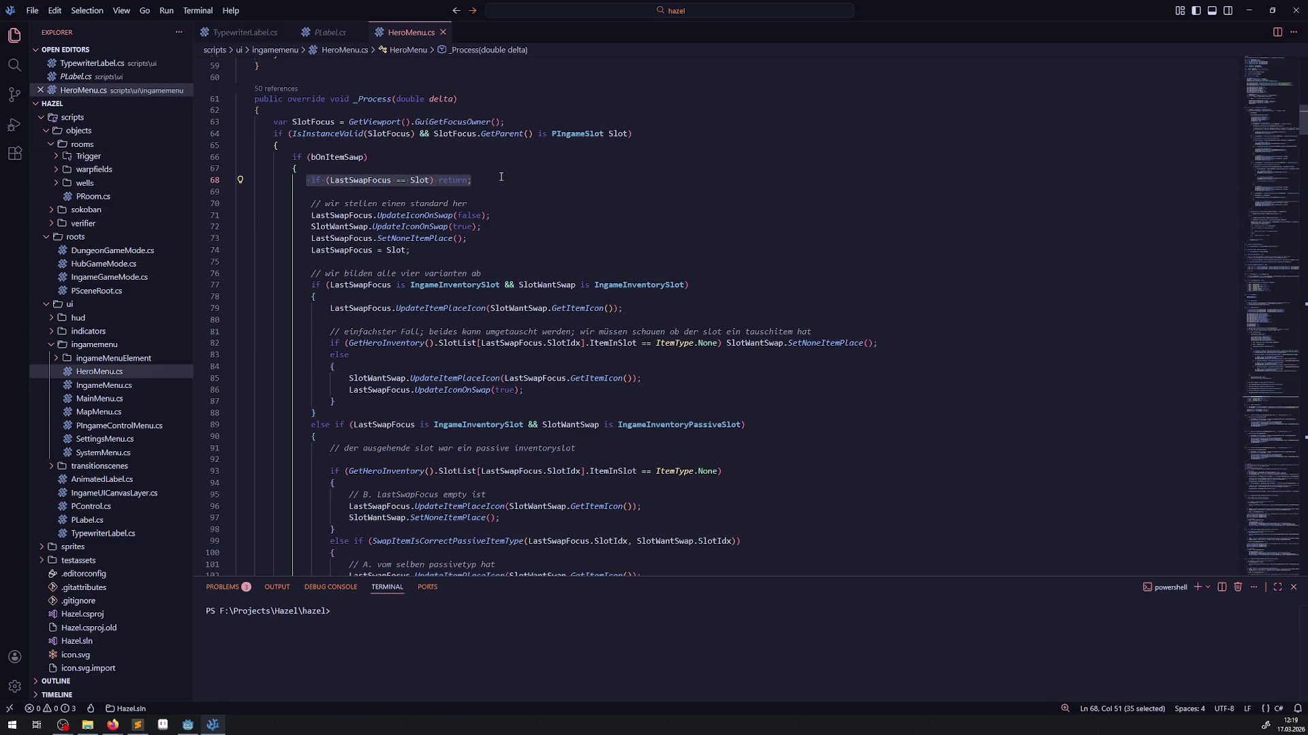
{"action": "key", "text": "ctrl+x"}
{"action": "left_click", "coordinate": [316, 145]}
{"action": "key", "text": "Return"}
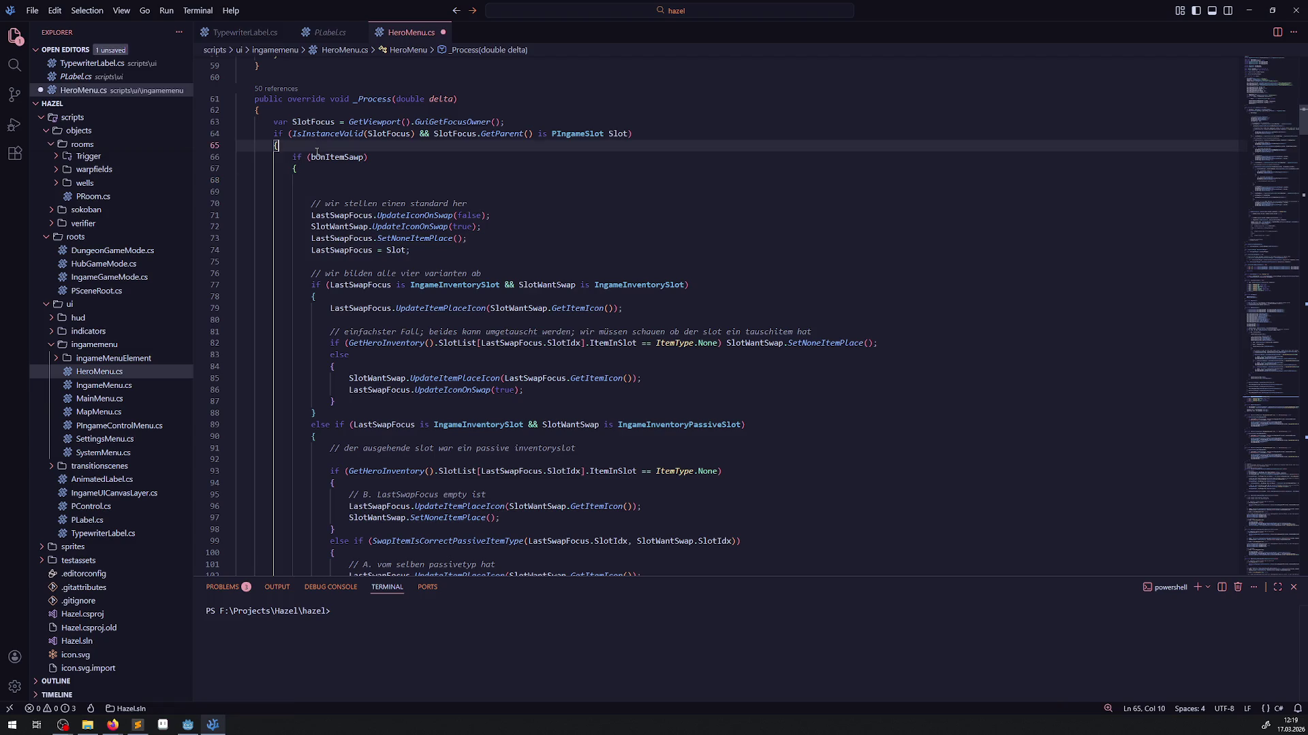
{"action": "key", "text": "ctrl+v"}
{"action": "key", "text": "ctrl+s"}
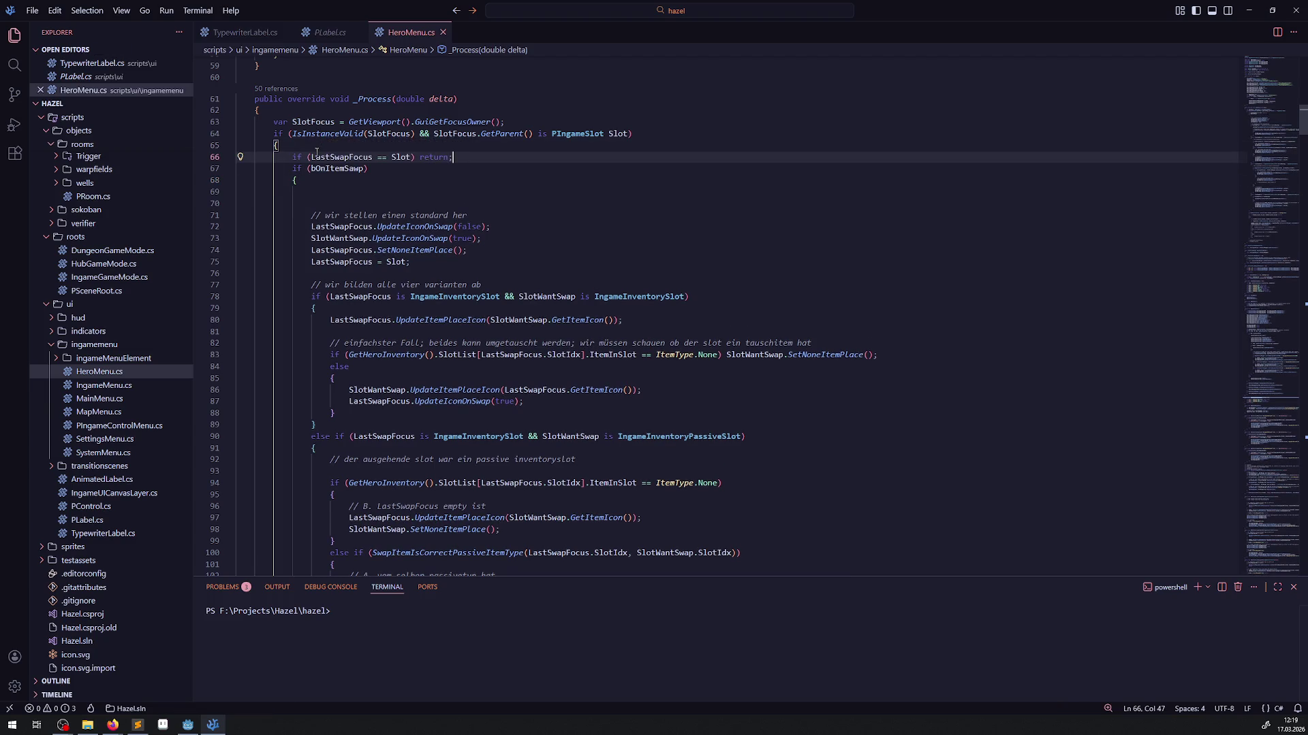
{"action": "left_click", "coordinate": [229, 168]}
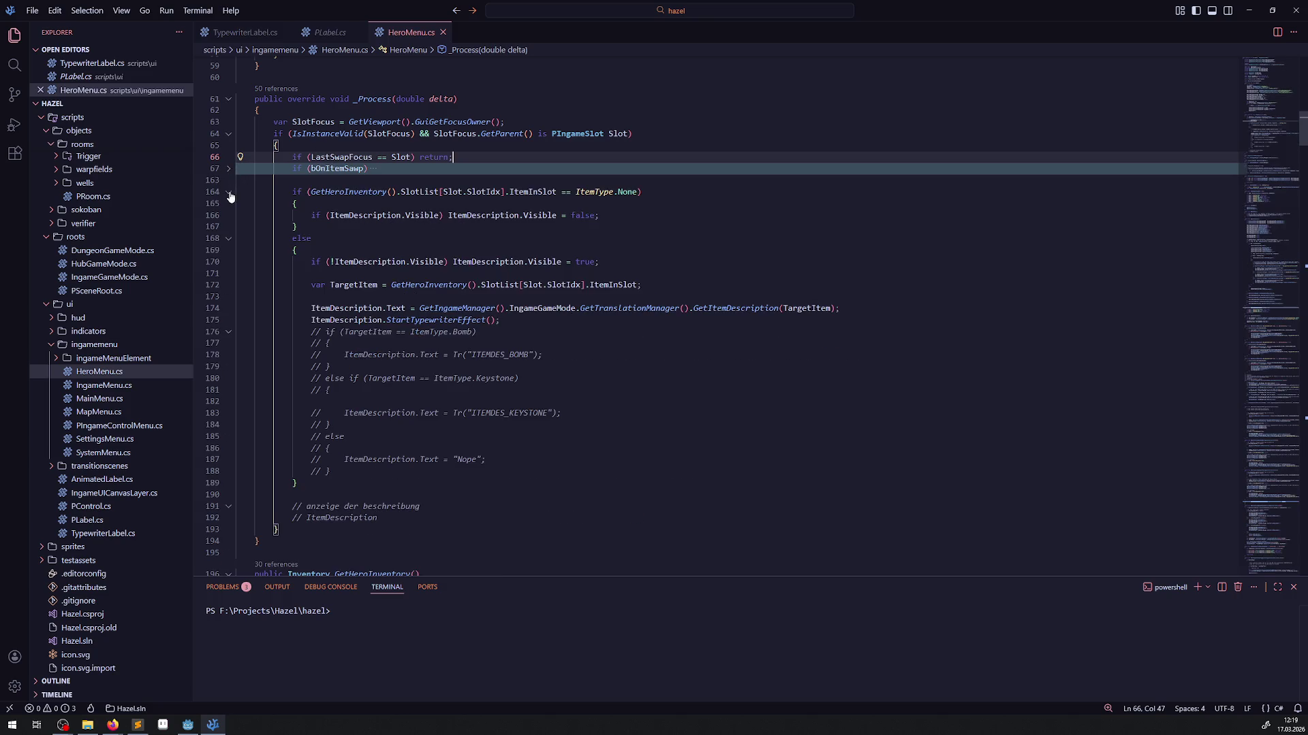
{"action": "left_click", "coordinate": [188, 725]}
- Build and run the game, toggle between the first two inventory slots, then stop and rebuild
{"action": "left_click", "coordinate": [1144, 22]}
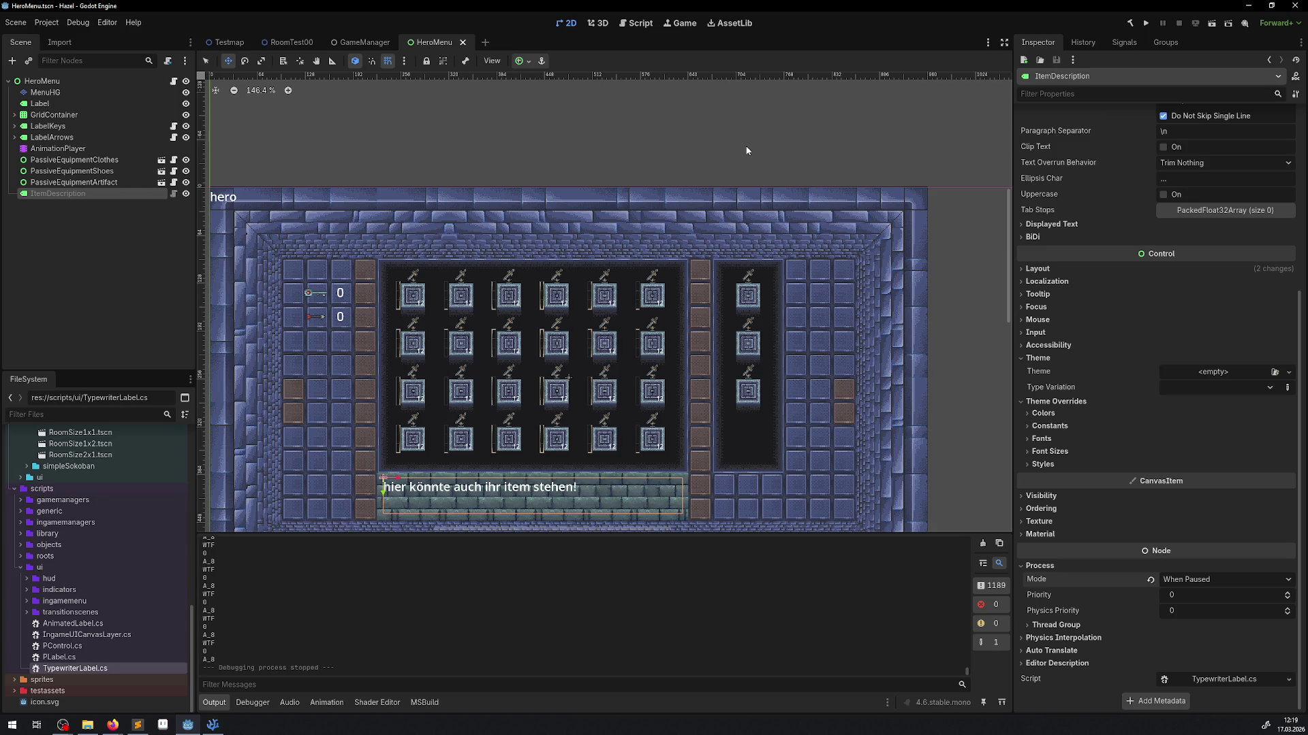
{"action": "left_click", "coordinate": [1146, 23]}
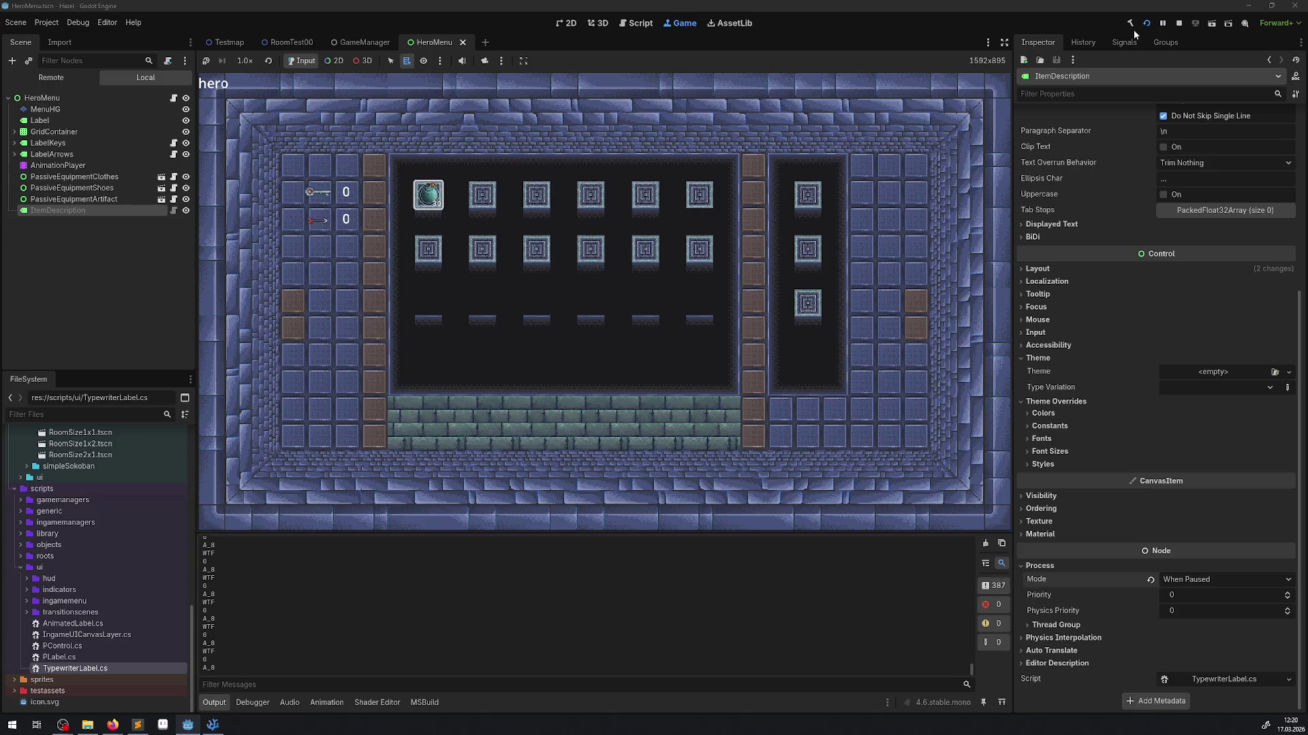
{"action": "key", "text": "Right"}
{"action": "key", "text": "Left"}
{"action": "left_click", "coordinate": [1178, 26]}
{"action": "left_click", "coordinate": [1129, 23]}
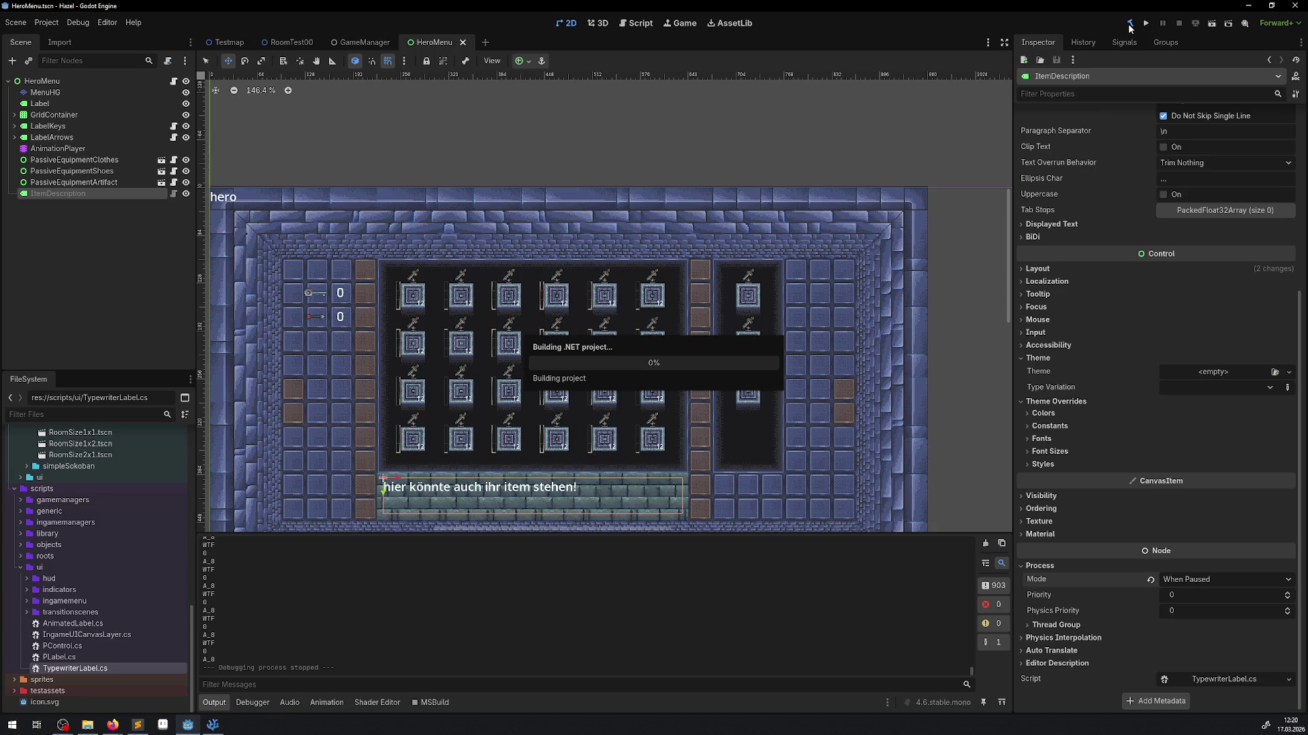
{"action": "left_click", "coordinate": [212, 725]}
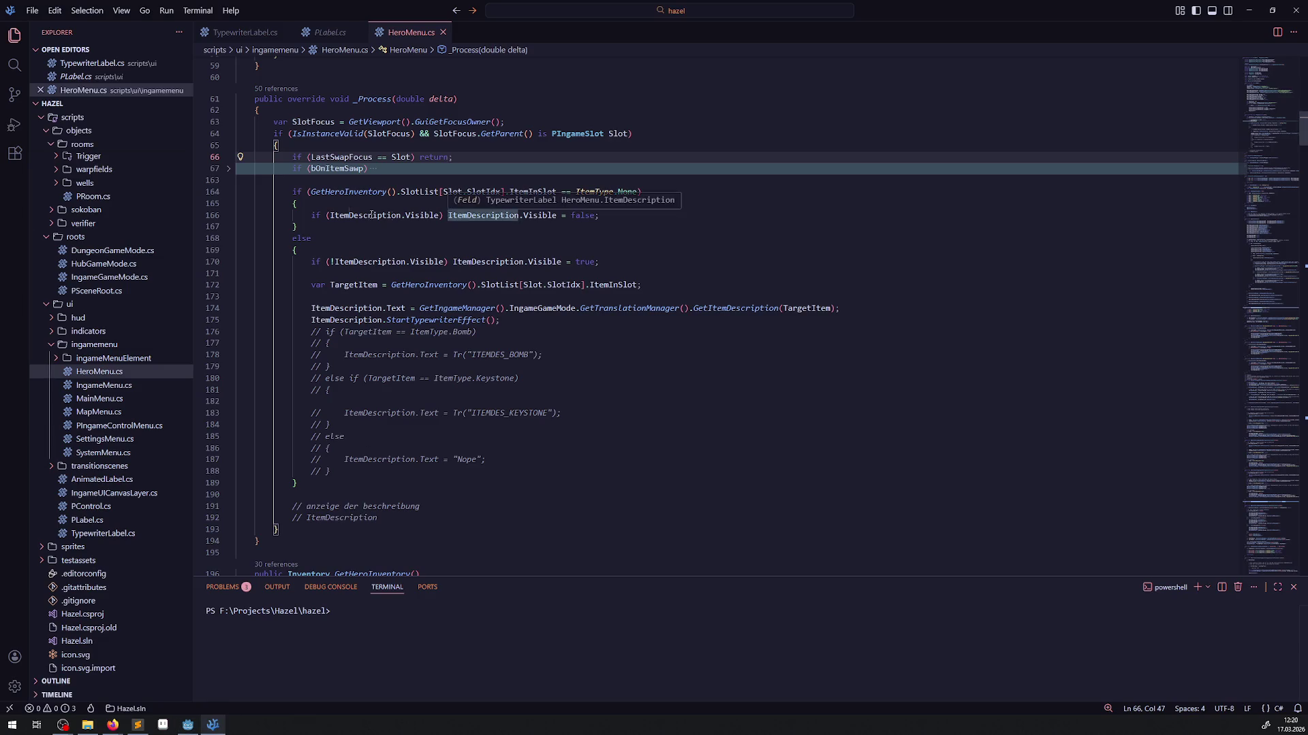
- Copy 'VisibleCharacters = 0;' into TypewriterLabel.cs's _Ready after SetPhysicsProcess(false)
{"action": "left_click", "coordinate": [231, 195]}
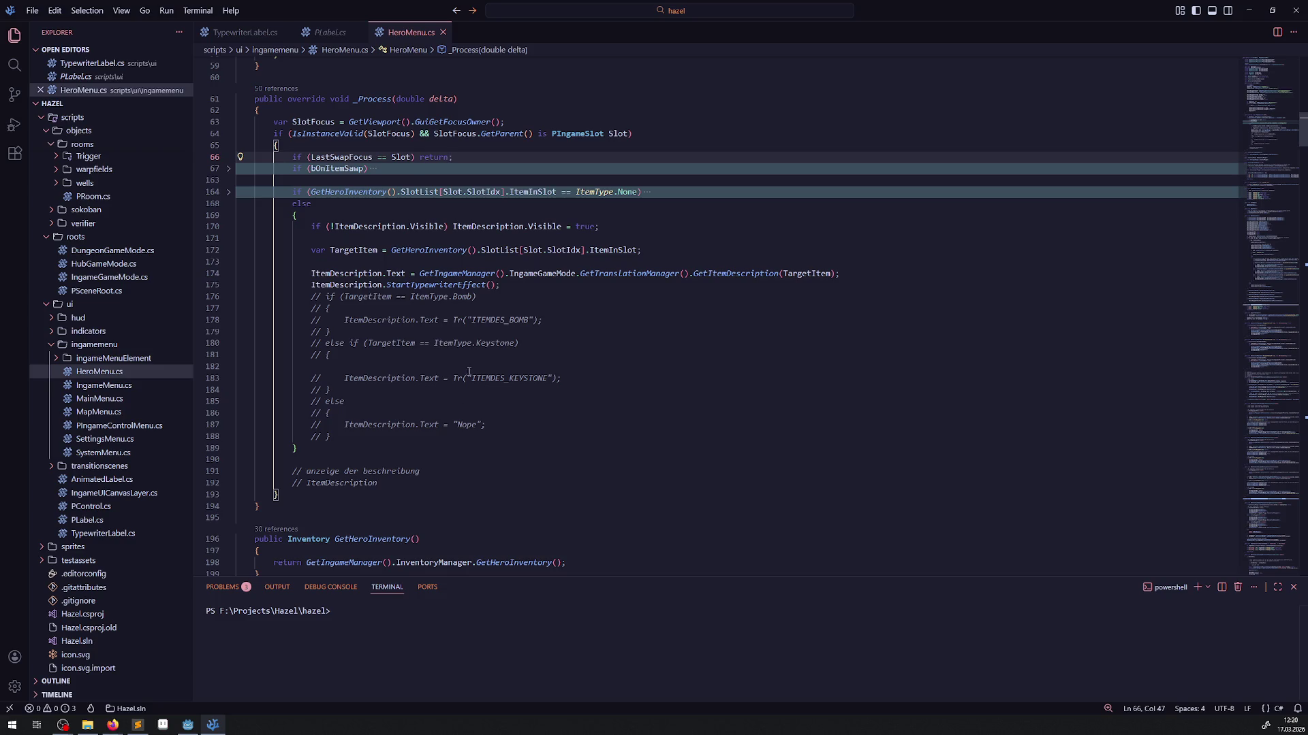
{"action": "key", "text": "ctrl+Page_Up"}
{"action": "key", "text": "ctrl+Page_Up"}
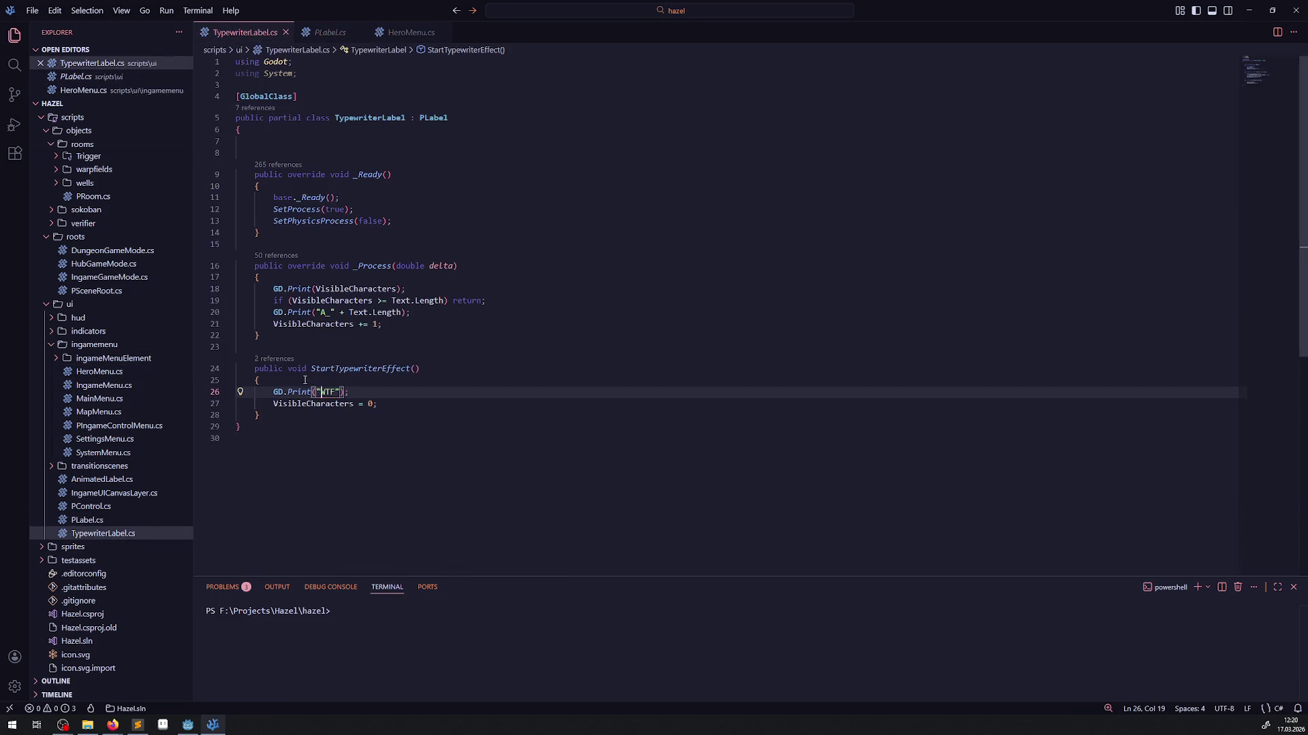
{"action": "left_click_drag", "start_coordinate": [273, 402], "coordinate": [394, 402]}
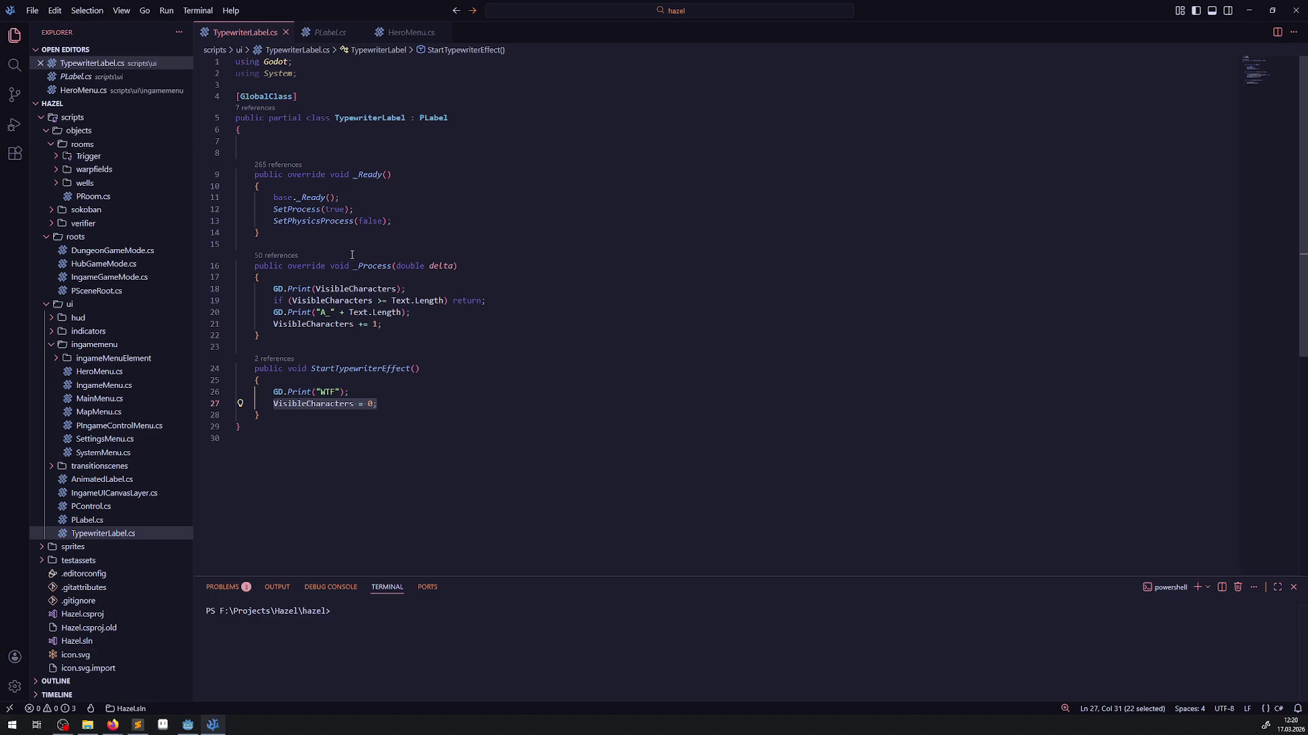
{"action": "key", "text": "ctrl+c"}
{"action": "left_click", "coordinate": [402, 220]}
{"action": "key", "text": "Return"}
{"action": "key", "text": "ctrl+v"}
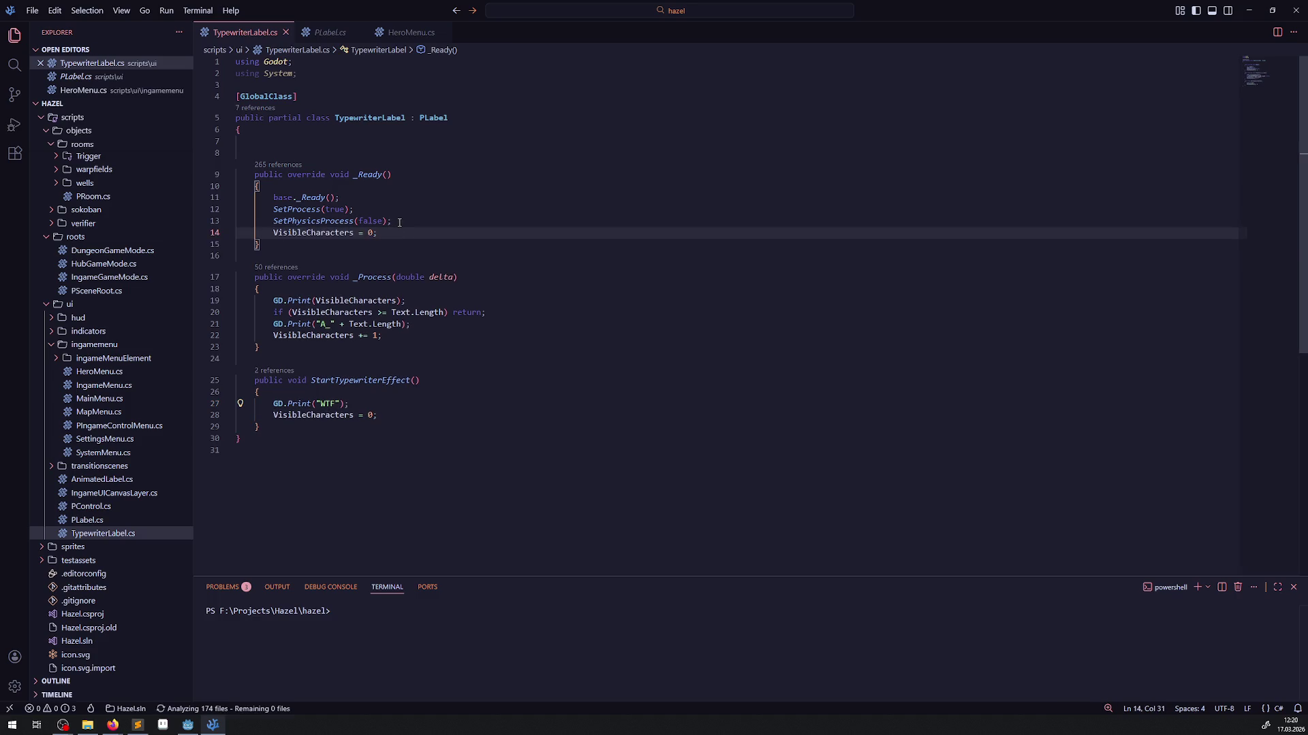
{"action": "left_click", "coordinate": [188, 724]}
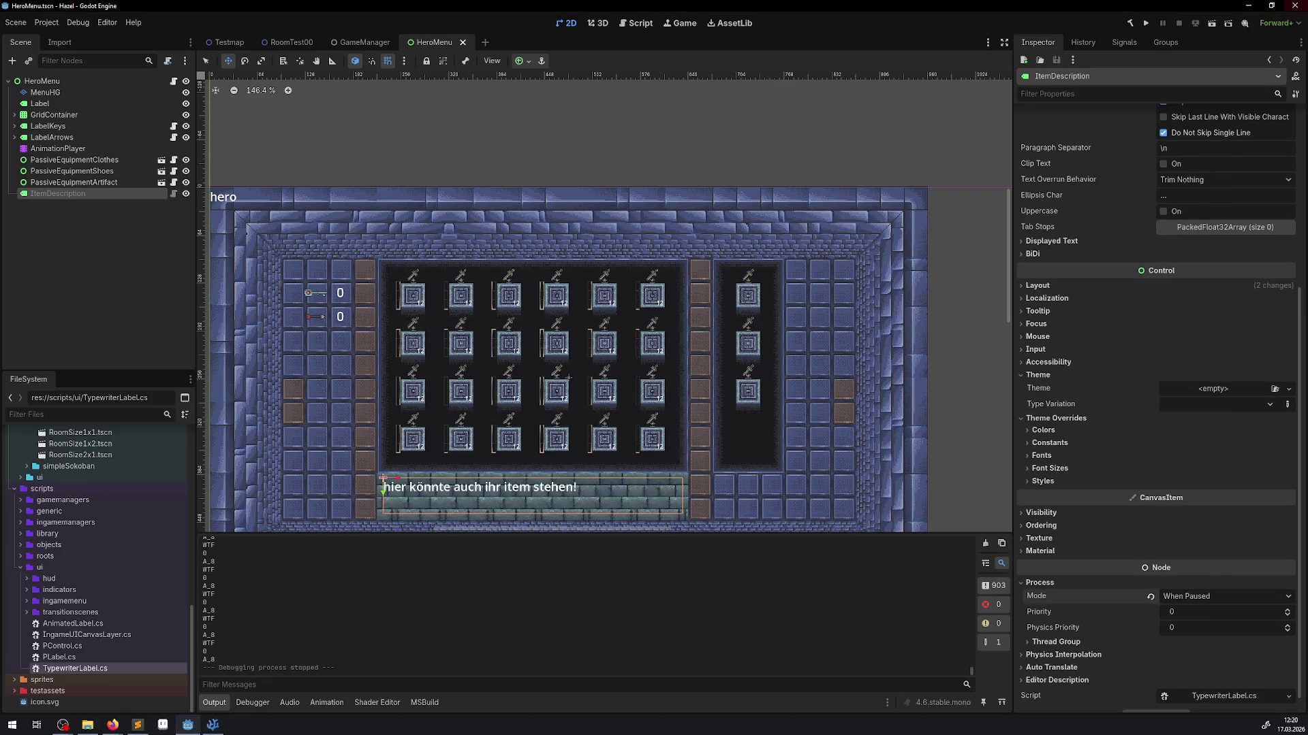
- Rebuild and run the game, walk into the inventory, switch between the first two slots, then stop
{"action": "left_click", "coordinate": [1129, 25]}
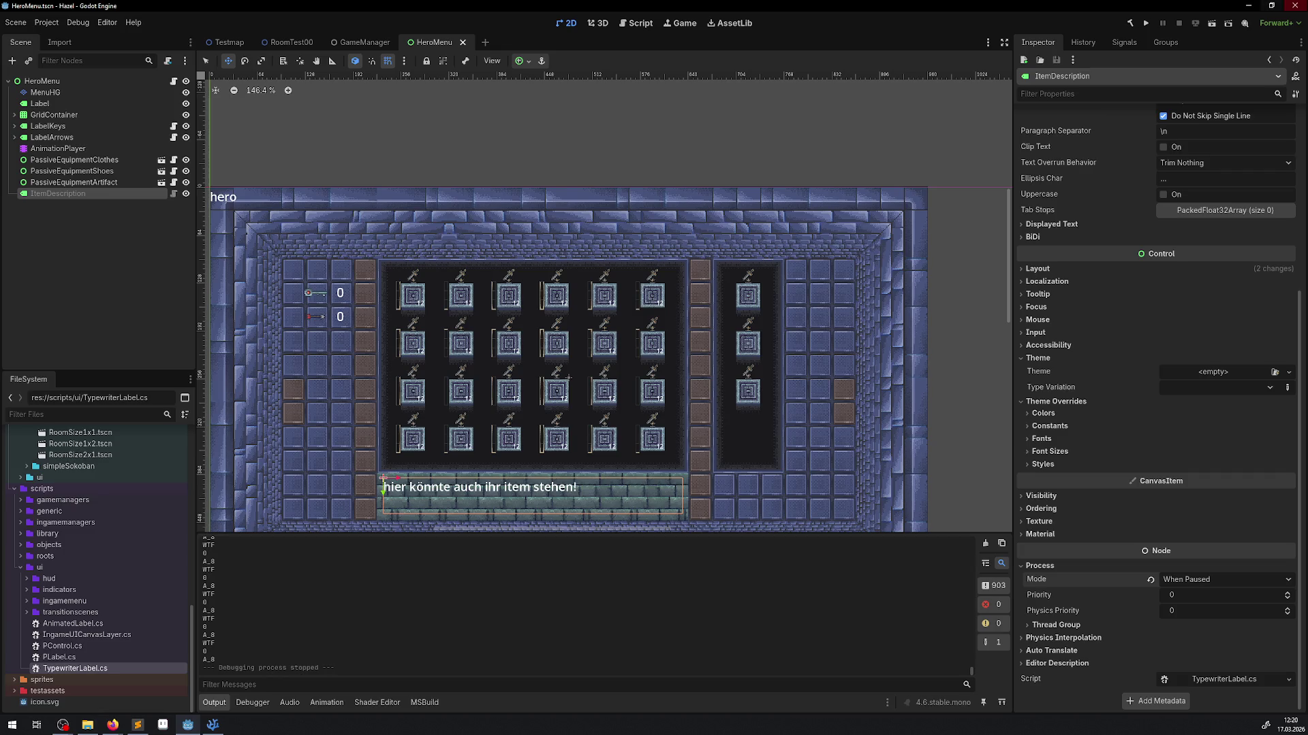
{"action": "left_click", "coordinate": [1146, 23]}
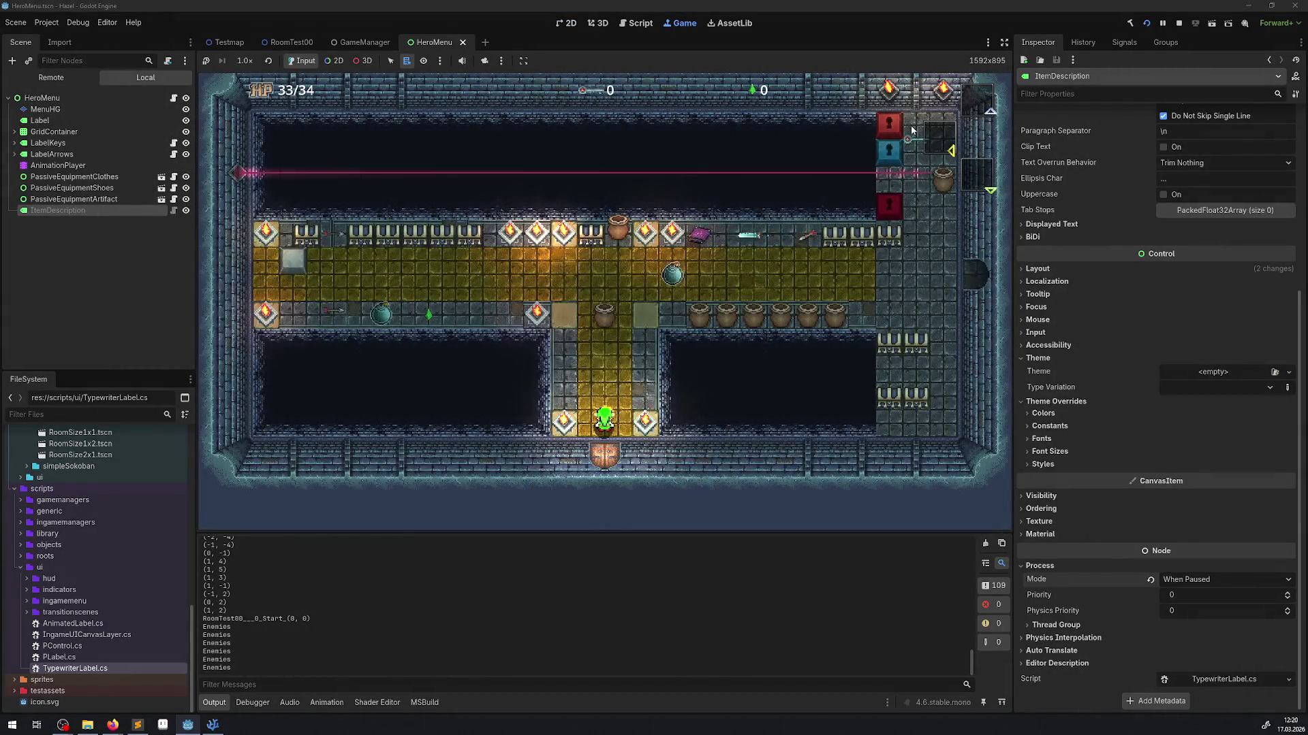
{"action": "key", "text": "Up"}
{"action": "key", "text": "Right"}
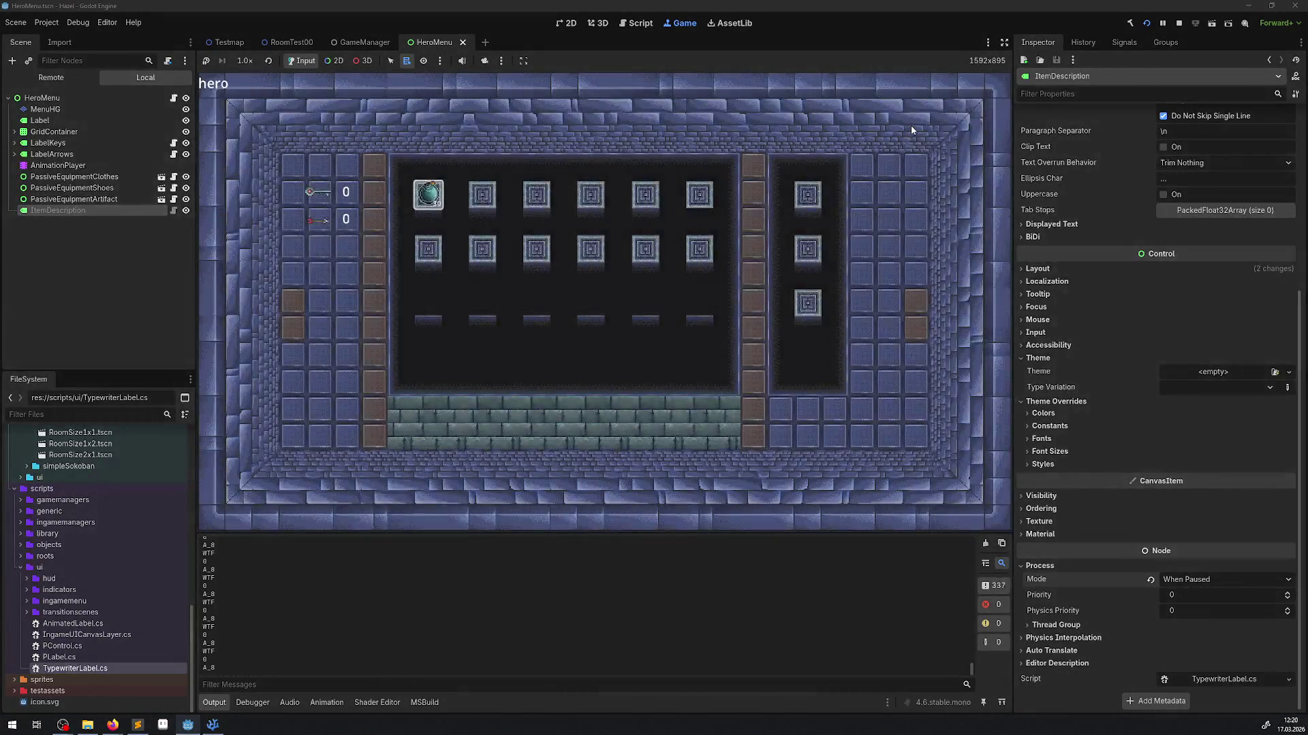
{"action": "key", "text": "Right"}
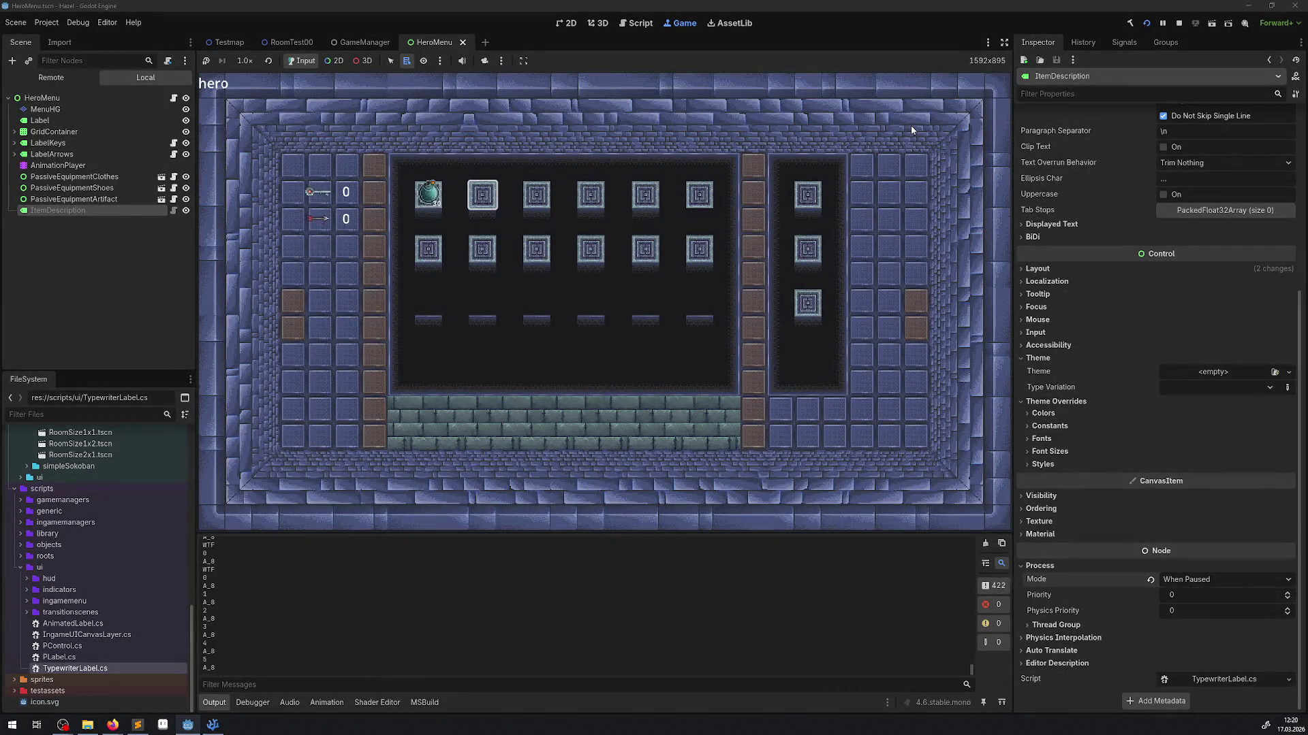
{"action": "key", "text": "Left"}
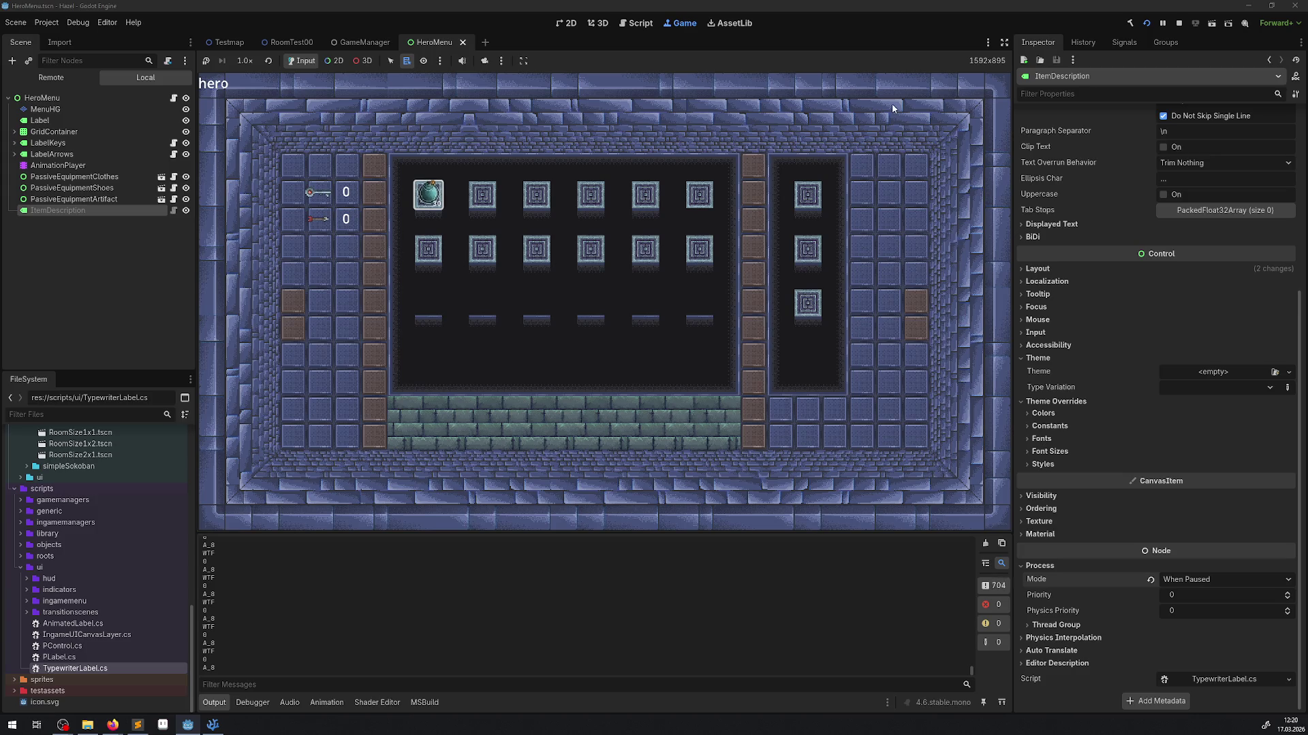
{"action": "left_click", "coordinate": [1180, 24]}
{"action": "left_click", "coordinate": [212, 725]}
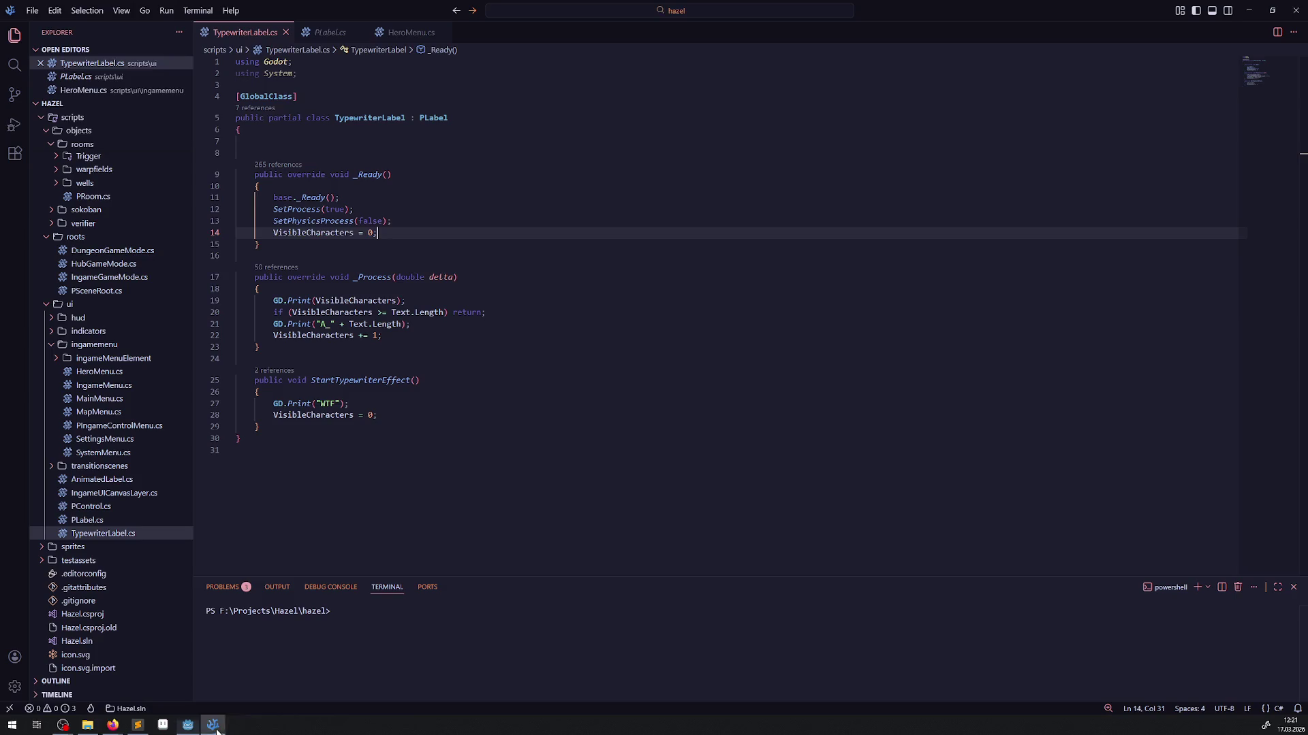
- In HeroMenu.cs, unfold the bOnItemSawp block and tidy the blank lines around the early return
{"action": "left_click", "coordinate": [408, 32]}
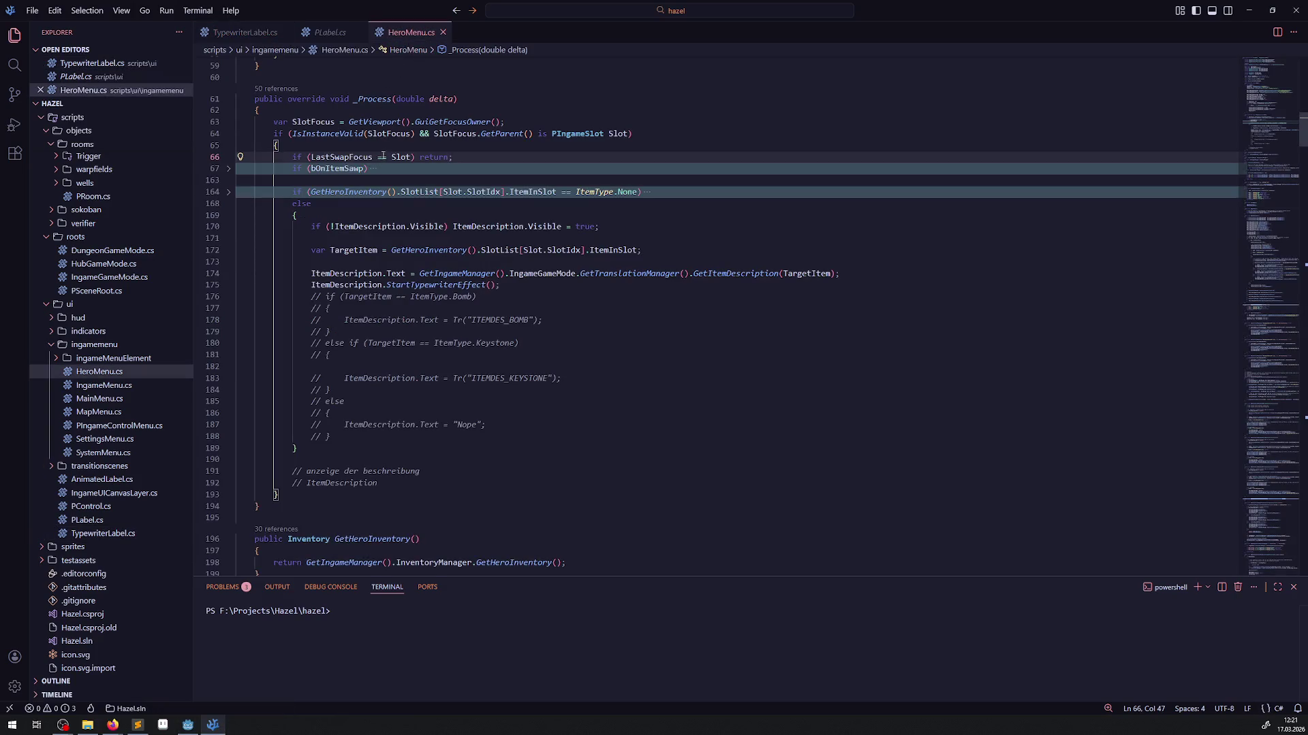
{"action": "left_click", "coordinate": [229, 169]}
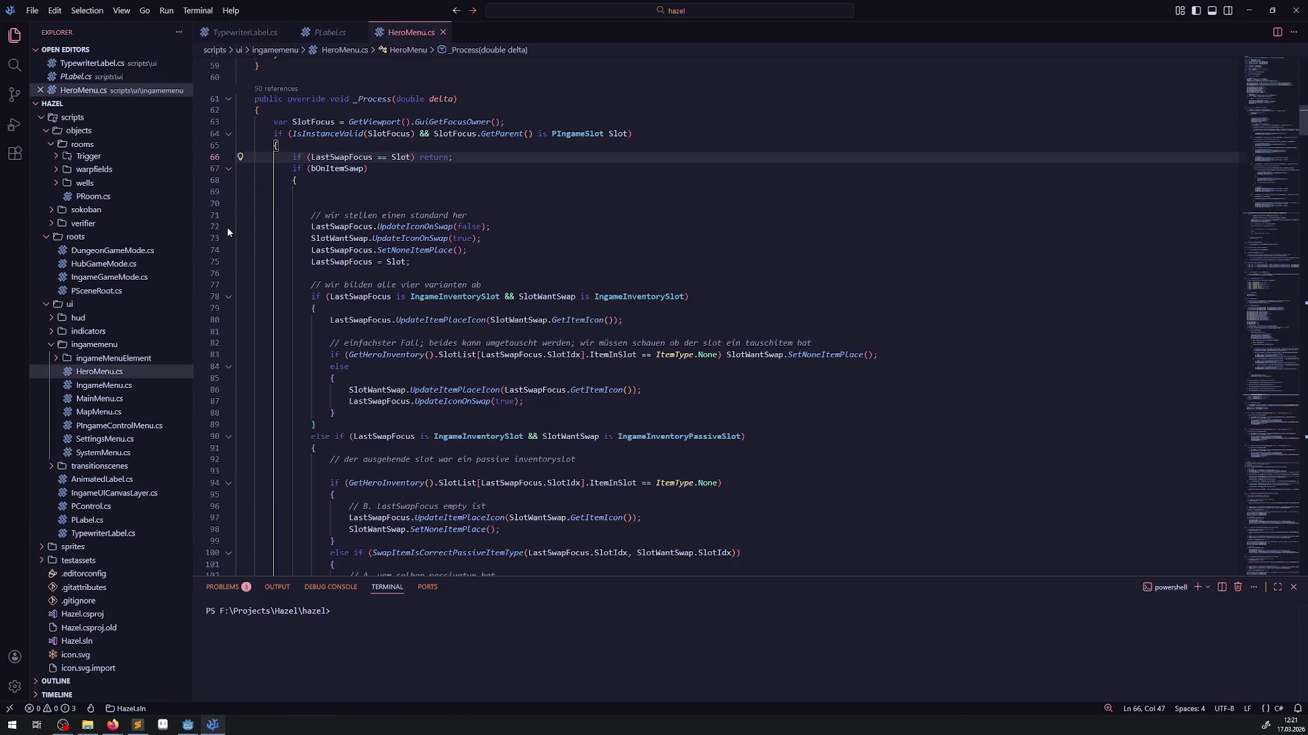
{"action": "left_click", "coordinate": [229, 134]}
{"action": "left_click", "coordinate": [229, 135]}
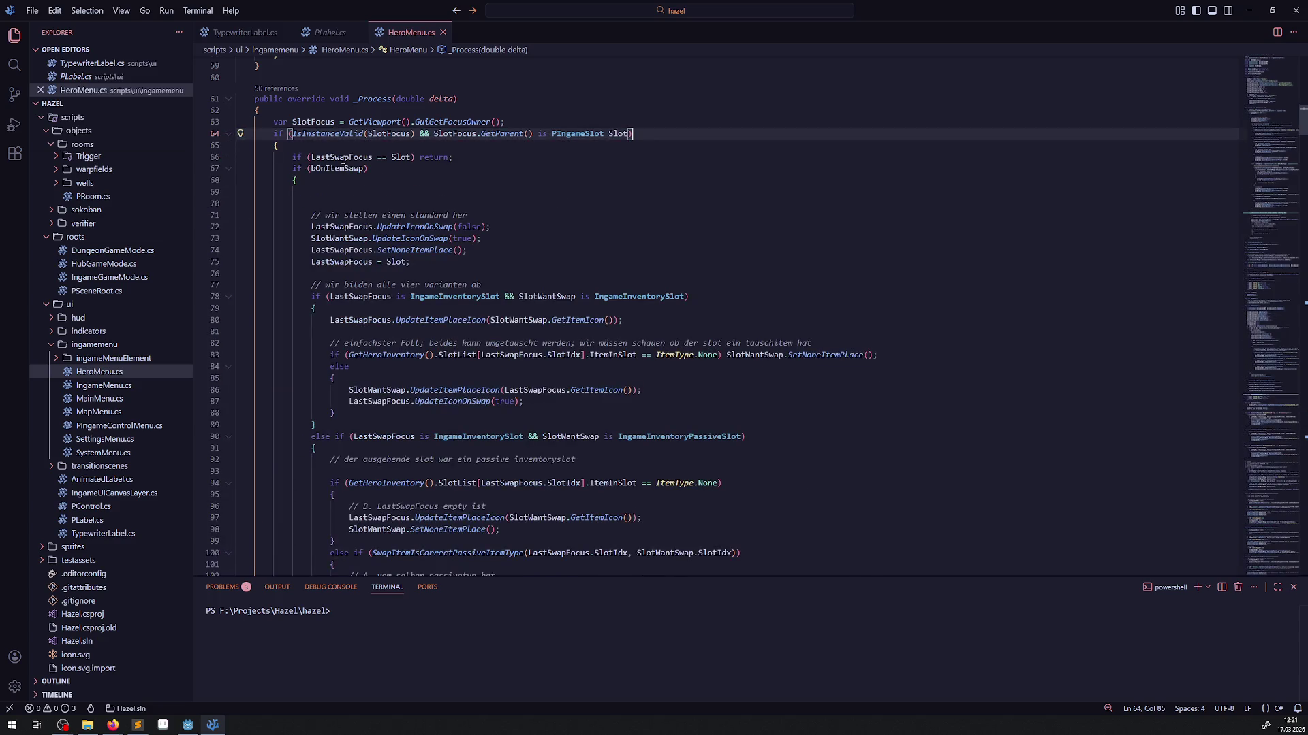
{"action": "left_click_drag", "start_coordinate": [282, 157], "coordinate": [476, 159]}
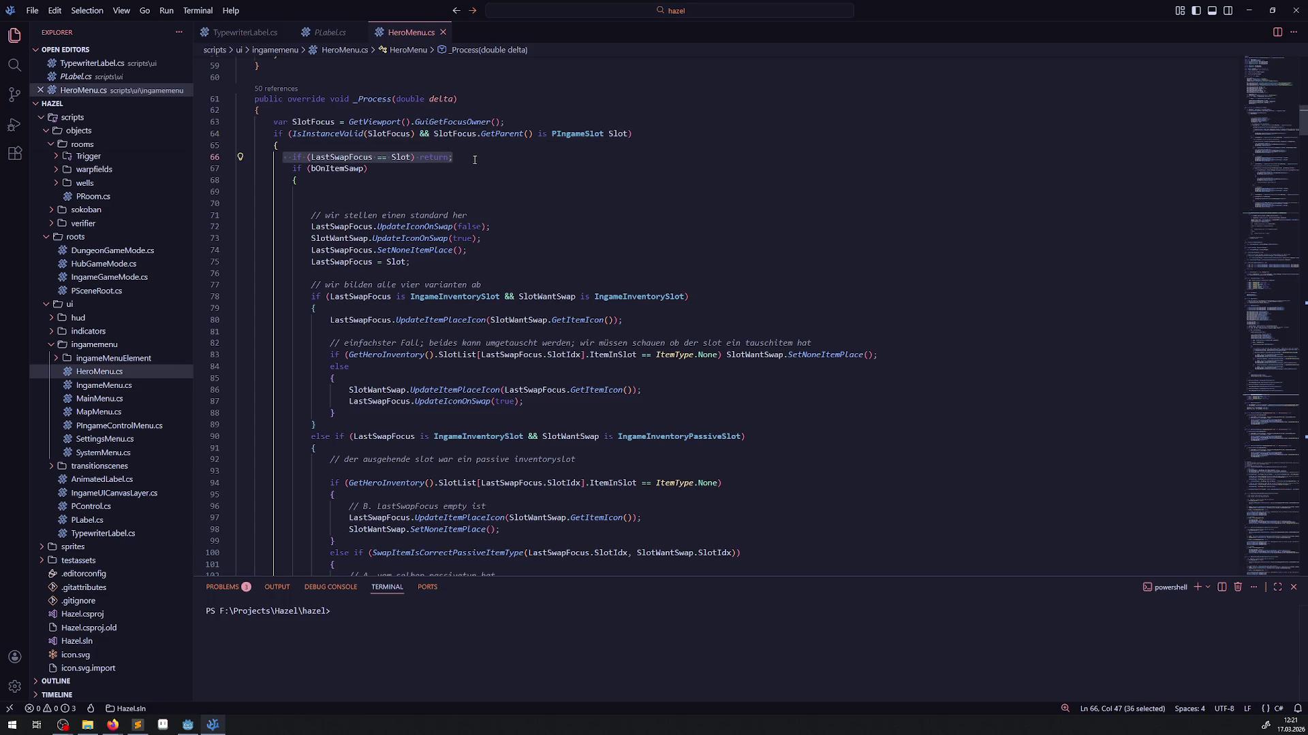
{"action": "left_click", "coordinate": [405, 194]}
{"action": "key", "text": "BackSpace"}
{"action": "key", "text": "Delete"}
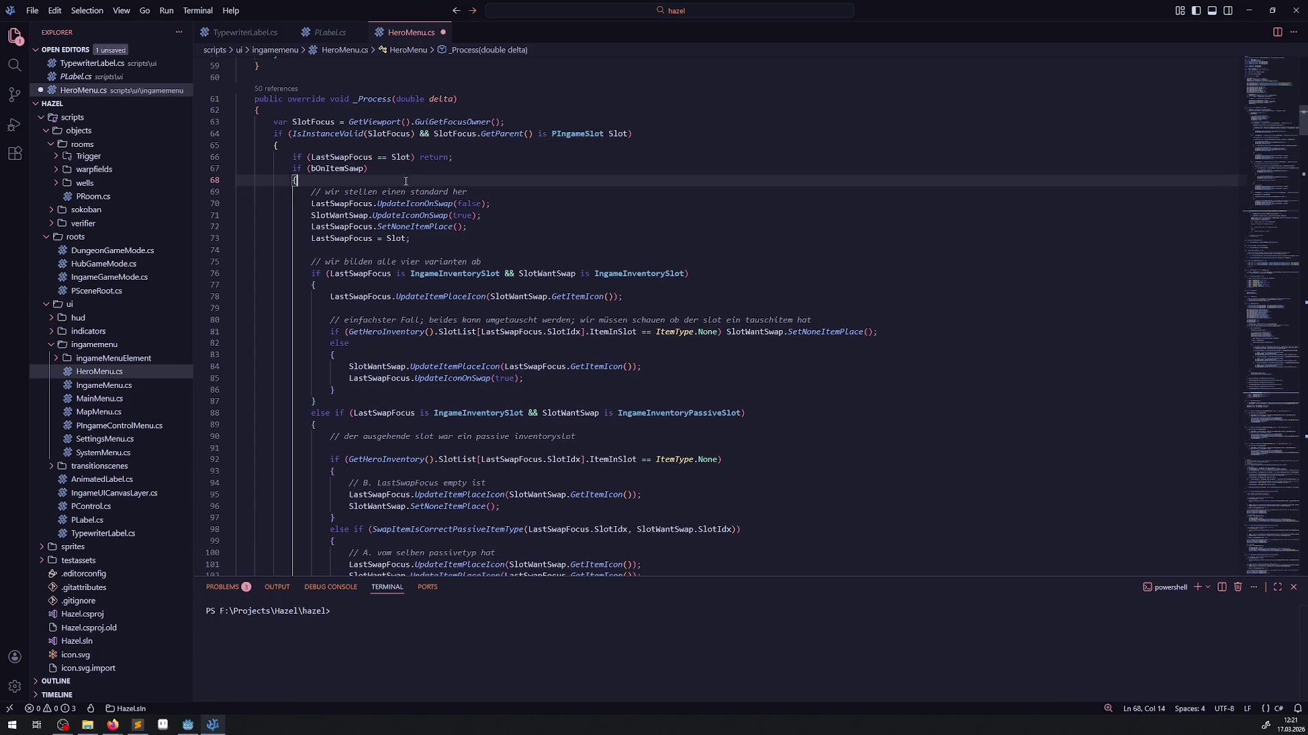
{"action": "left_click", "coordinate": [460, 158]}
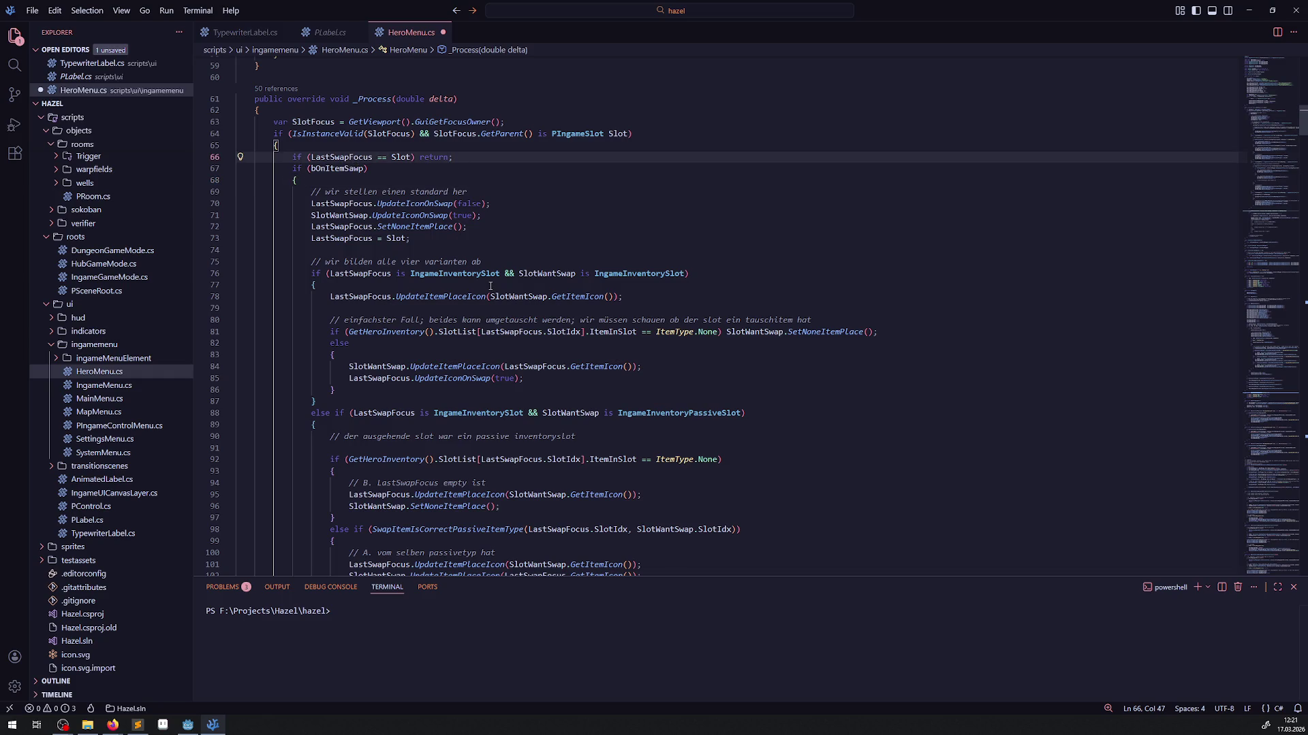
{"action": "key", "text": "Return"}
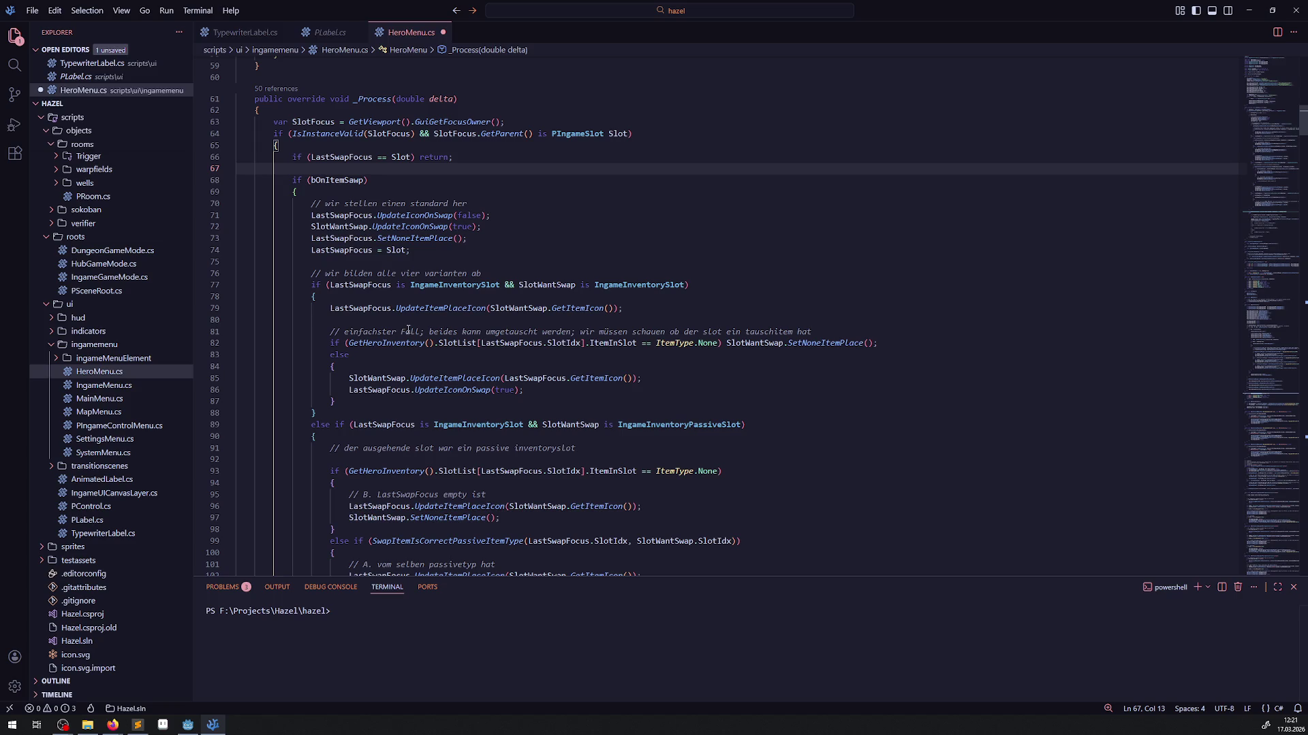
- Move 'if (LastSwapFocus == Slot) return;' inside the bOnItemSawp block and save
{"action": "double_click", "coordinate": [360, 251]}
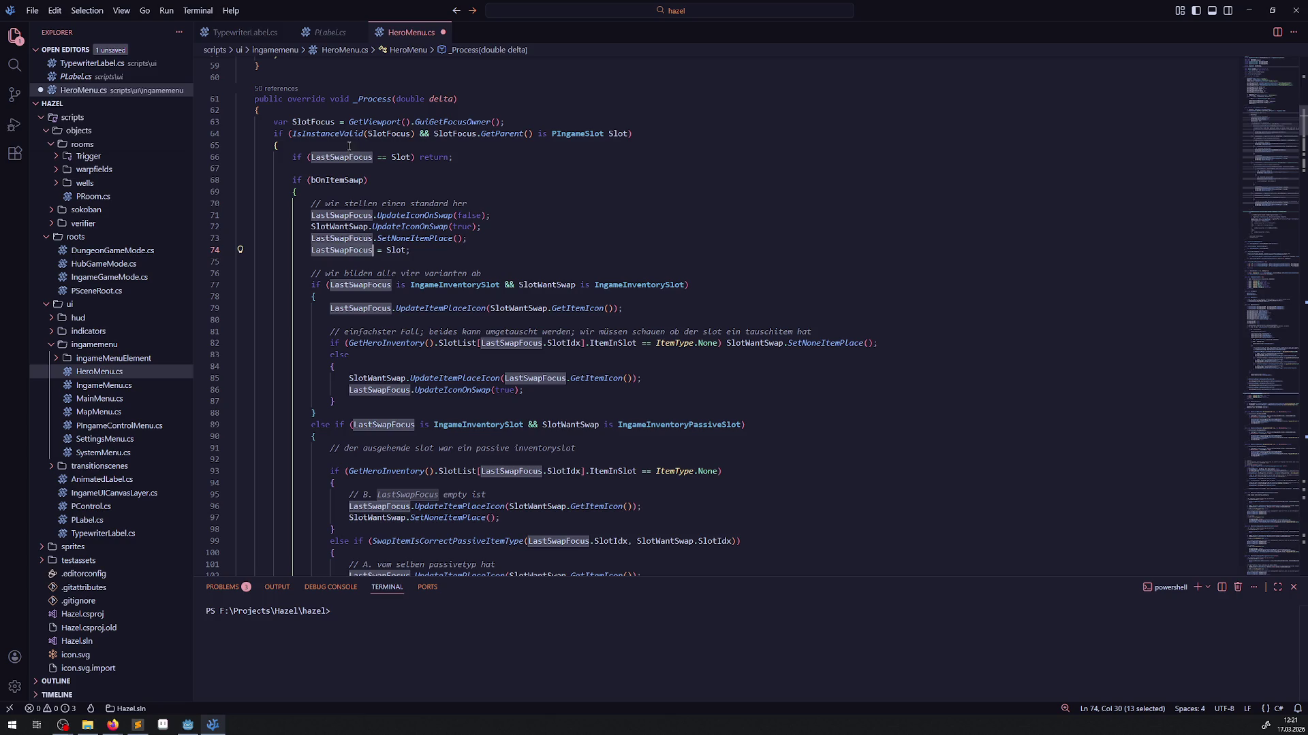
{"action": "left_click_drag", "start_coordinate": [348, 168], "coordinate": [222, 159]}
{"action": "key", "text": "BackSpace"}
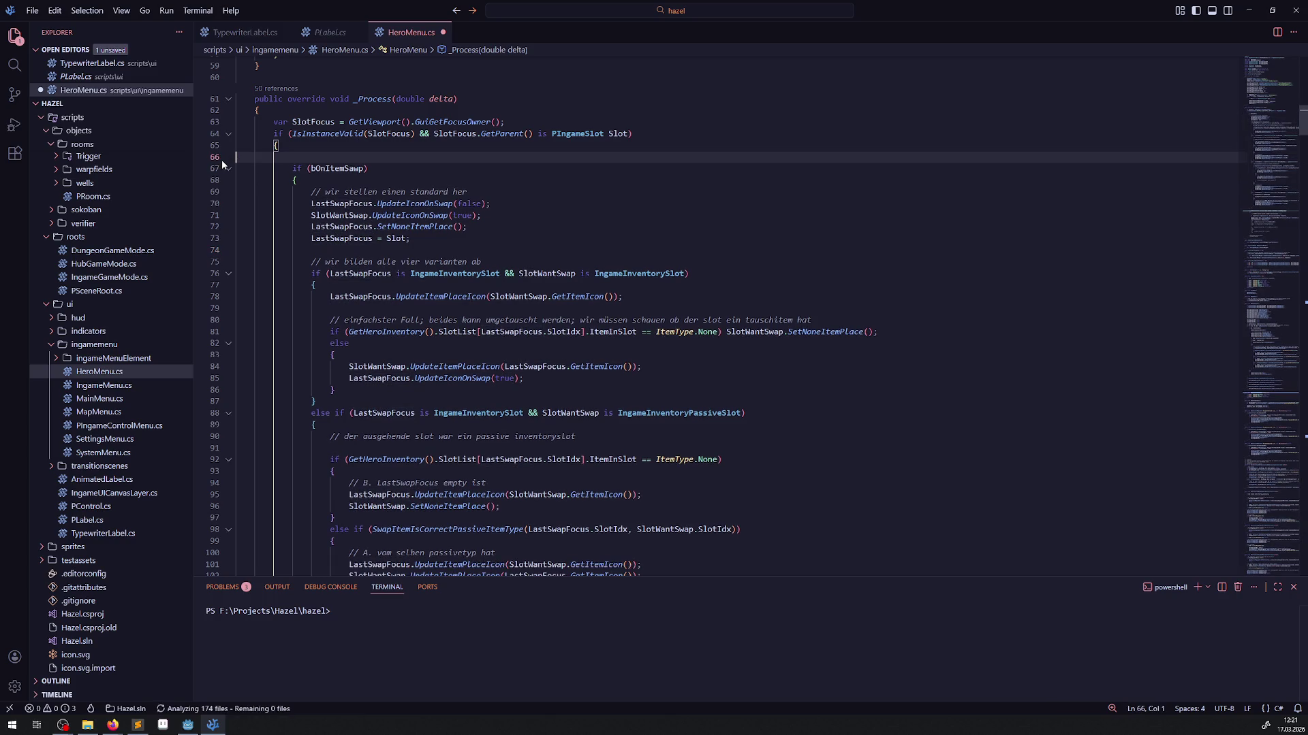
{"action": "key", "text": "ctrl+z"}
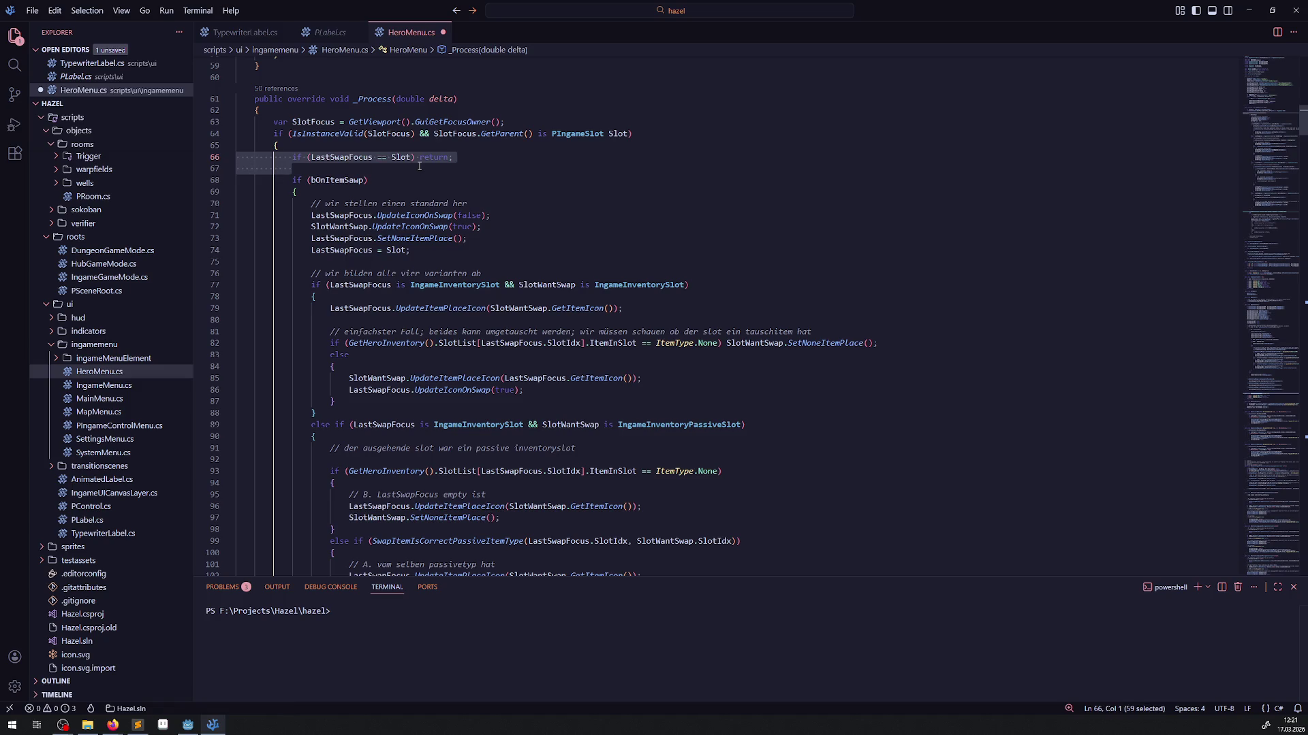
{"action": "key", "text": "ctrl+x"}
{"action": "left_click", "coordinate": [378, 181]}
{"action": "key", "text": "Return"}
{"action": "key", "text": "ctrl+v"}
{"action": "key", "text": "ctrl+s"}
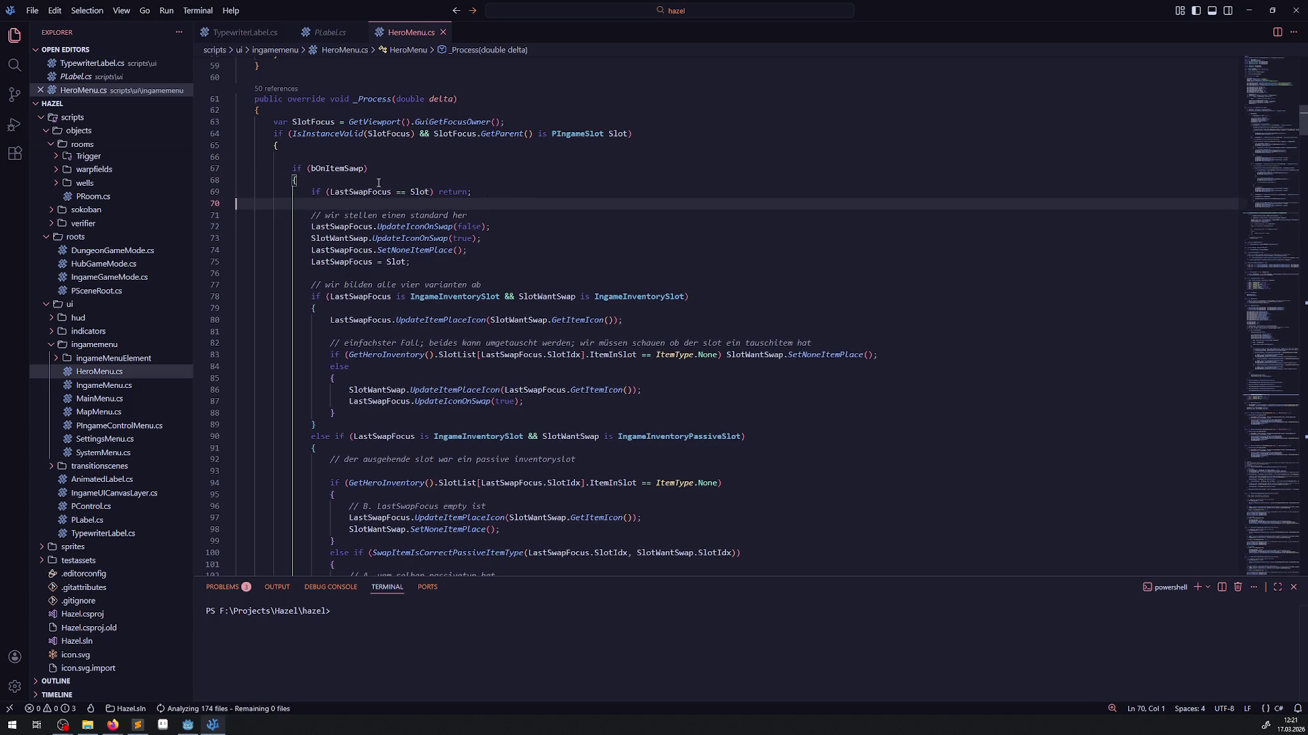
- Delete the leftover empty line 66 and the extra blank line after the early return
{"action": "left_click", "coordinate": [307, 156]}
{"action": "key", "text": "BackSpace"}
{"action": "left_click", "coordinate": [307, 189]}
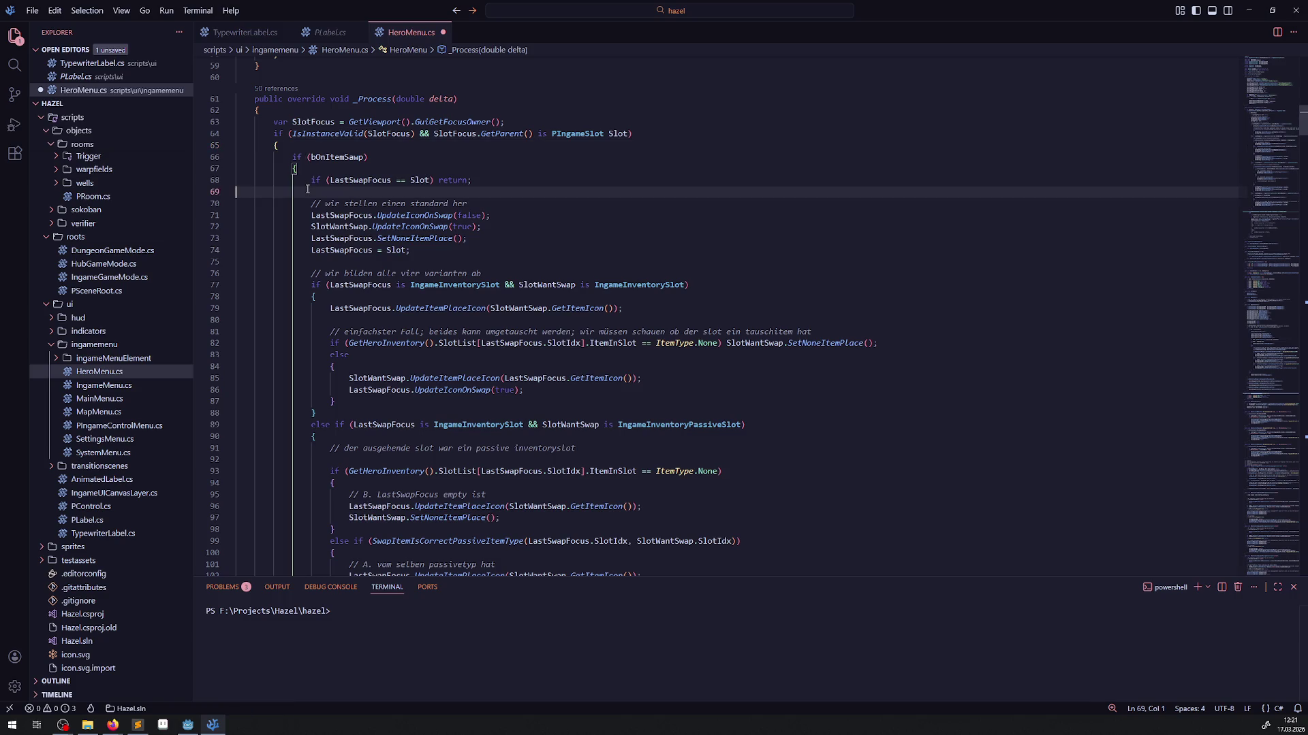
{"action": "key", "text": "BackSpace"}
{"action": "scroll", "coordinate": [518, 306], "scroll_direction": "down", "scroll_amount": 15}
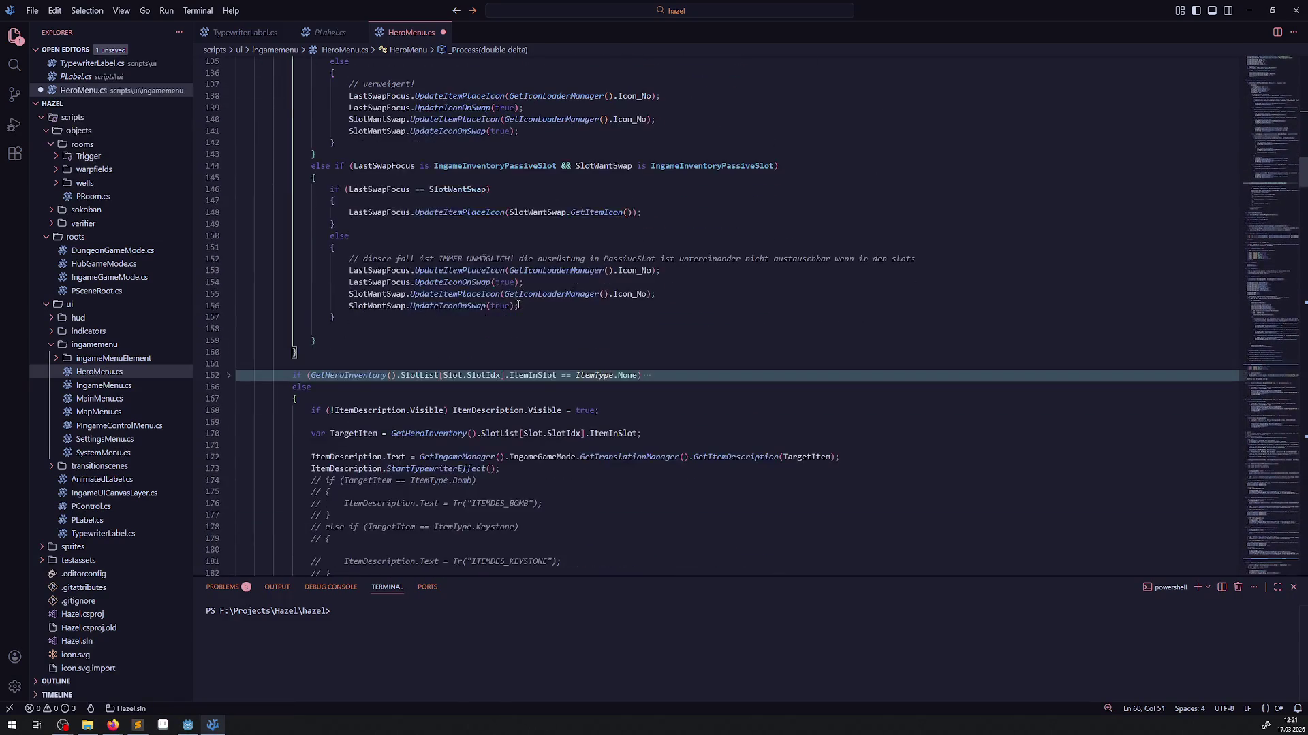
{"action": "scroll", "coordinate": [518, 305], "scroll_direction": "down", "scroll_amount": 4}
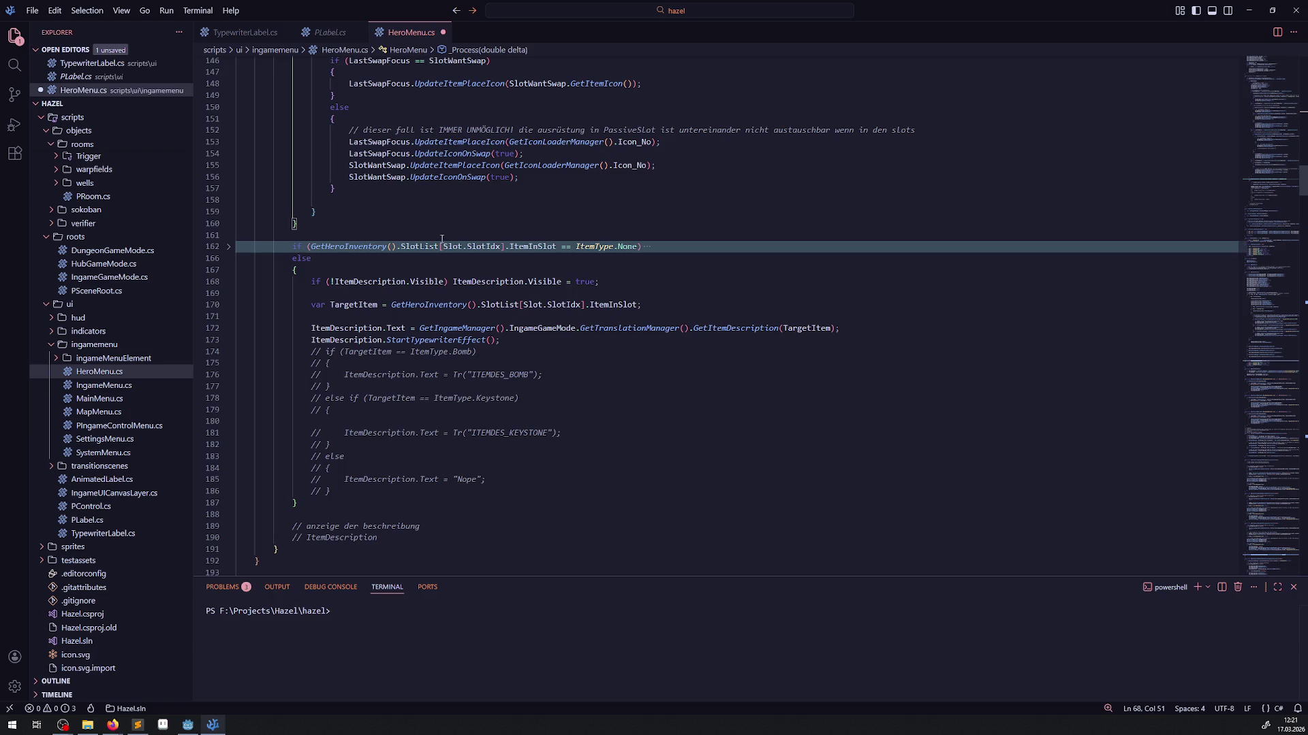
{"action": "left_click", "coordinate": [497, 227]}
{"action": "double_click", "coordinate": [582, 250]}
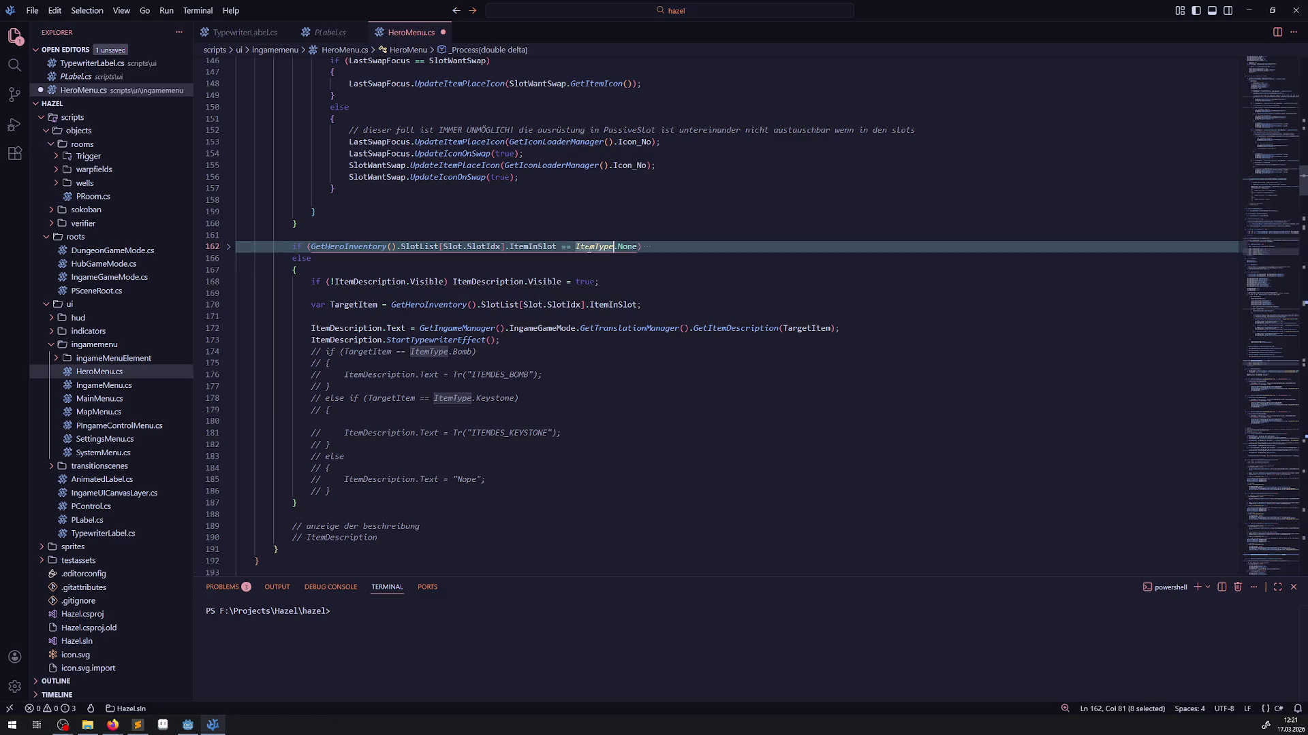
{"action": "scroll", "coordinate": [400, 343], "scroll_direction": "up", "scroll_amount": 20}
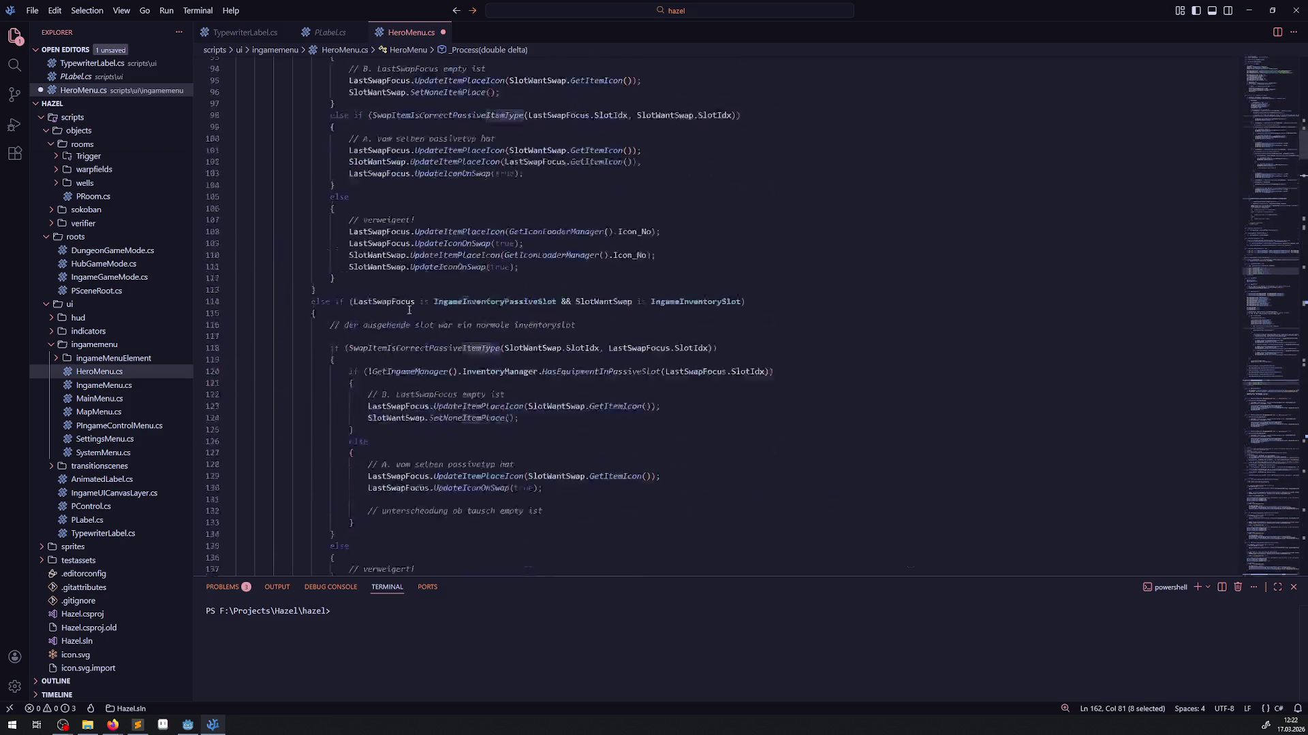
{"action": "scroll", "coordinate": [400, 347], "scroll_direction": "up", "scroll_amount": 8}
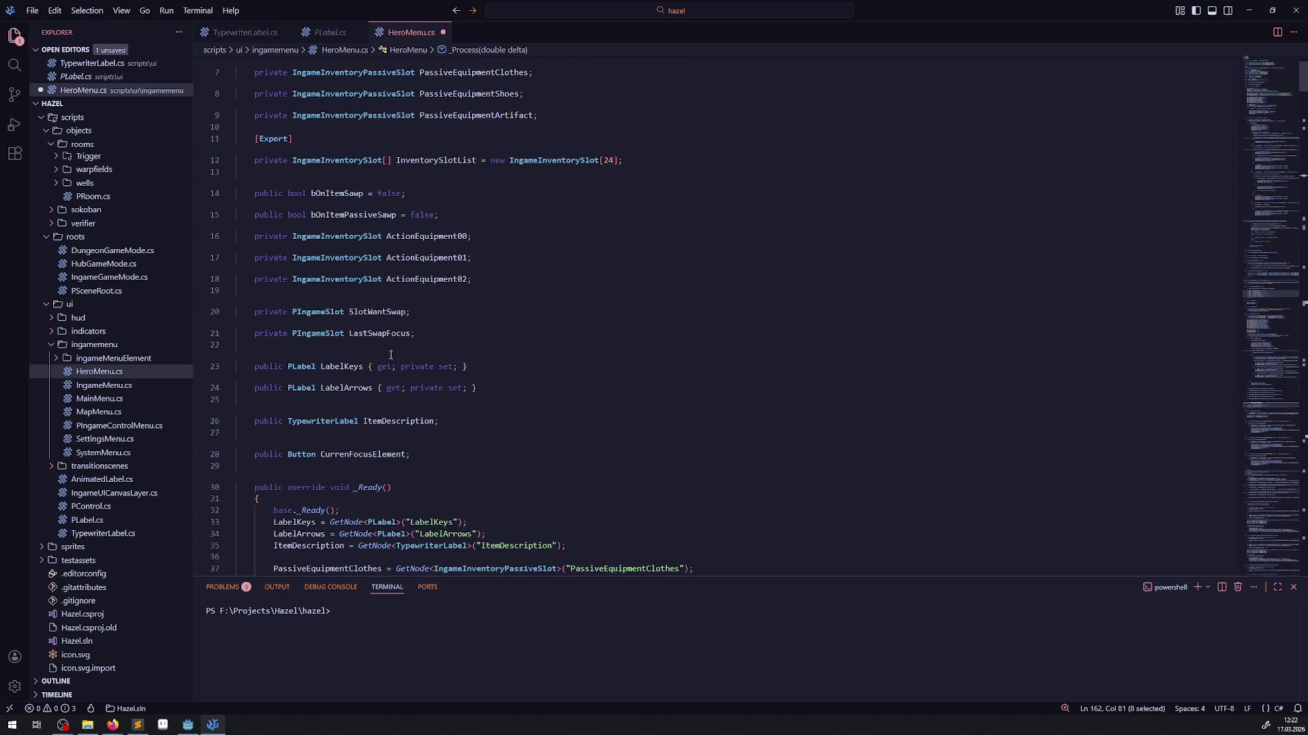
- Declare 'private ItemType LastItemDescription = ItemType.None;' below the CurrenFocusElement field and copy its name
{"action": "left_click", "coordinate": [449, 456]}
{"action": "key", "text": "Return"}
{"action": "key", "text": "Return"}
{"action": "type", "text": "private "}
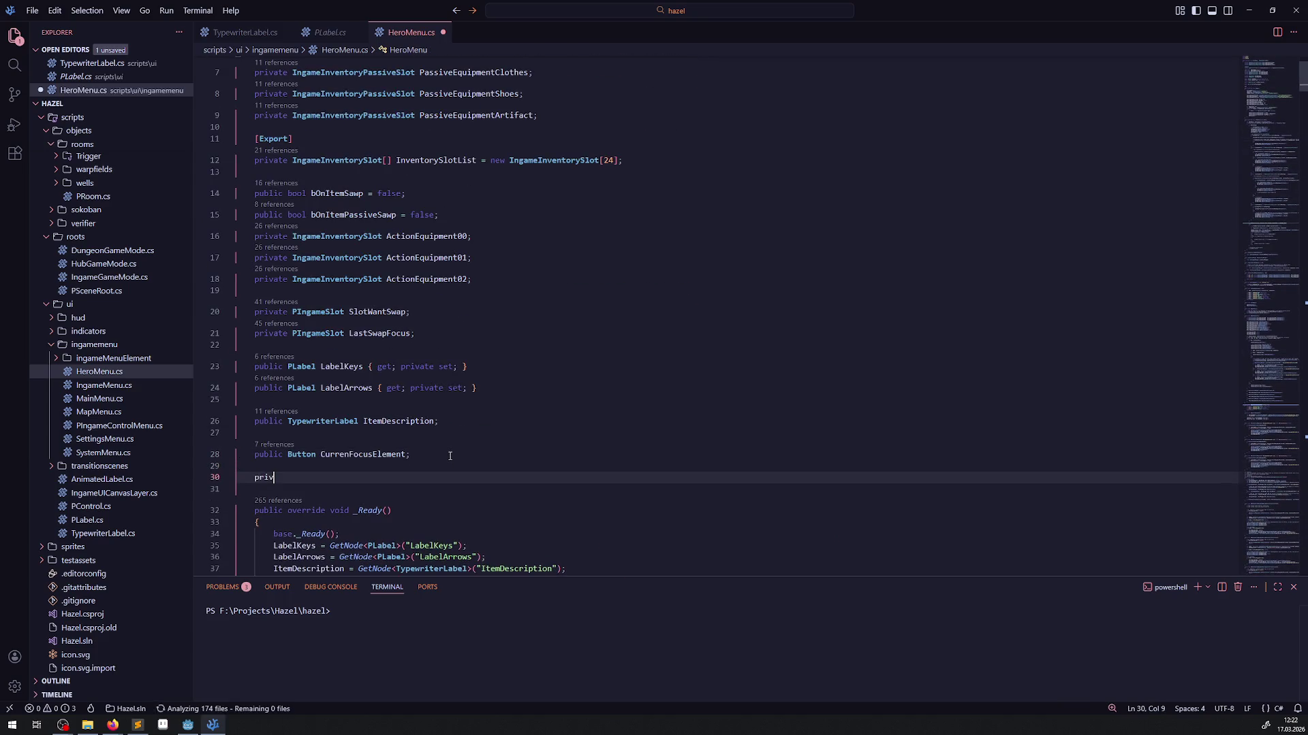
{"action": "type", "text": "ItemType "}
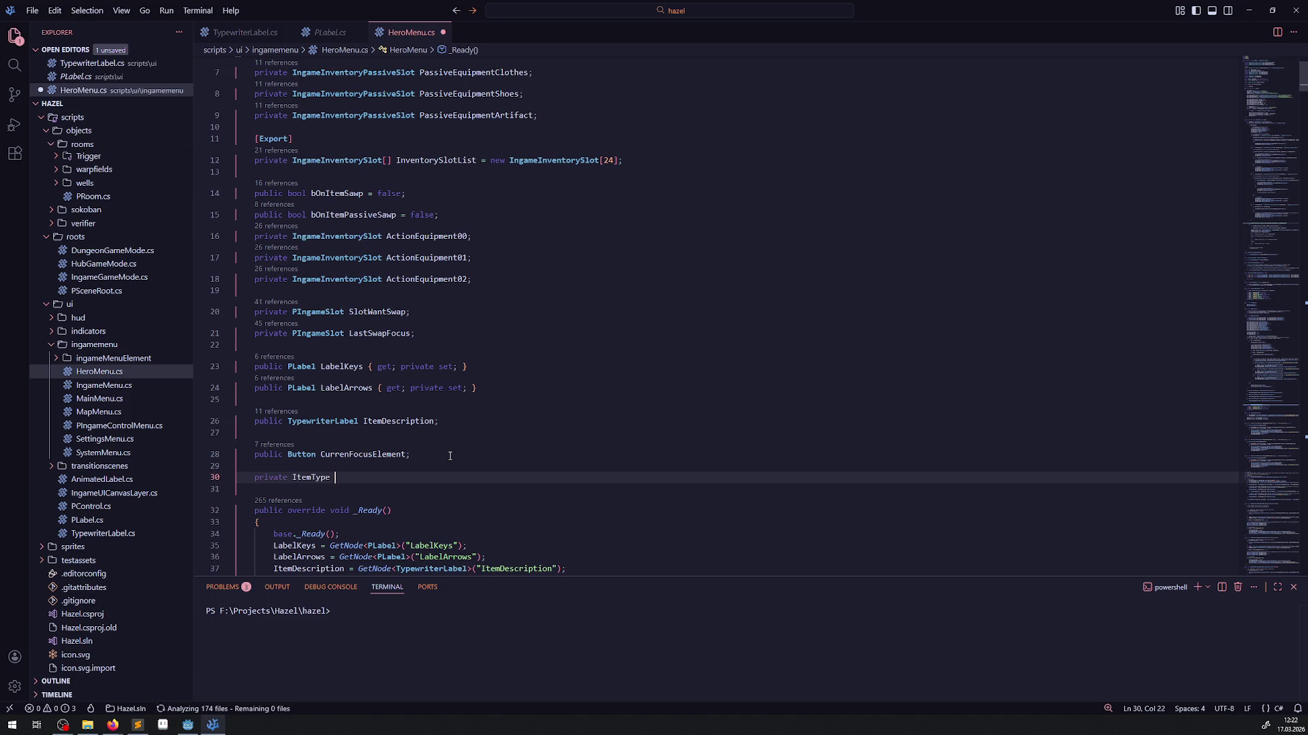
{"action": "type", "text": "Last"}
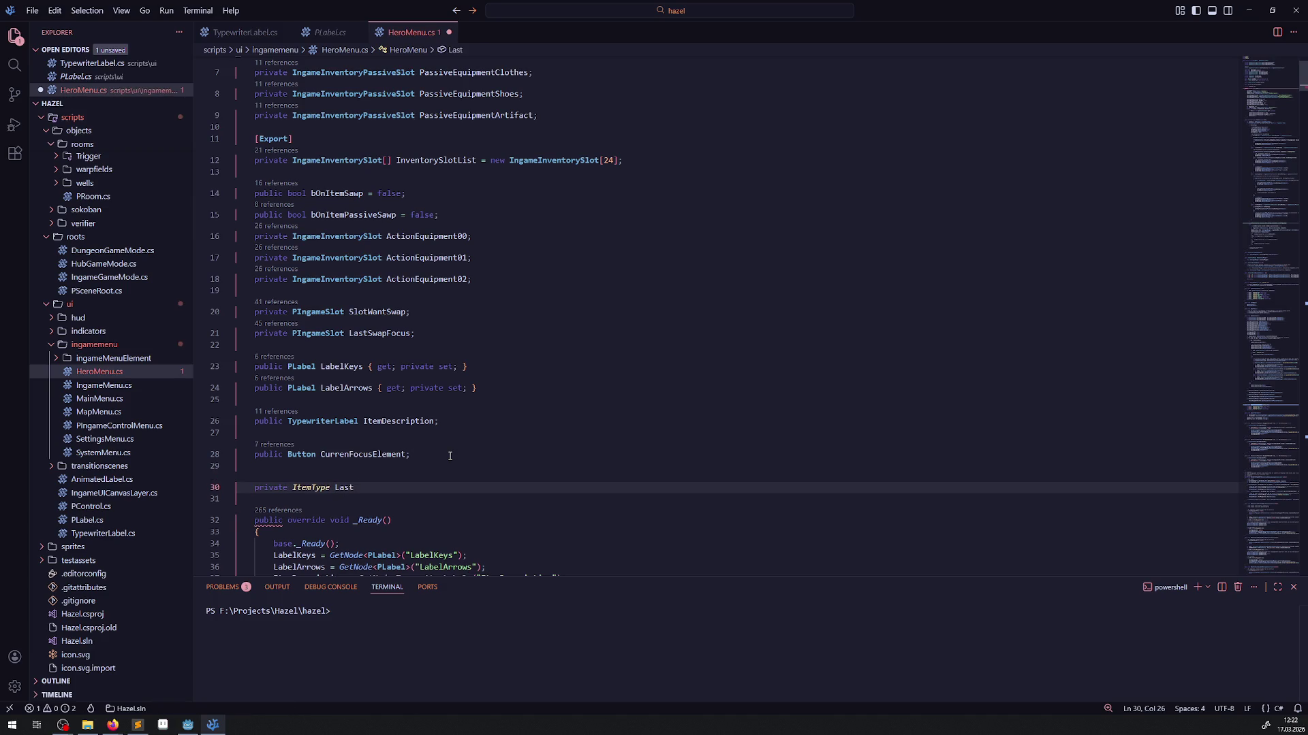
{"action": "type", "text": "ItemDescr"}
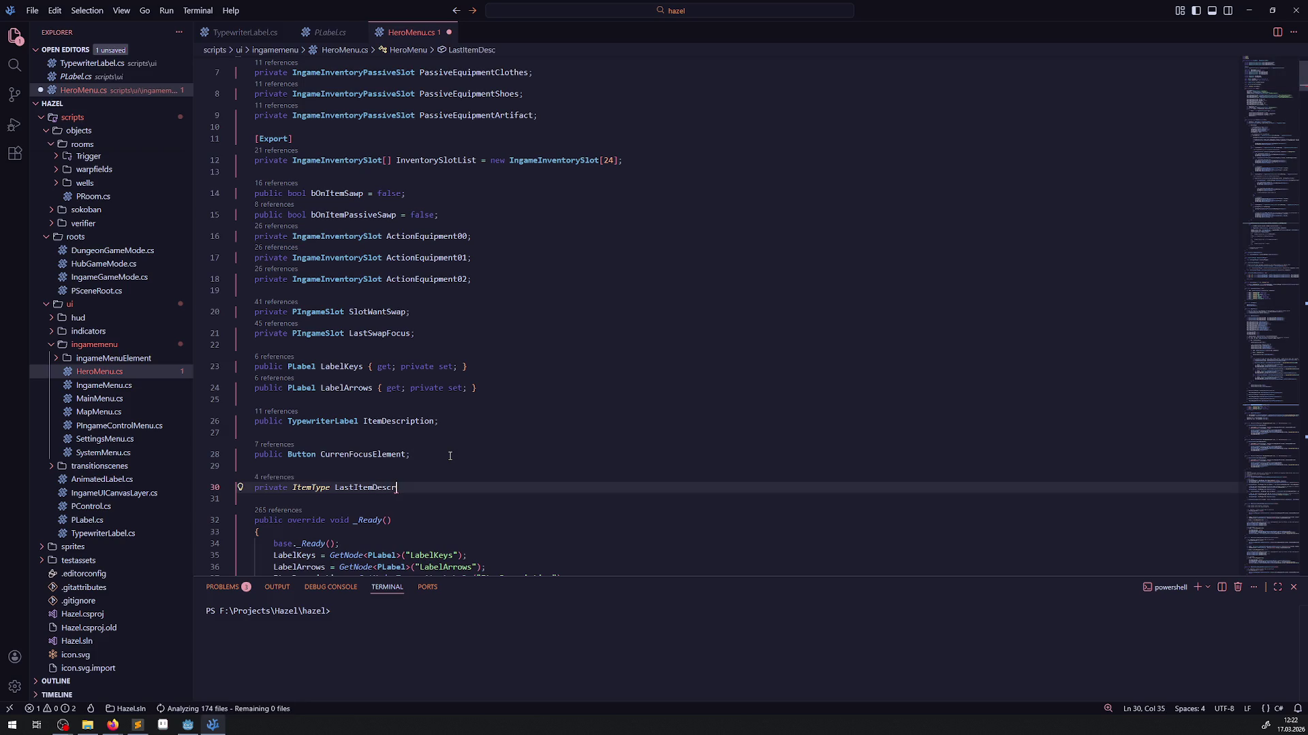
{"action": "type", "text": "iption = ItemType."}
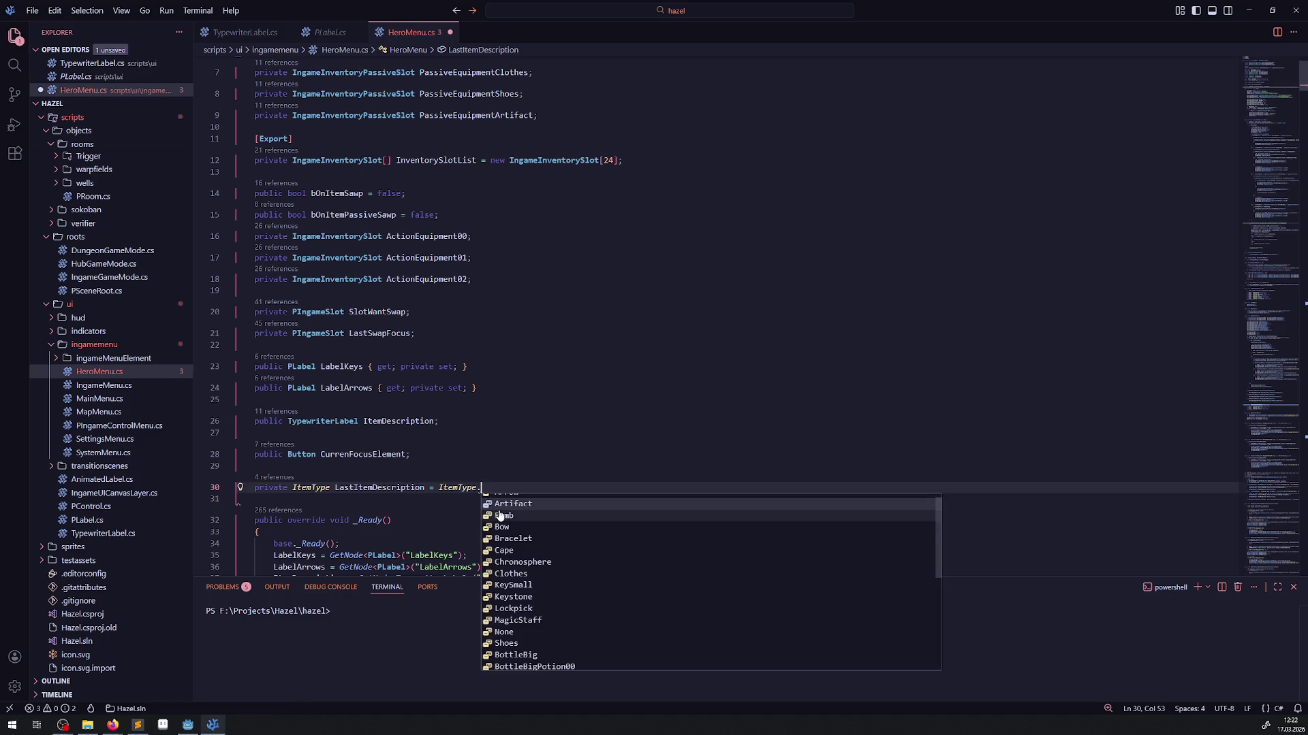
{"action": "type", "text": "None;"}
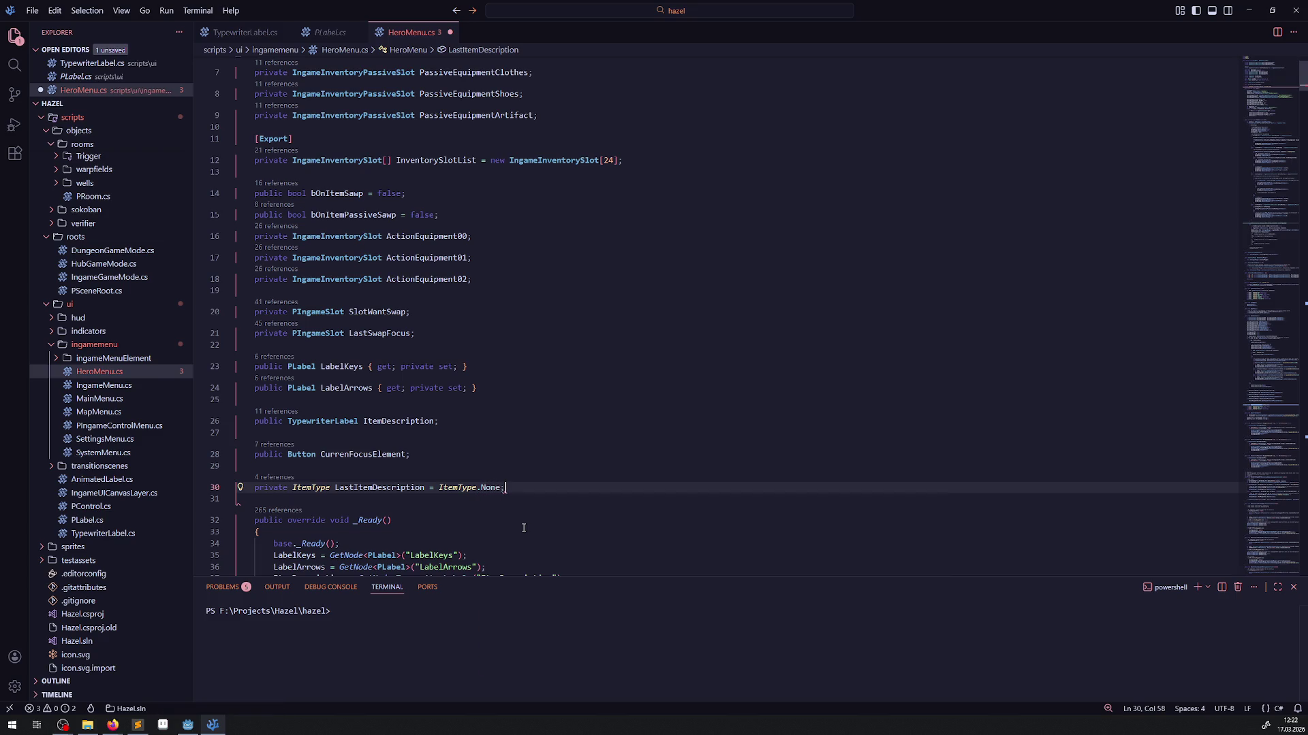
{"action": "key", "text": "ctrl+s"}
{"action": "left_click", "coordinate": [364, 487]}
{"action": "double_click", "coordinate": [365, 488]}
{"action": "scroll", "coordinate": [423, 358], "scroll_direction": "down", "scroll_amount": 10}
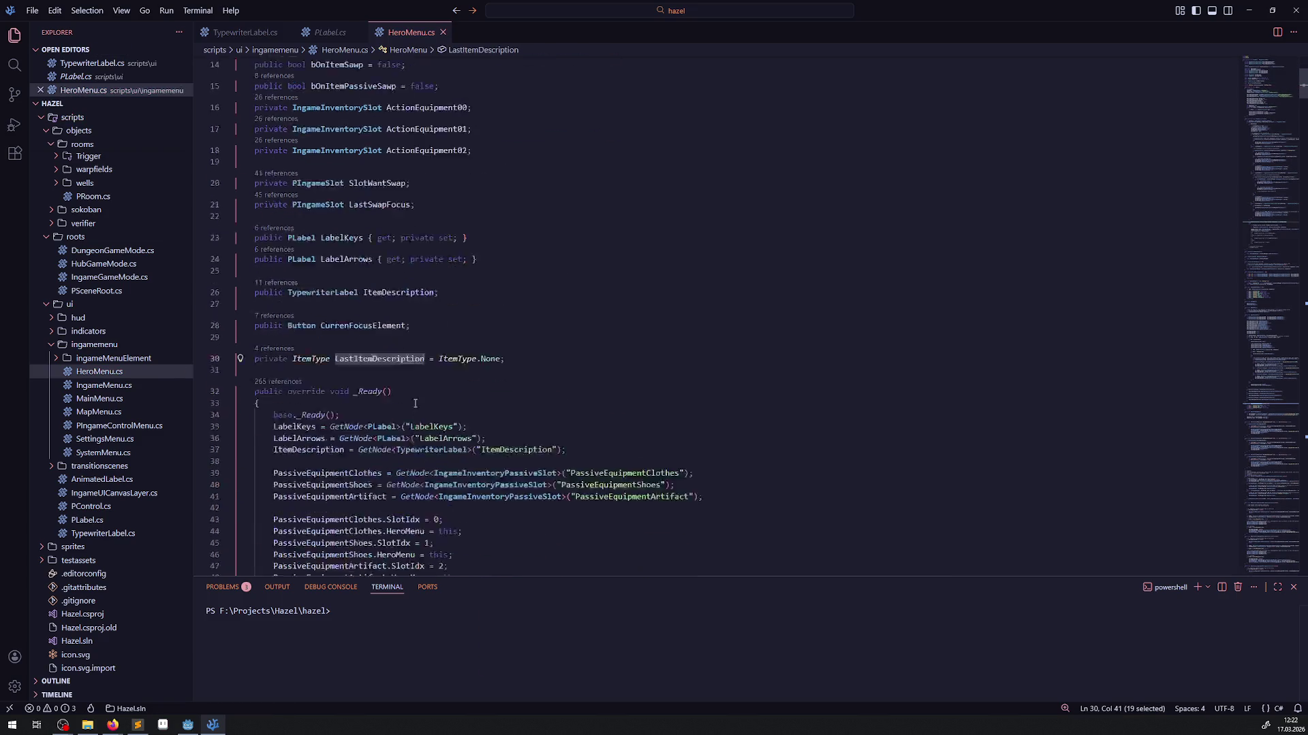
- Start a 'LastItemDescription =' line below the StartTypewriterEffect call
{"action": "scroll", "coordinate": [423, 359], "scroll_direction": "down", "scroll_amount": 20}
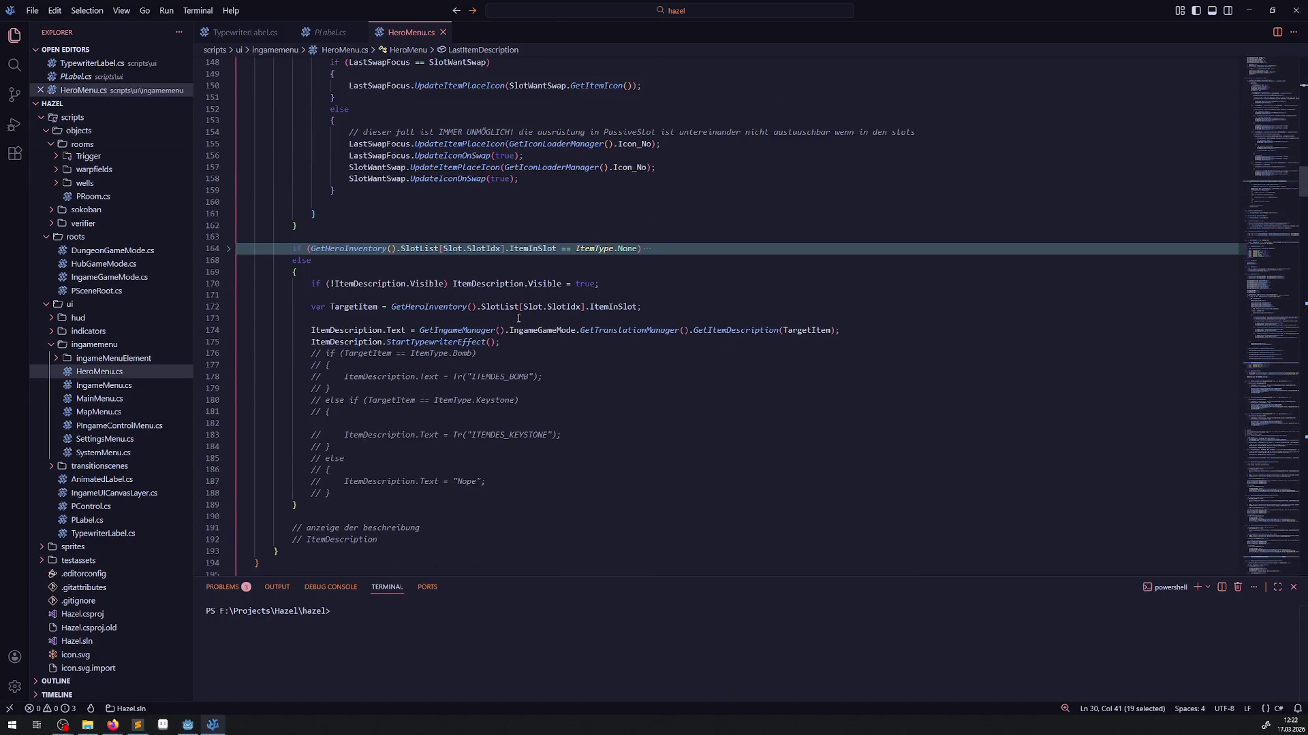
{"action": "left_click", "coordinate": [532, 342]}
{"action": "key", "text": "Return"}
{"action": "key", "text": "Return"}
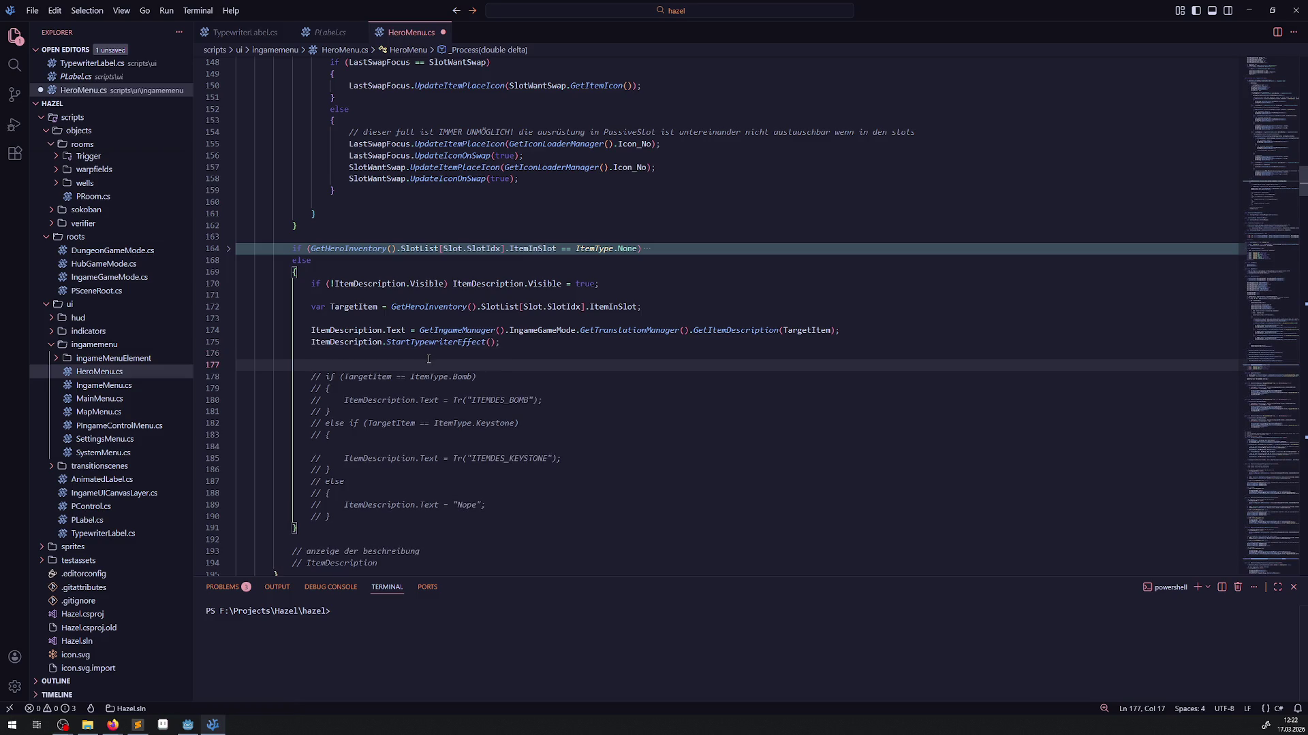
{"action": "type", "text": "LastItemDescription="}
{"action": "type", "text": "="}
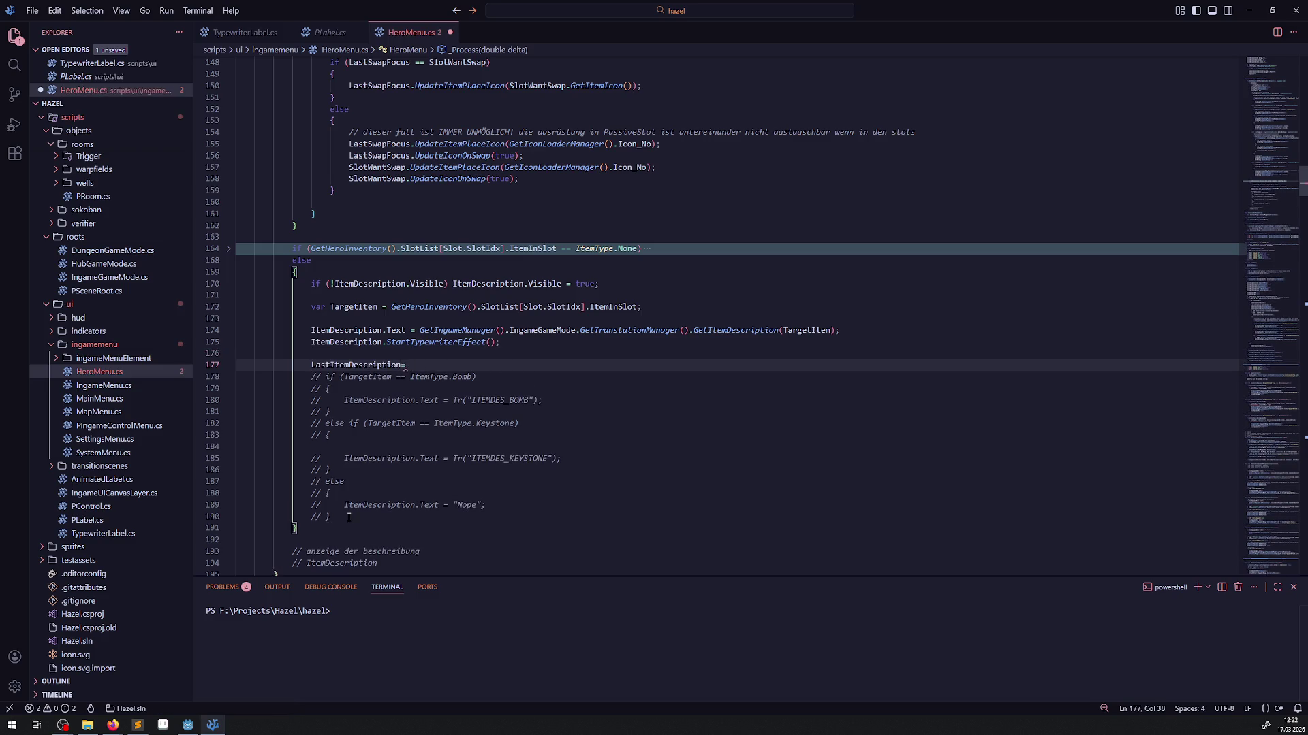
- Delete the old commented-out item checks and leftover description comments
{"action": "left_click_drag", "start_coordinate": [333, 517], "coordinate": [235, 377]}
{"action": "key", "text": "Delete"}
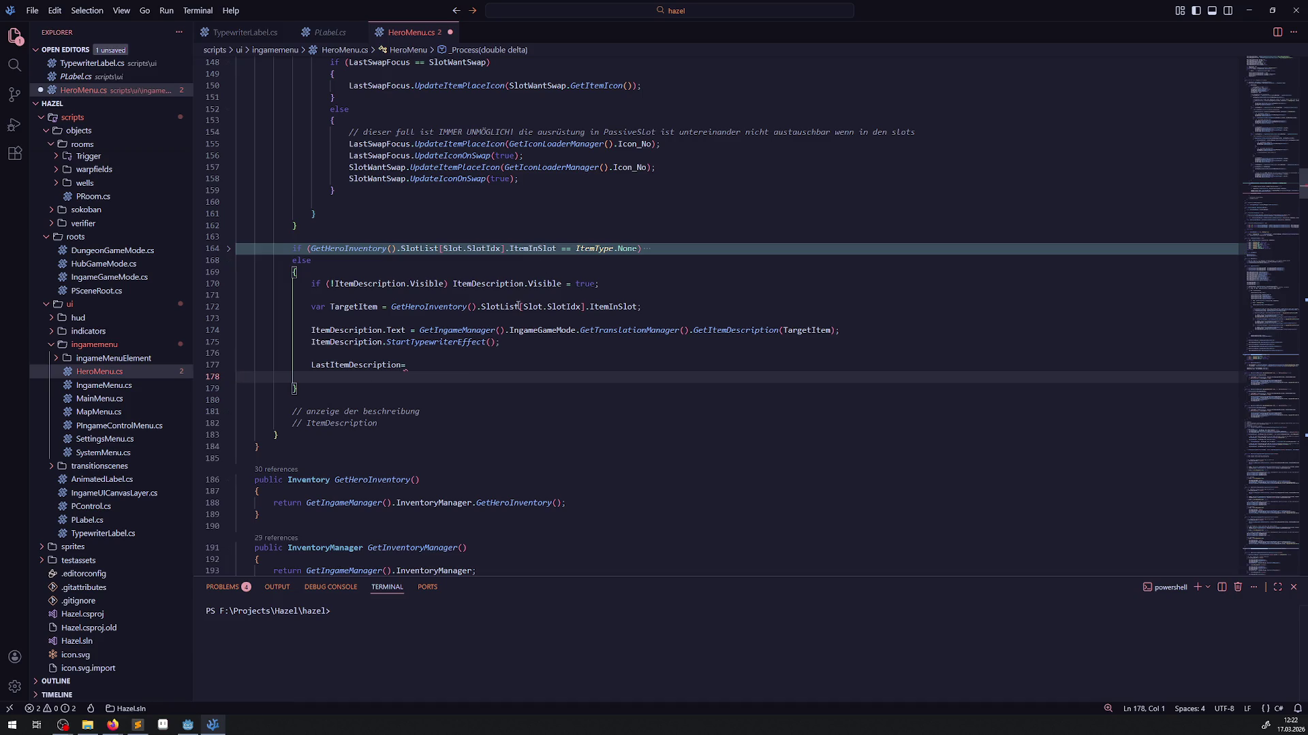
{"action": "mouse_move", "coordinate": [276, 434]}
{"action": "left_mouse_down"}
{"action": "mouse_move", "coordinate": [225, 411]}
{"action": "mouse_move", "coordinate": [204, 381]}
{"action": "mouse_move", "coordinate": [207, 409]}
{"action": "left_mouse_up"}
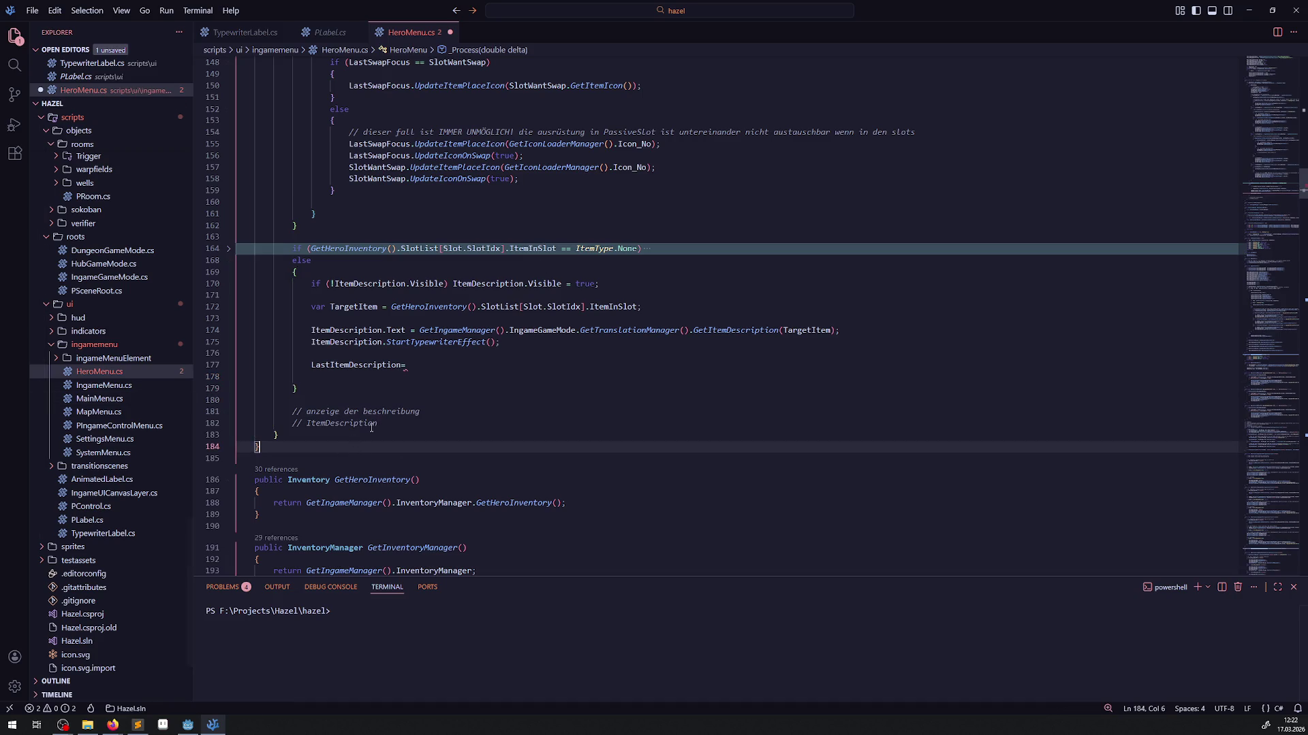
{"action": "key", "text": "Delete"}
{"action": "key", "text": "Up"}
{"action": "key", "text": "BackSpace"}
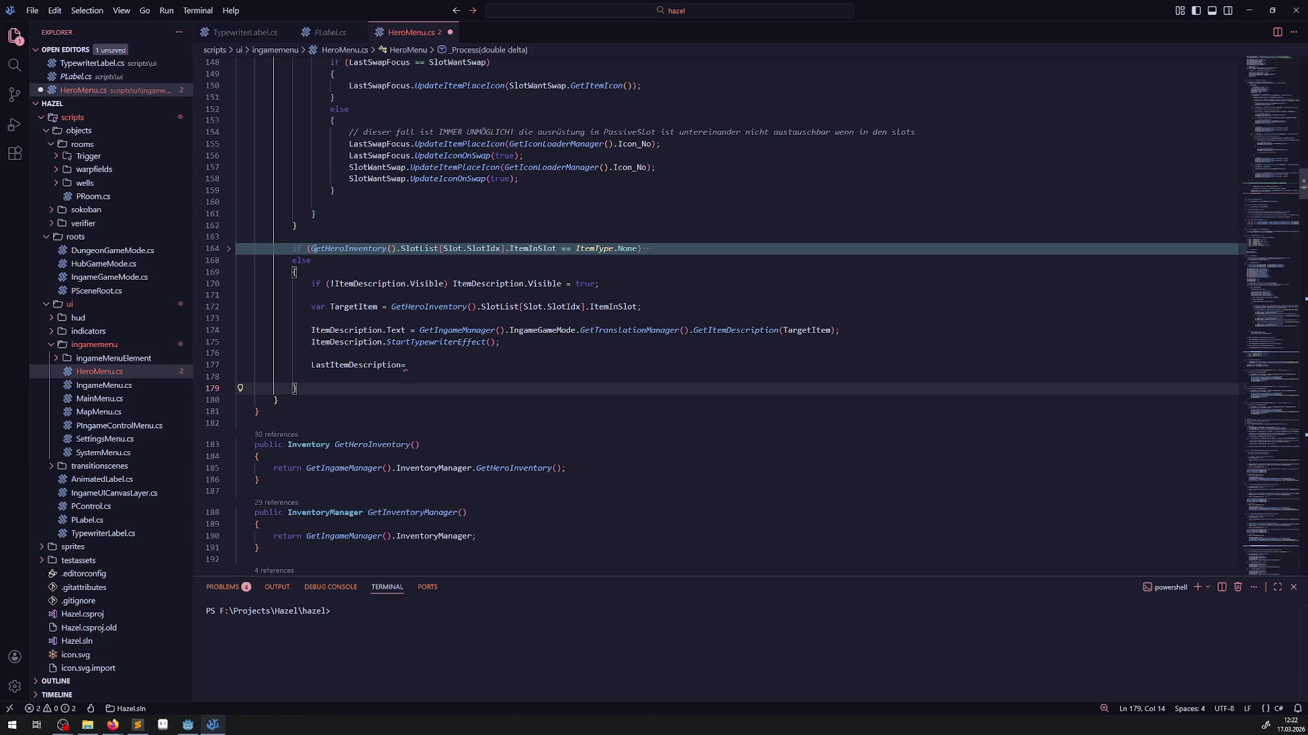
- Complete the line as 'LastItemDescription = TargetItem;' and save
{"action": "left_click", "coordinate": [227, 250]}
{"action": "left_click", "coordinate": [409, 400]}
{"action": "type", "text": "TargetItem;"}
{"action": "key", "text": "ctrl+s"}
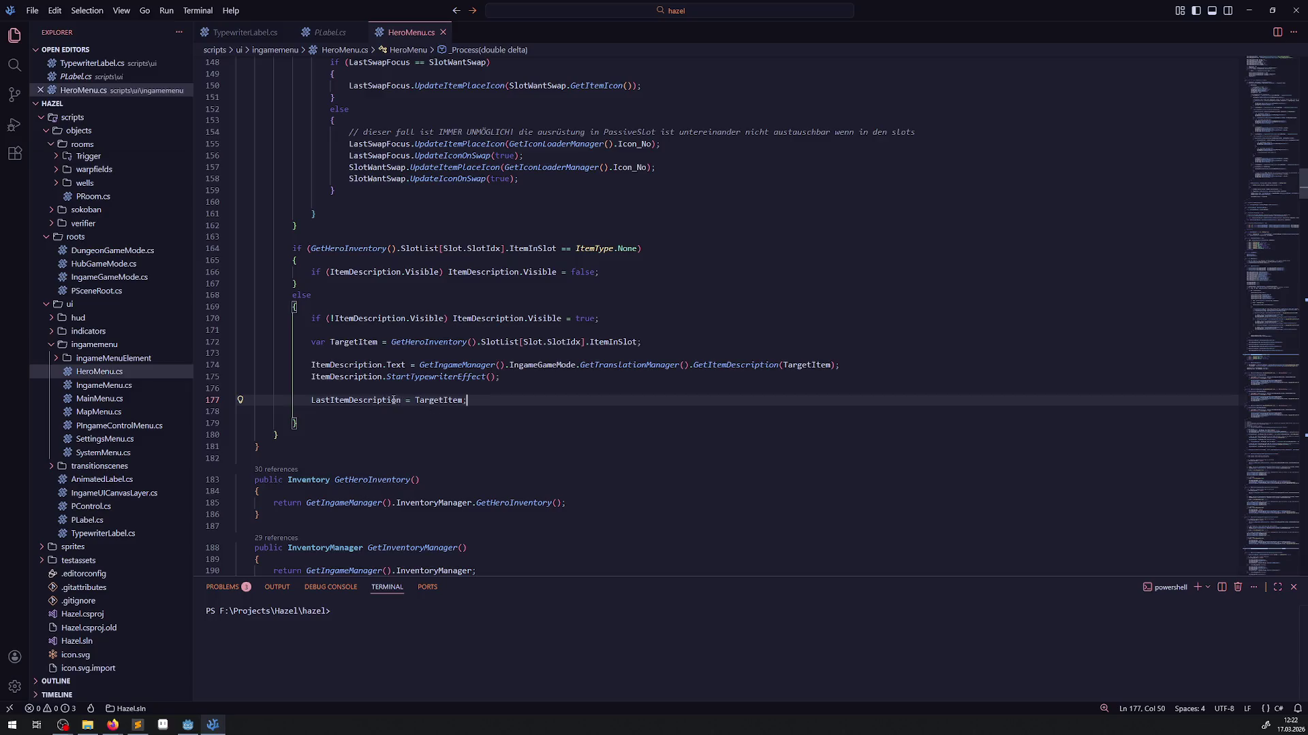
- Copy the LastItemDescription assignment into the empty-slot branch after the hide-description line
{"action": "left_click_drag", "start_coordinate": [301, 400], "coordinate": [523, 401]}
{"action": "key", "text": "ctrl+c"}
{"action": "left_click", "coordinate": [617, 272]}
{"action": "key", "text": "Return"}
{"action": "key", "text": "ctrl+v"}
{"action": "key", "text": "ctrl+s"}
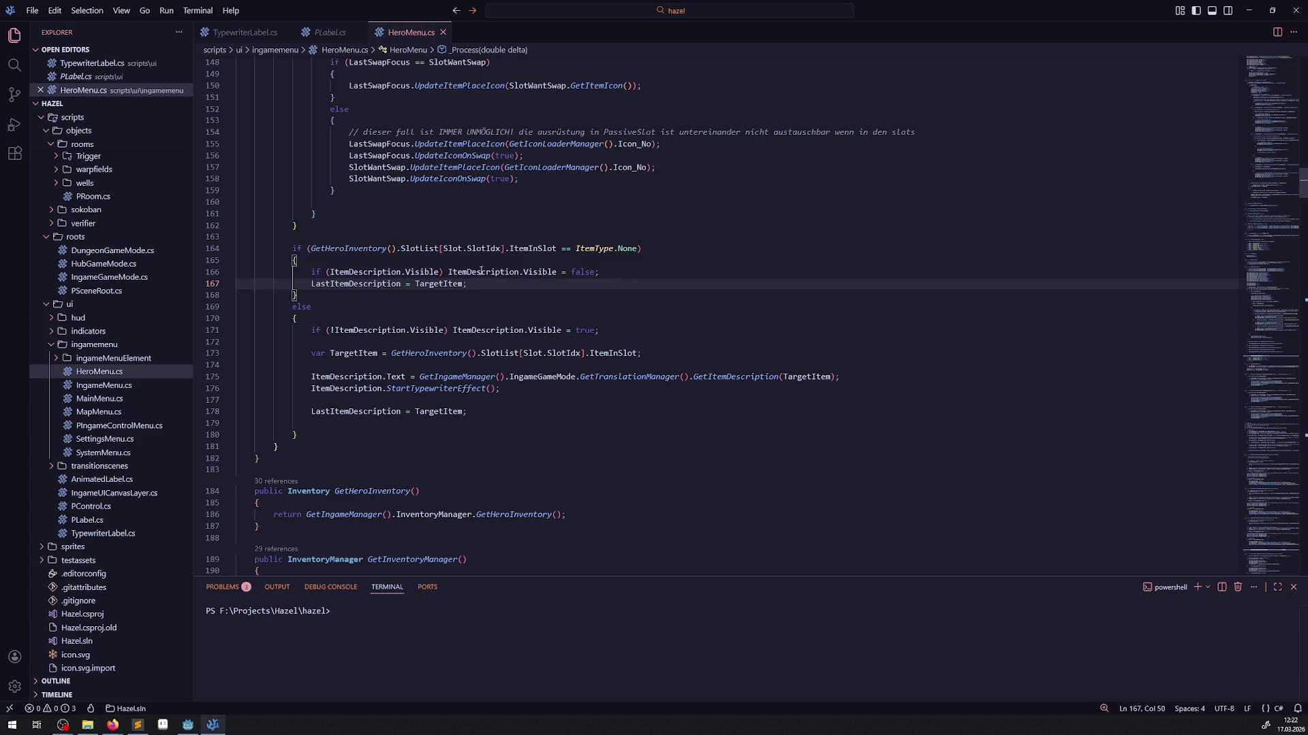
- Change the empty-slot copy to 'LastItemDescription = ItemType.None;' and save
{"action": "double_click", "coordinate": [594, 249]}
{"action": "key", "text": "ctrl+c"}
{"action": "double_click", "coordinate": [436, 284]}
{"action": "key", "text": "ctrl+v"}
{"action": "type", "text": "."}
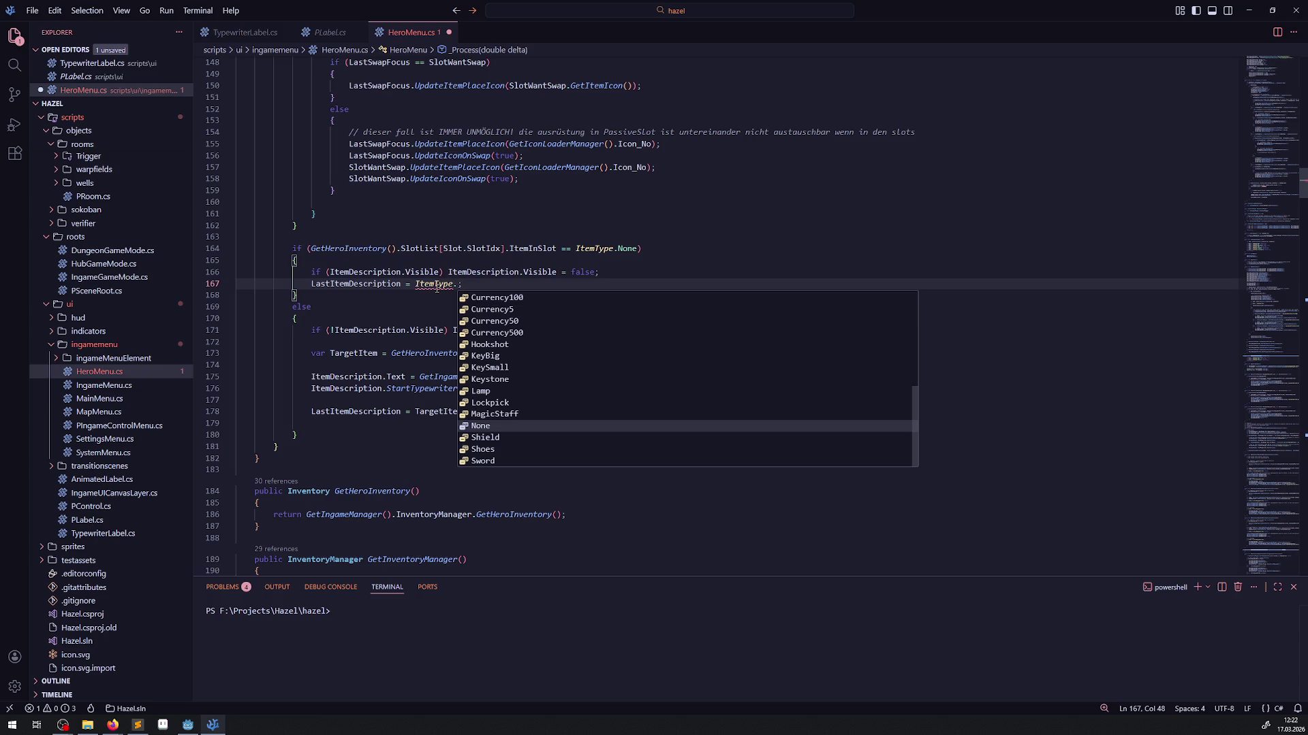
{"action": "type", "text": "Non"}
{"action": "key", "text": "Return"}
{"action": "key", "text": "ctrl+s"}
{"action": "type", "text": ";"}
{"action": "key", "text": "ctrl+s"}
{"action": "double_click", "coordinate": [356, 412]}
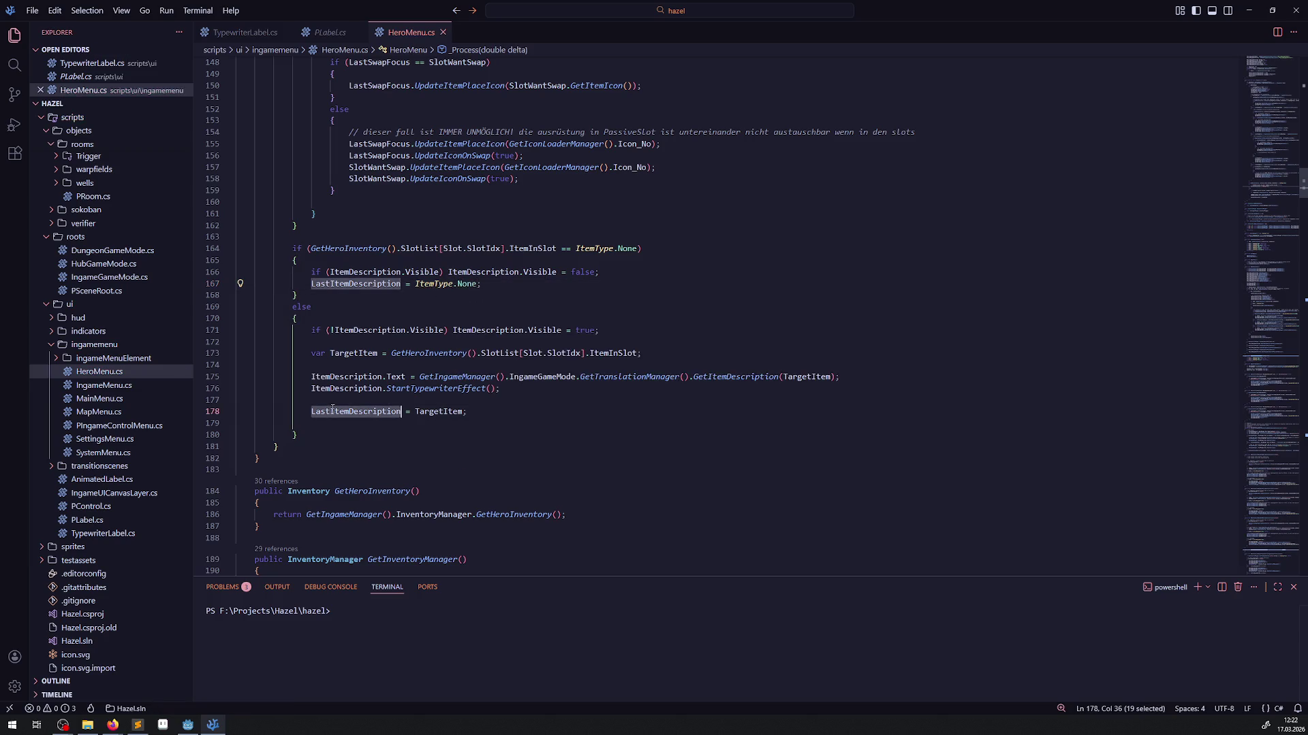
- Insert 'if (LastItemDescription == TargetItem) return;' after the TargetItem declaration
{"action": "left_click", "coordinate": [675, 354]}
{"action": "key", "text": "Return"}
{"action": "key", "text": "Return"}
{"action": "type", "text": "if()"}
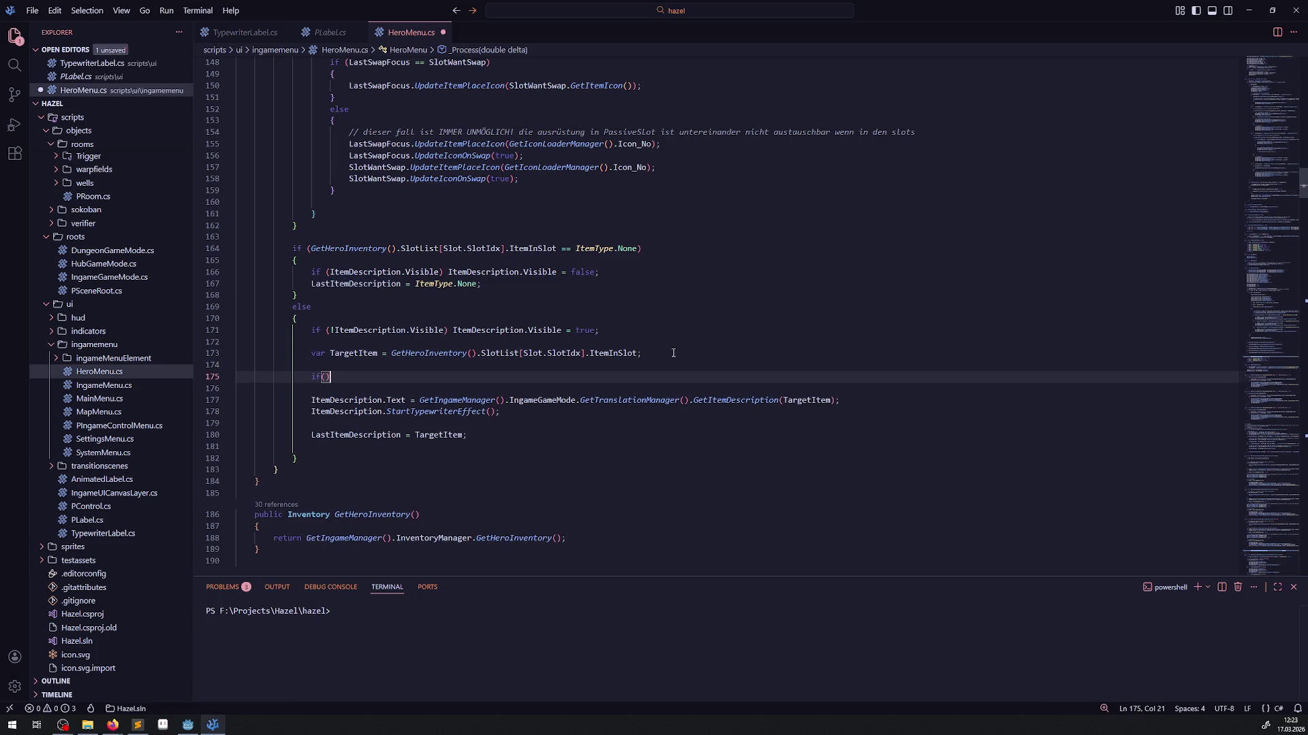
{"action": "key", "text": "ctrl+v"}
{"action": "type", "text": "!"}
{"action": "key", "text": "BackSpace"}
{"action": "type", "text": "== "}
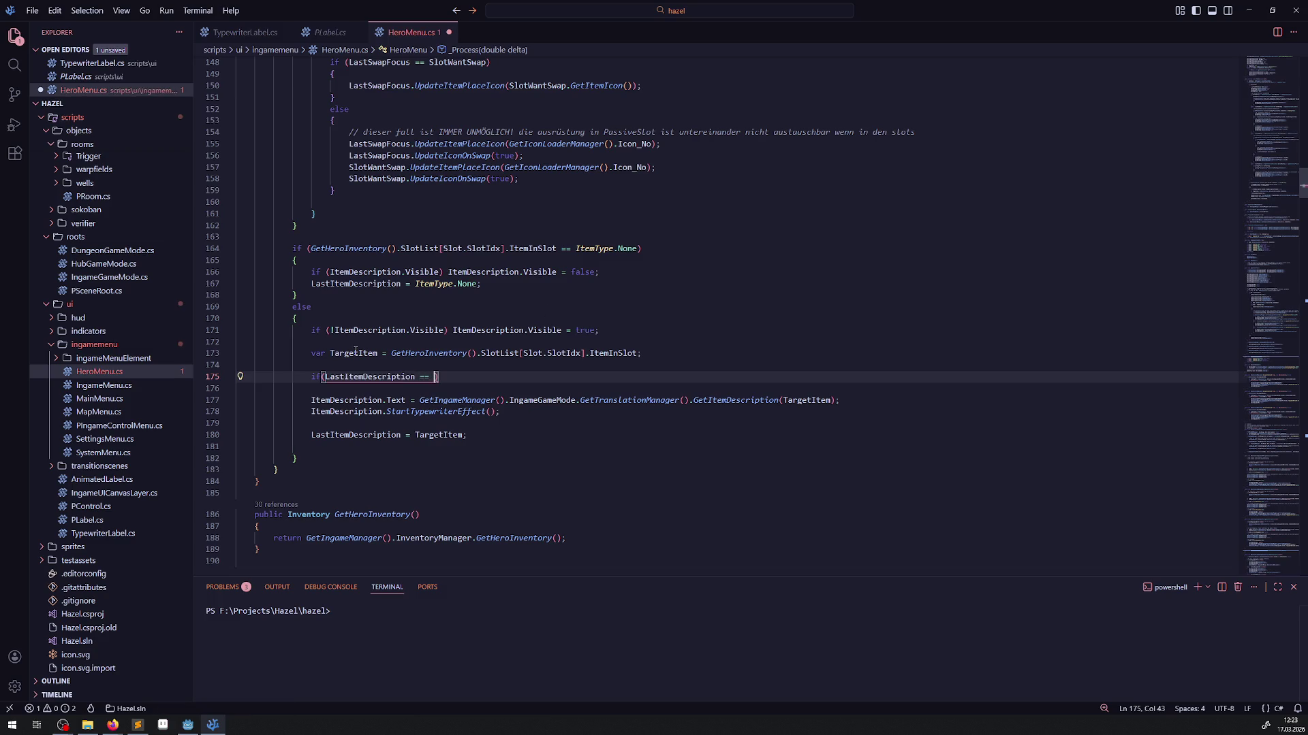
{"action": "type", "text": "TargetItem)"}
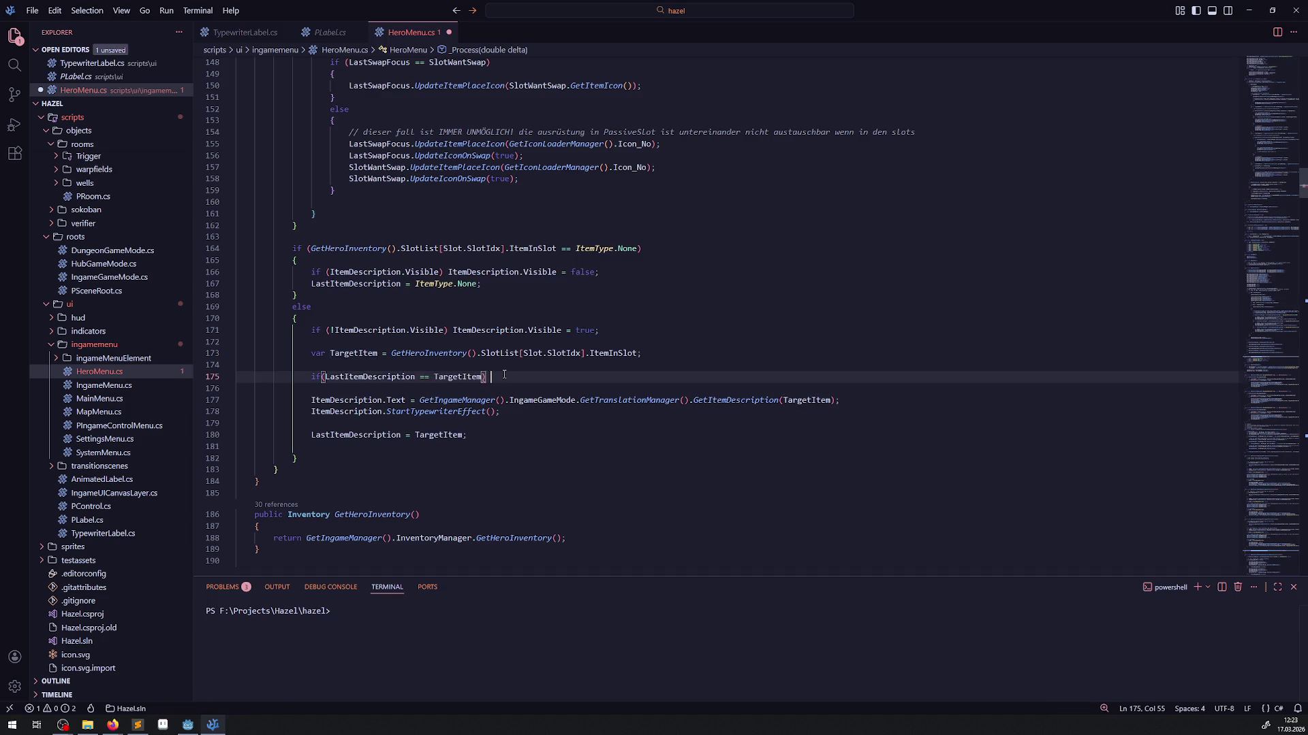
{"action": "type", "text": " return;"}
{"action": "key", "text": "ctrl+s"}
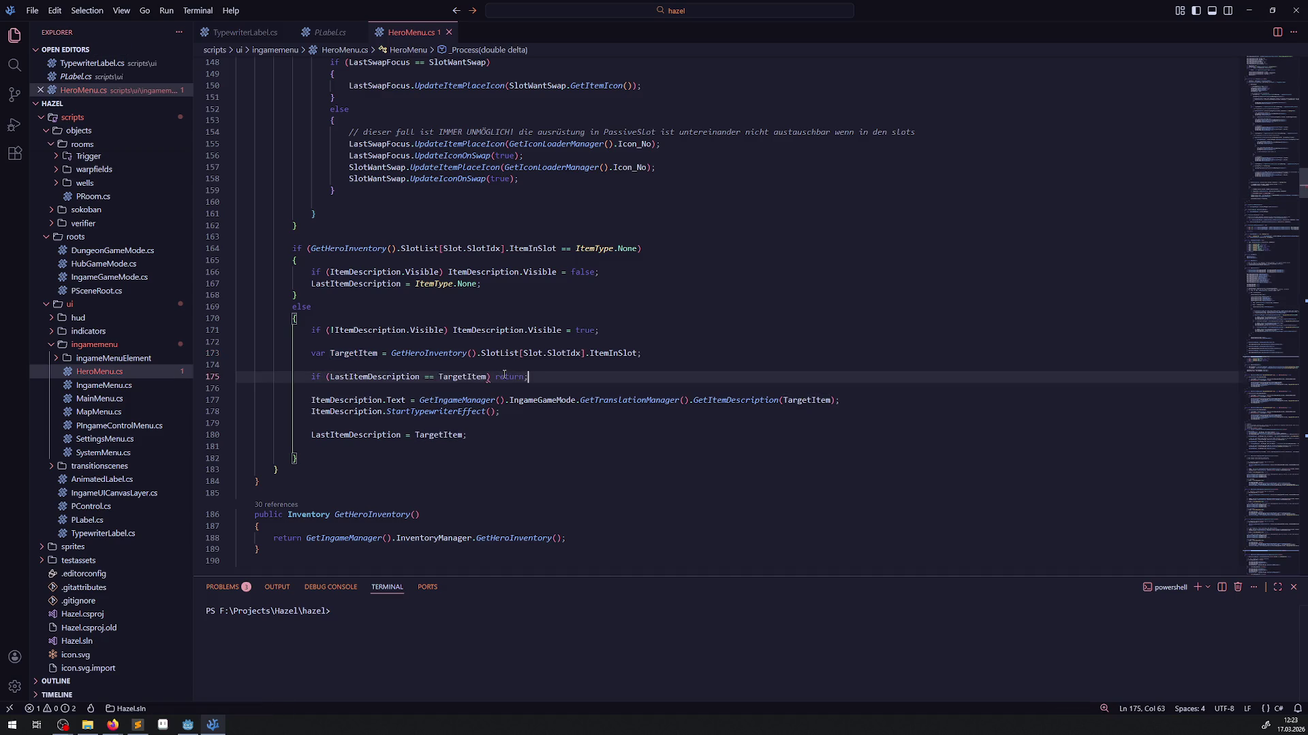
- Move the description Visible = true line below the early-return check and save
{"action": "left_click_drag", "start_coordinate": [293, 343], "coordinate": [231, 332]}
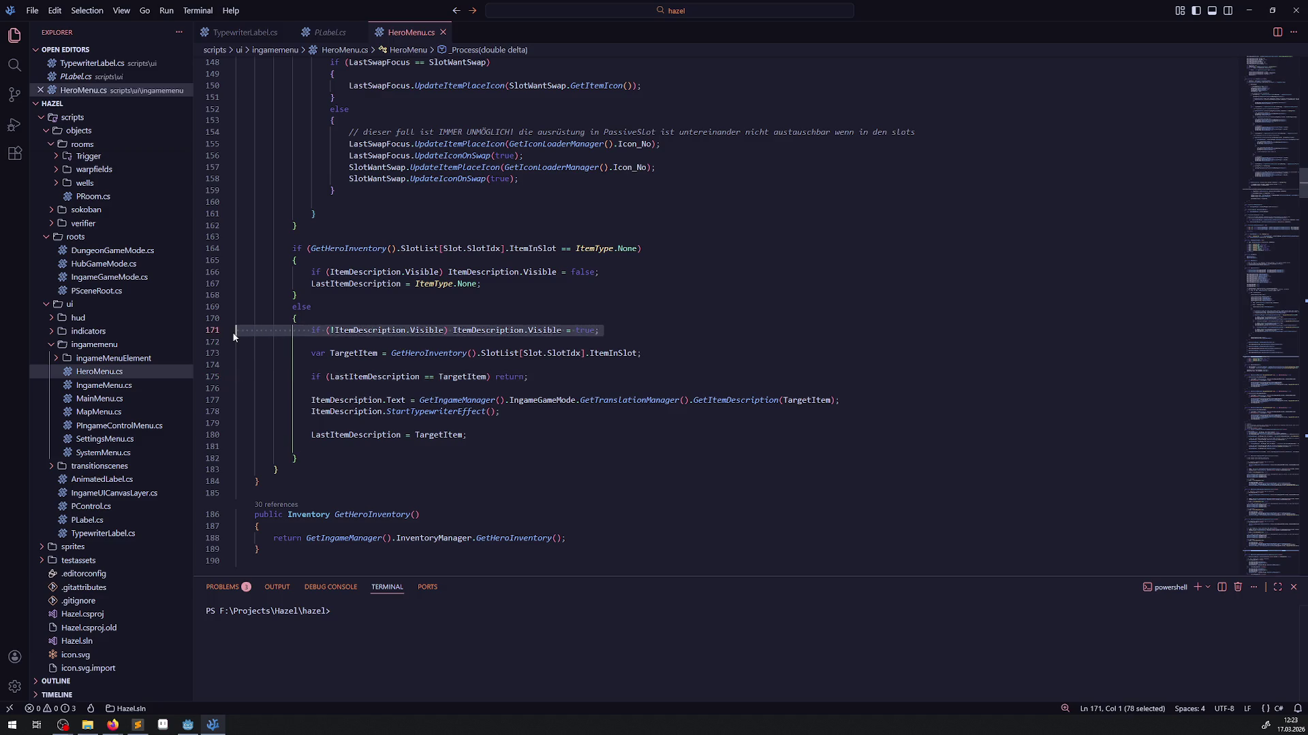
{"action": "key", "text": "Delete"}
{"action": "key", "text": "Delete"}
{"action": "key", "text": "Delete"}
{"action": "left_click", "coordinate": [549, 352]}
{"action": "key", "text": "Return"}
{"action": "key", "text": "Return"}
{"action": "key", "text": "Tab"}
{"action": "key", "text": "Return"}
{"action": "key", "text": "ctrl+s"}
{"action": "left_click", "coordinate": [714, 374]}
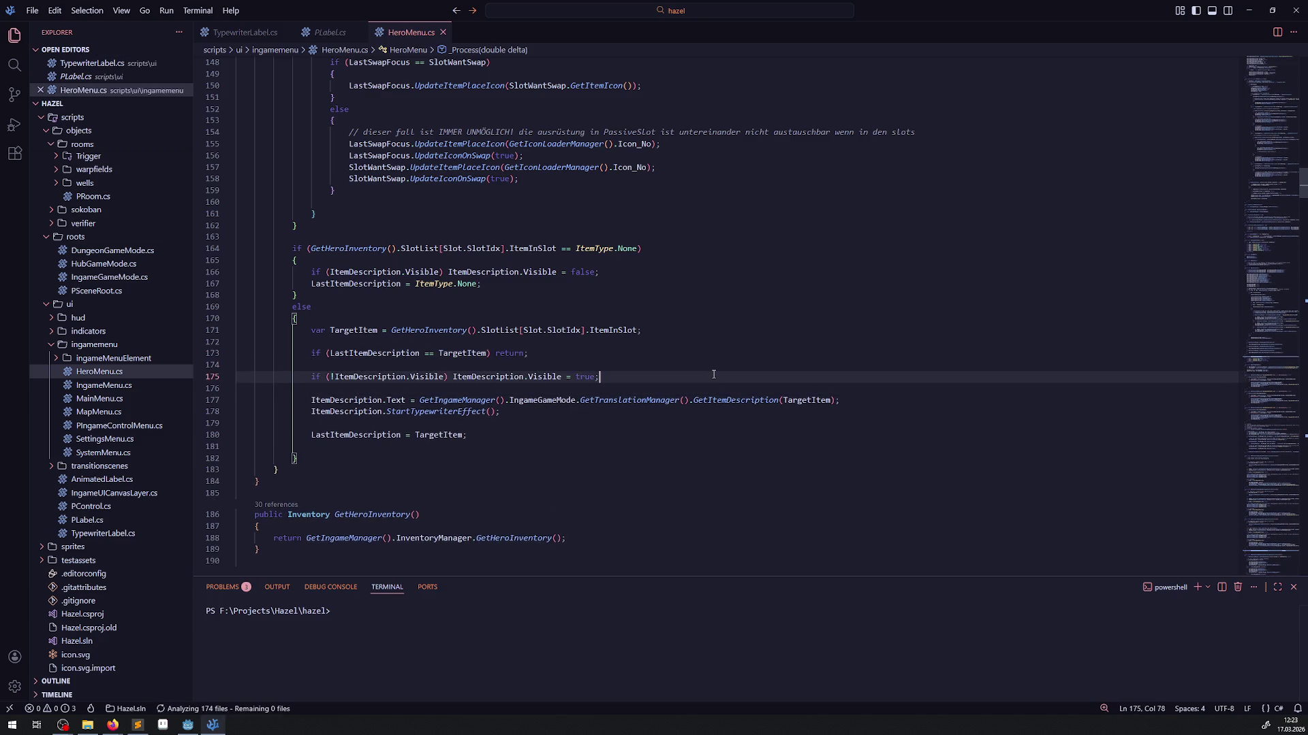
- Switch to Godot, build the .NET project and run the game with the updated HeroMenu code
{"action": "left_click", "coordinate": [188, 725]}
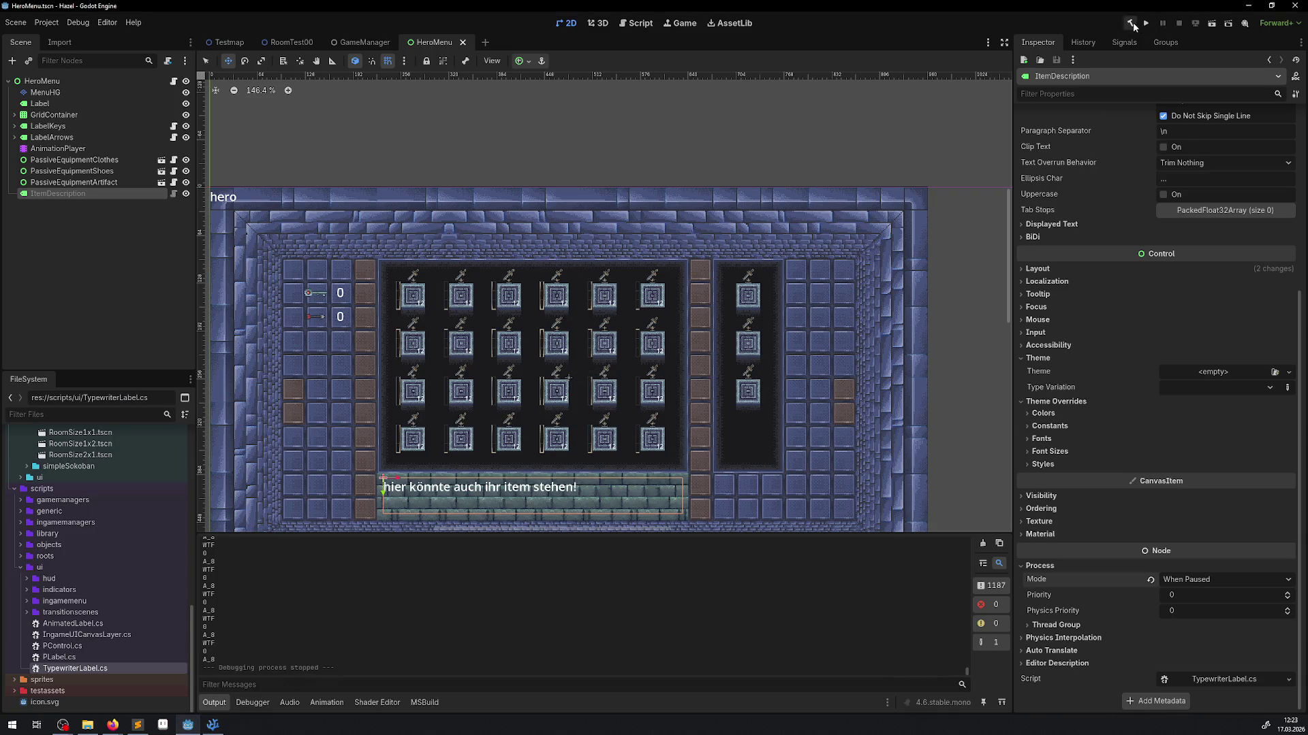
{"action": "left_click", "coordinate": [1134, 24]}
{"action": "left_click", "coordinate": [1147, 24]}
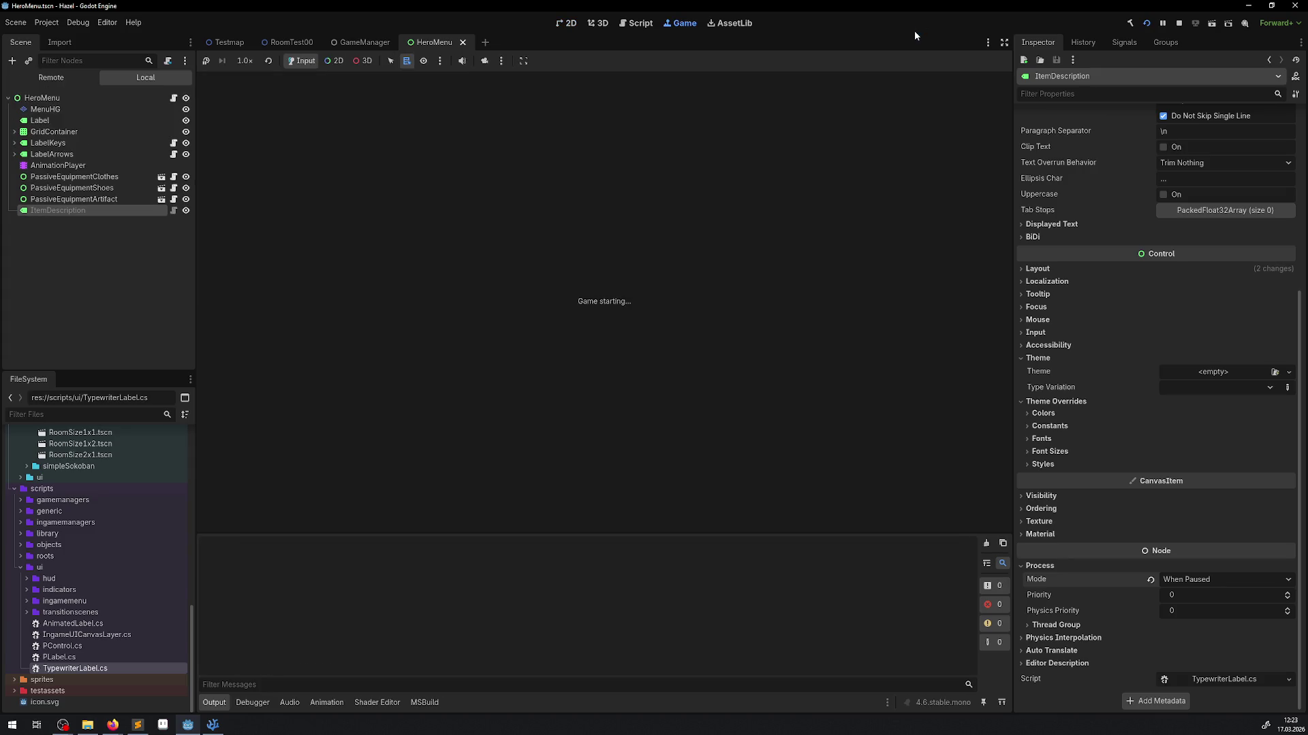
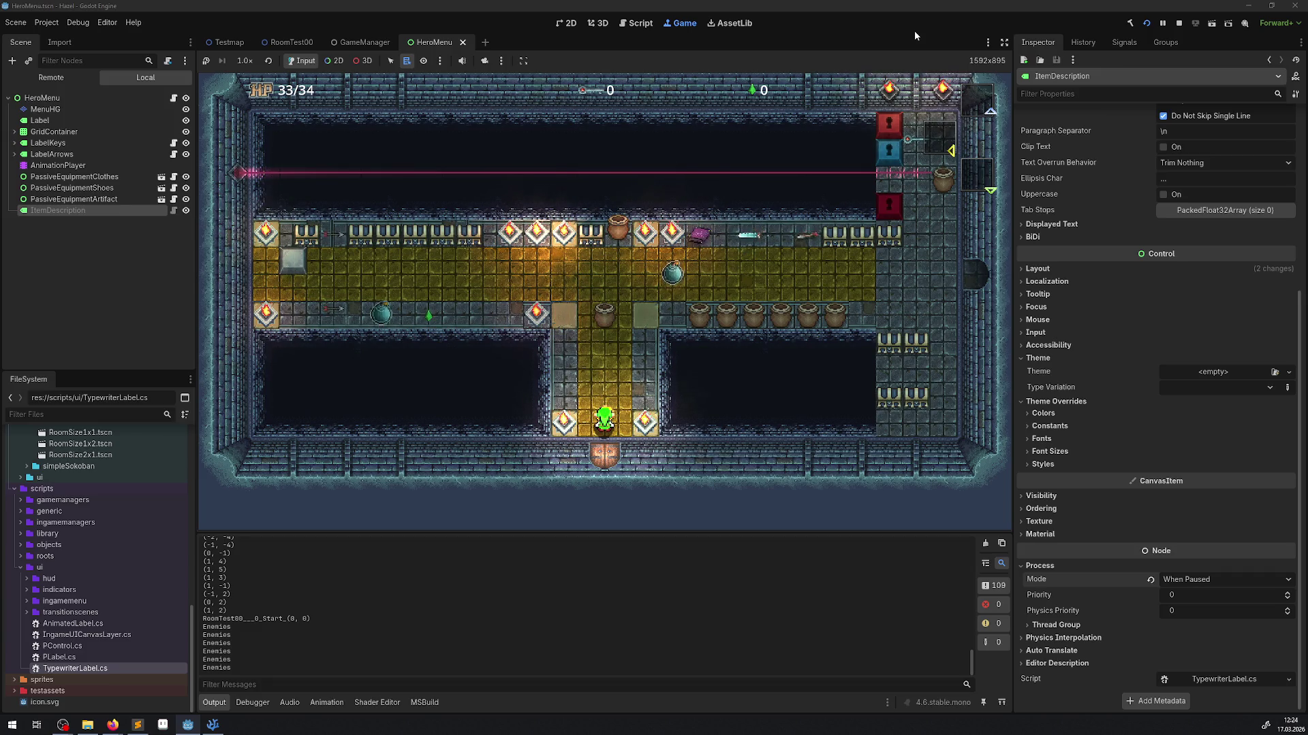
- Walk the hero up the corridor, then open the inventory, browse it and close it
{"action": "key", "text": "Up"}
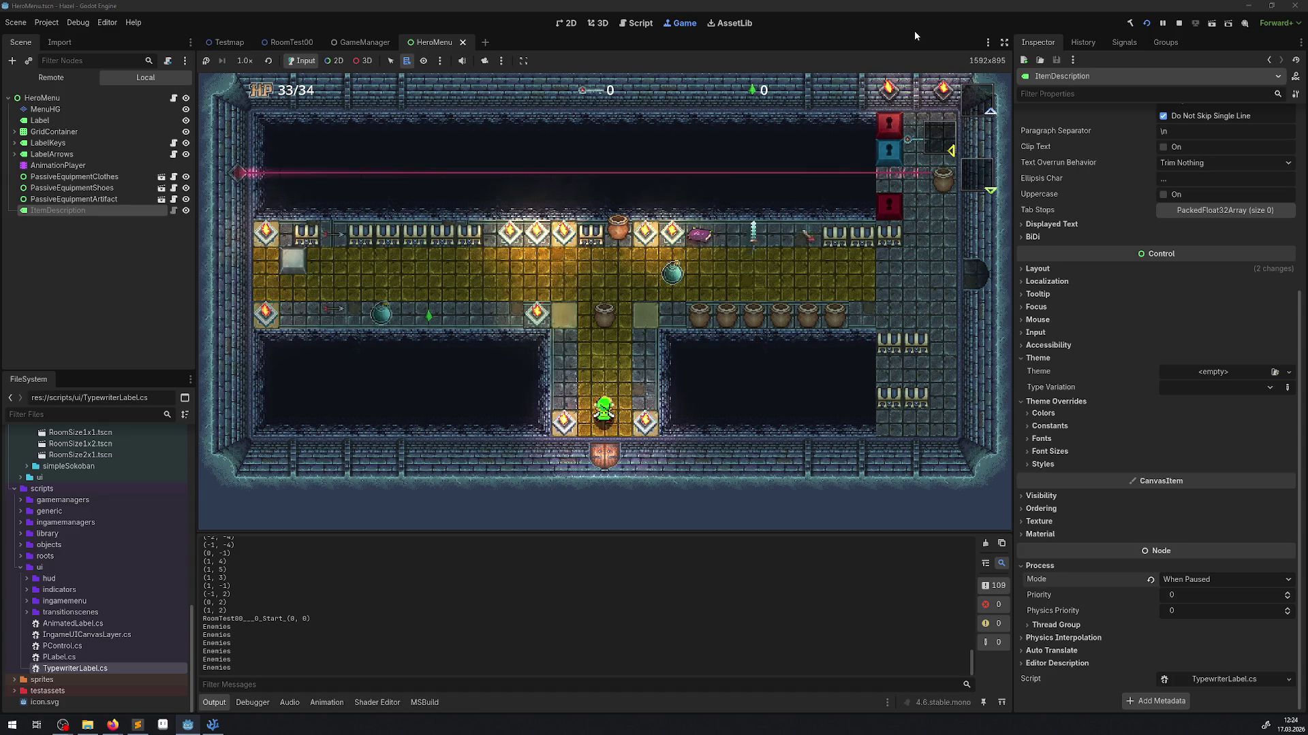
{"action": "key", "text": "Escape"}
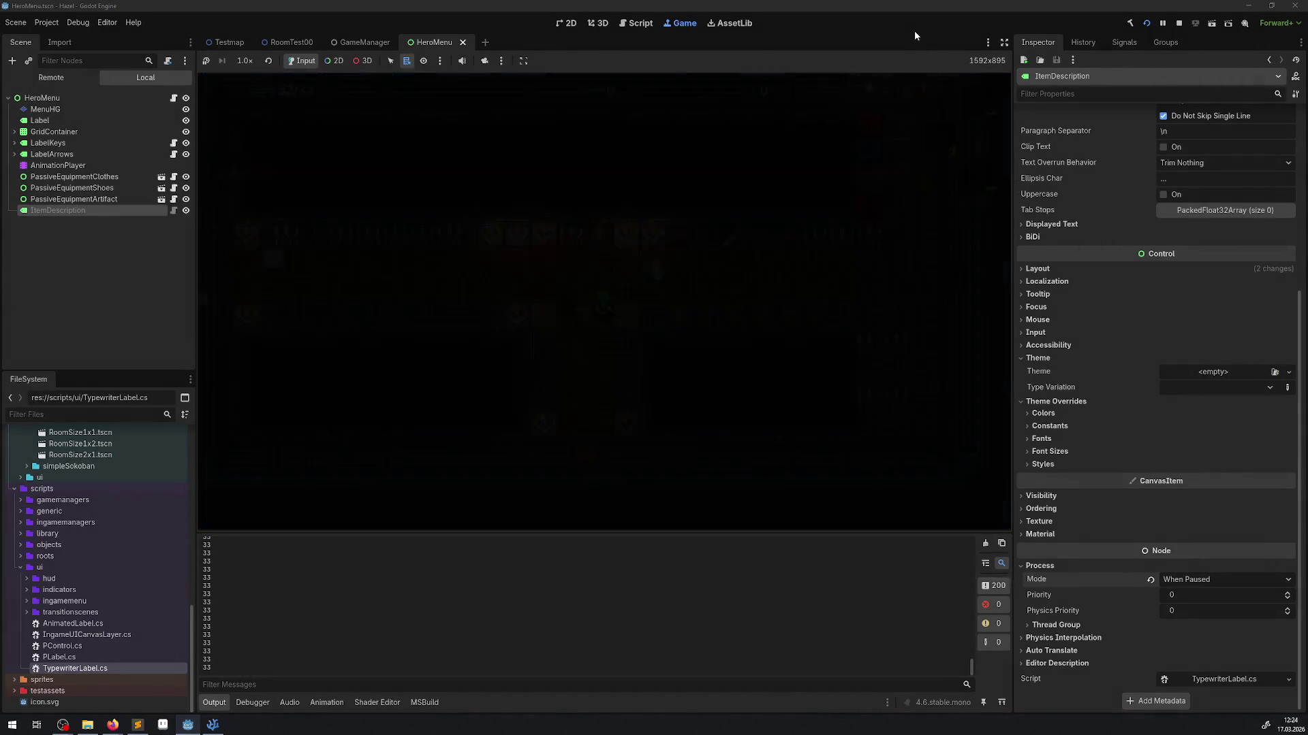
{"action": "key", "text": "Down"}
{"action": "key", "text": "Left"}
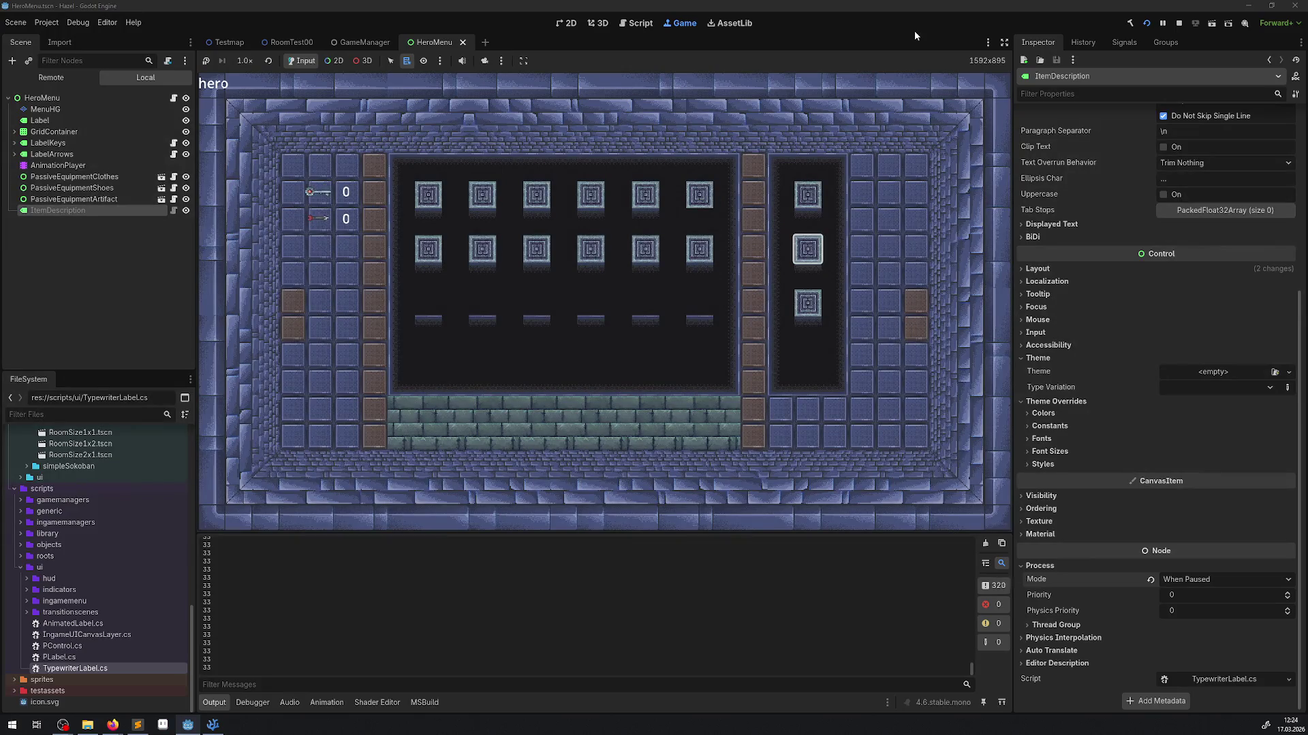
{"action": "key", "text": "Escape"}
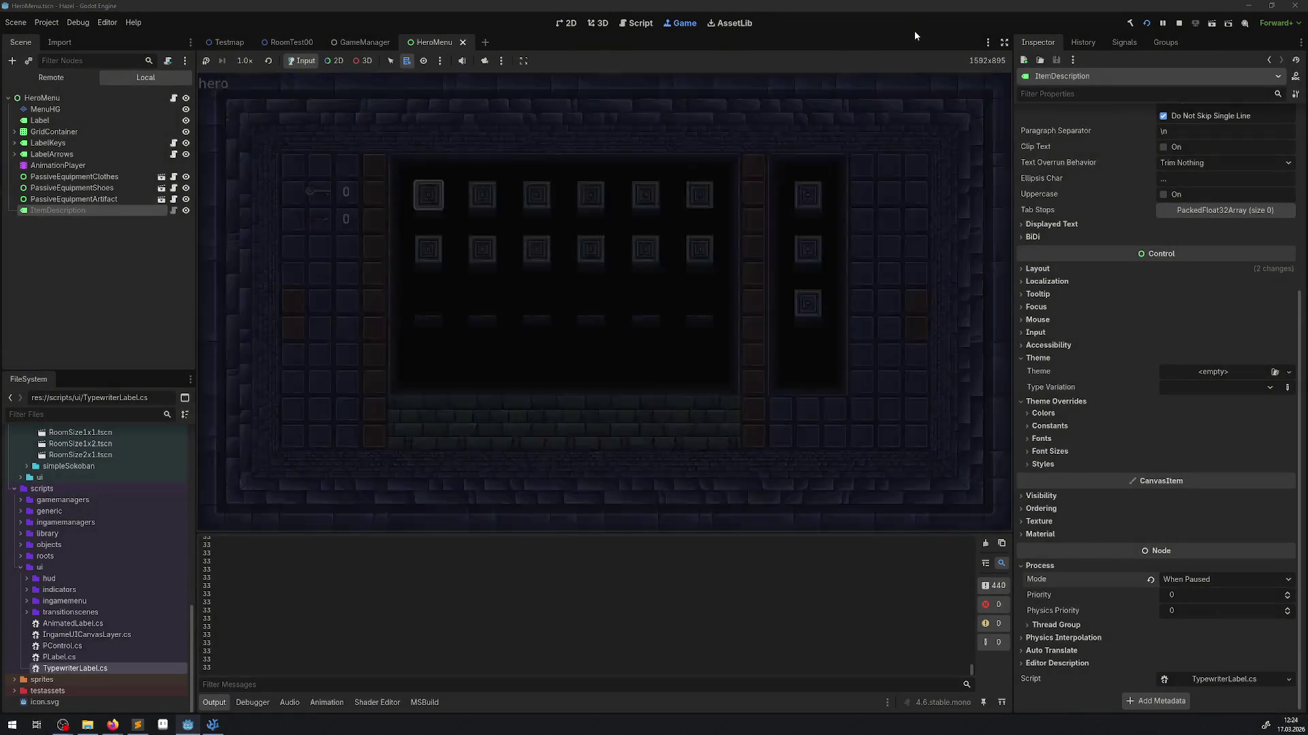
- Walk the hero up-right, reopen the inventory, move the selection off the bomb item and close it
{"action": "key", "text": "Up"}
{"action": "key", "text": "Right"}
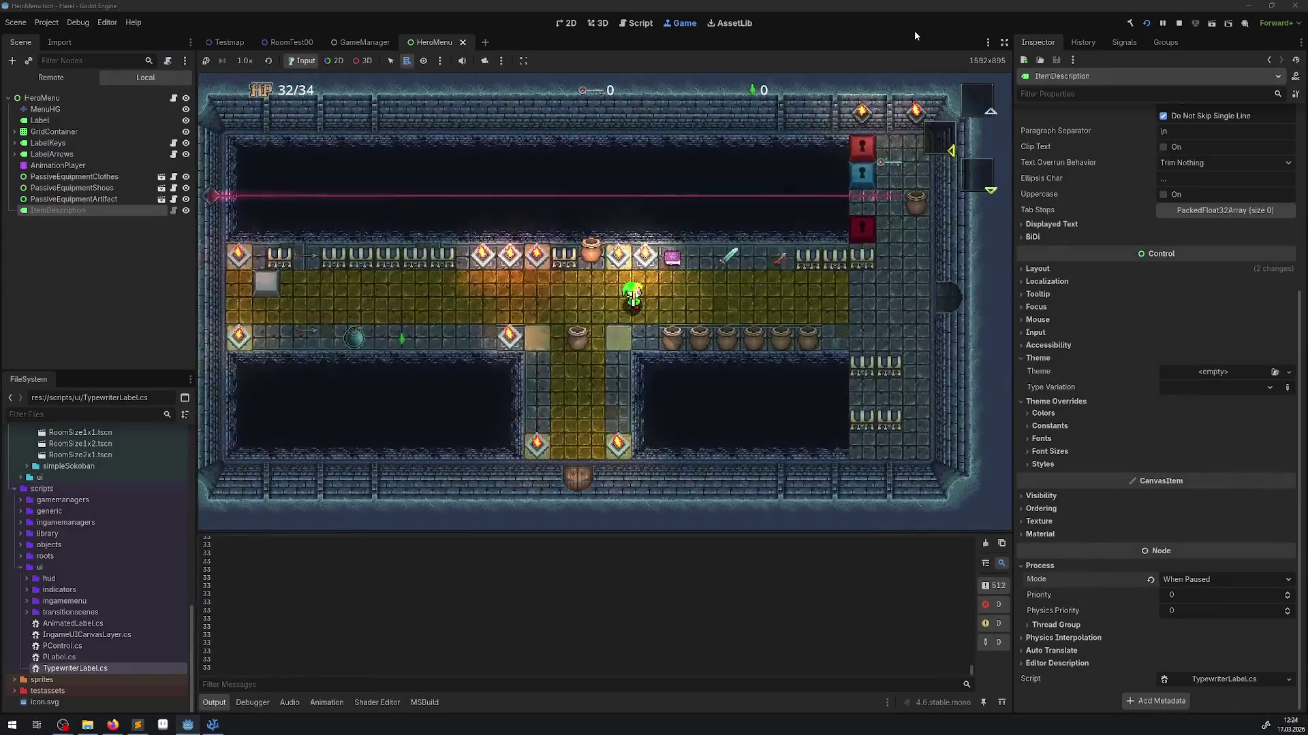
{"action": "key", "text": "Escape"}
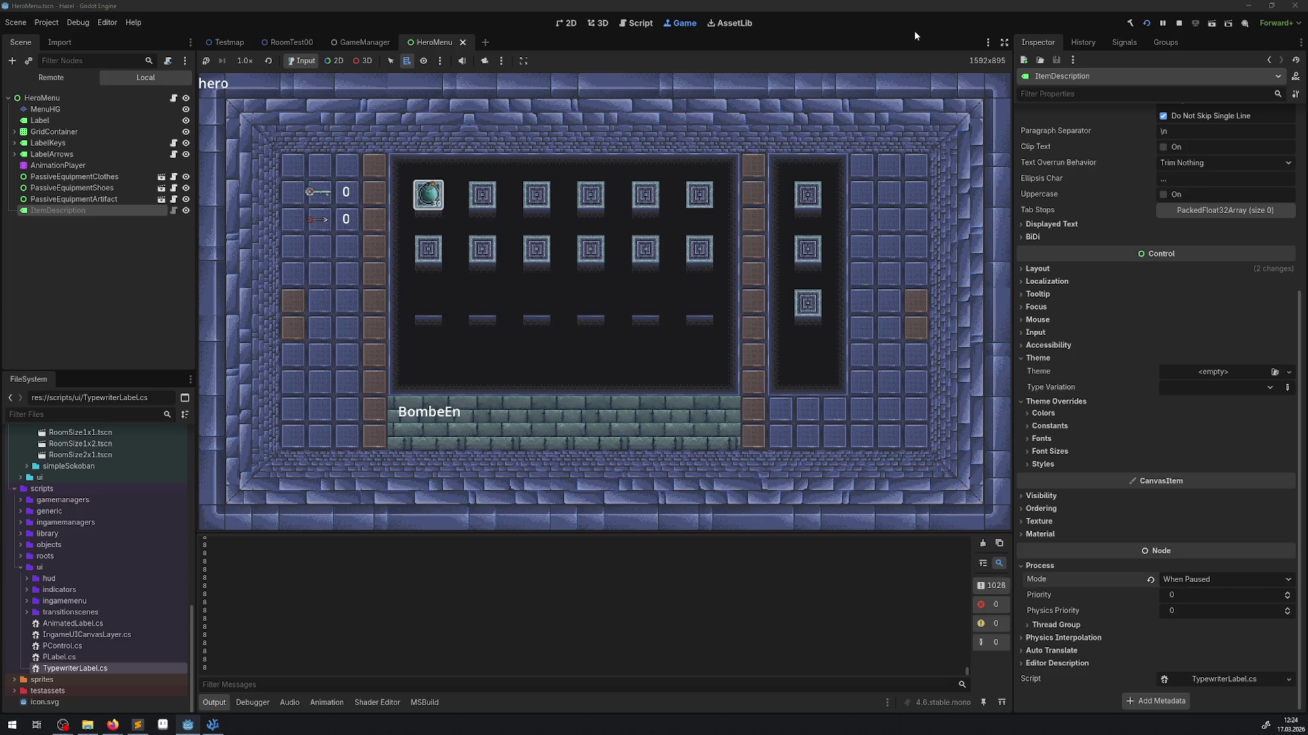
{"action": "key", "text": "Right"}
{"action": "key", "text": "Escape"}
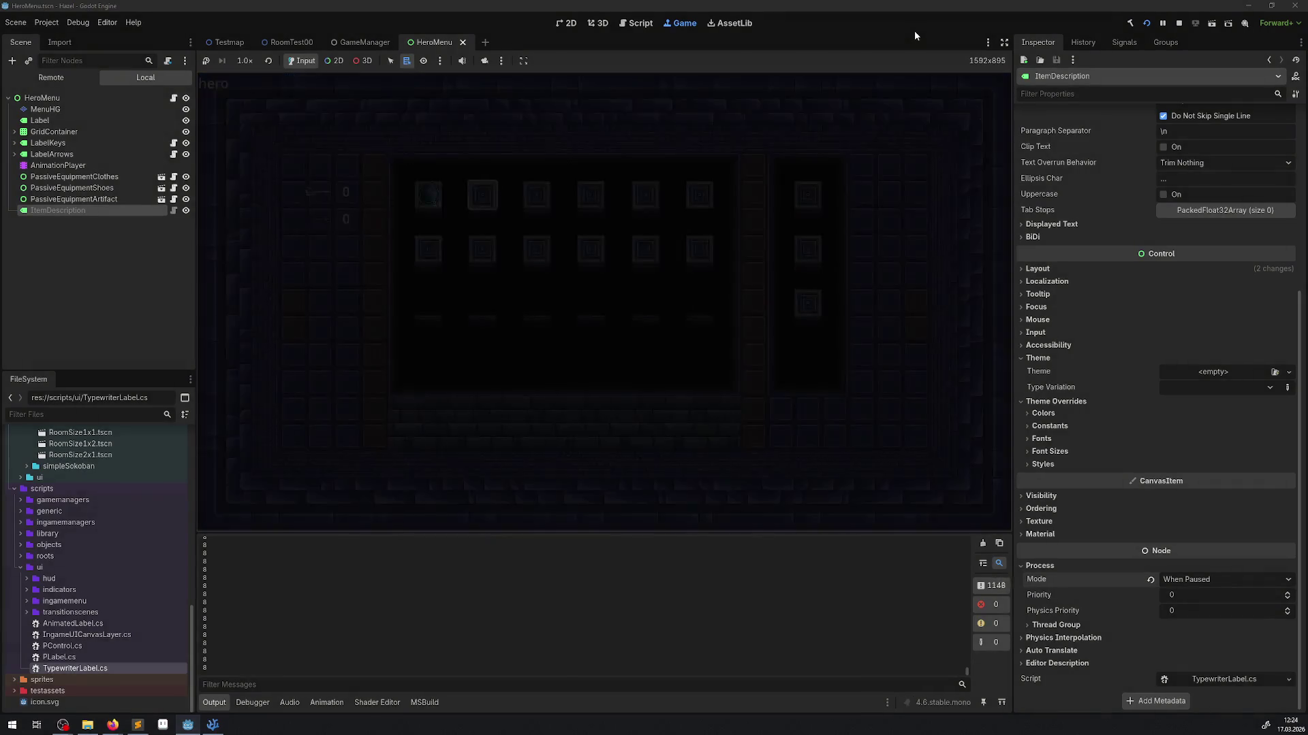
- Walk the hero left and down, then reopen the inventory and select the orange keystone box items
{"action": "key", "text": "Left"}
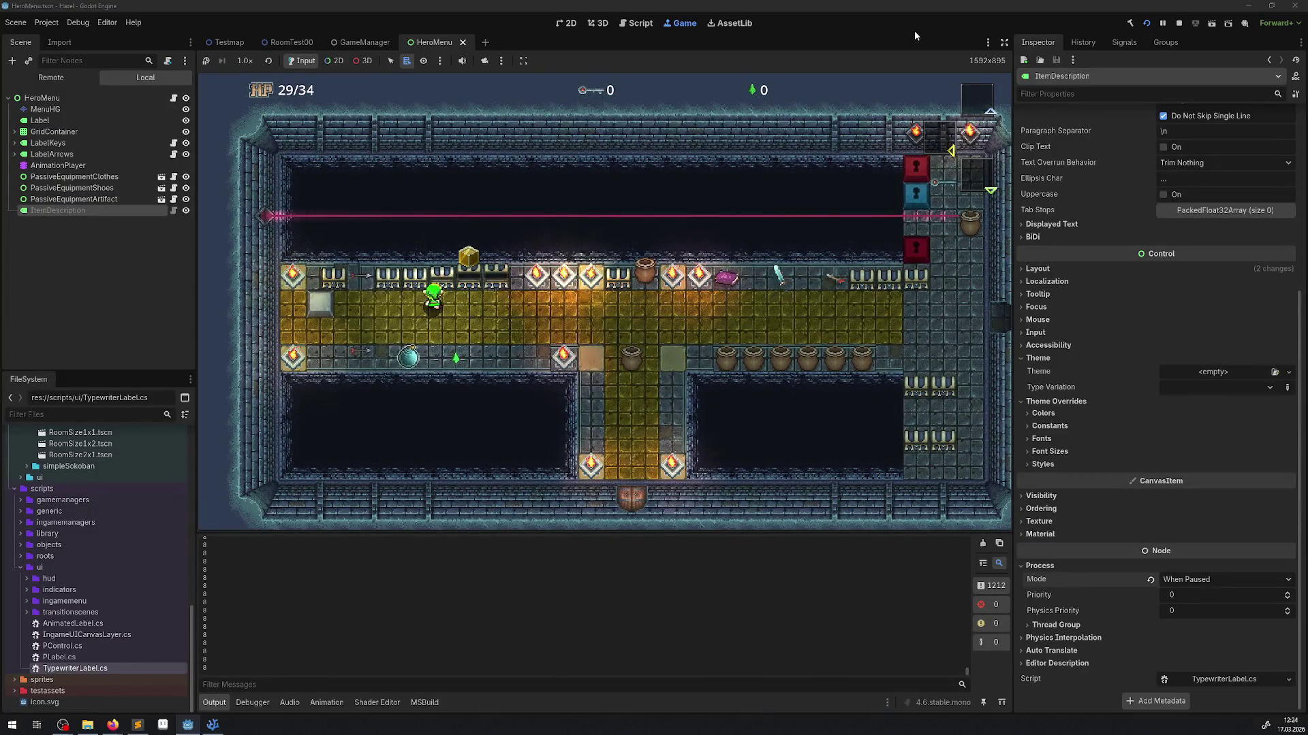
{"action": "key", "text": "Down"}
{"action": "key", "text": "Escape"}
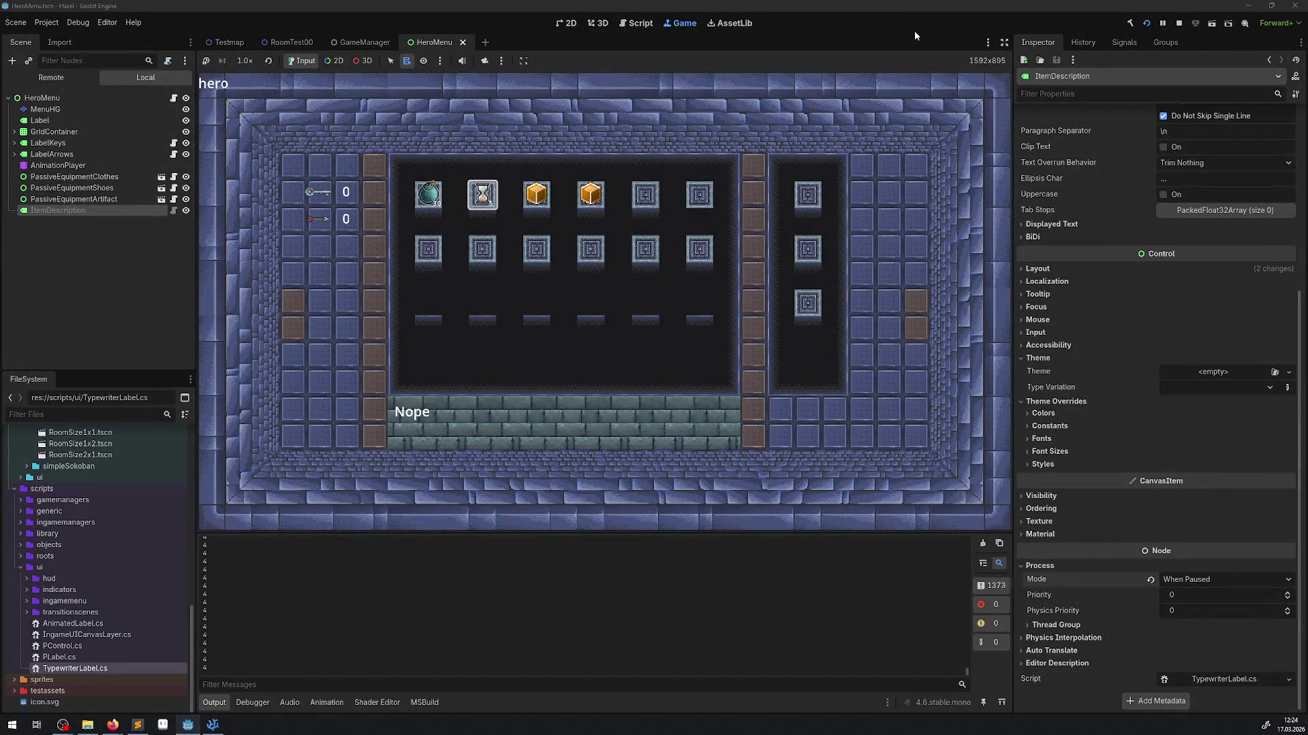
{"action": "key", "text": "Right"}
{"action": "key", "text": "Right"}
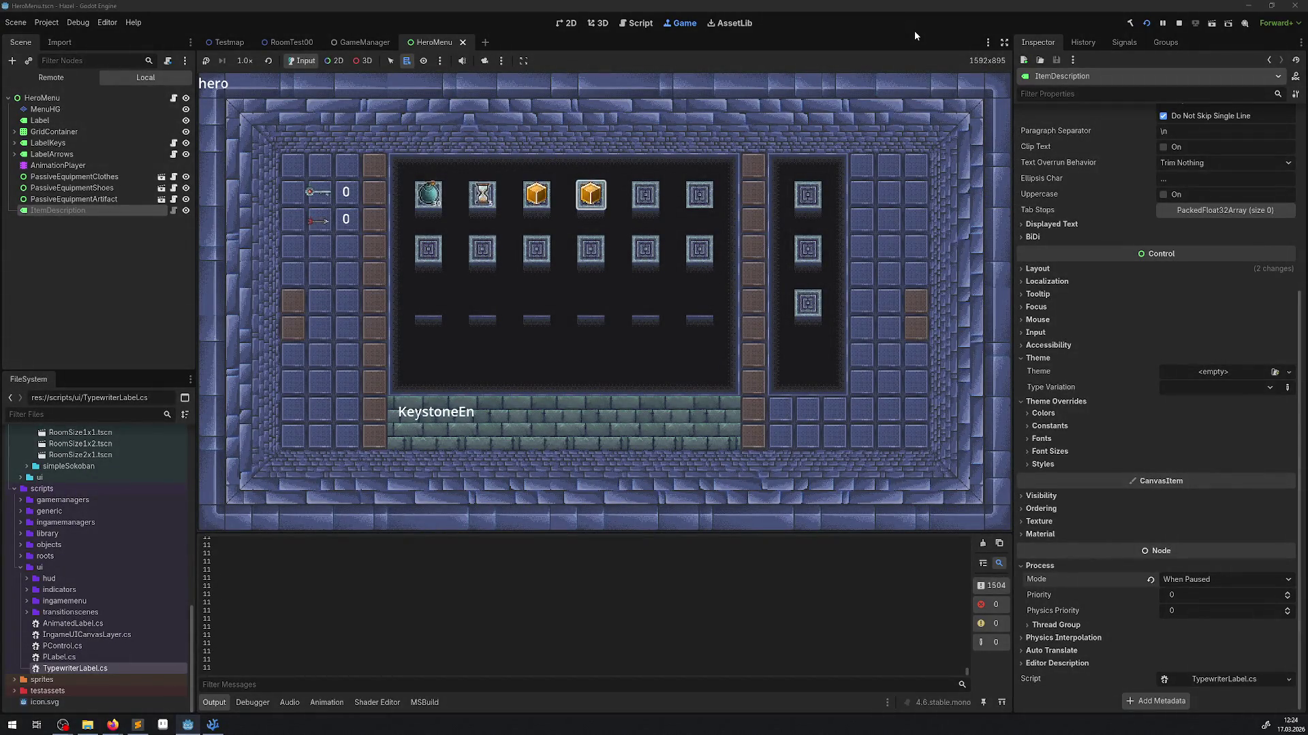
{"action": "key", "text": "Left"}
{"action": "key", "text": "Right"}
{"action": "key", "text": "Left"}
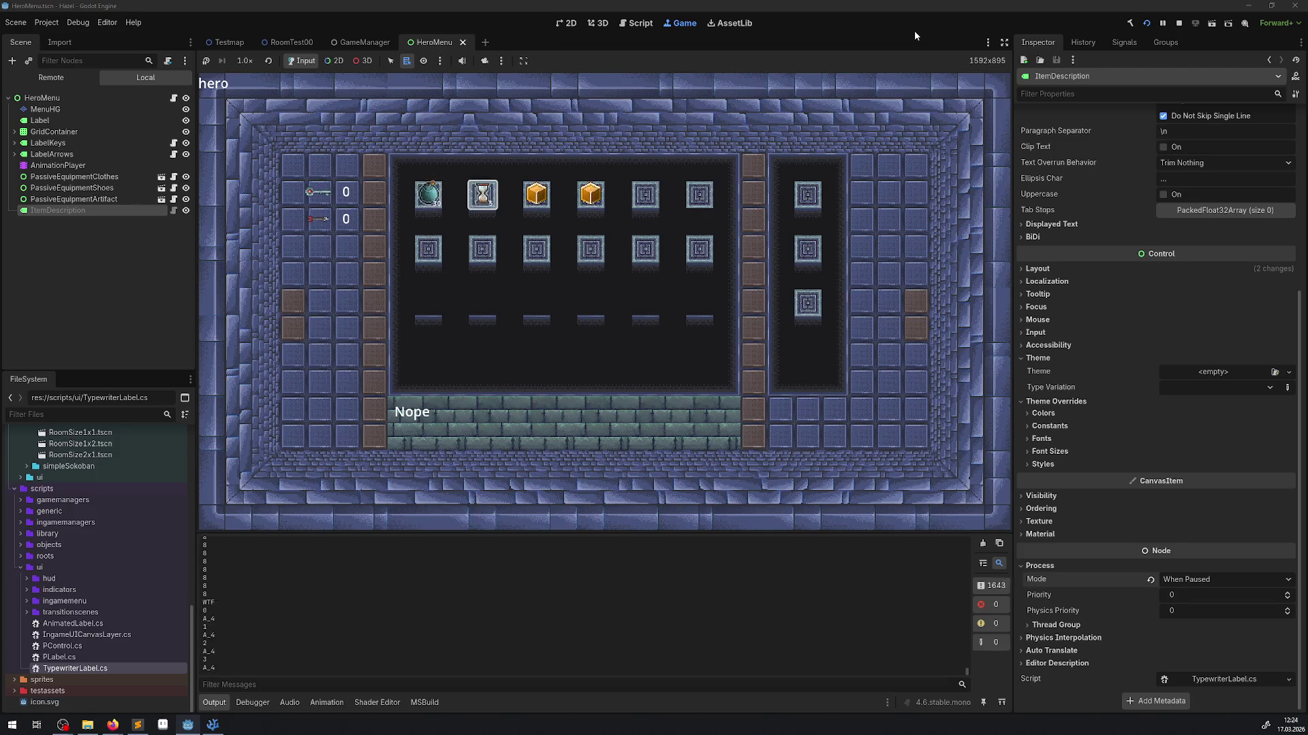
{"action": "key", "text": "Right"}
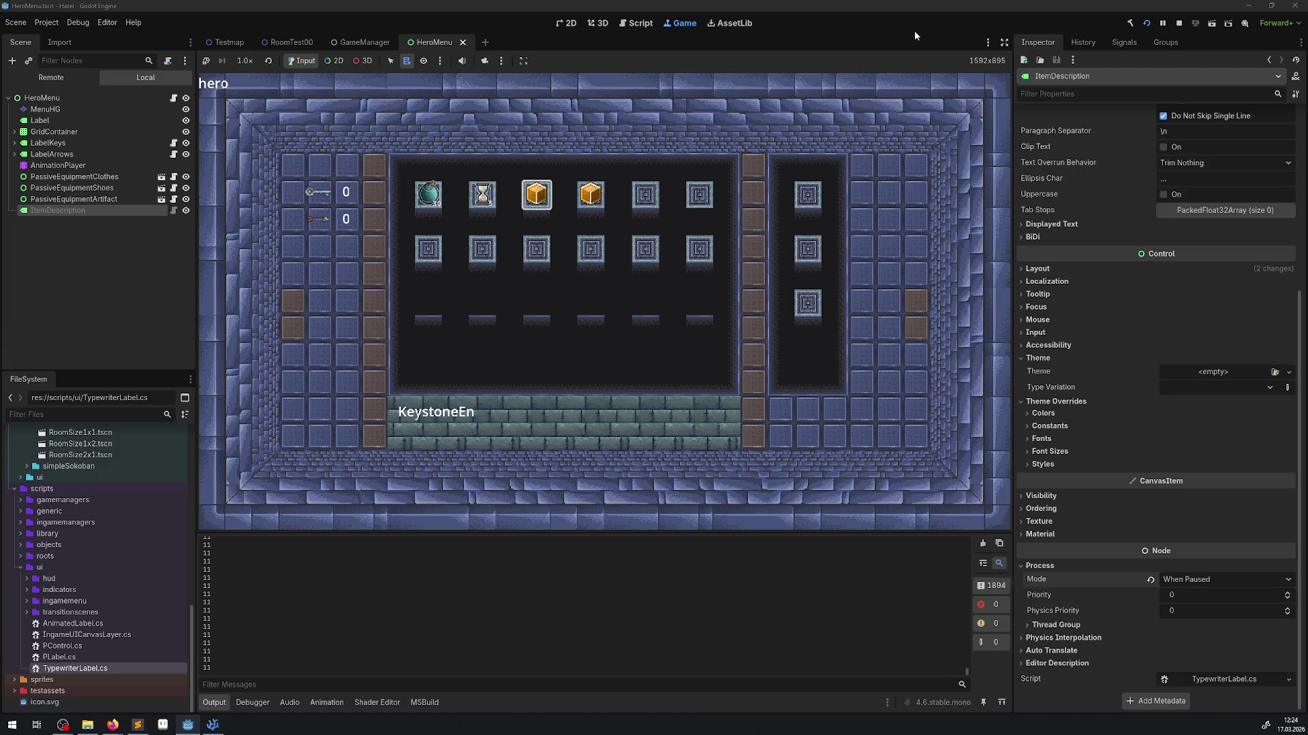
{"action": "key", "text": "Left"}
{"action": "key", "text": "Right"}
{"action": "key", "text": "Right"}
{"action": "key", "text": "Left"}
{"action": "key", "text": "Right"}
{"action": "key", "text": "Left"}
{"action": "key", "text": "Left"}
{"action": "key", "text": "Left"}
{"action": "key", "text": "Left"}
{"action": "key", "text": "Right"}
{"action": "key", "text": "Right"}
{"action": "key", "text": "Right"}
- Close the inventory and walk the hero right along the corridor to collect the key
{"action": "key", "text": "Escape"}
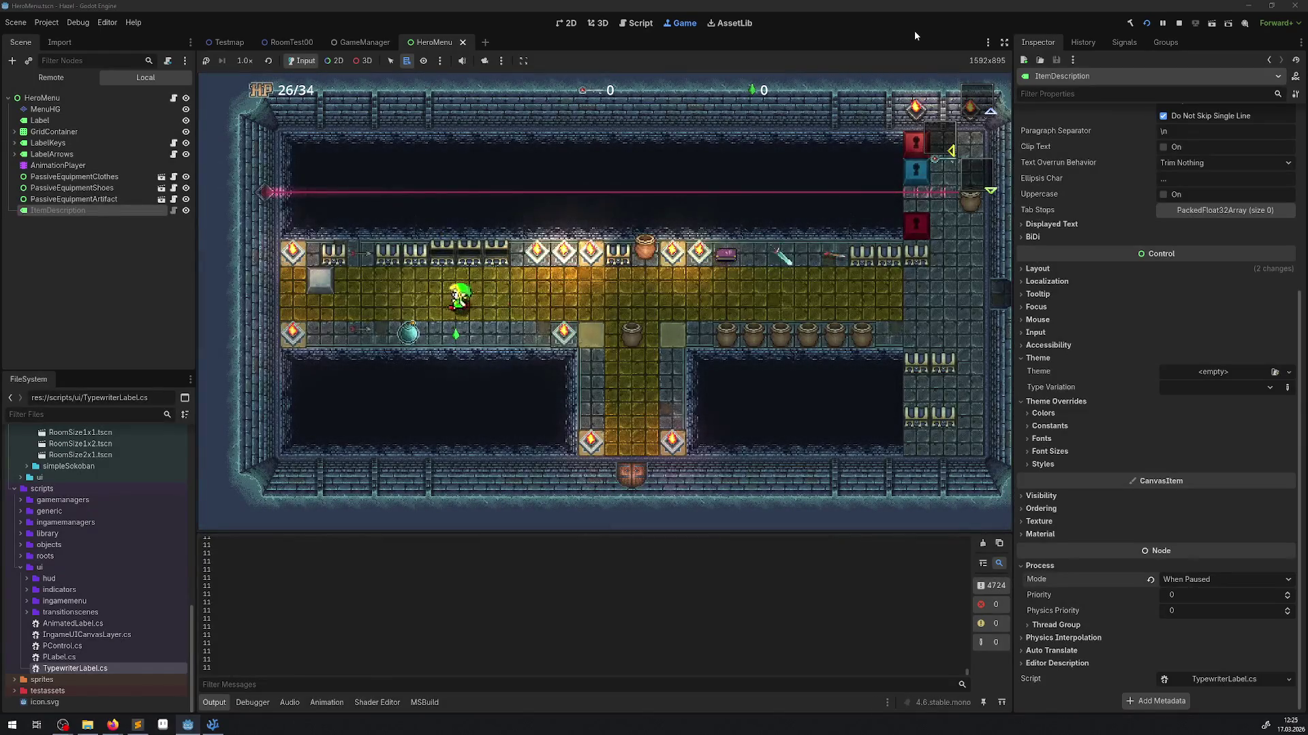
{"action": "key", "text": "Left"}
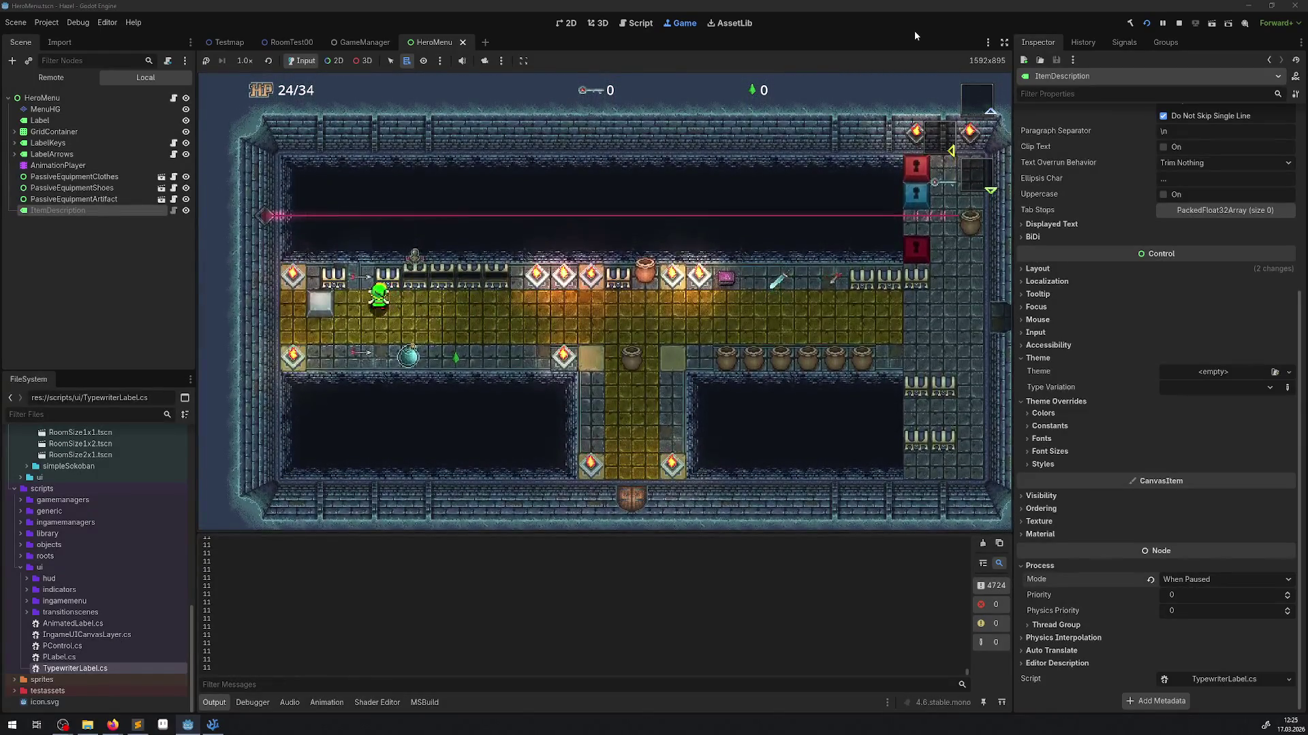
{"action": "key", "text": "Right"}
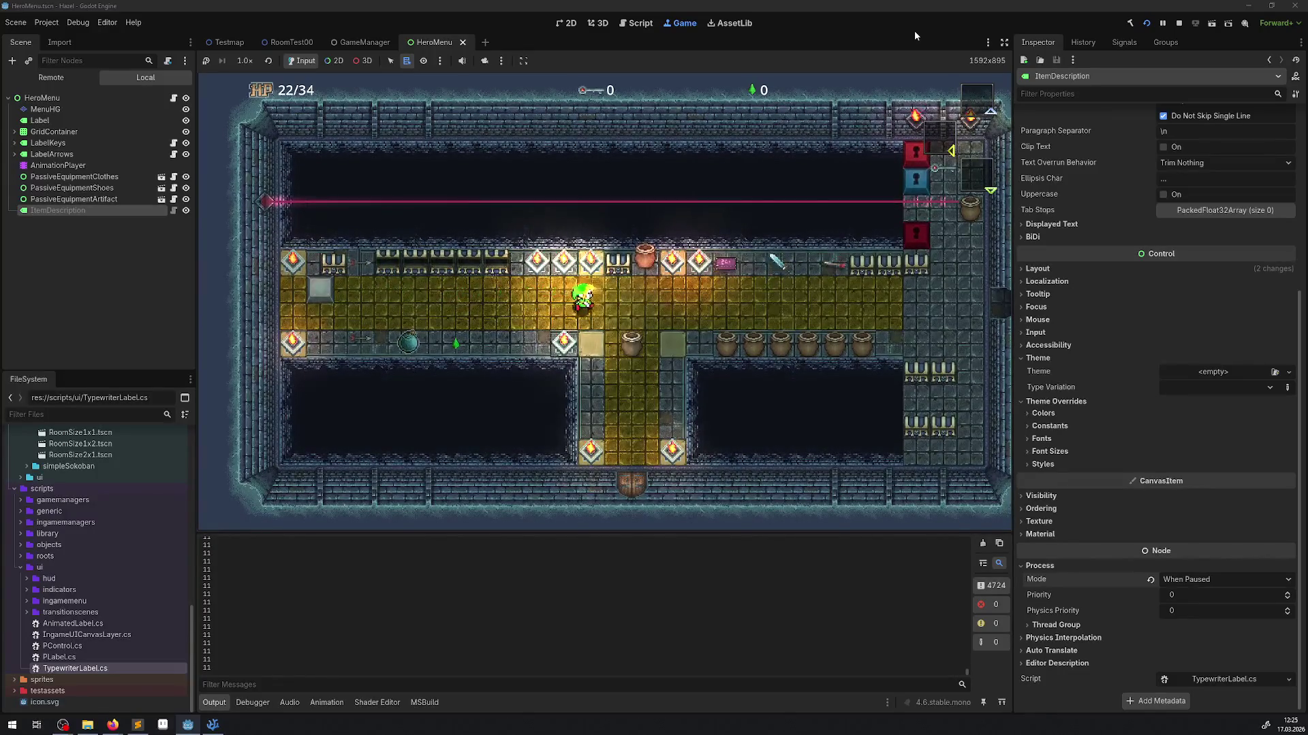
{"action": "key", "text": "Right"}
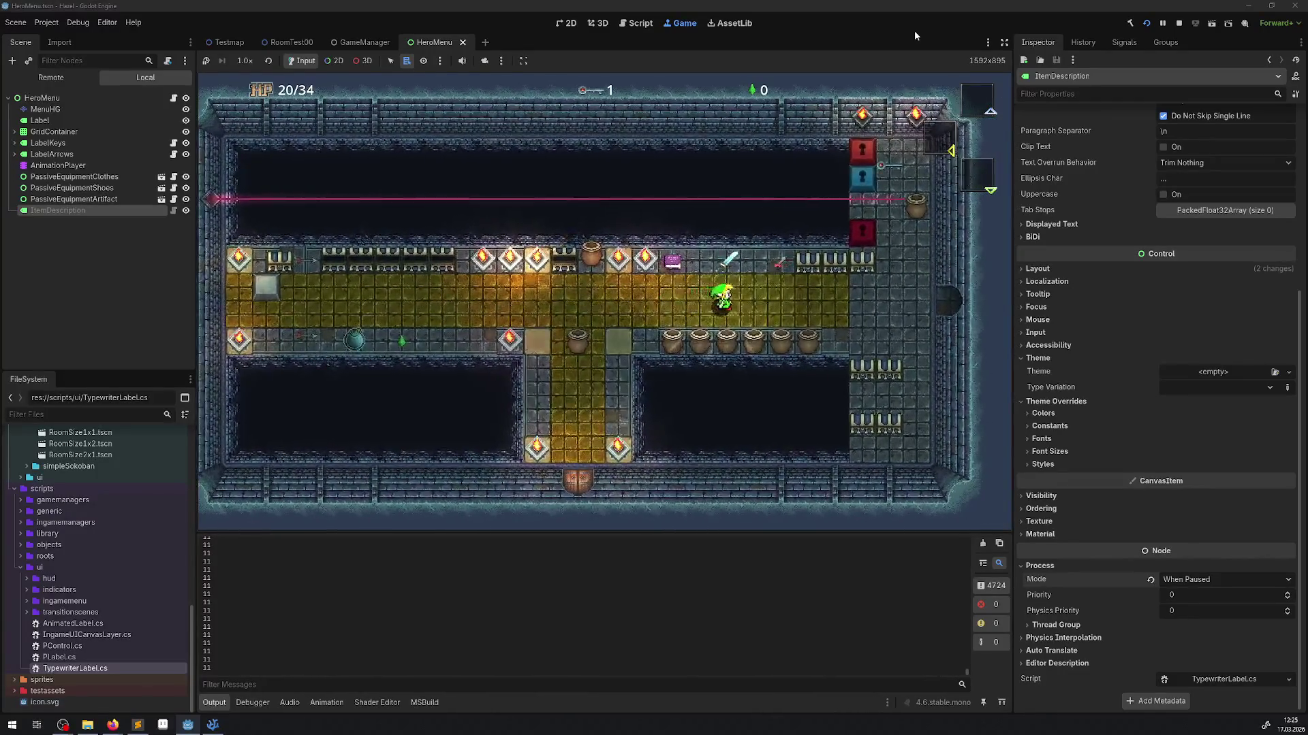
{"action": "key", "text": "Right"}
{"action": "key", "text": "Up"}
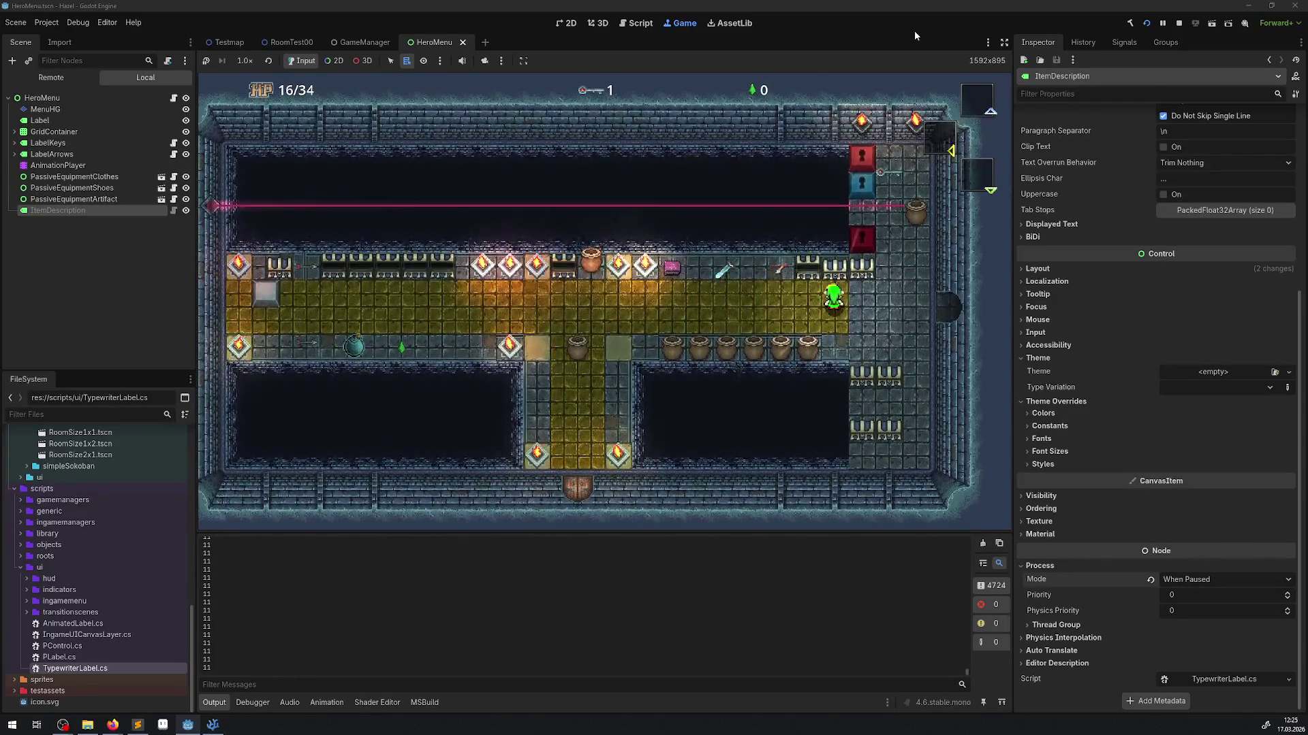
{"action": "key", "text": "Right"}
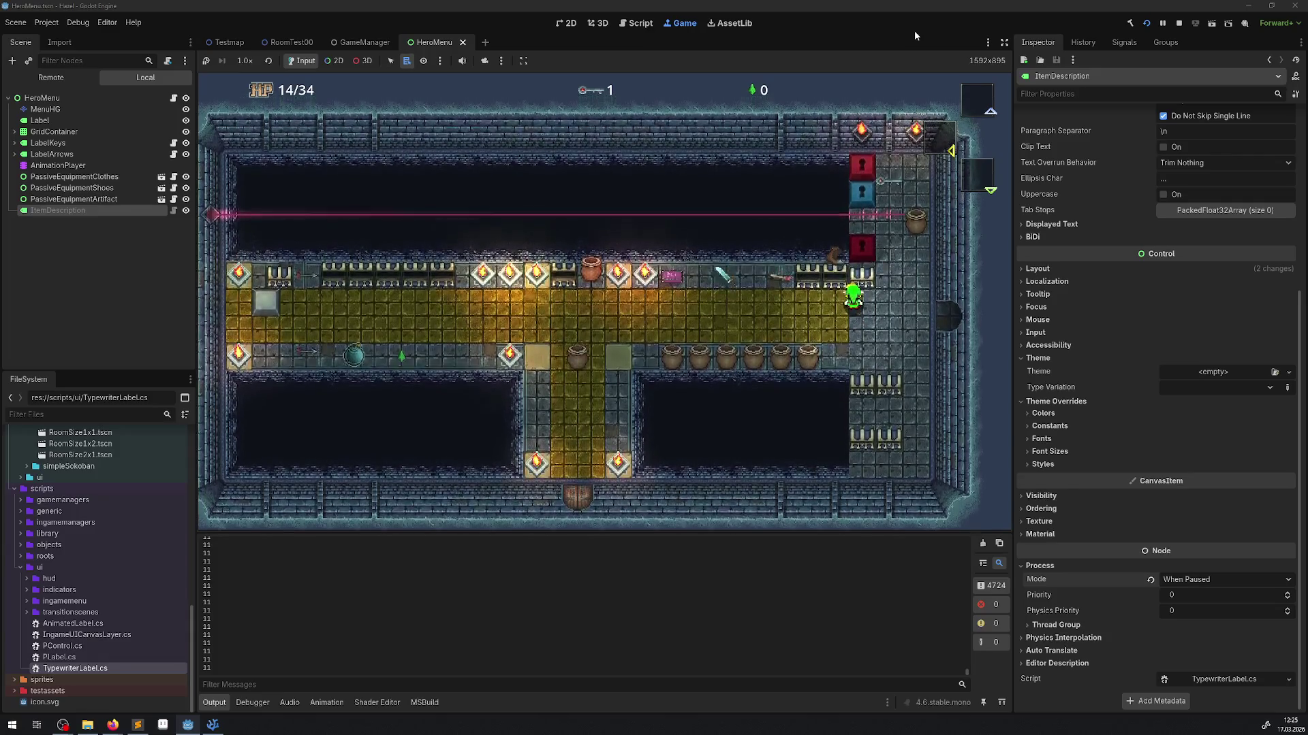
{"action": "key", "text": "Right"}
{"action": "key", "text": "Down"}
- Walk the hero up, toward the east door, and back and forth along the corridor
{"action": "key", "text": "Up"}
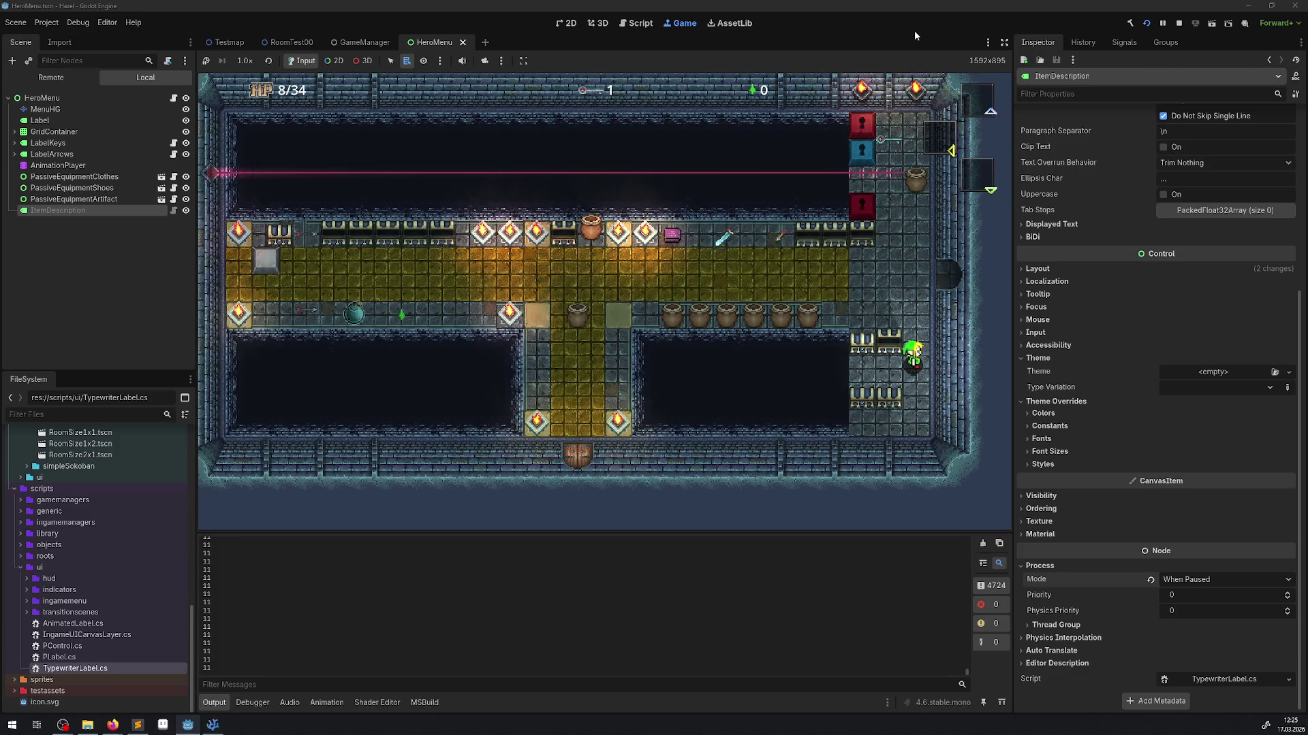
{"action": "key", "text": "Left"}
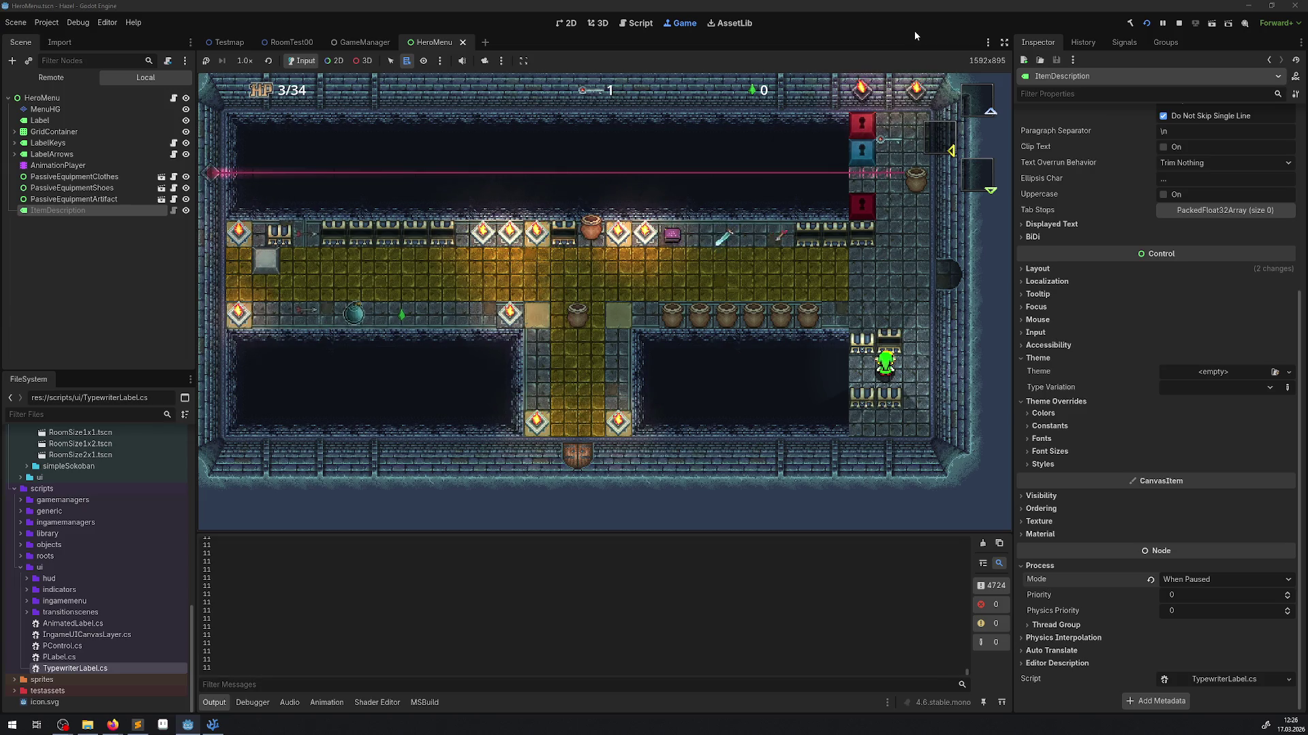
{"action": "key", "text": "Up"}
{"action": "key", "text": "Up"}
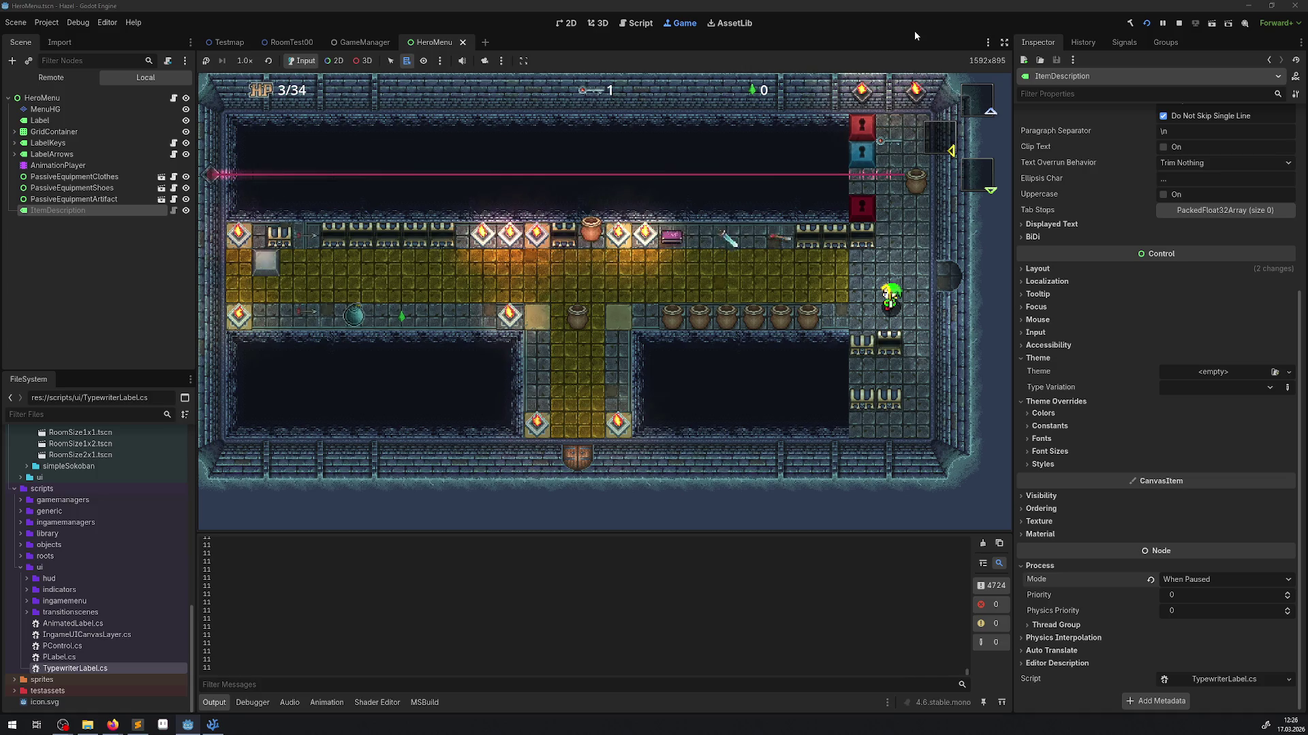
{"action": "key", "text": "Left"}
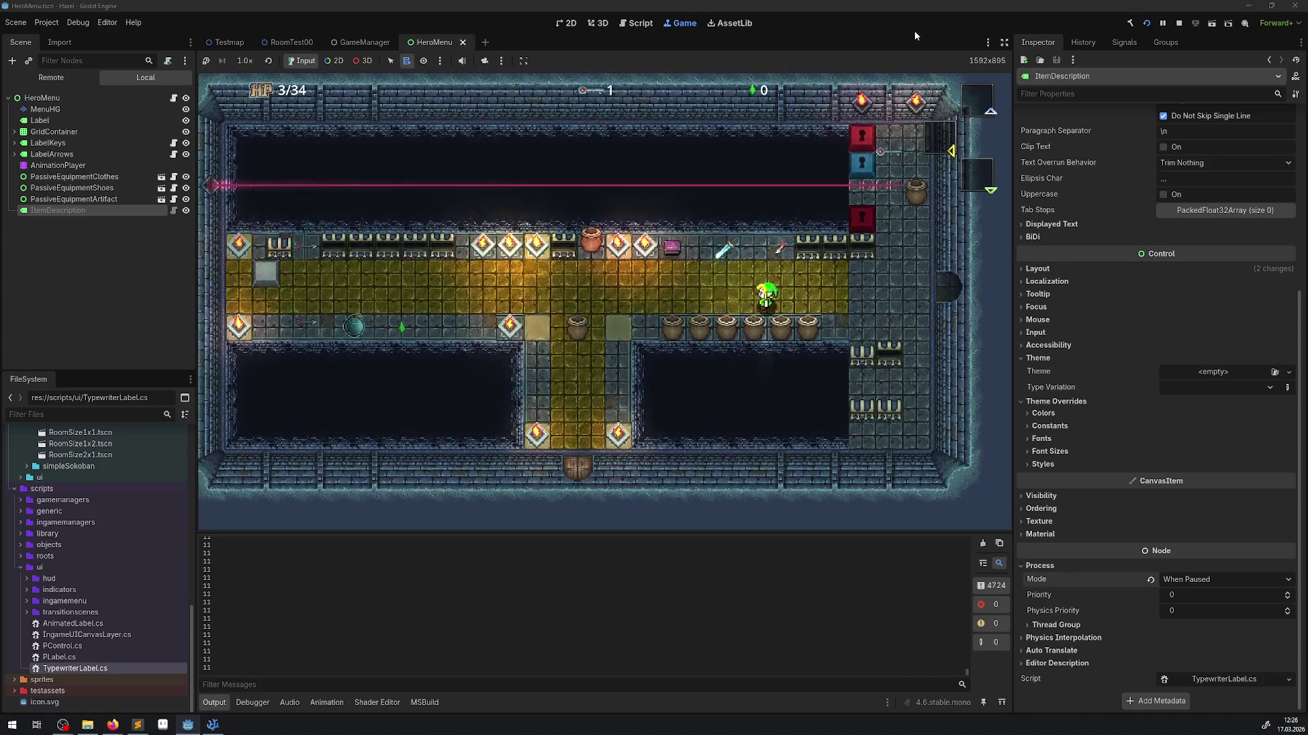
{"action": "key", "text": "Right"}
{"action": "key", "text": "Left"}
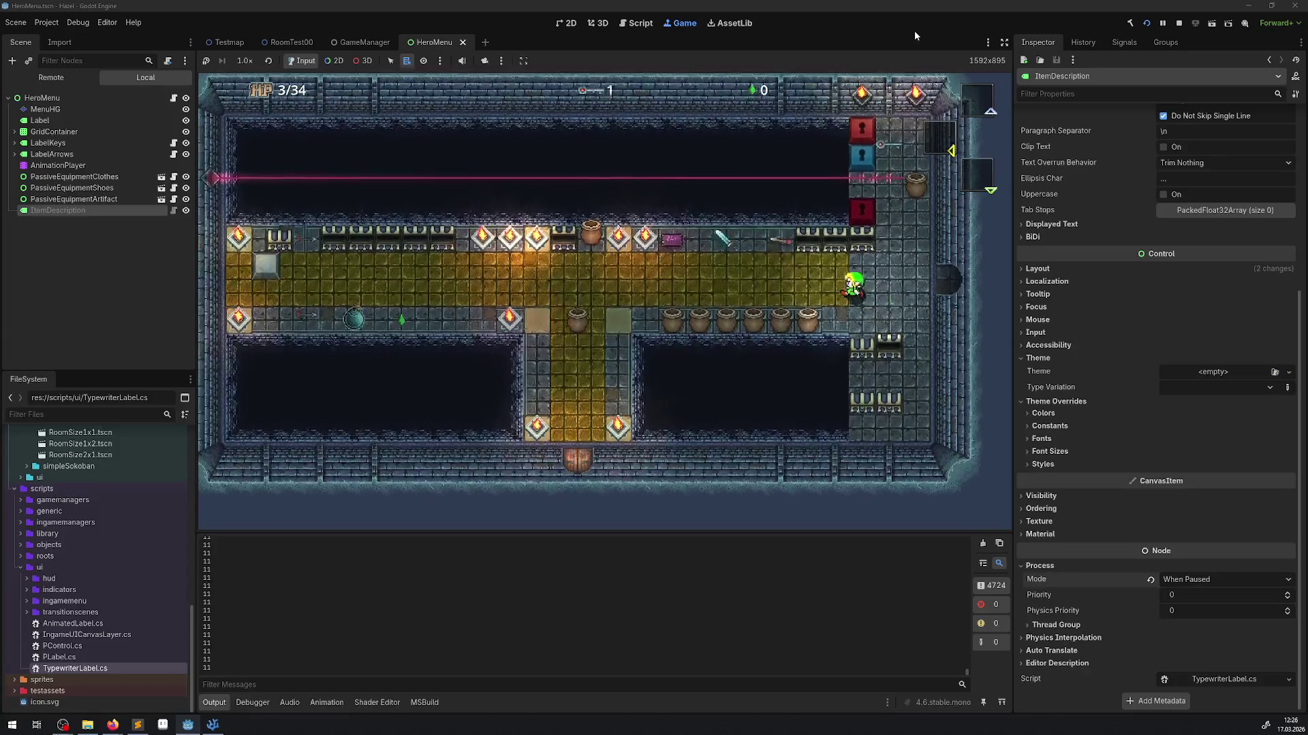
{"action": "key", "text": "Left"}
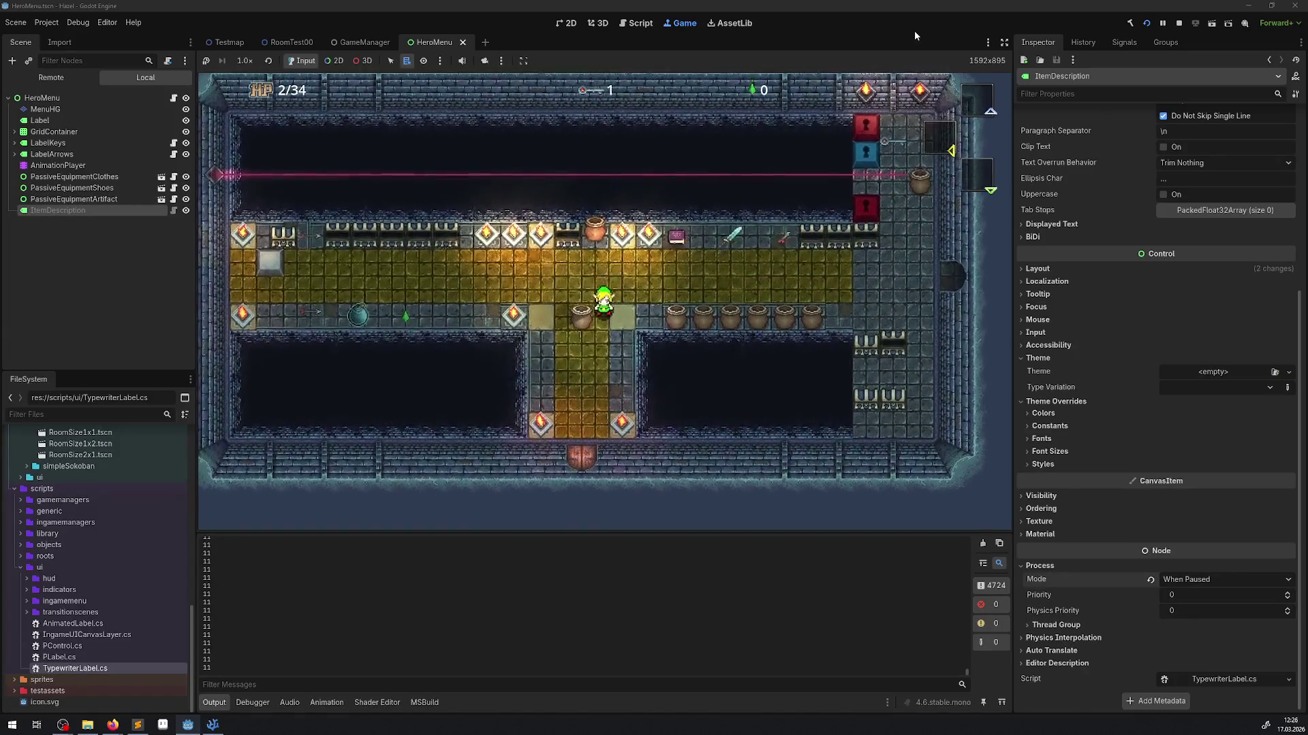
{"action": "key", "text": "Left"}
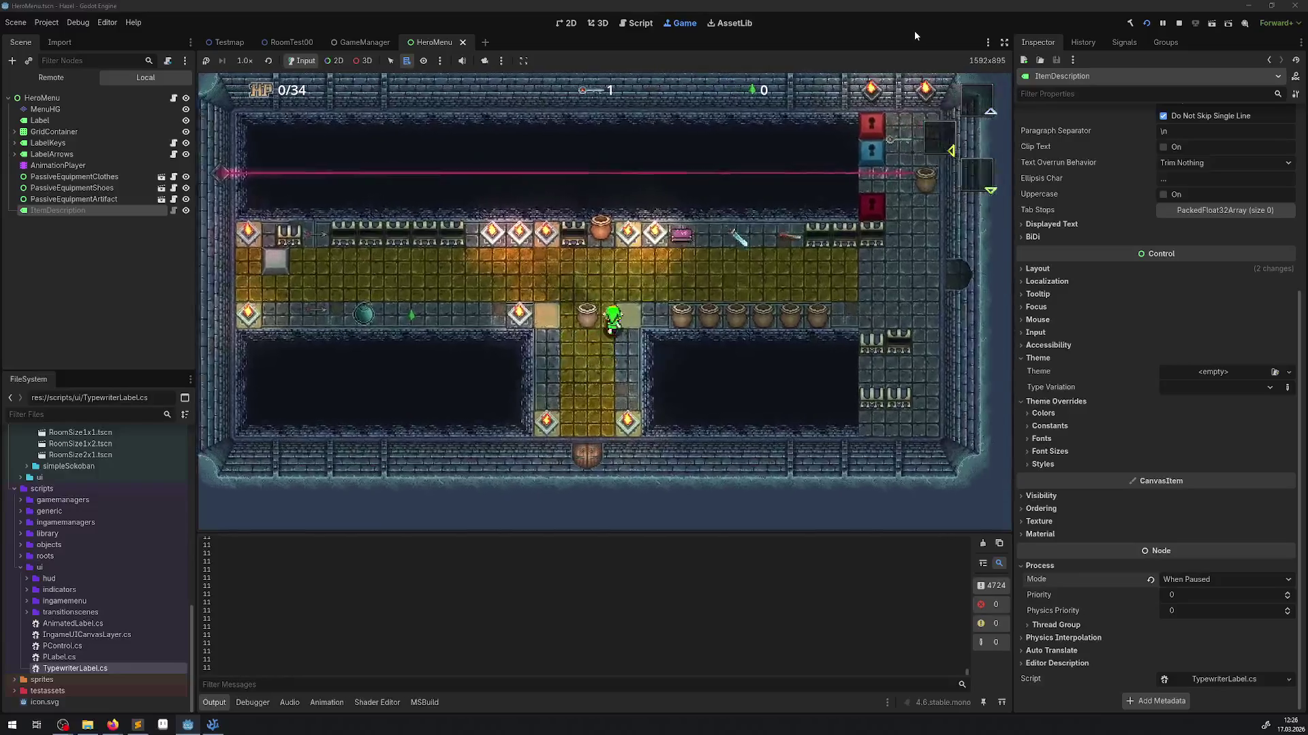
{"action": "key", "text": "Right"}
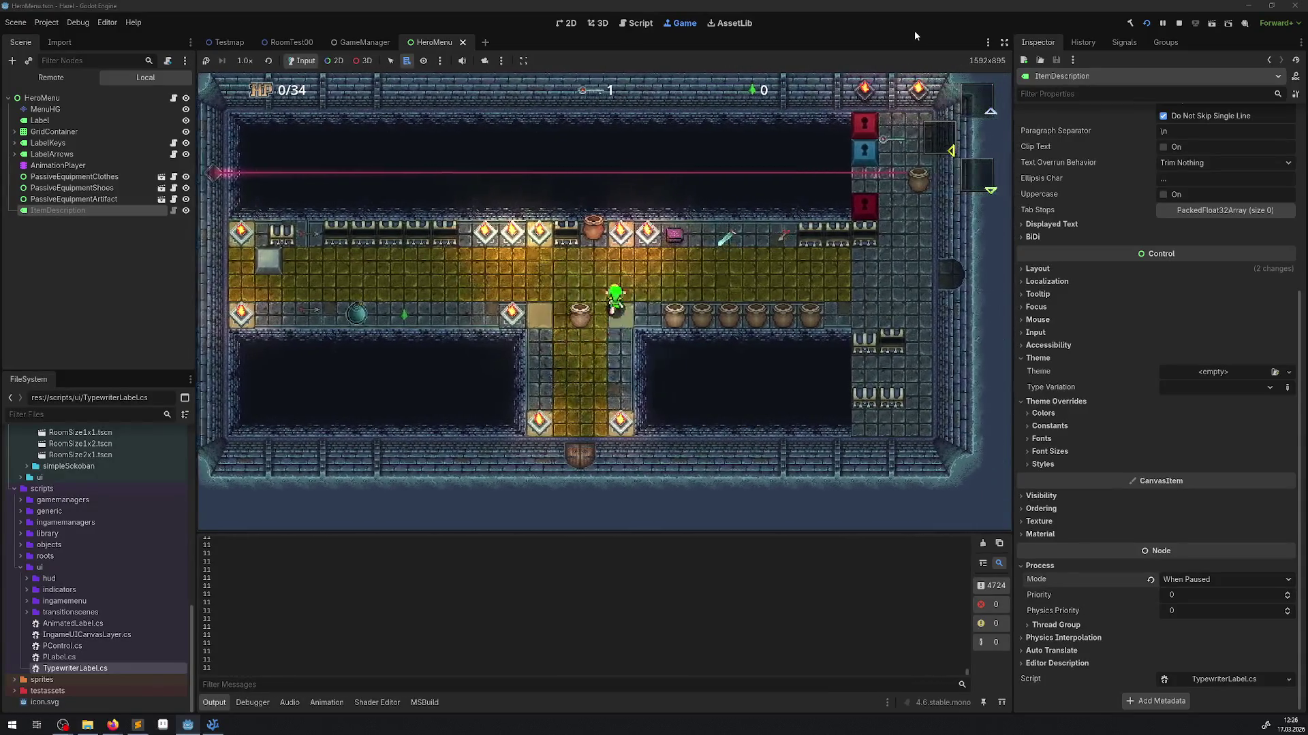
{"action": "key", "text": "Right"}
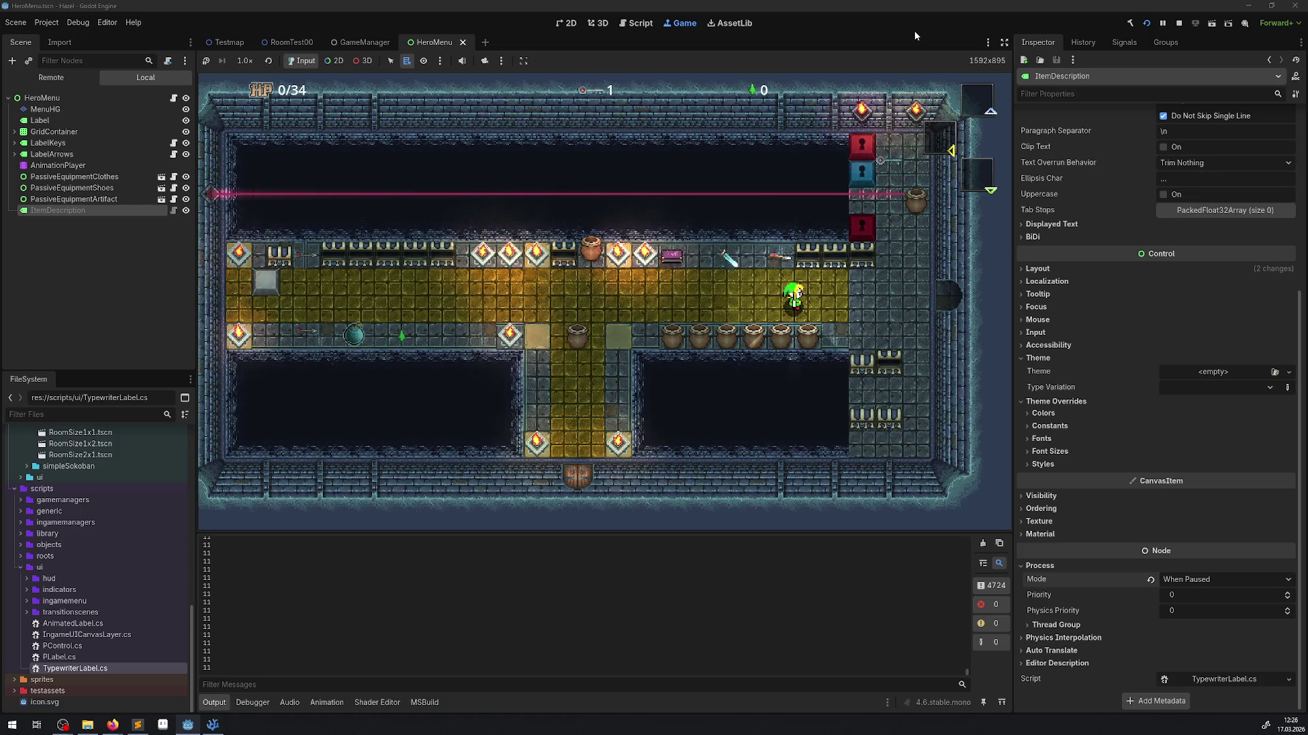
- Walk the hero back and forth along the right-hand corridor
{"action": "key", "text": "Right"}
{"action": "key", "text": "Right"}
{"action": "key", "text": "Right"}
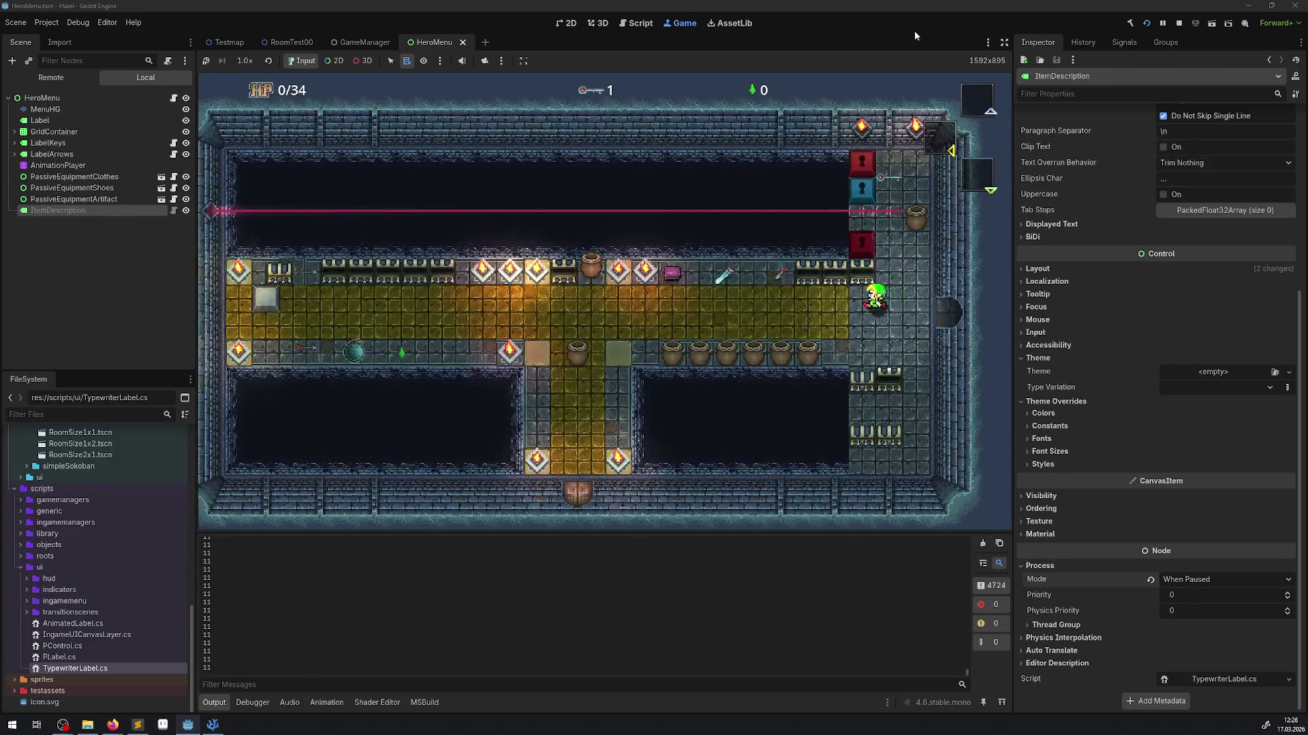
{"action": "key", "text": "Left"}
{"action": "key", "text": "Left"}
{"action": "key", "text": "Left"}
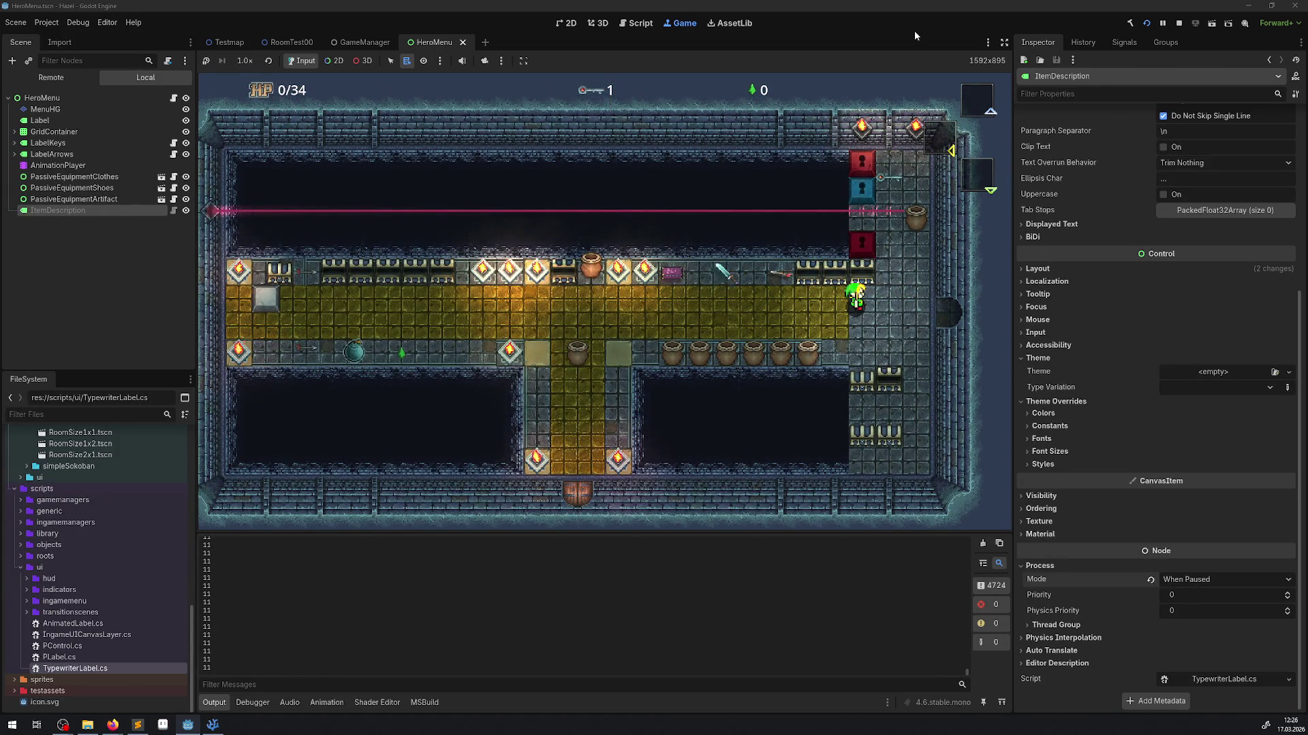
{"action": "key", "text": "Left"}
{"action": "key", "text": "Right"}
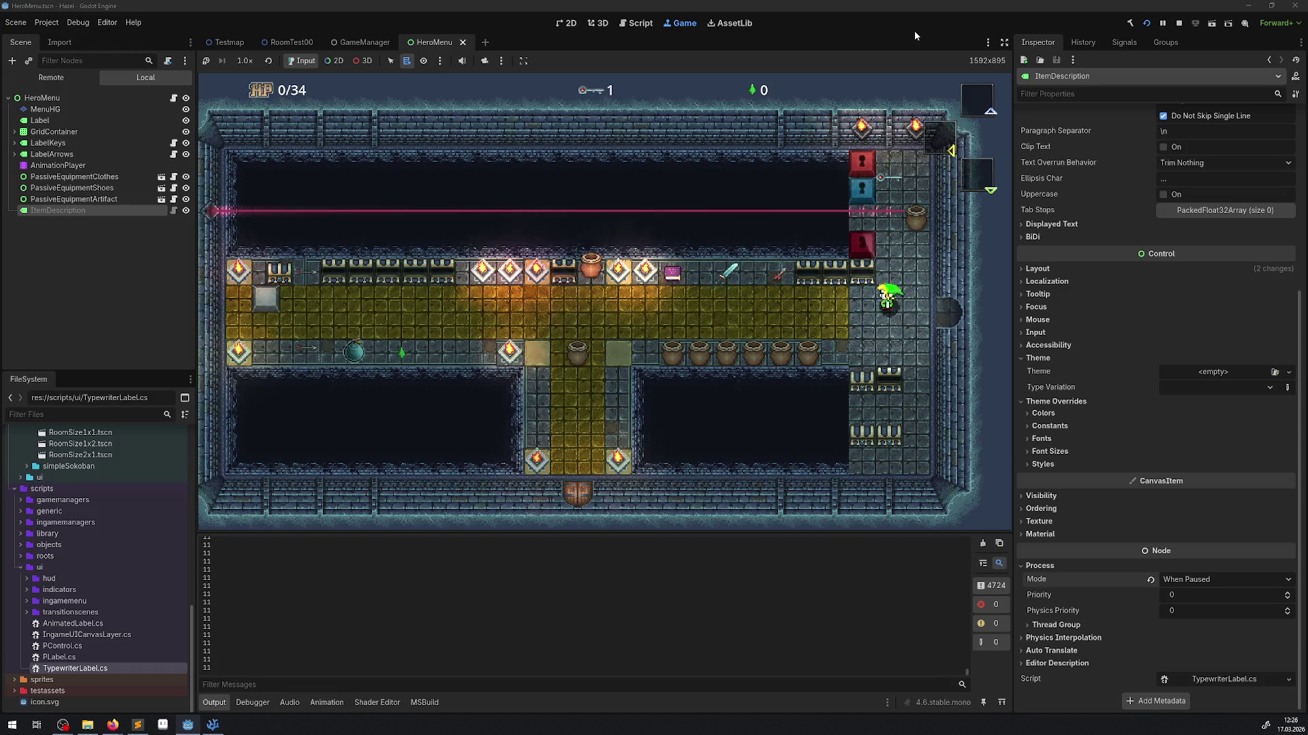
{"action": "key", "text": "Left"}
{"action": "key", "text": "Right"}
{"action": "key", "text": "Right"}
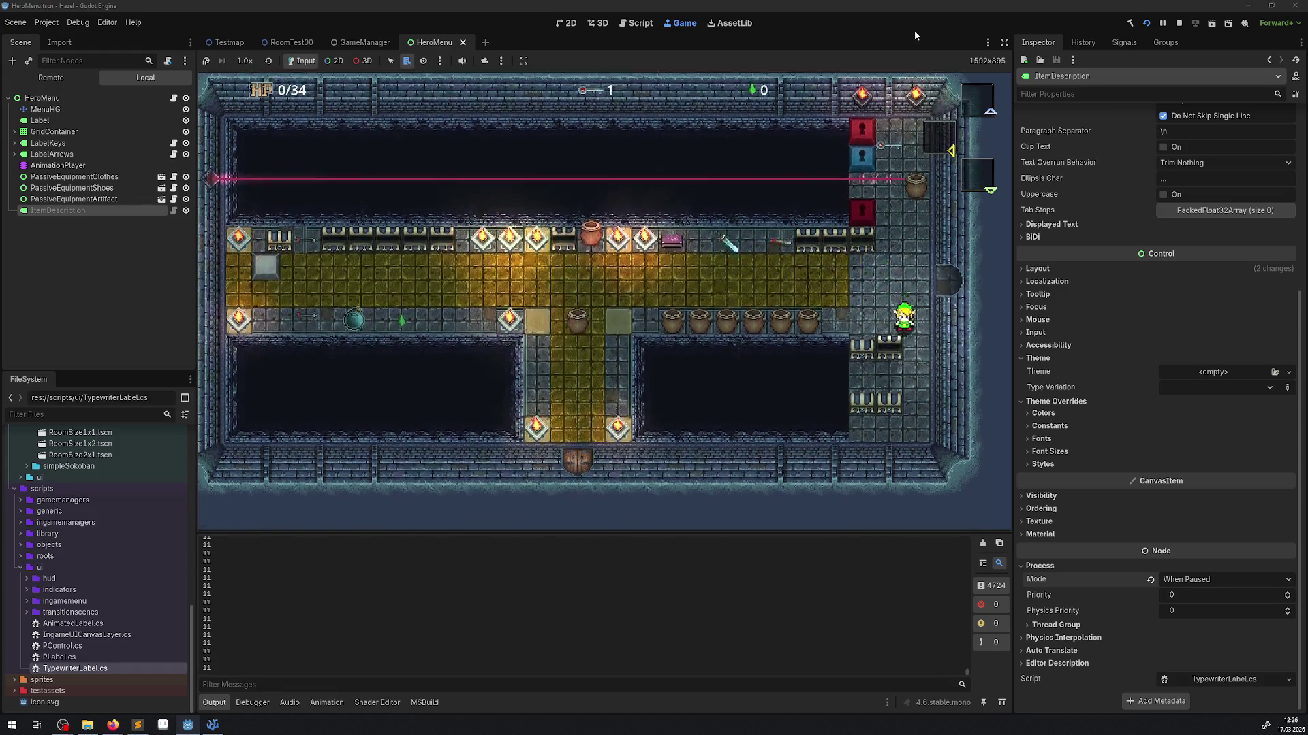
- Walk the hero down and up the right corridor, then west along the yellow corridor
{"action": "key", "text": "Down"}
{"action": "key", "text": "Left"}
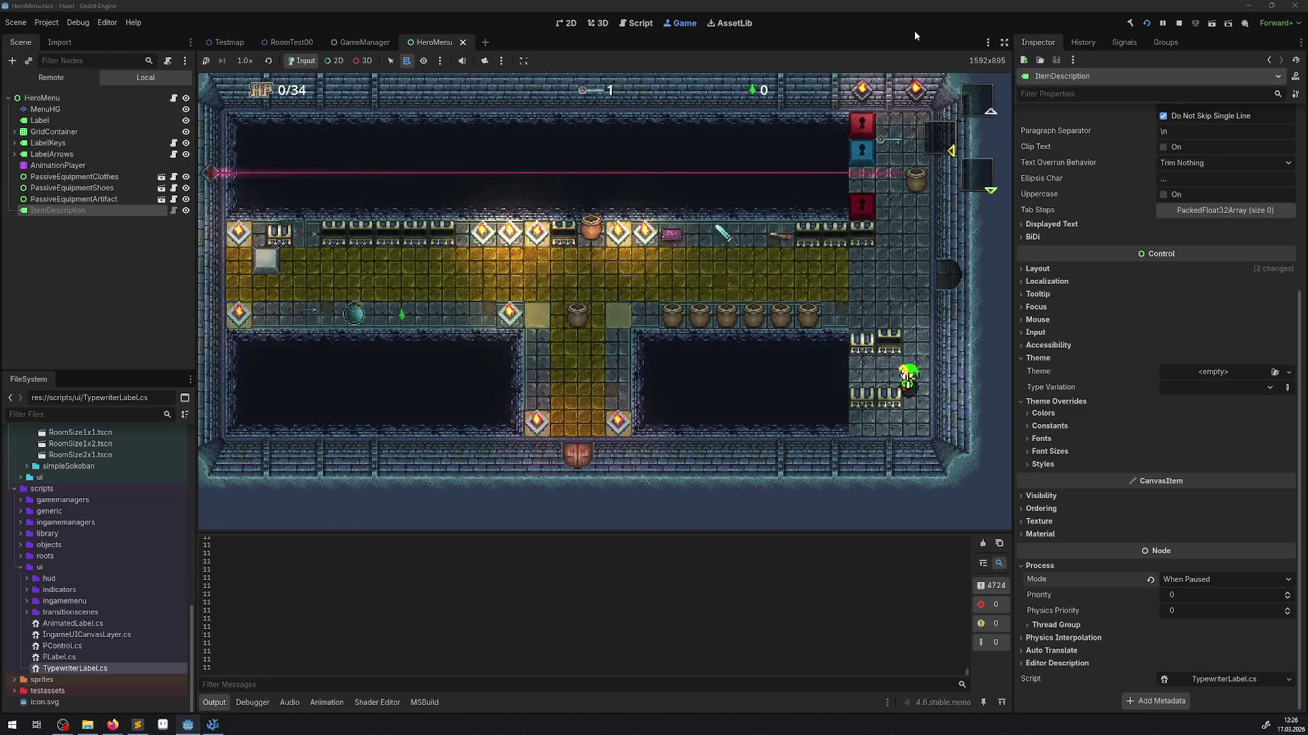
{"action": "key", "text": "Up"}
{"action": "key", "text": "Left"}
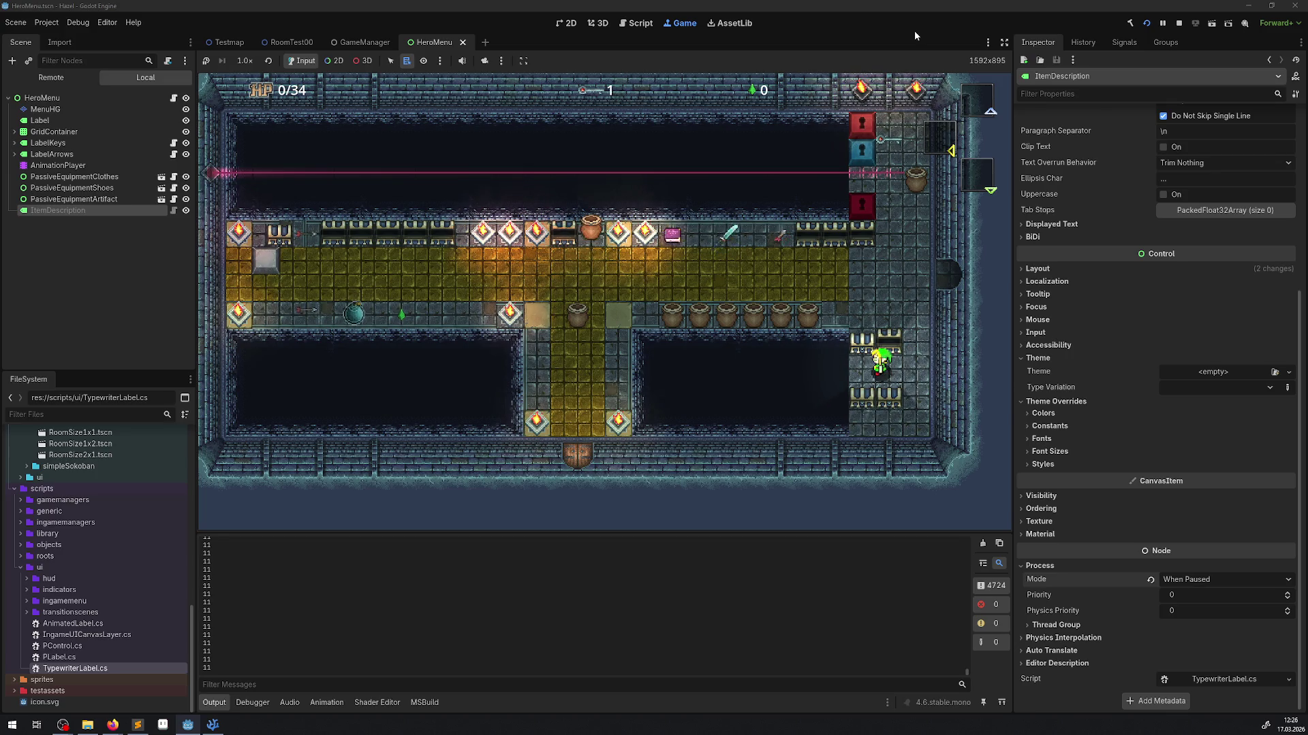
{"action": "key", "text": "Down"}
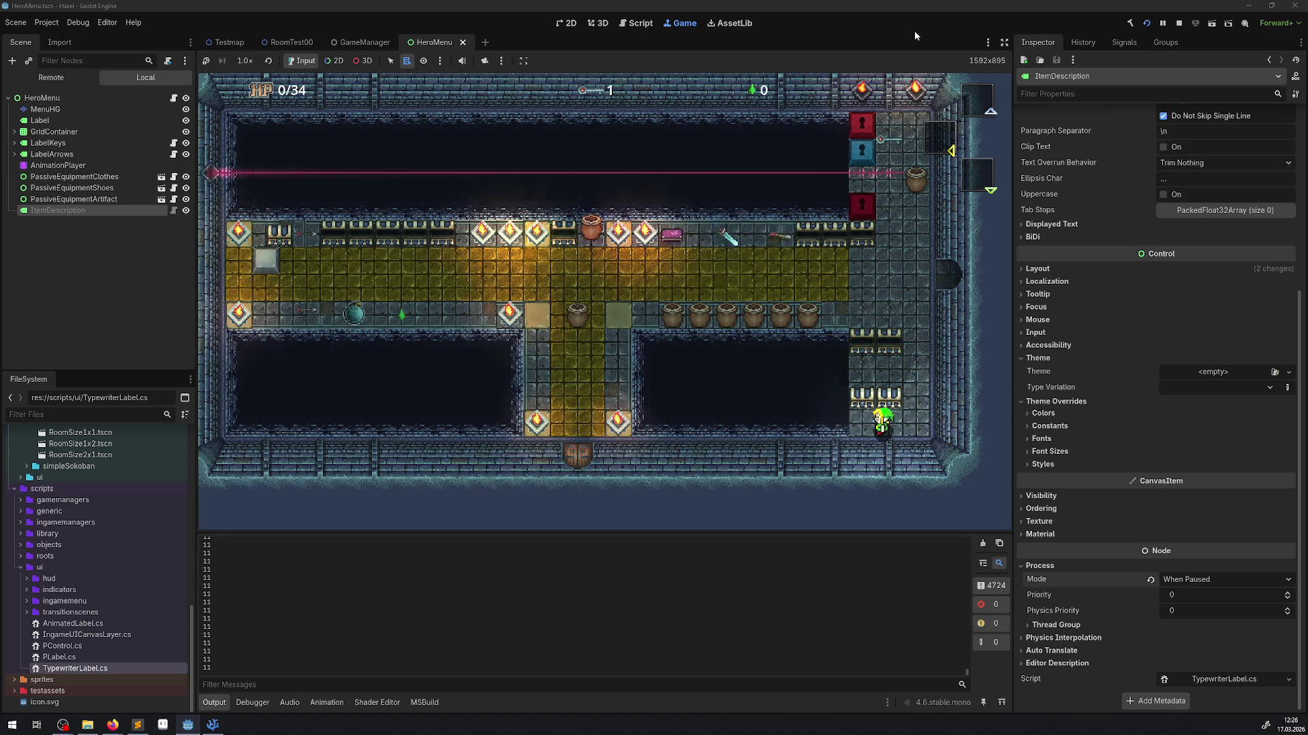
{"action": "key", "text": "Right"}
{"action": "key", "text": "Up"}
{"action": "key", "text": "Up"}
{"action": "key", "text": "Left"}
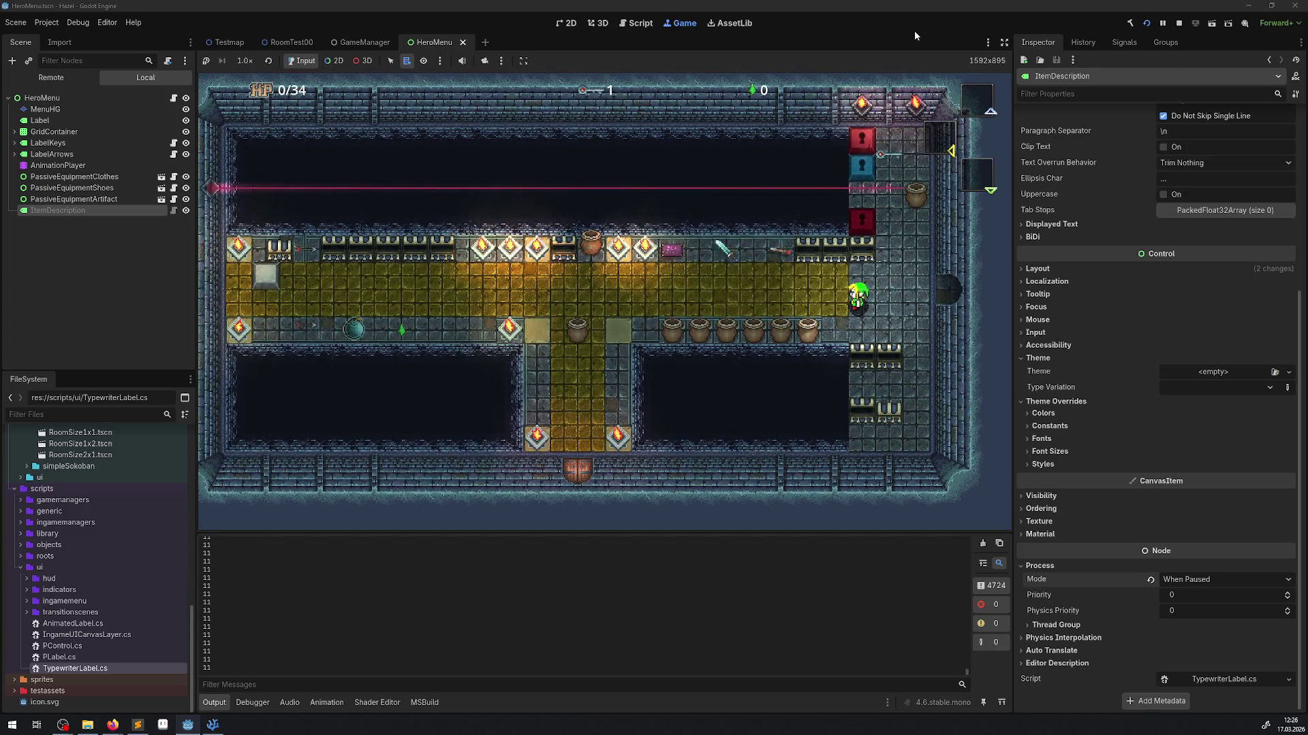
{"action": "key", "text": "Left"}
{"action": "key", "text": "Left"}
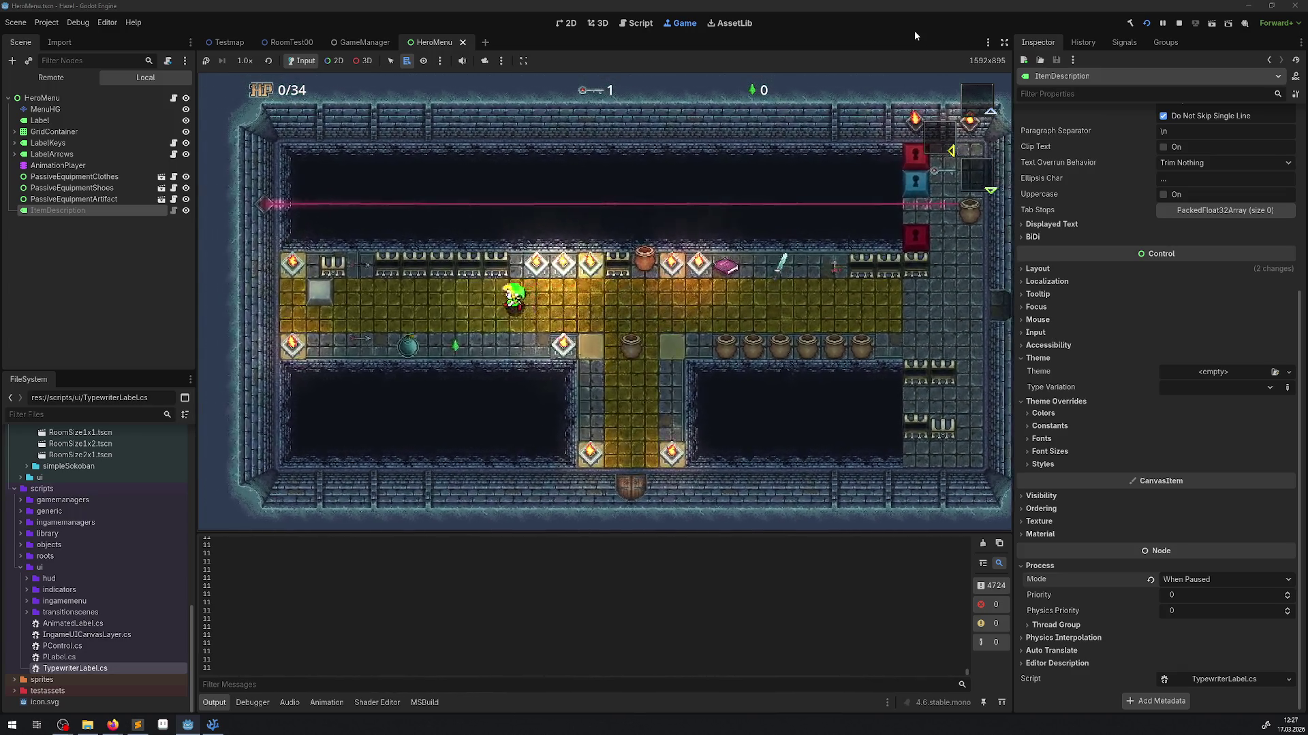
{"action": "key", "text": "Left"}
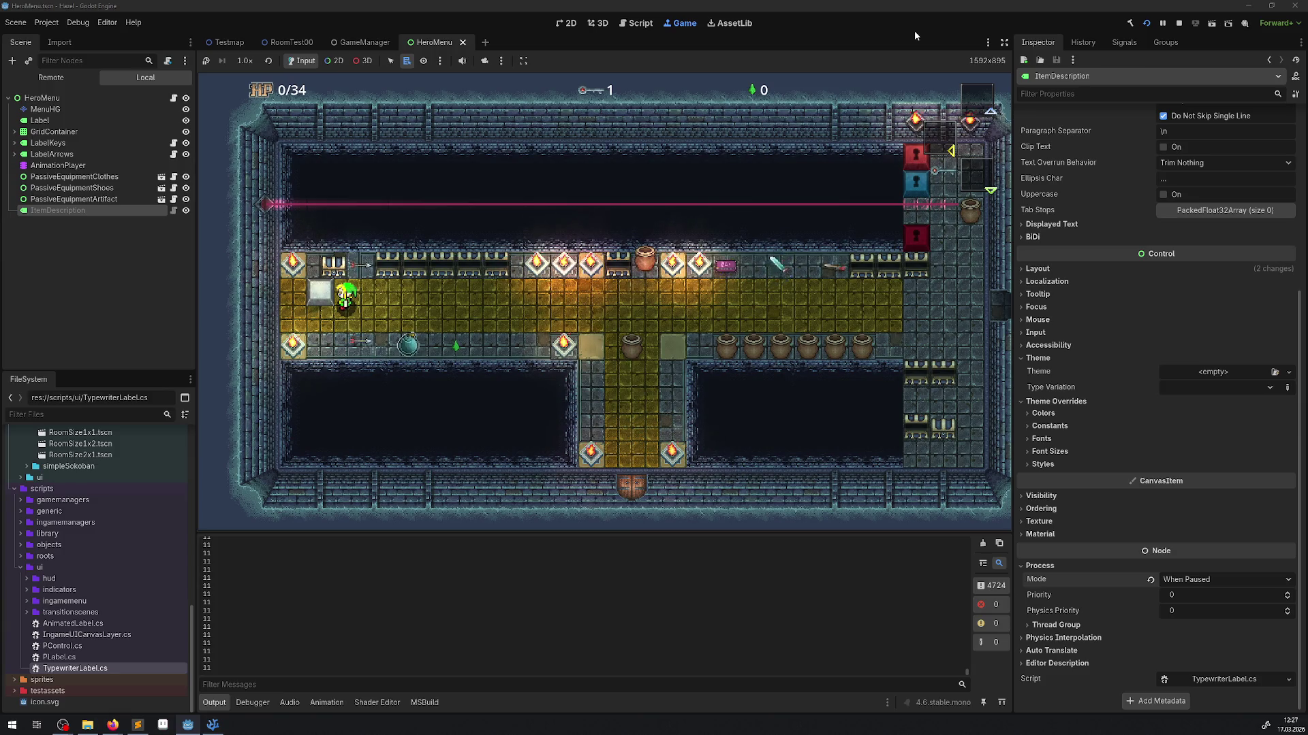
- Push the white block left to uncover the blue orb, then walk right along the hall
{"action": "key", "text": "Up"}
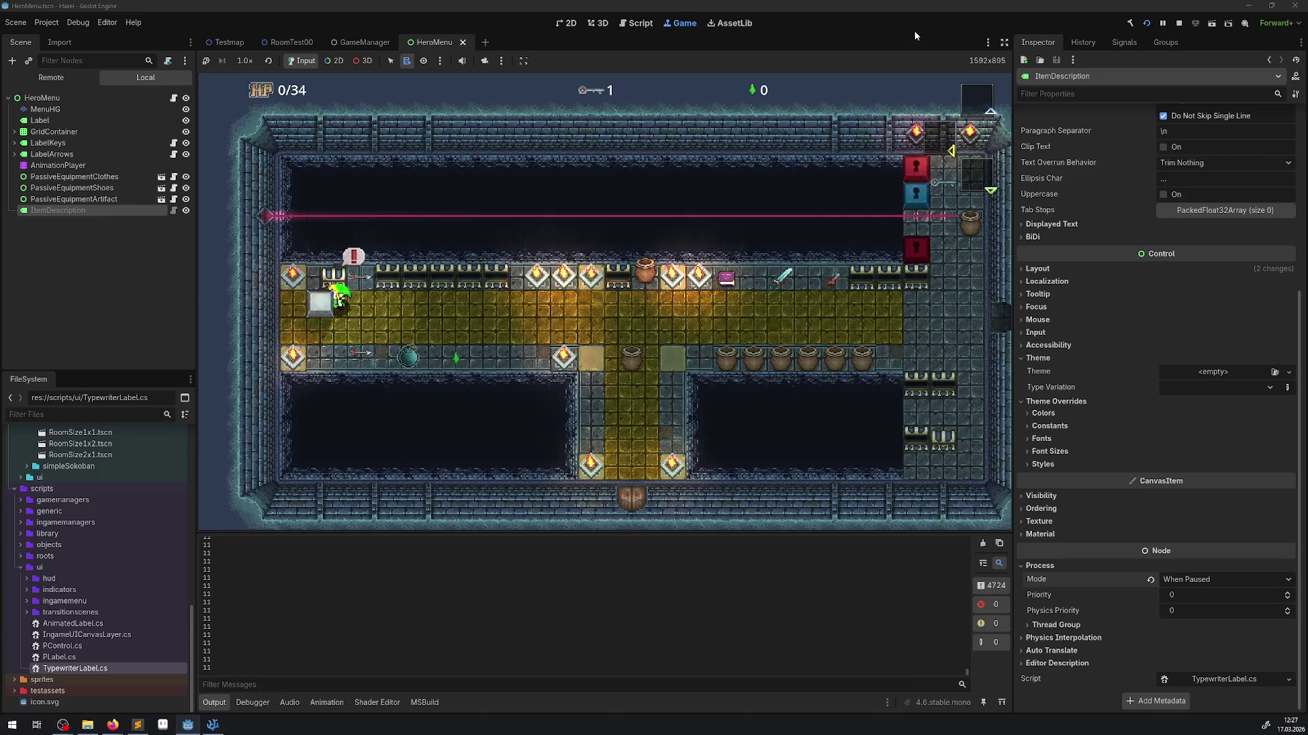
{"action": "key", "text": "Left"}
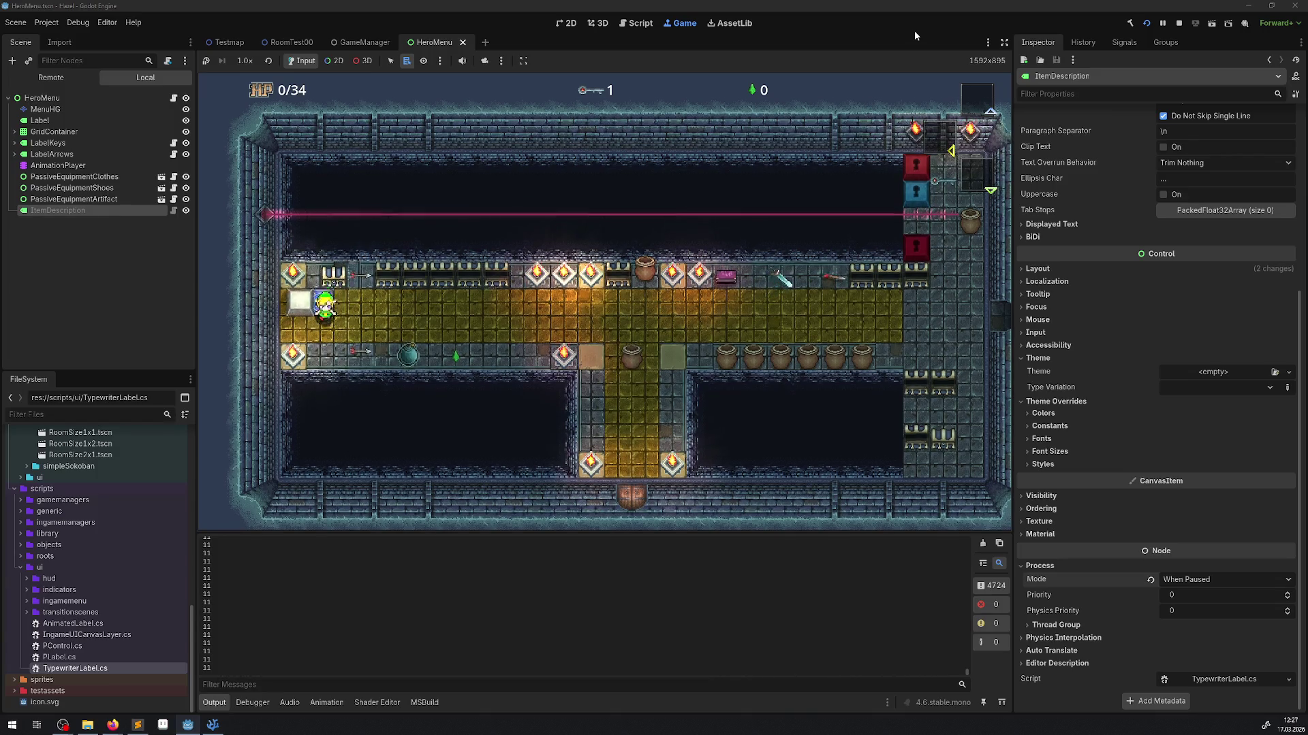
{"action": "key", "text": "Right"}
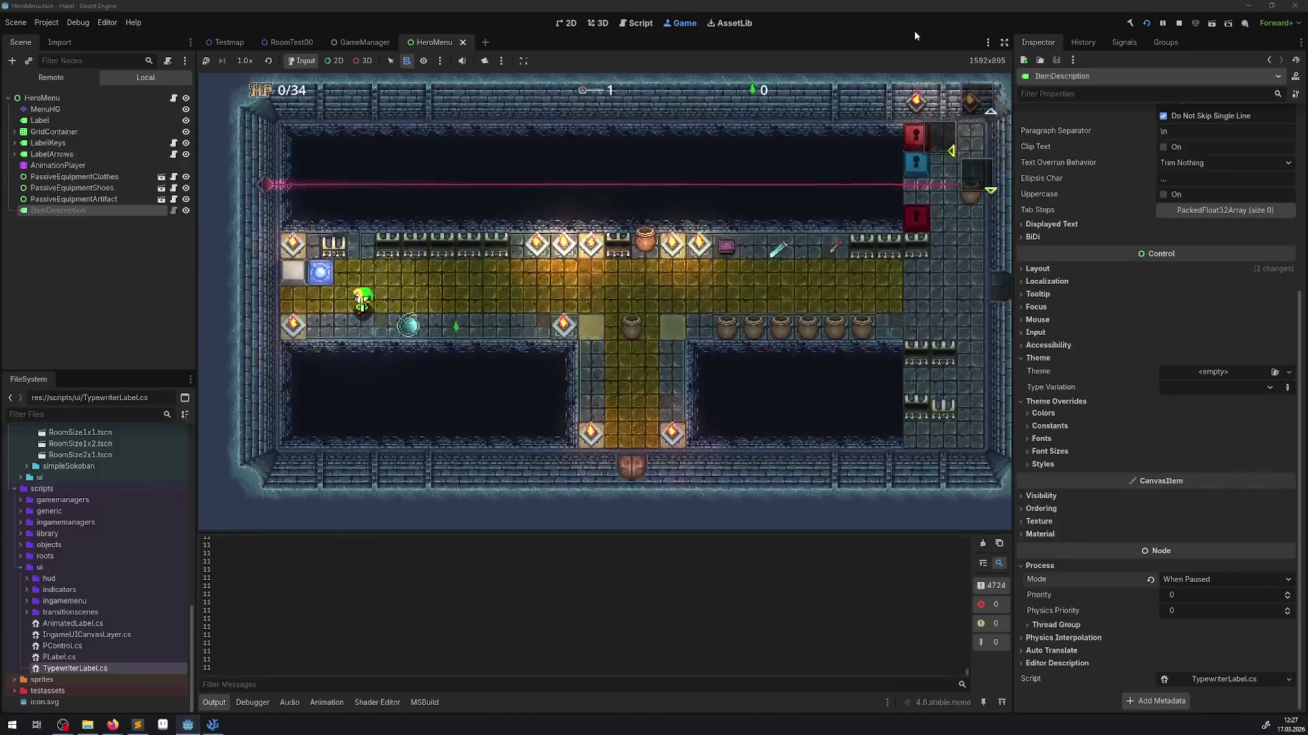
{"action": "key", "text": "Right"}
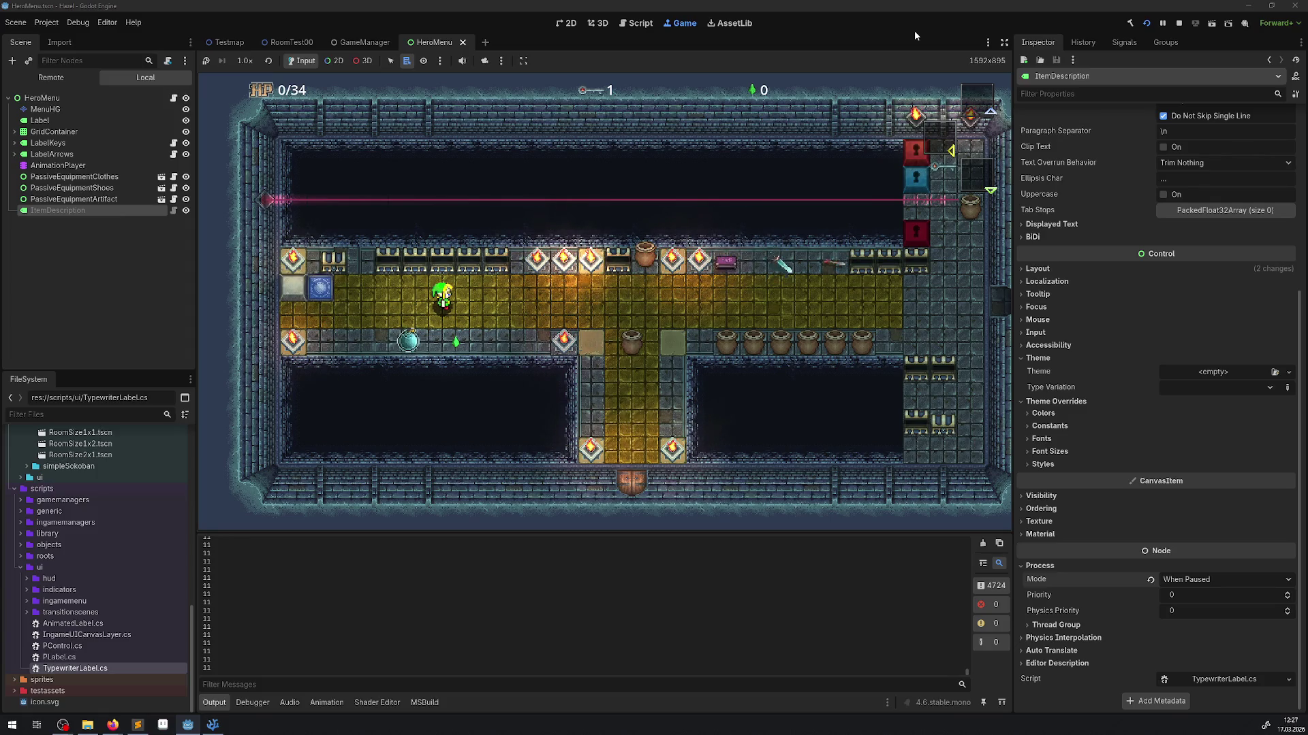
{"action": "key", "text": "Right"}
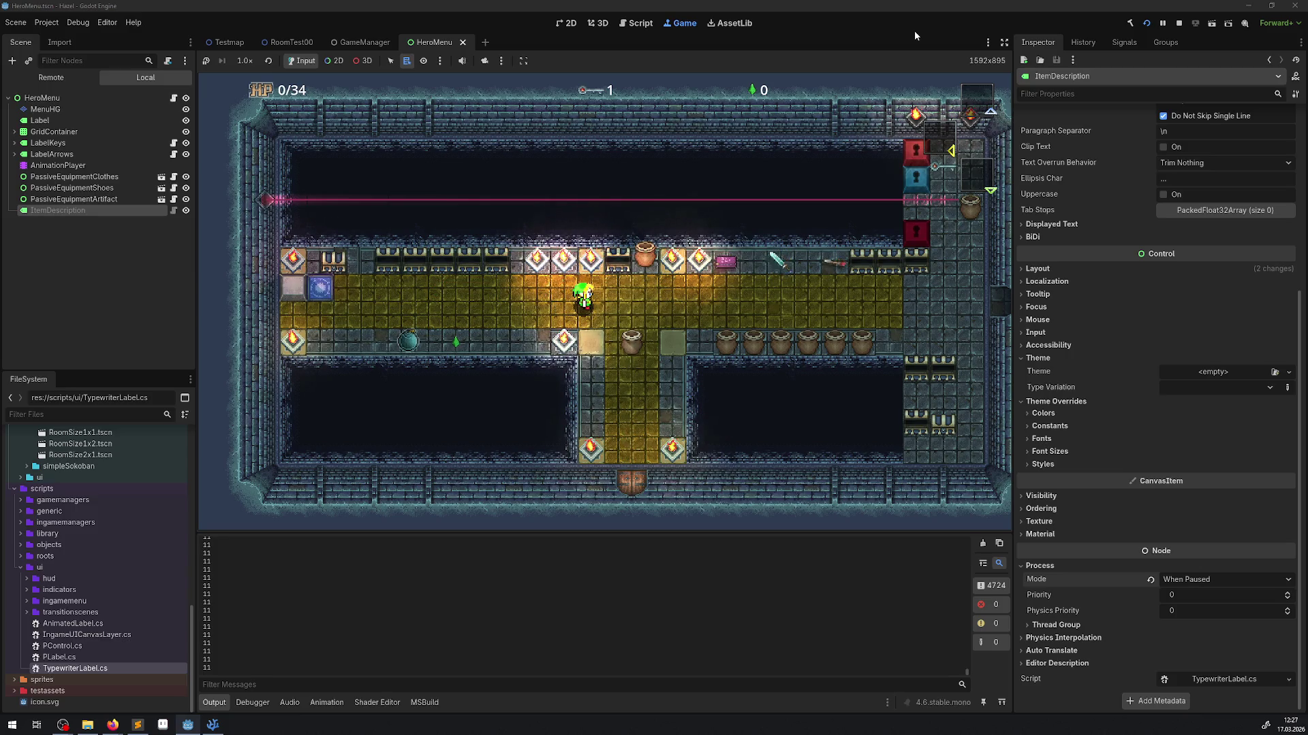
{"action": "key", "text": "Right"}
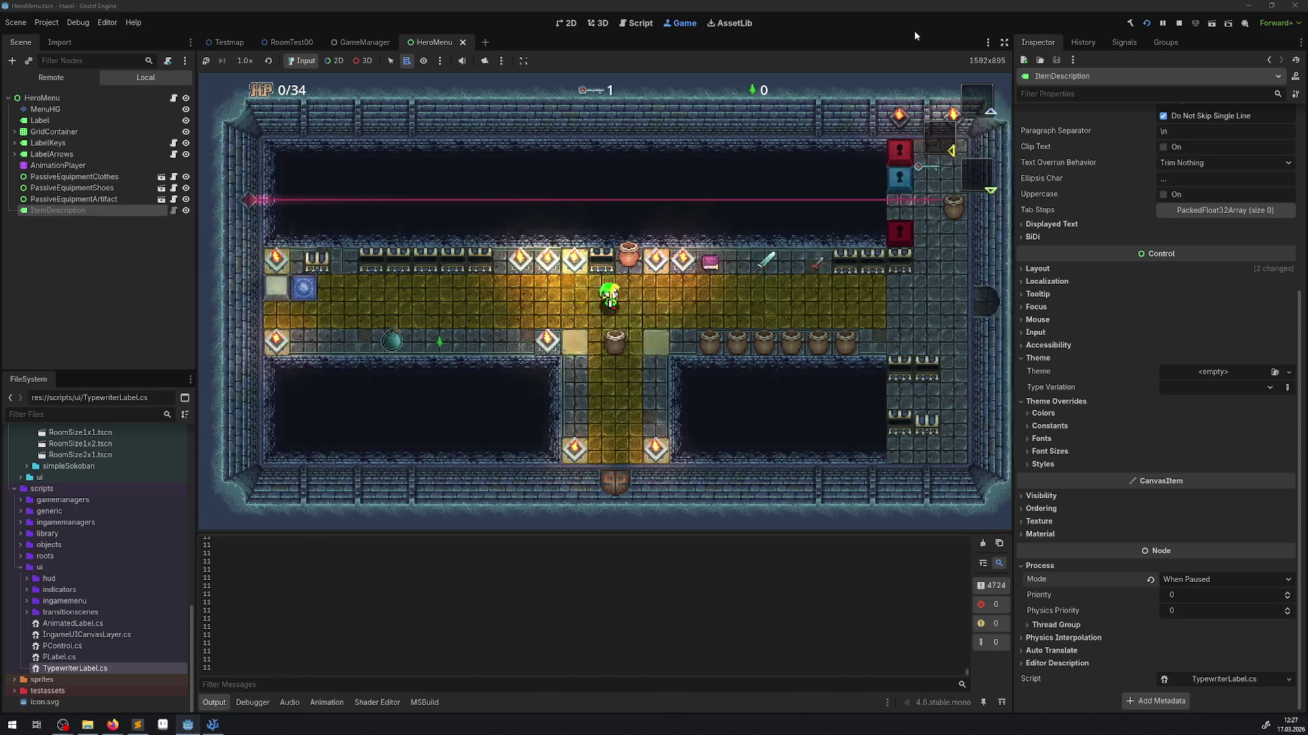
- Move the hero around the hall and down into the lower corridor and back
{"action": "key", "text": "Left"}
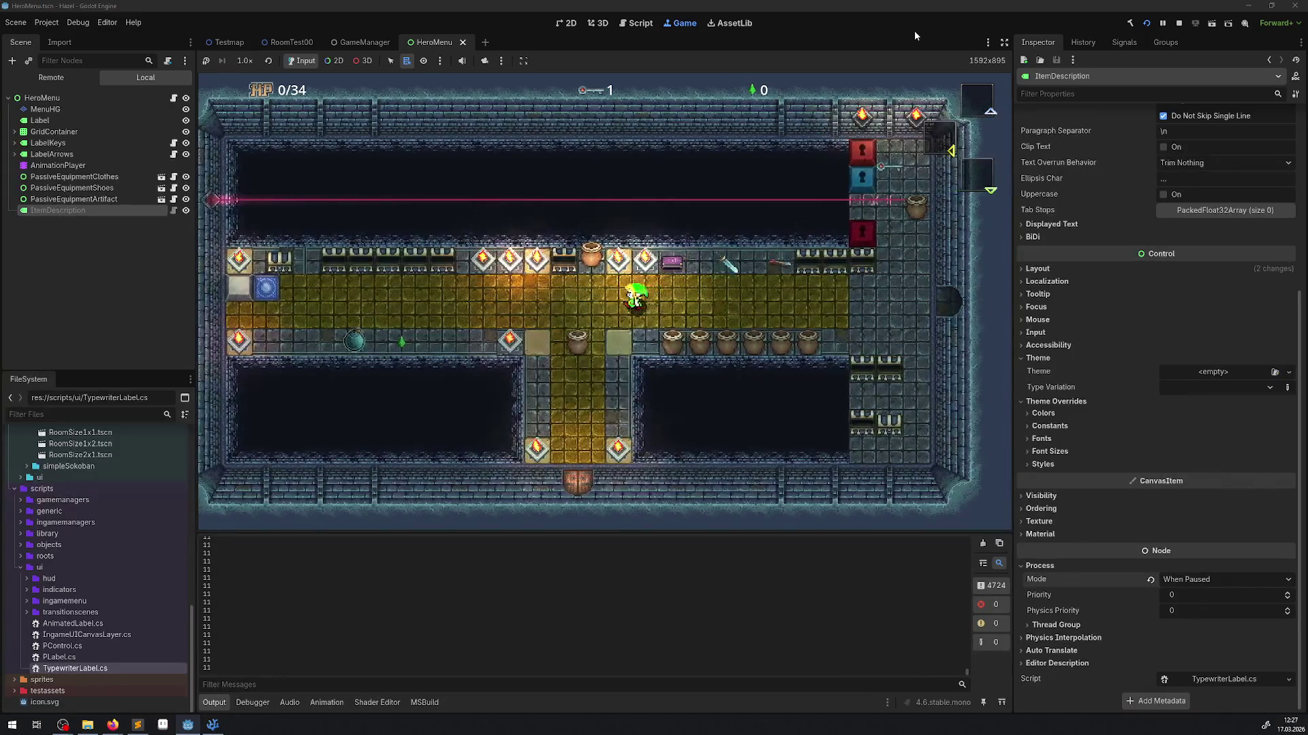
{"action": "key", "text": "Down"}
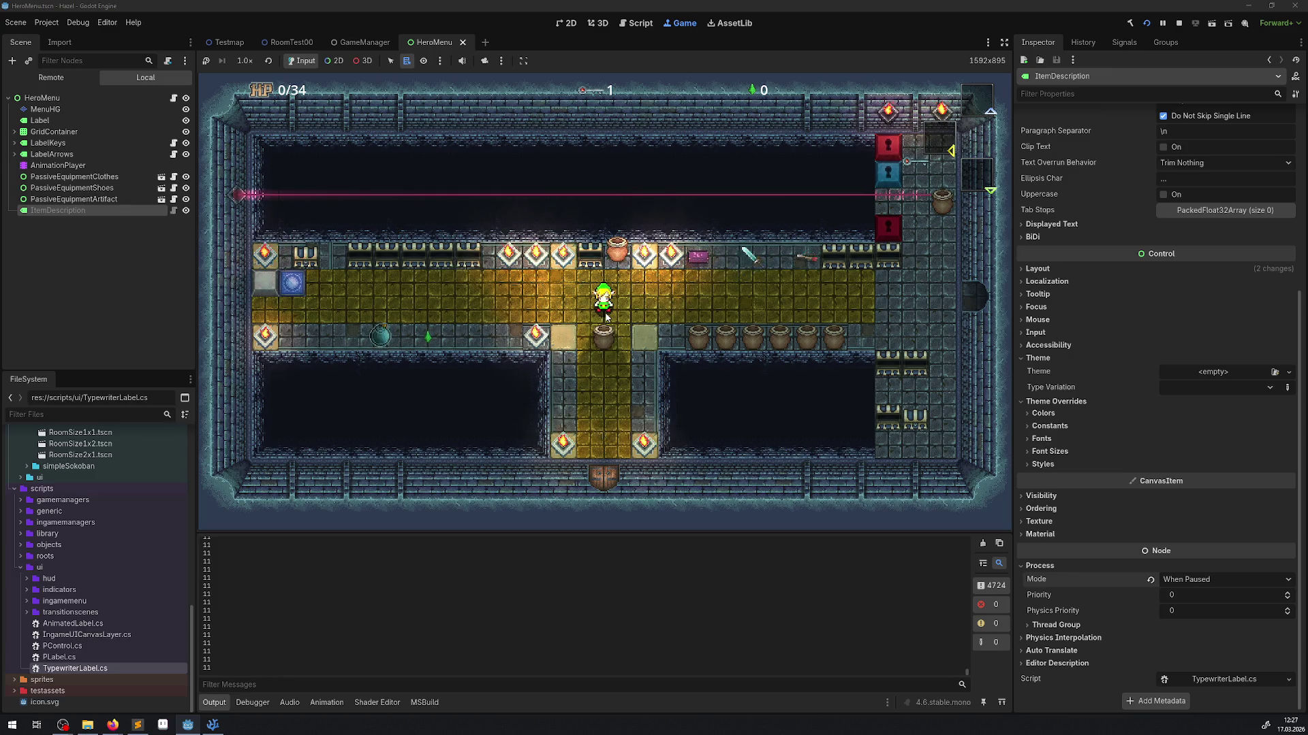
{"action": "key", "text": "Left"}
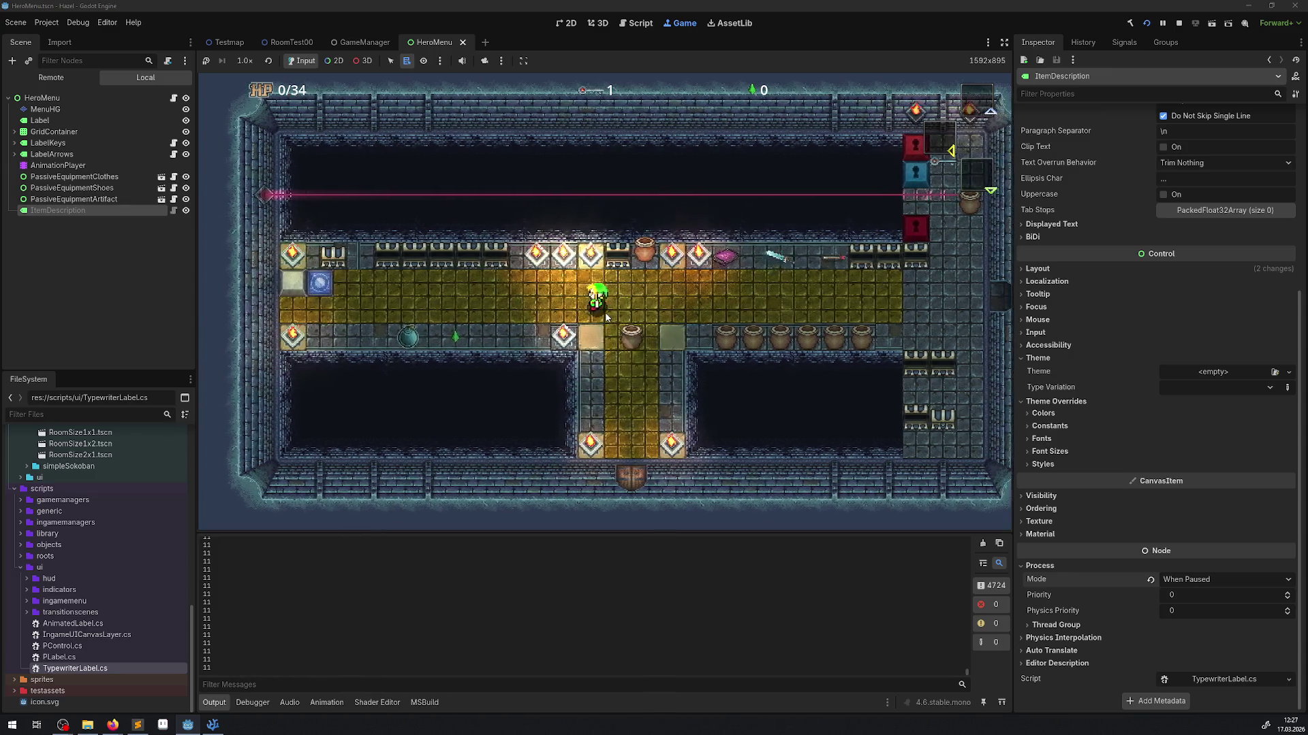
{"action": "key", "text": "Down"}
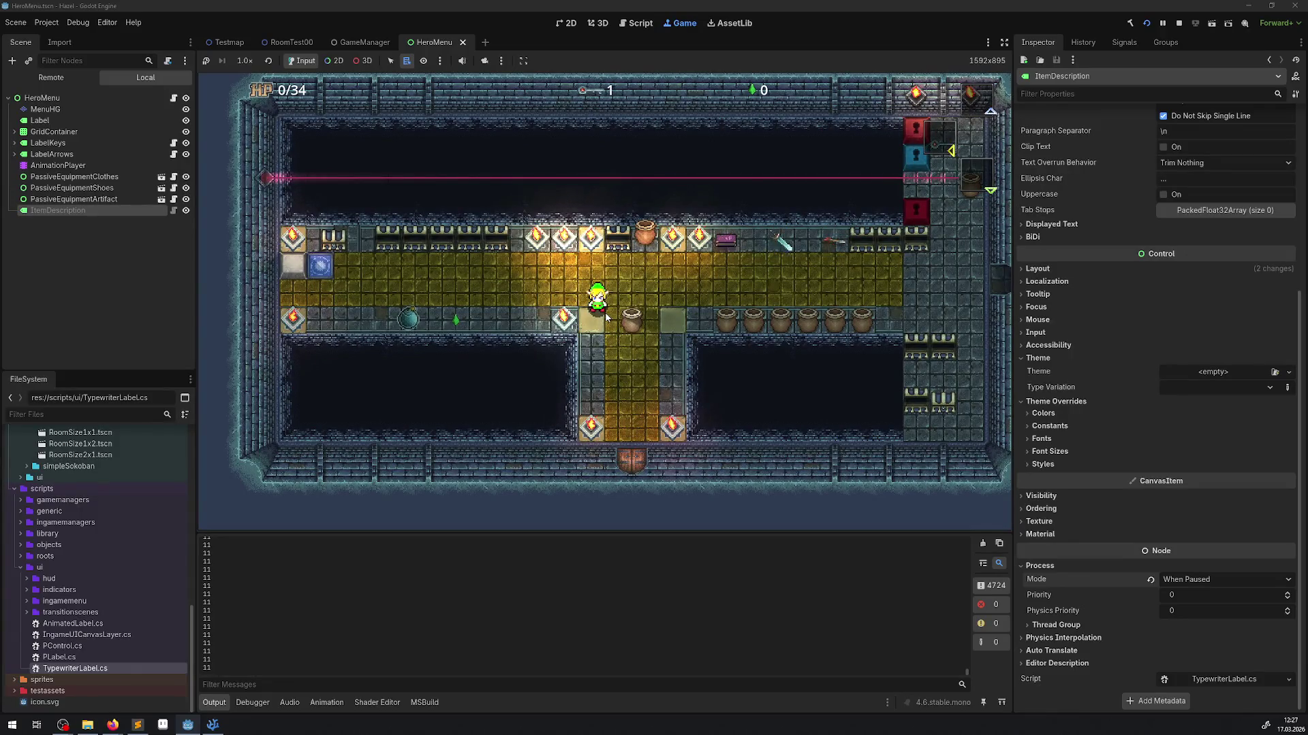
{"action": "key", "text": "Down"}
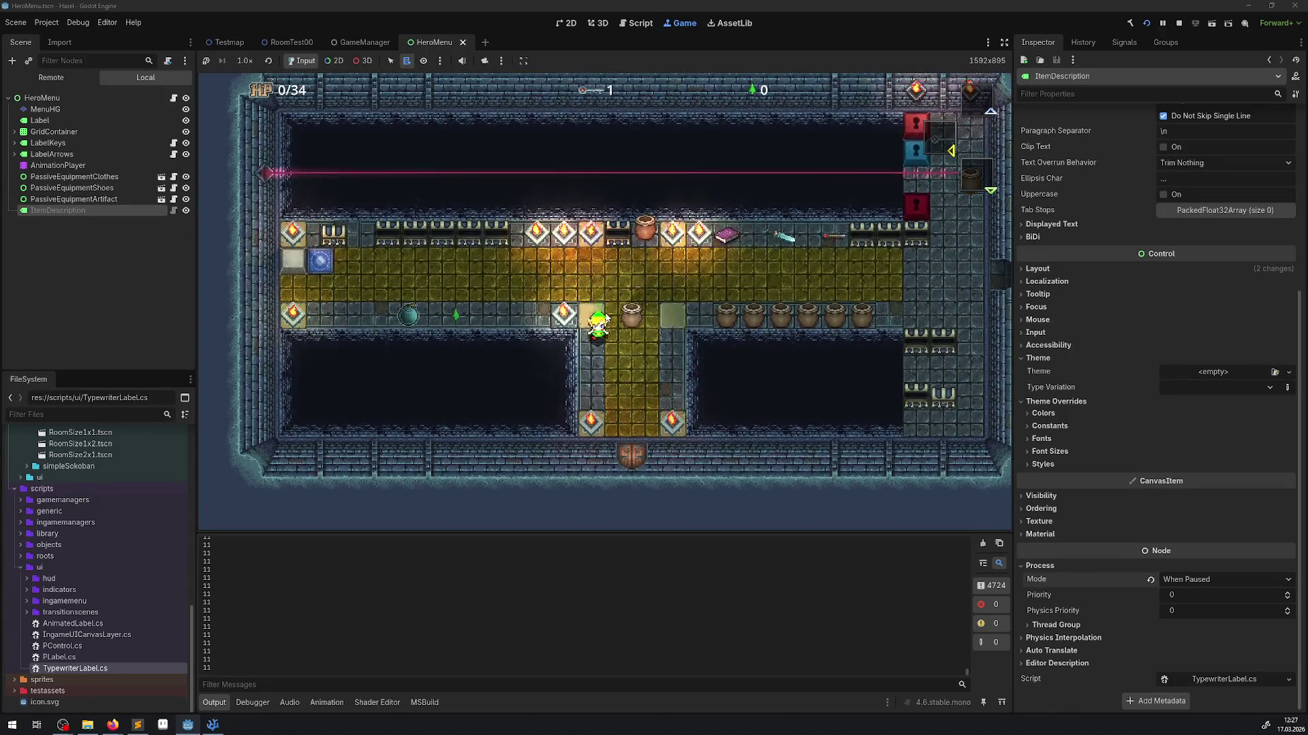
{"action": "key", "text": "Right"}
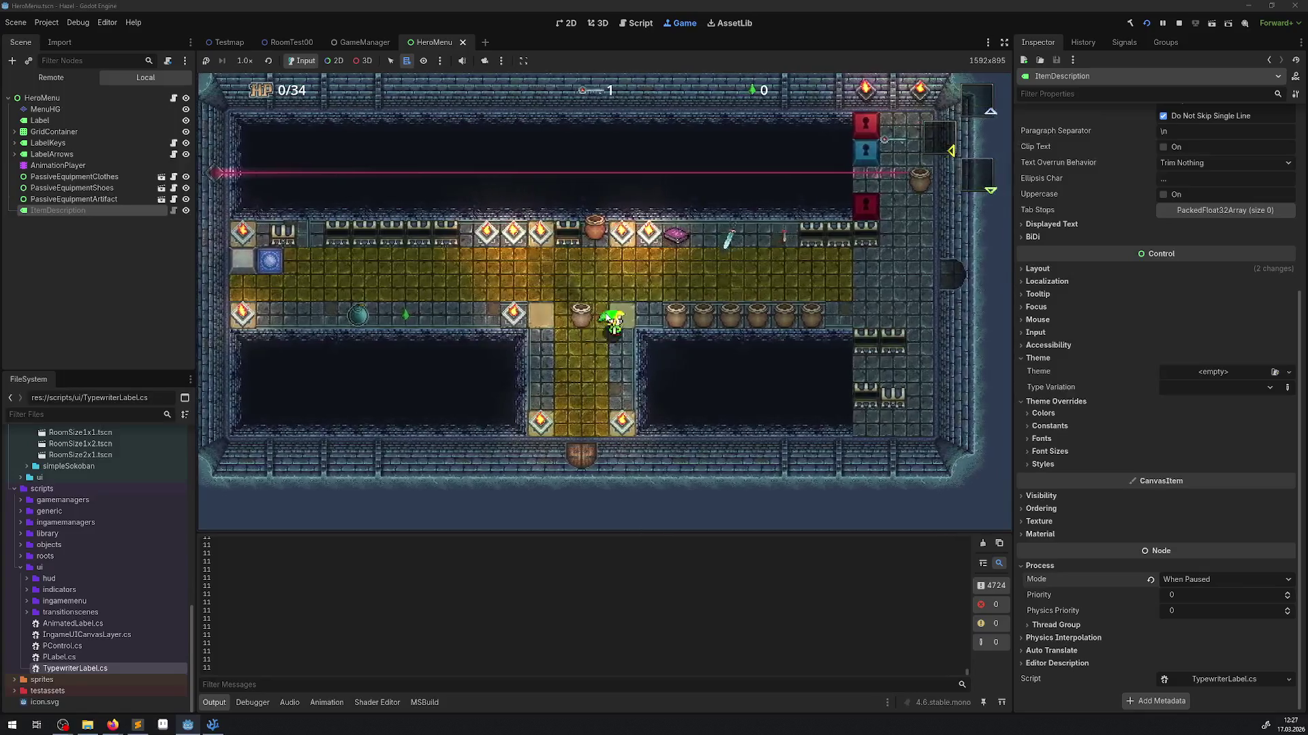
{"action": "key", "text": "Up"}
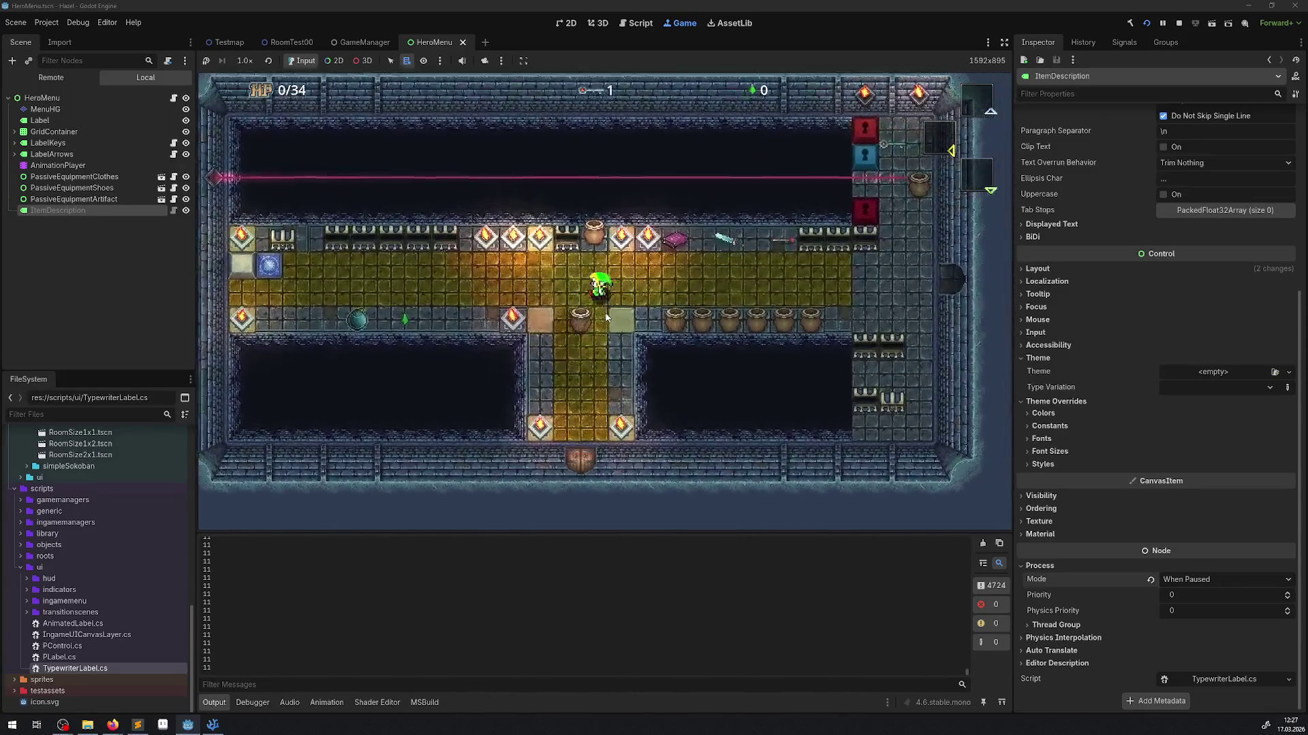
{"action": "key", "text": "Left"}
{"action": "key", "text": "Down"}
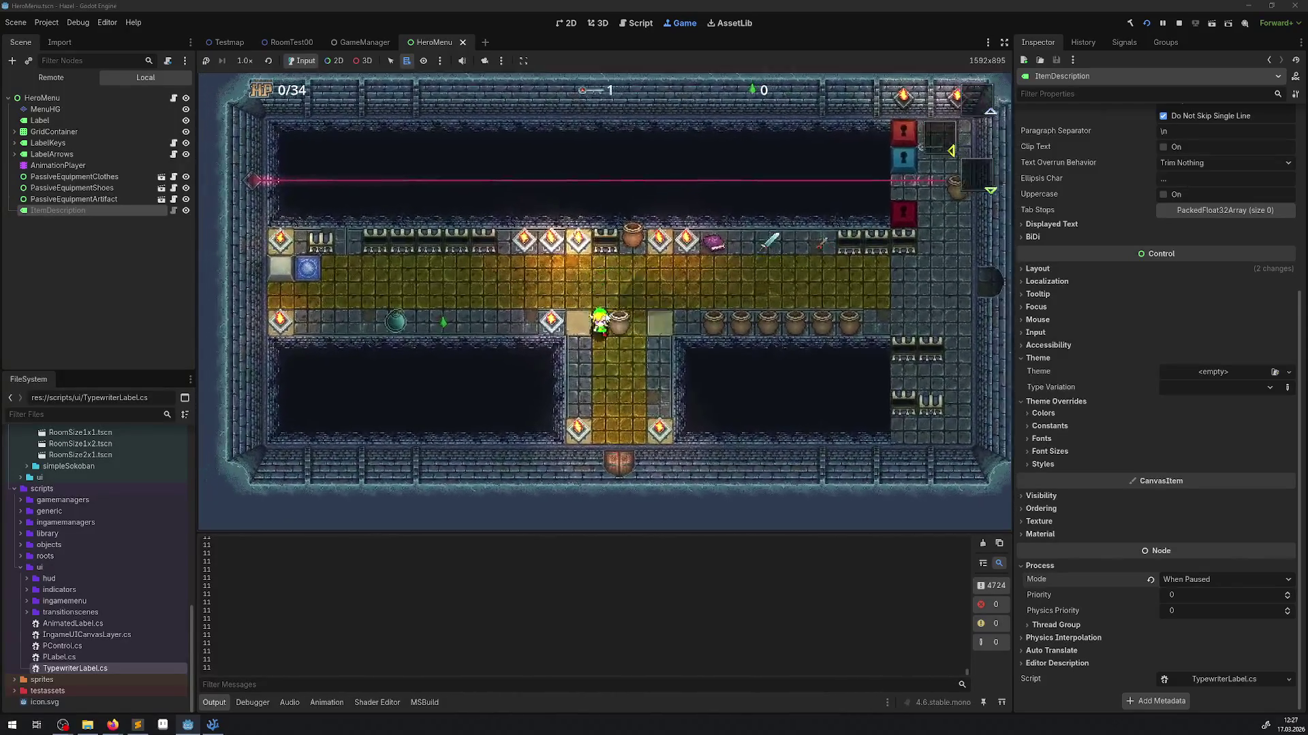
{"action": "key", "text": "Up"}
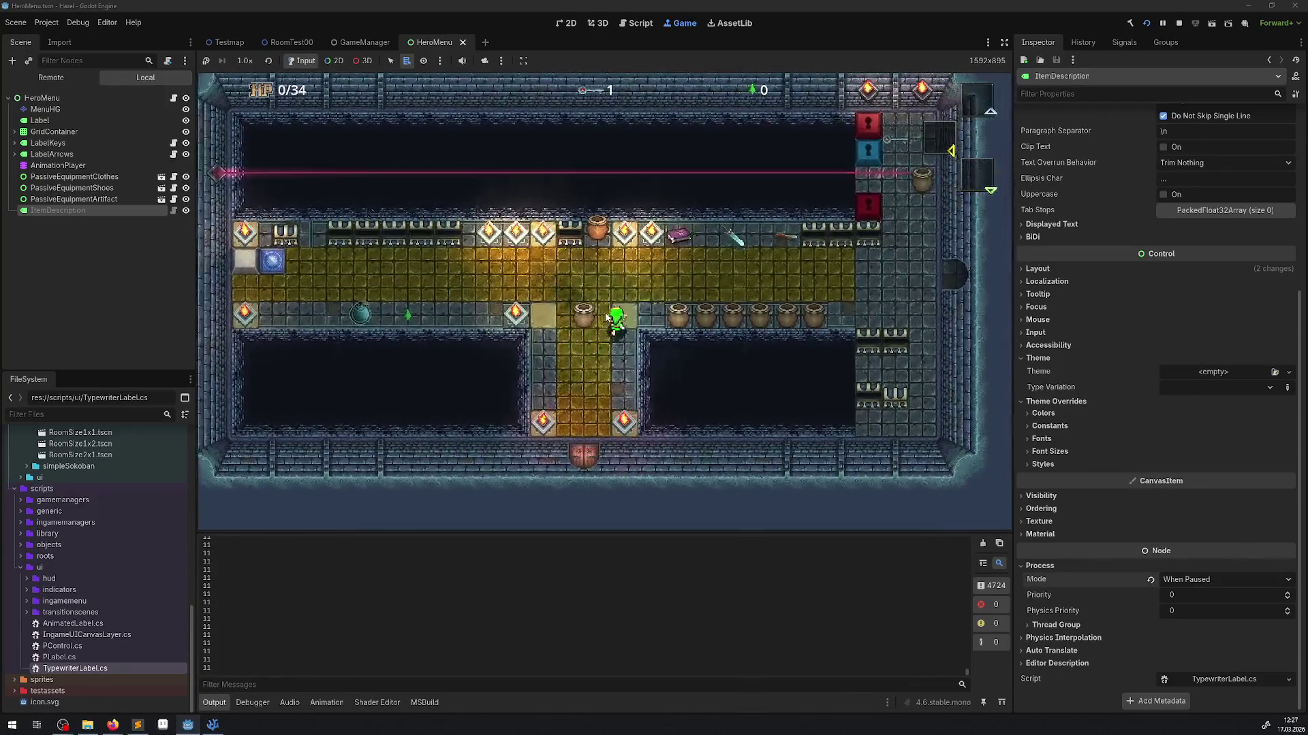
- Step the hero up and down between the hall and the lower corridor
{"action": "key", "text": "Up"}
{"action": "key", "text": "Down"}
{"action": "key", "text": "Up"}
{"action": "key", "text": "Right"}
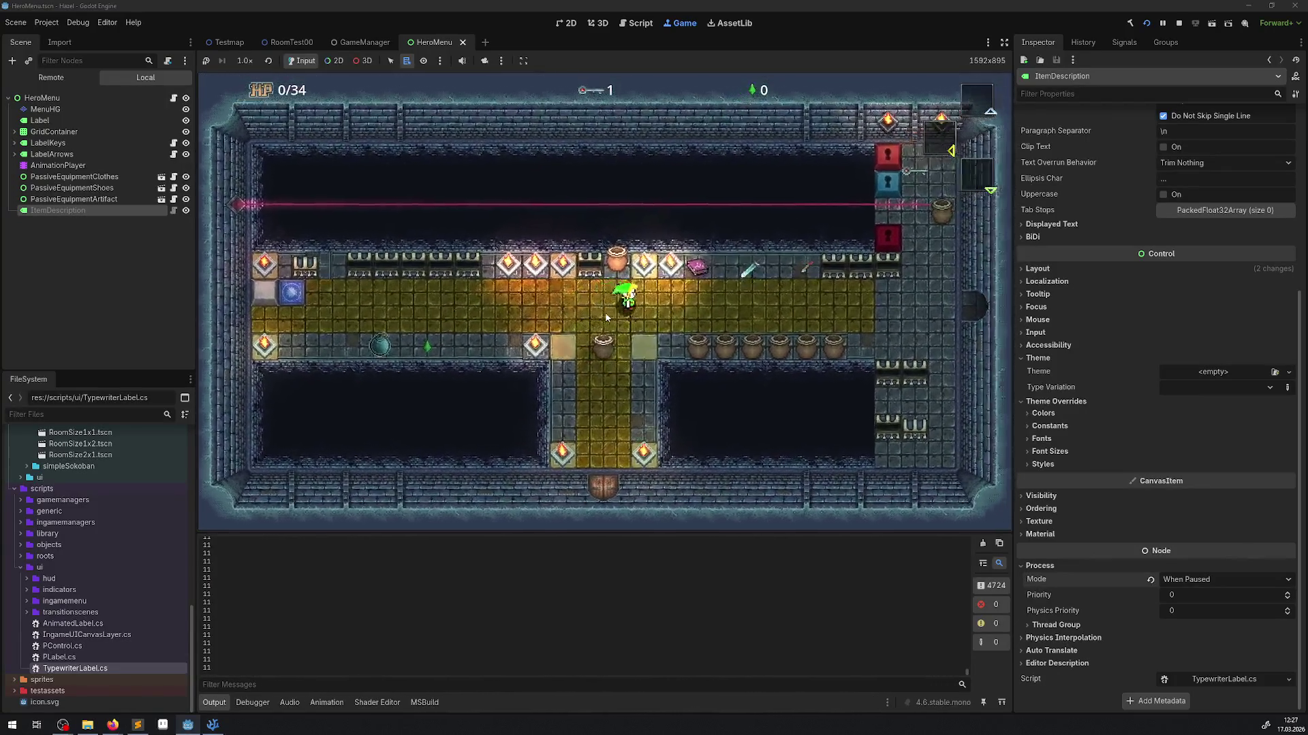
{"action": "key", "text": "Down"}
{"action": "key", "text": "Up"}
{"action": "key", "text": "Left"}
{"action": "key", "text": "Down"}
{"action": "key", "text": "Up"}
{"action": "key", "text": "Down"}
{"action": "key", "text": "Up"}
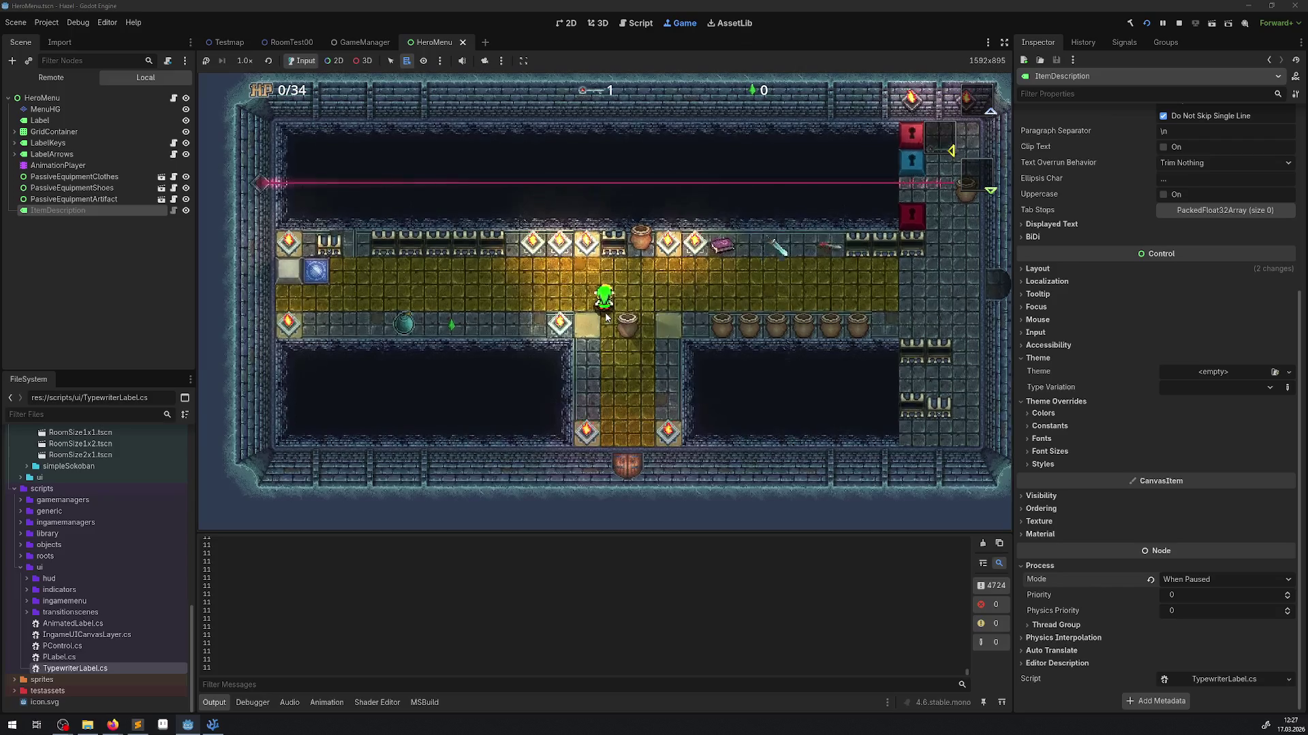
- Walk the hero into the next room and back toward the Start room, then stop the playtest
{"action": "key", "text": "Right"}
{"action": "key", "text": "Right"}
{"action": "key", "text": "Right"}
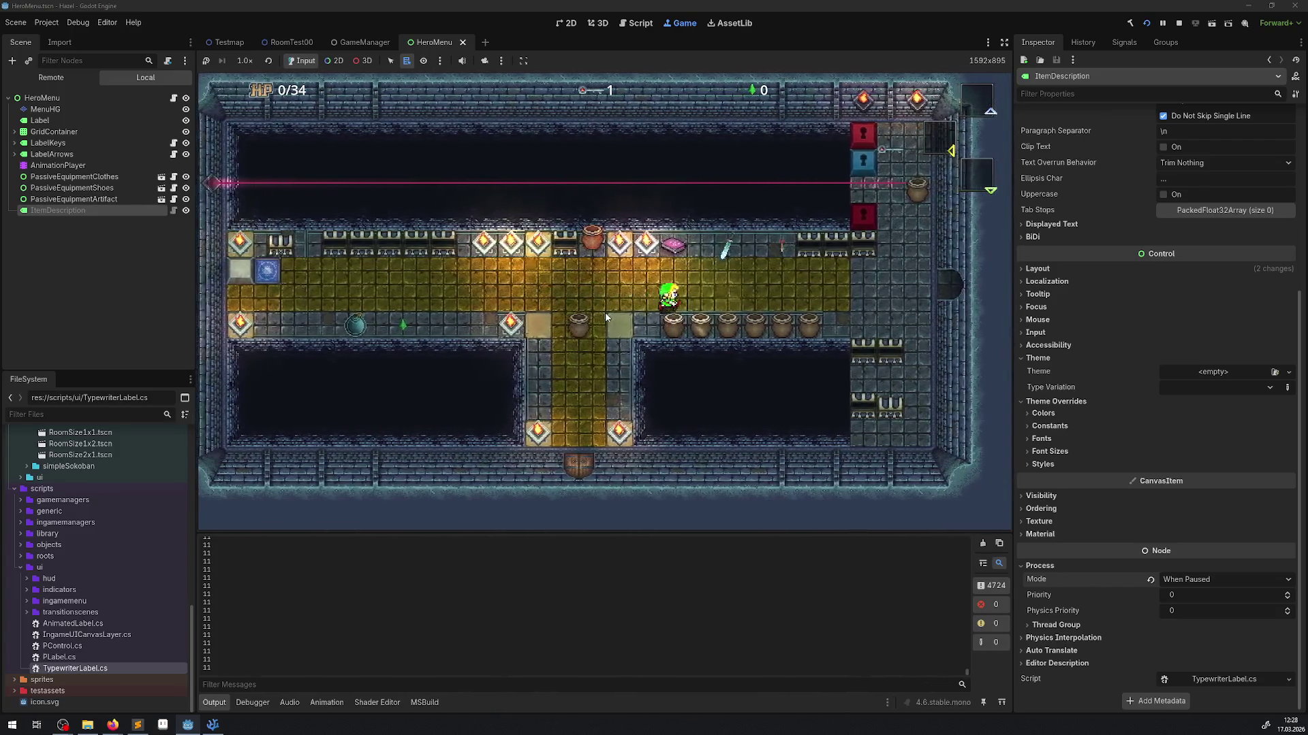
{"action": "key", "text": "Right"}
{"action": "key", "text": "Right"}
{"action": "key", "text": "Right"}
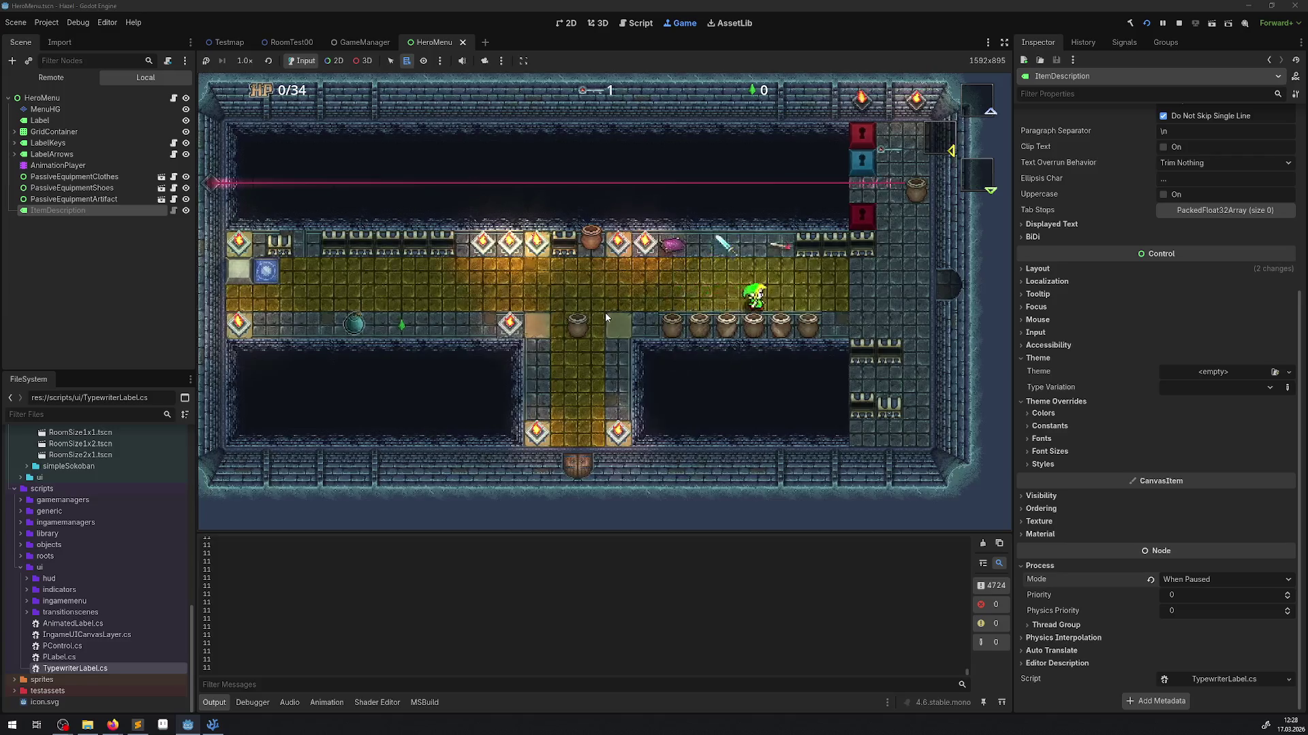
{"action": "key", "text": "Right"}
{"action": "key", "text": "Right"}
{"action": "key", "text": "Left"}
{"action": "key", "text": "Left"}
{"action": "key", "text": "Left"}
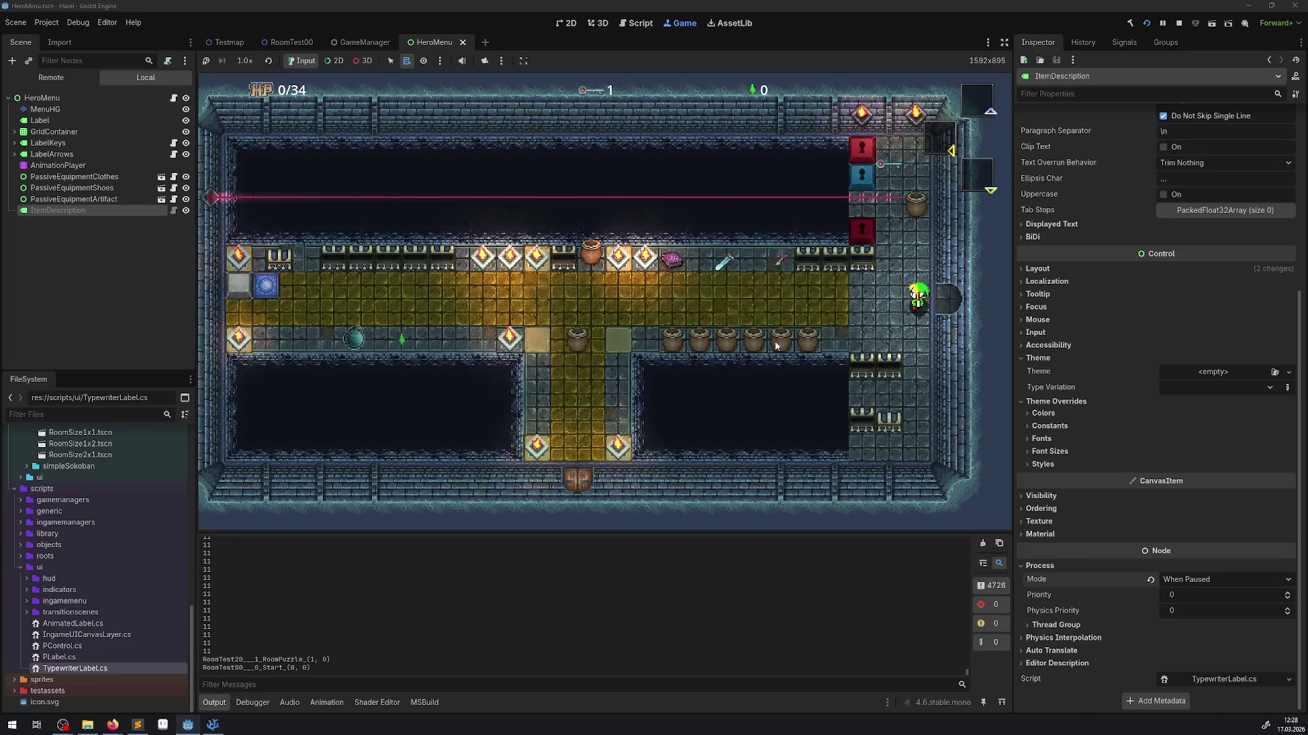
{"action": "left_click", "coordinate": [1179, 24]}
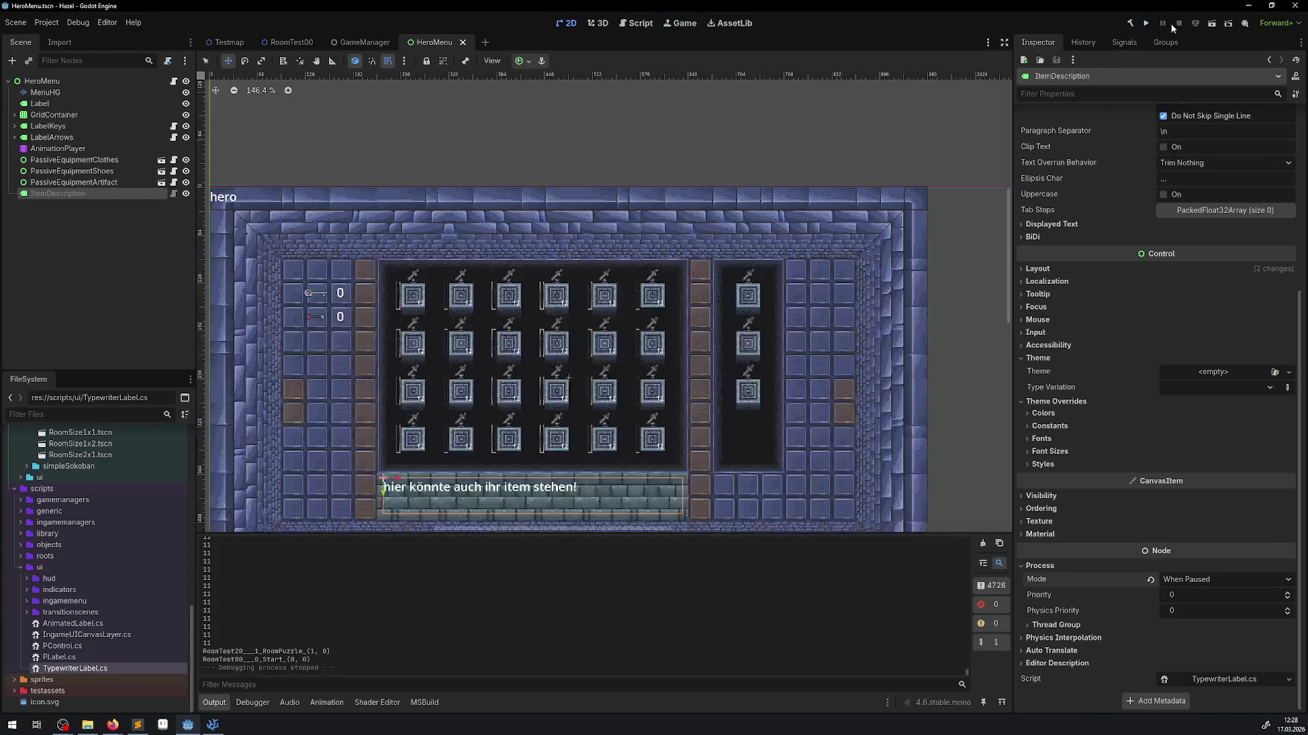
- Bring up TypewriterLabel.cs in Visual Studio Code
{"action": "left_click", "coordinate": [213, 724]}
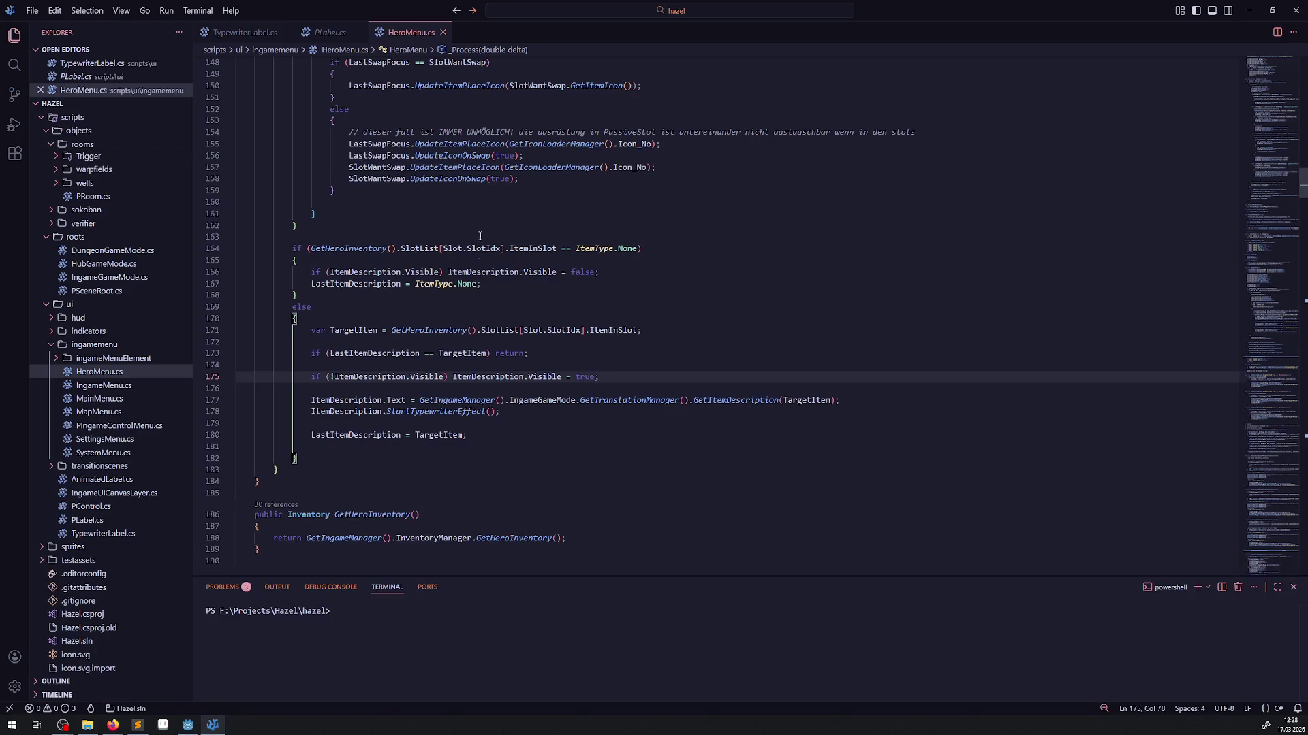
{"action": "scroll", "coordinate": [430, 272], "scroll_direction": "down", "scroll_amount": 5}
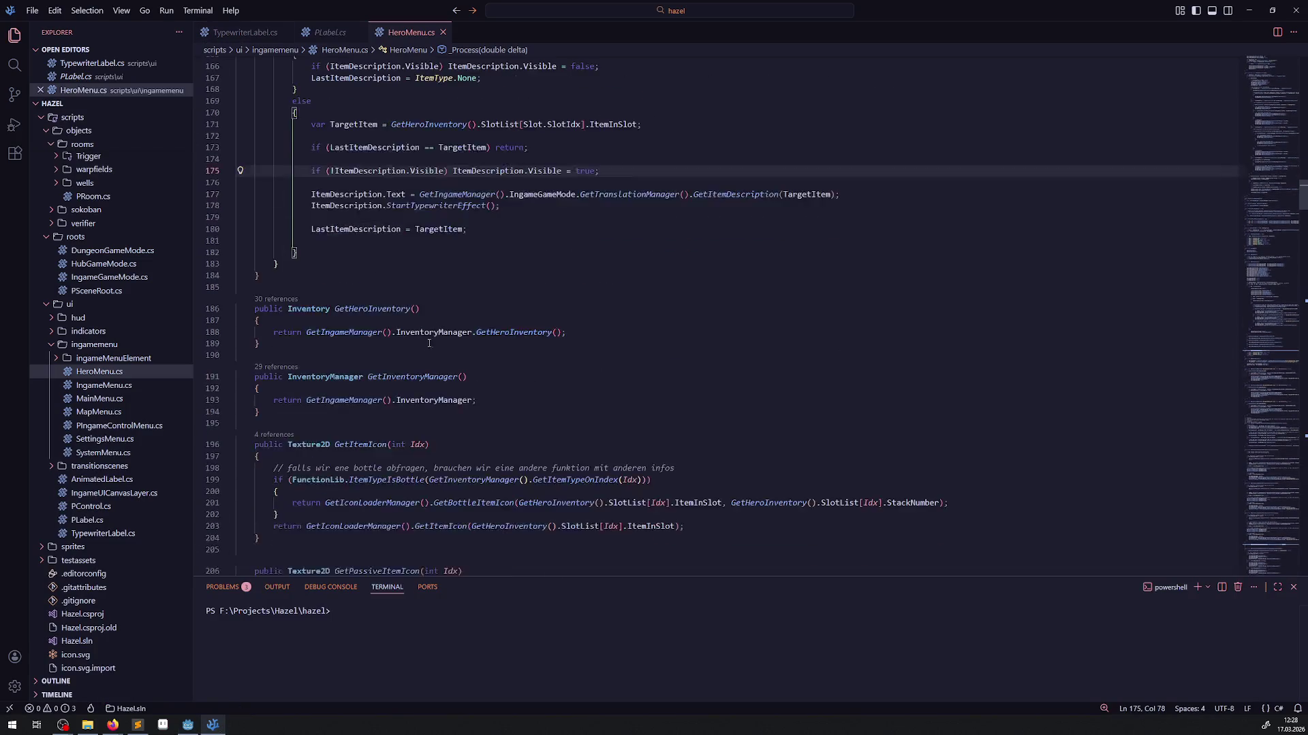
{"action": "left_click", "coordinate": [359, 32]}
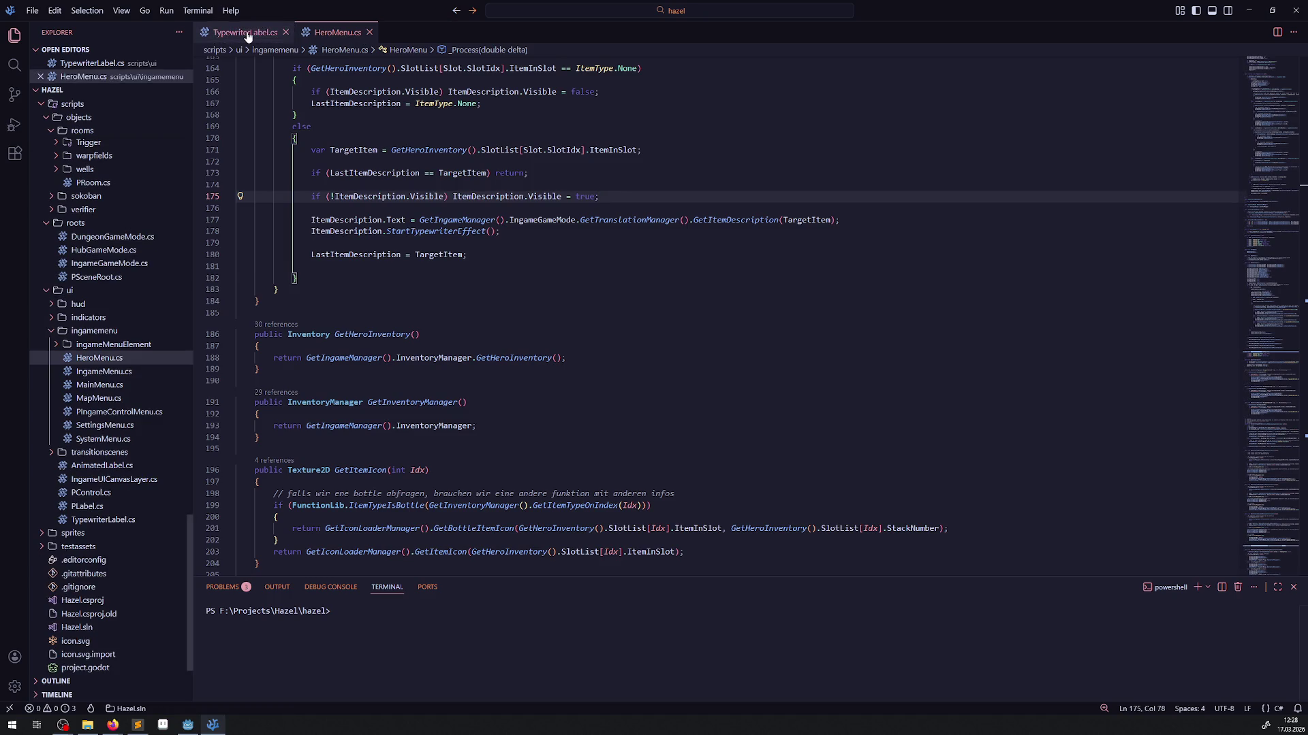
{"action": "left_click", "coordinate": [246, 32]}
- Delete the GD.Print("WTF") and GD.Print(VisibleCharacters) lines from _Process and save
{"action": "key", "text": "Delete"}
{"action": "key", "text": "Delete"}
{"action": "left_click_drag", "start_coordinate": [411, 324], "coordinate": [235, 325]}
{"action": "key", "text": "Delete"}
{"action": "key", "text": "BackSpace"}
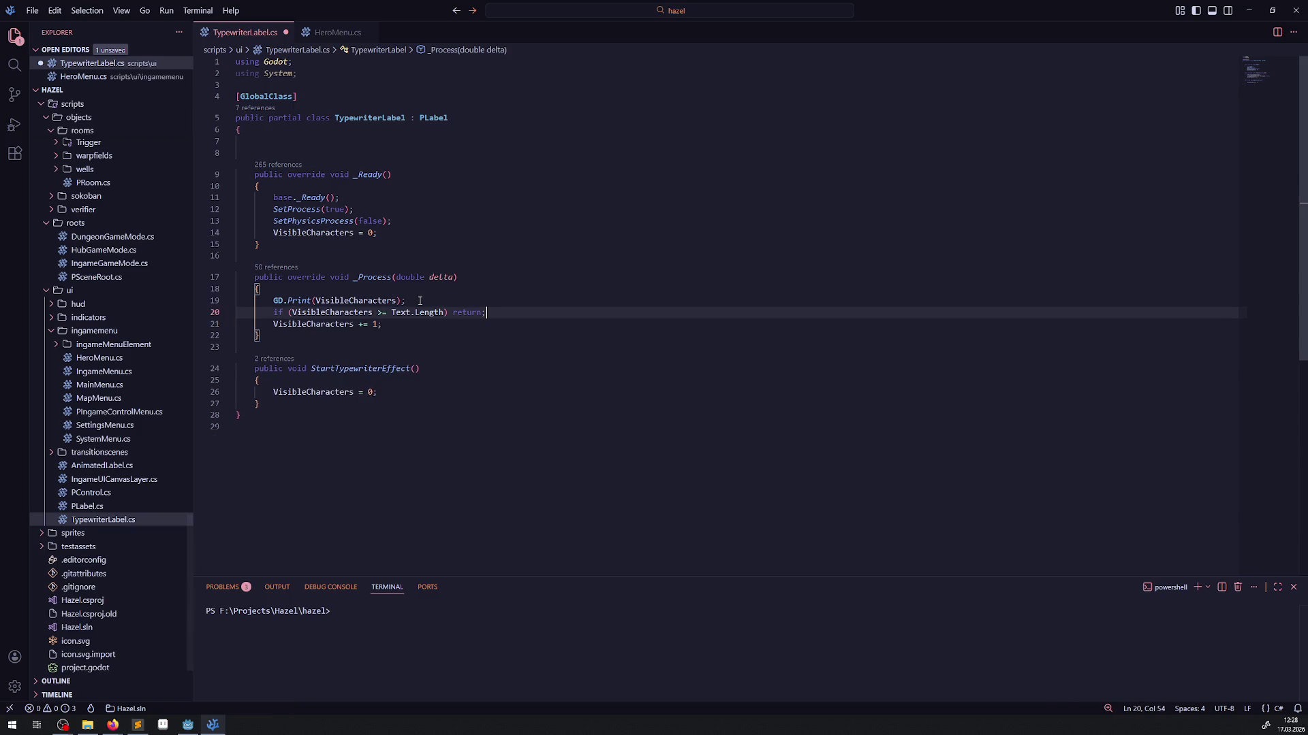
{"action": "left_click_drag", "start_coordinate": [407, 300], "coordinate": [238, 301]}
{"action": "key", "text": "BackSpace"}
{"action": "key", "text": "BackSpace"}
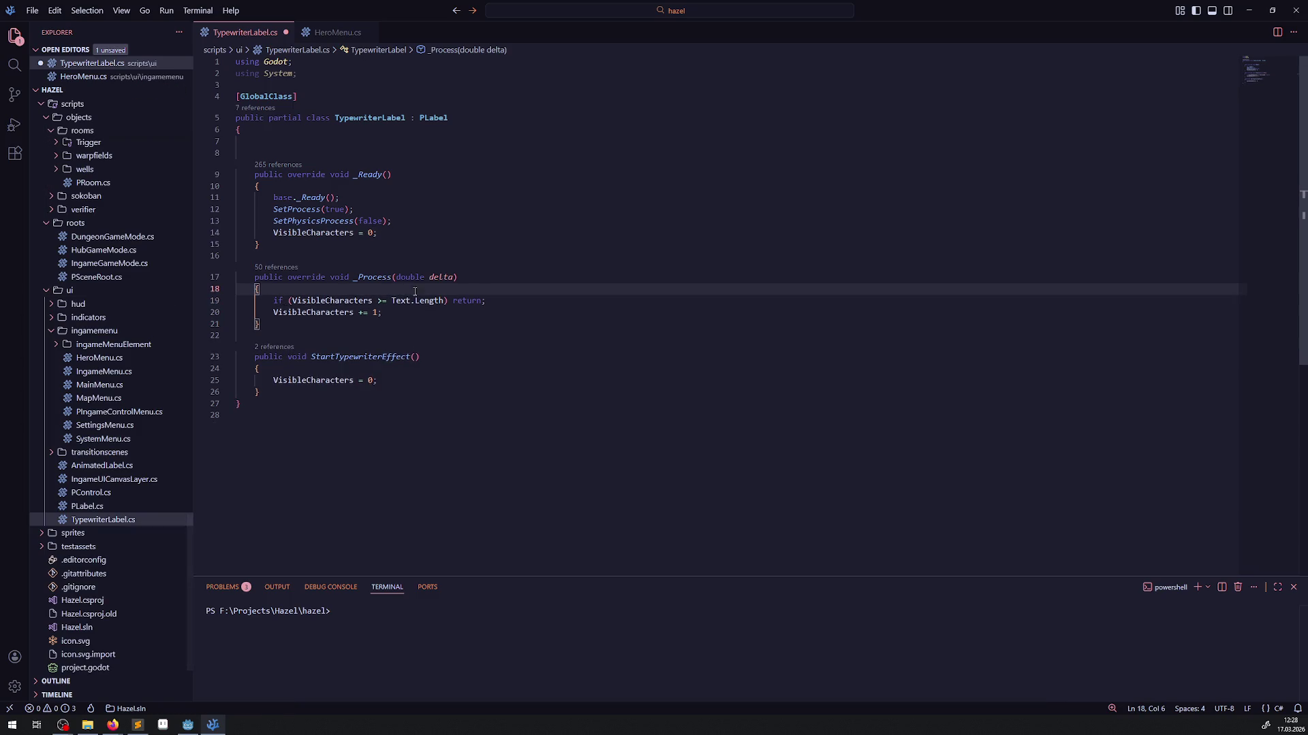
{"action": "left_click", "coordinate": [493, 281]}
{"action": "key", "text": "ctrl+s"}
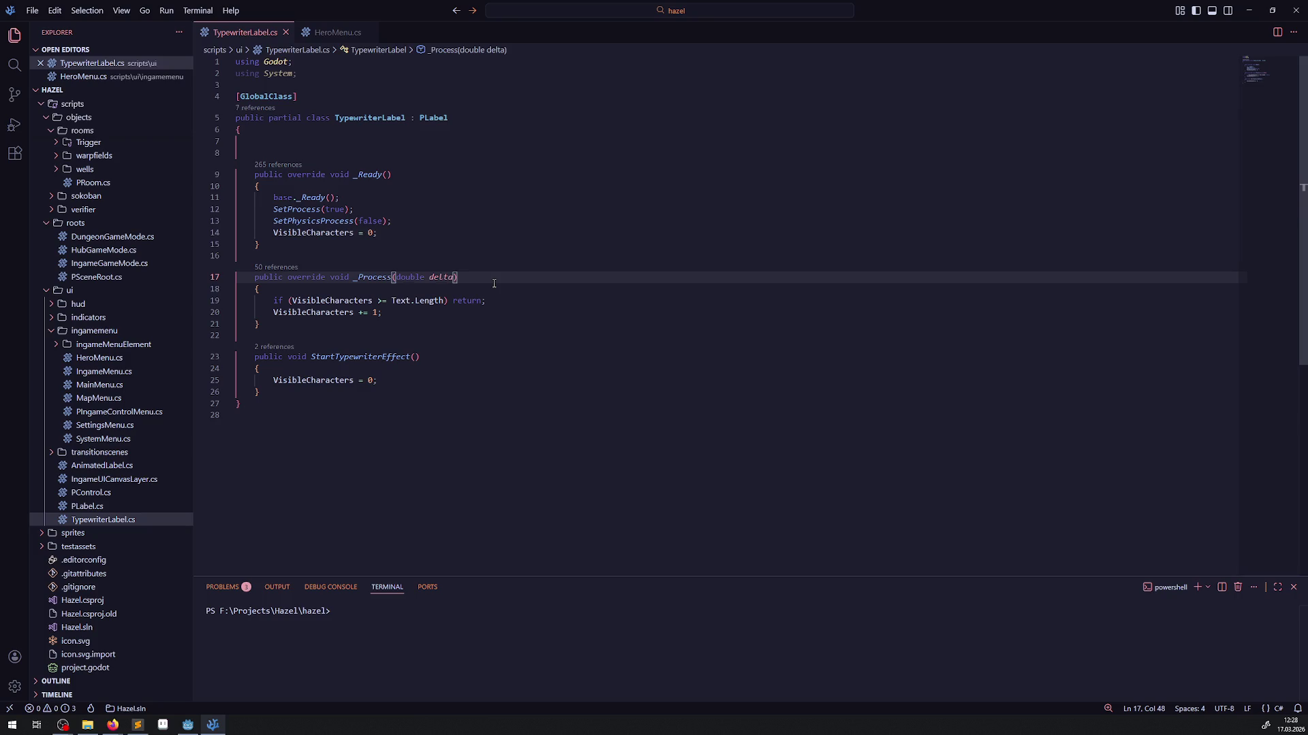
- Declare 'private float CharTick = 0.0f;' in the class body above _Ready and save
{"action": "left_click", "coordinate": [326, 151]}
{"action": "key", "text": "Up"}
{"action": "key", "text": "Tab"}
{"action": "type", "text": "private float "}
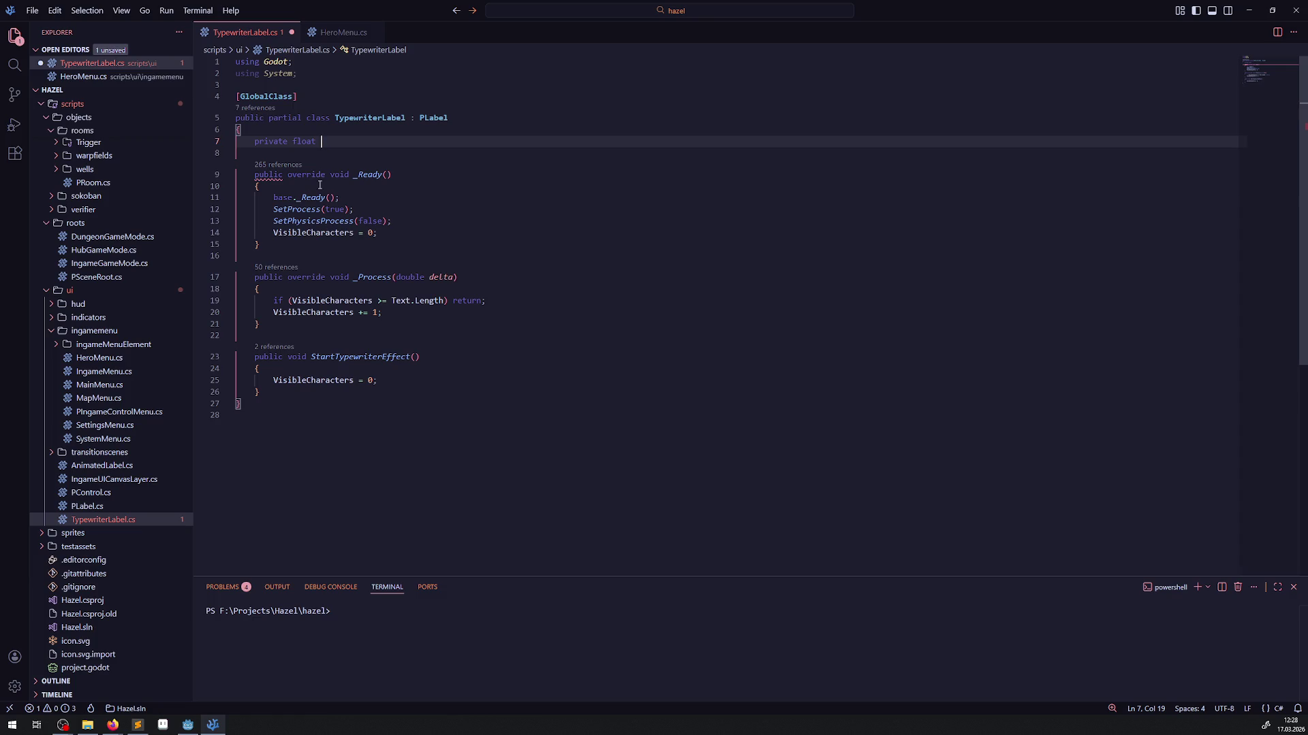
{"action": "type", "text": "CharTi"}
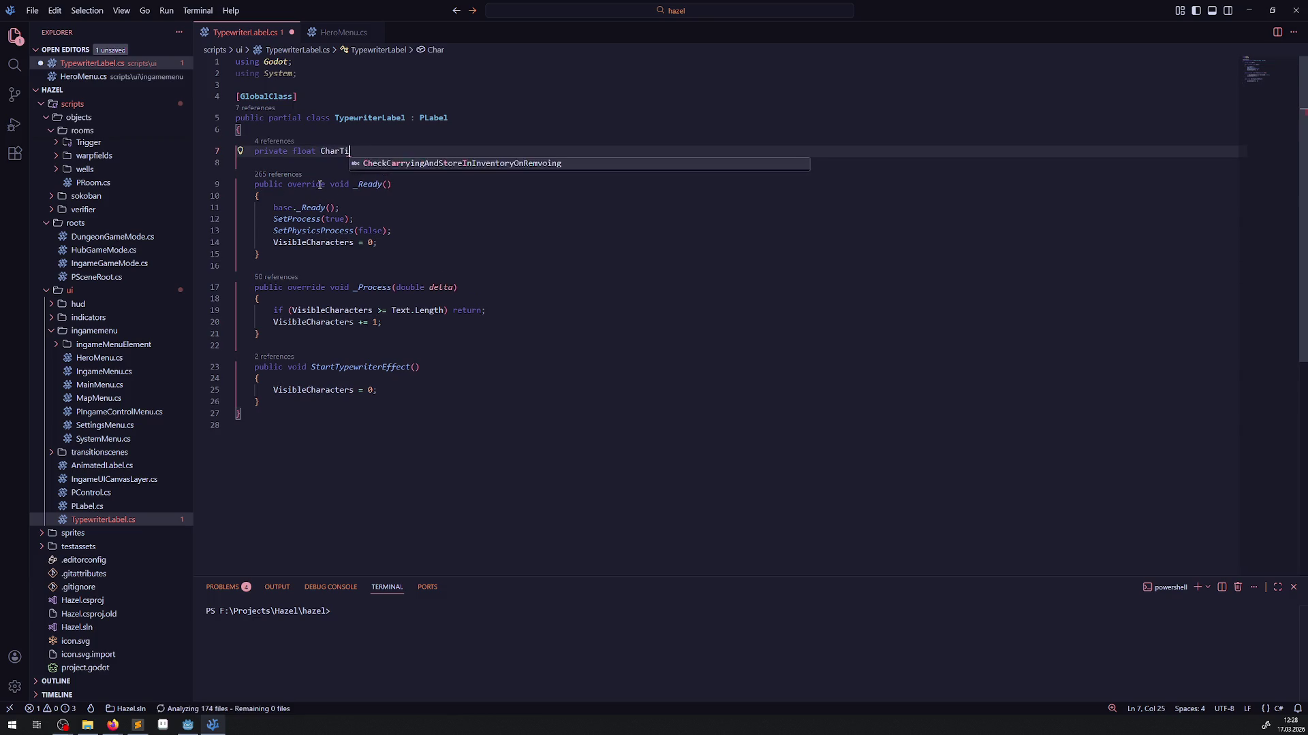
{"action": "type", "text": "ck = "}
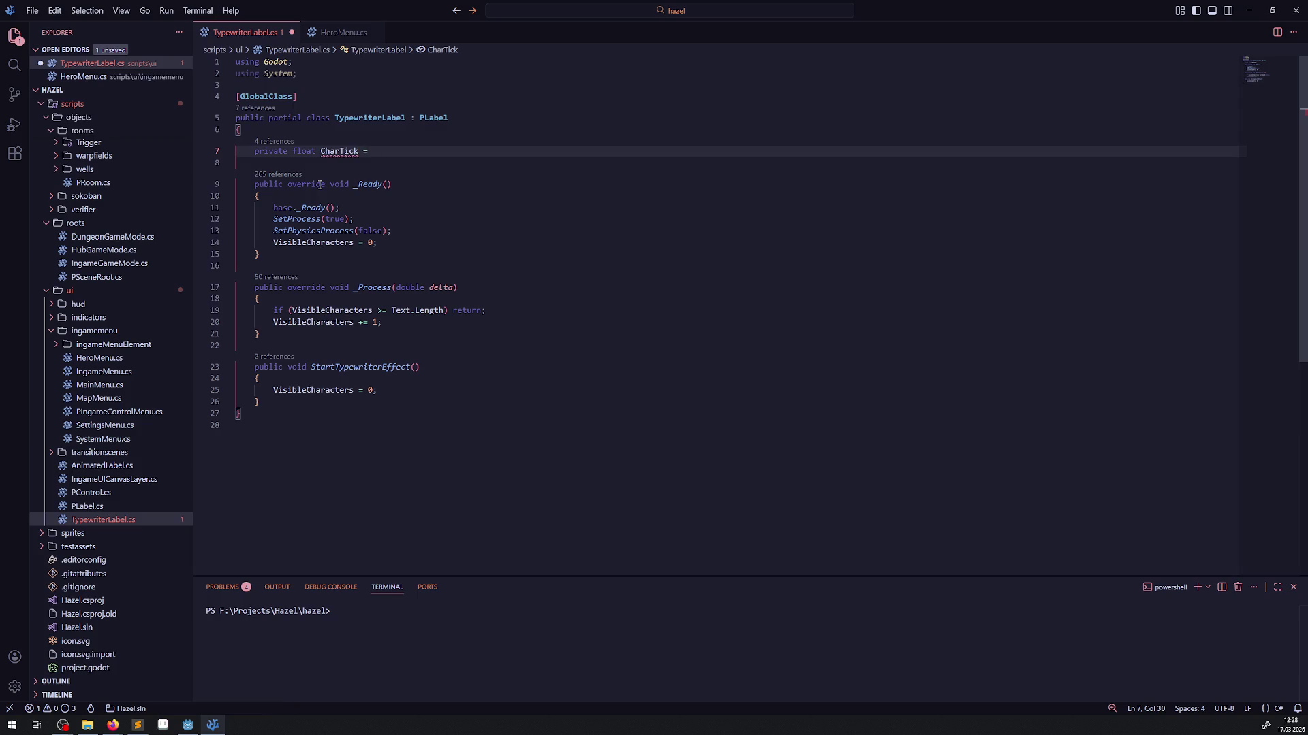
{"action": "type", "text": "0.0f;"}
{"action": "key", "text": "ctrl+s"}
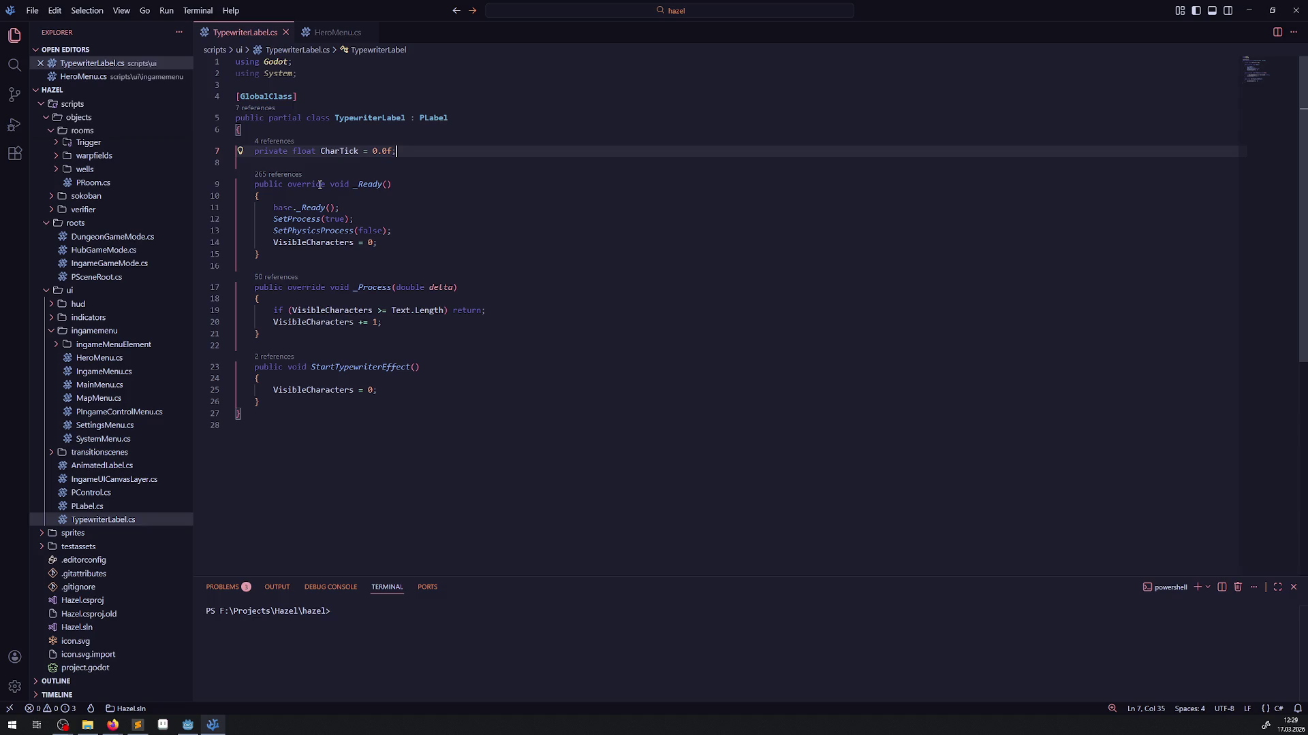
{"action": "left_click", "coordinate": [112, 725]}
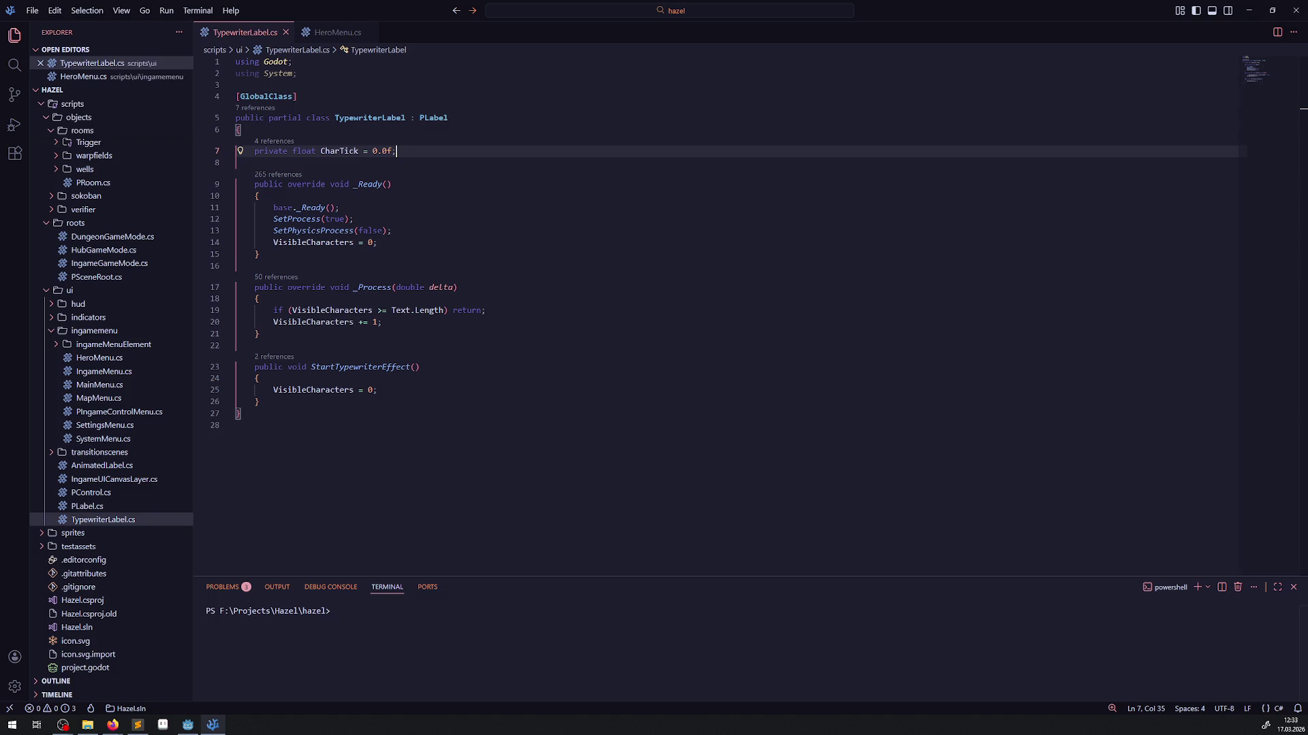
{"action": "key", "text": "alt+Tab"}
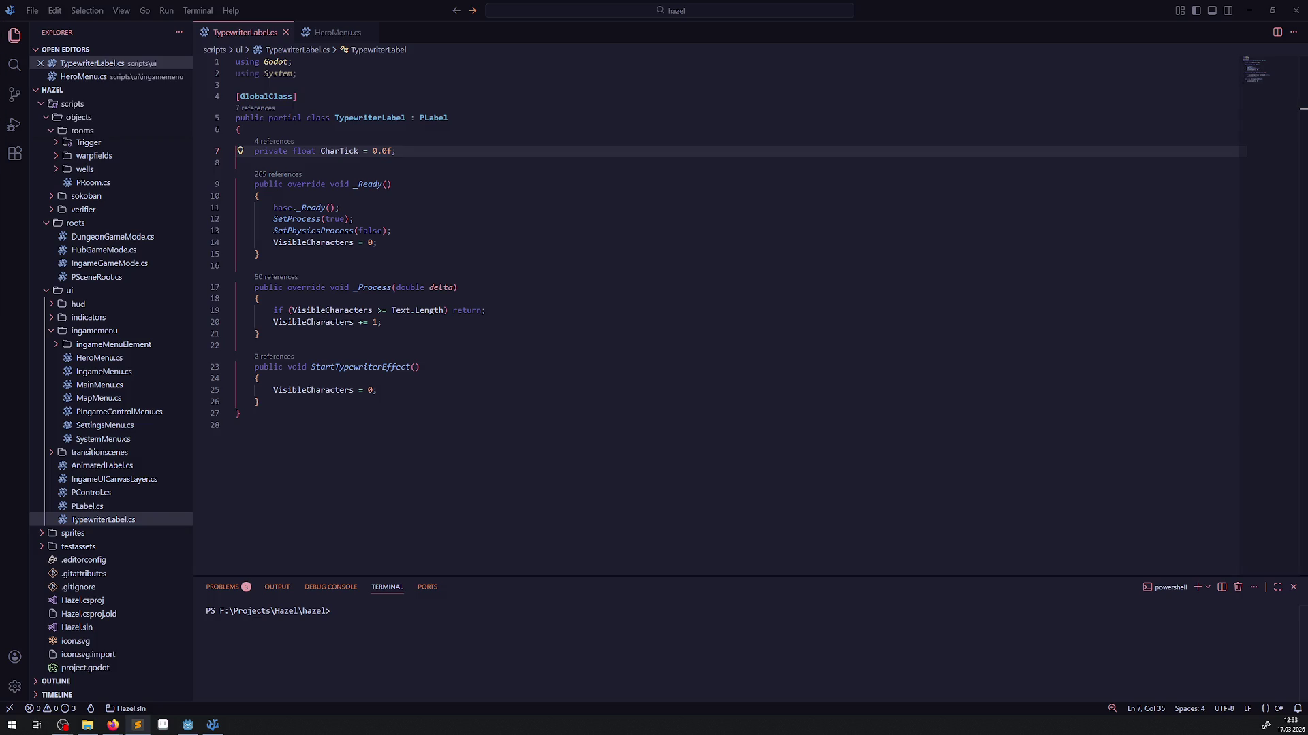
{"action": "left_click", "coordinate": [378, 243]}
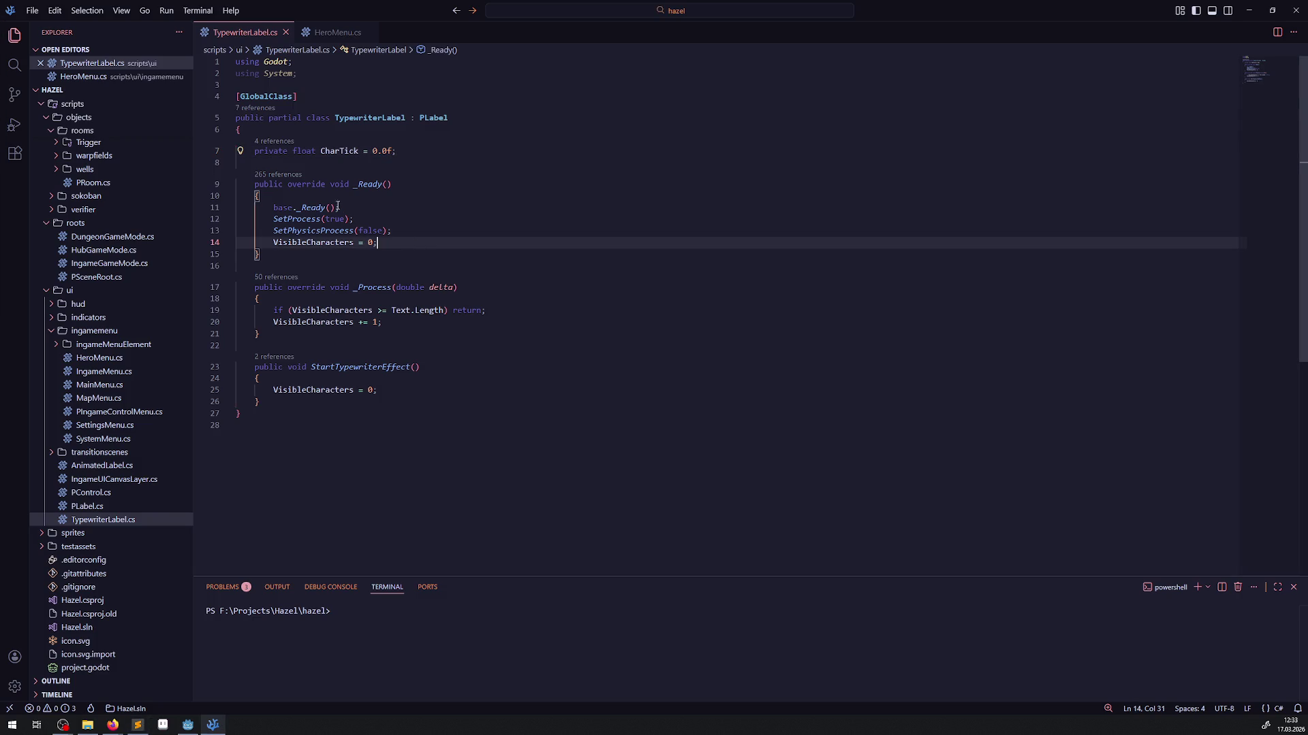
{"action": "double_click", "coordinate": [344, 153]}
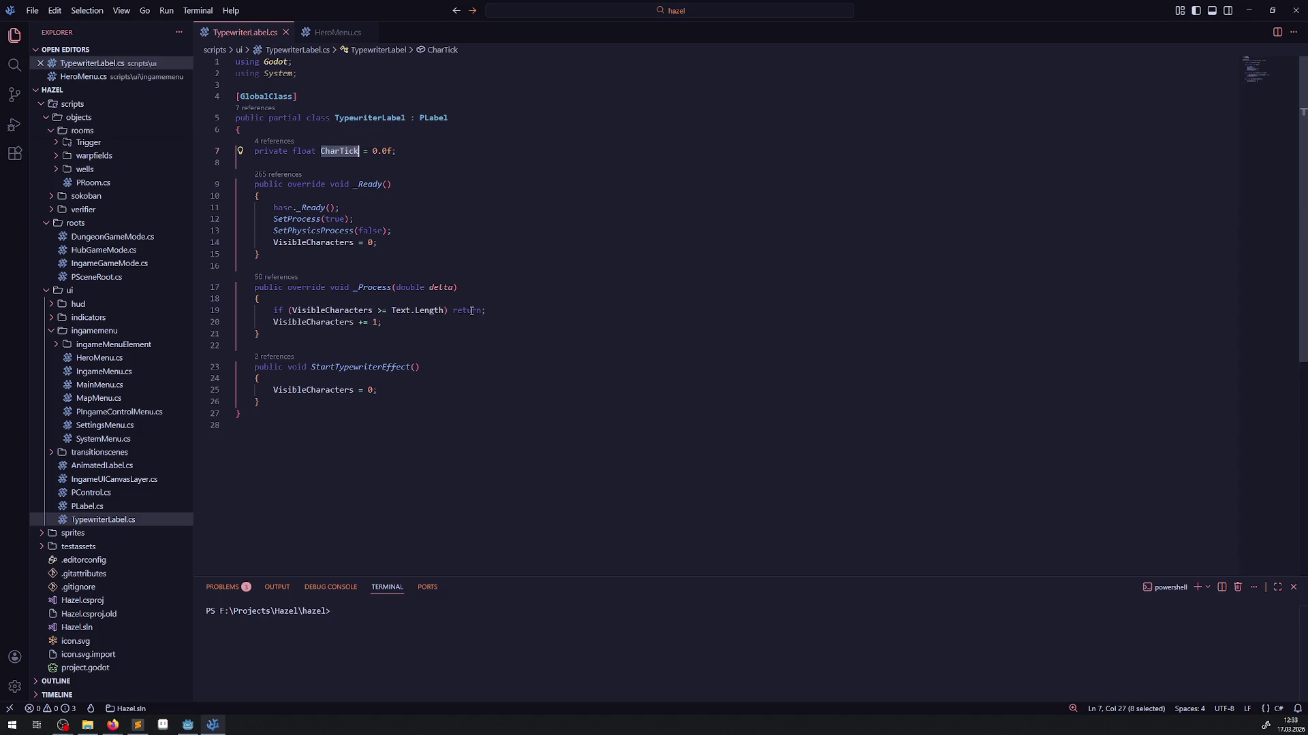
{"action": "left_click", "coordinate": [506, 310]}
{"action": "key", "text": "Return"}
{"action": "key", "text": "Return"}
- Accumulate the frame time with 'CharTick += (float)delta;' in _Process
{"action": "type", "text": "CharTick+ ="}
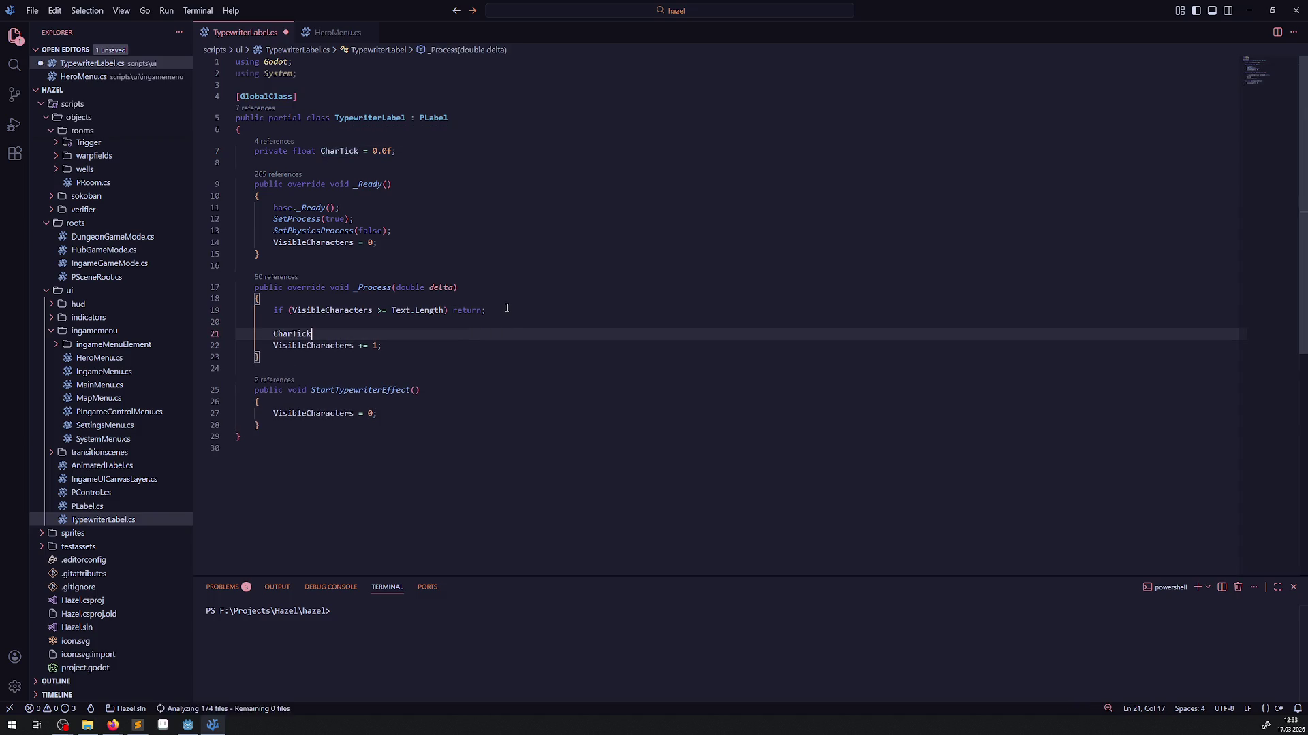
{"action": "key", "text": "ctrl+s"}
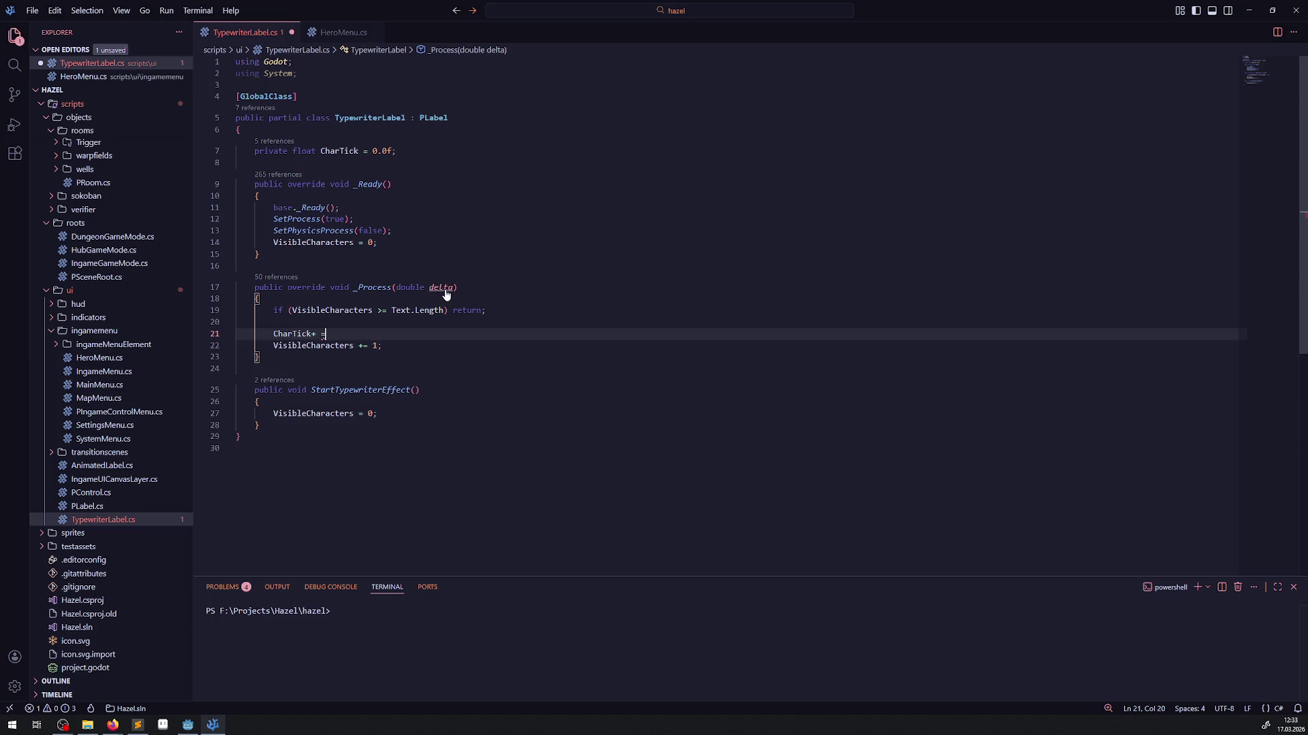
{"action": "double_click", "coordinate": [441, 287]}
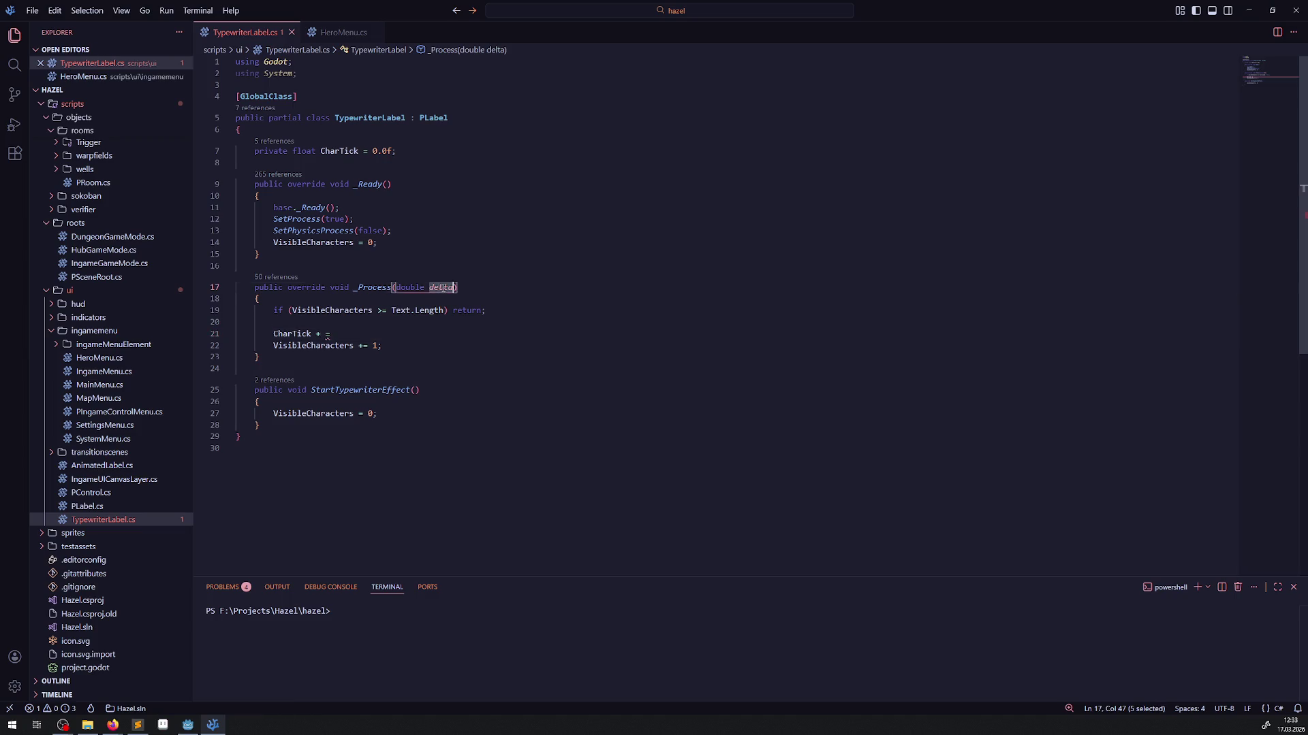
{"action": "left_click", "coordinate": [327, 334]}
{"action": "key", "text": "BackSpace"}
{"action": "key", "text": "BackSpace"}
{"action": "type", "text": "= (f"}
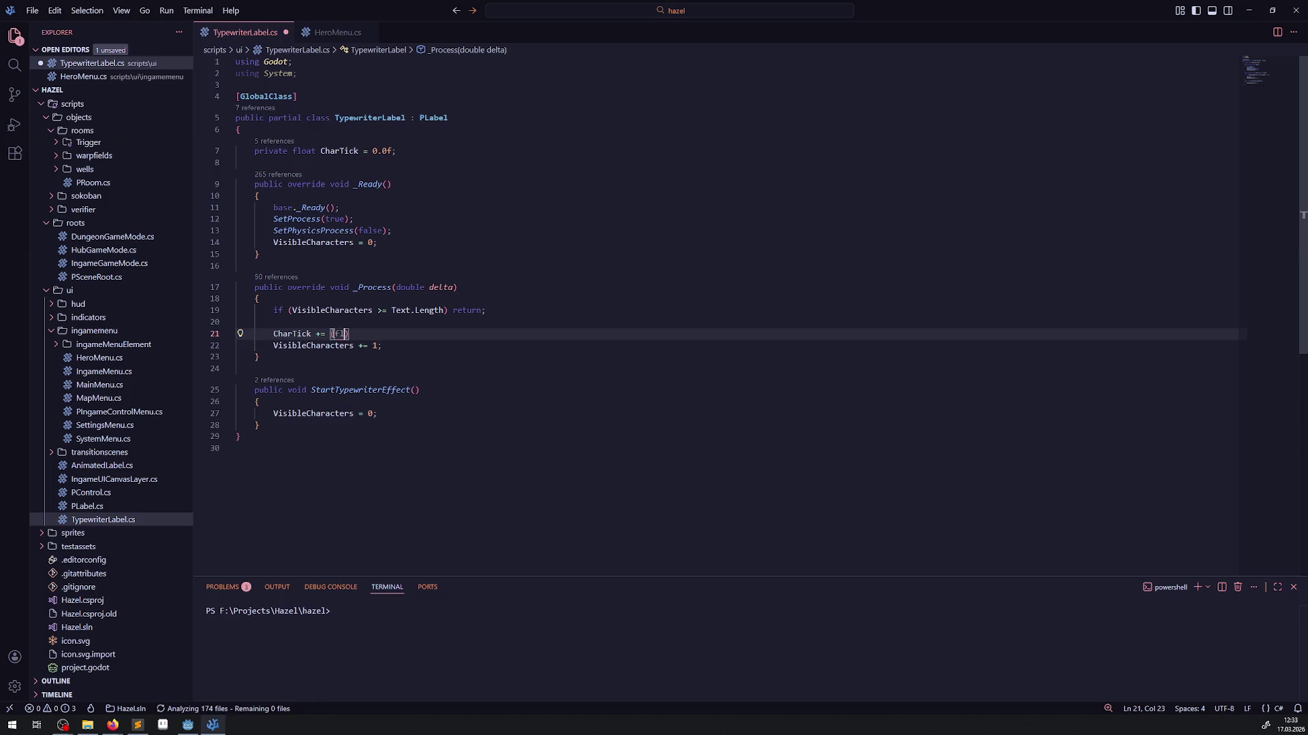
{"action": "type", "text": "loat"}
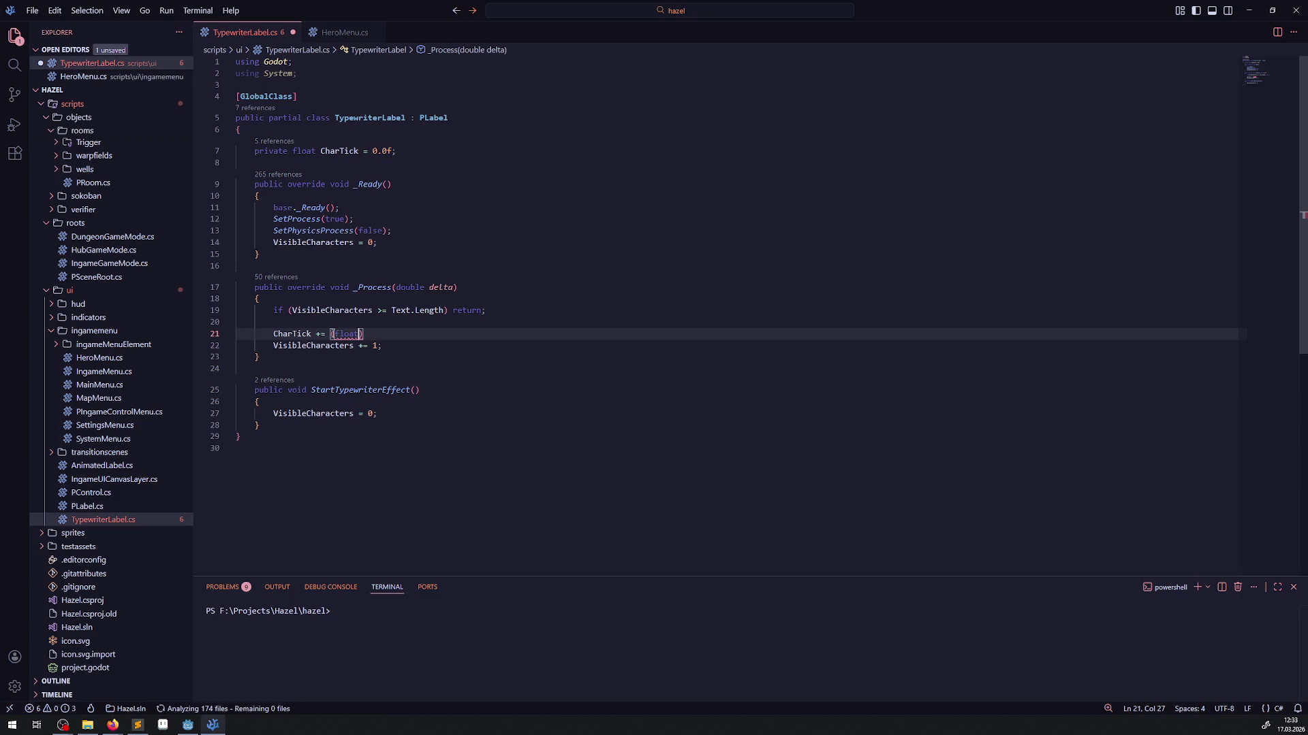
{"action": "type", "text": ")delta;"}
{"action": "key", "text": "Return"}
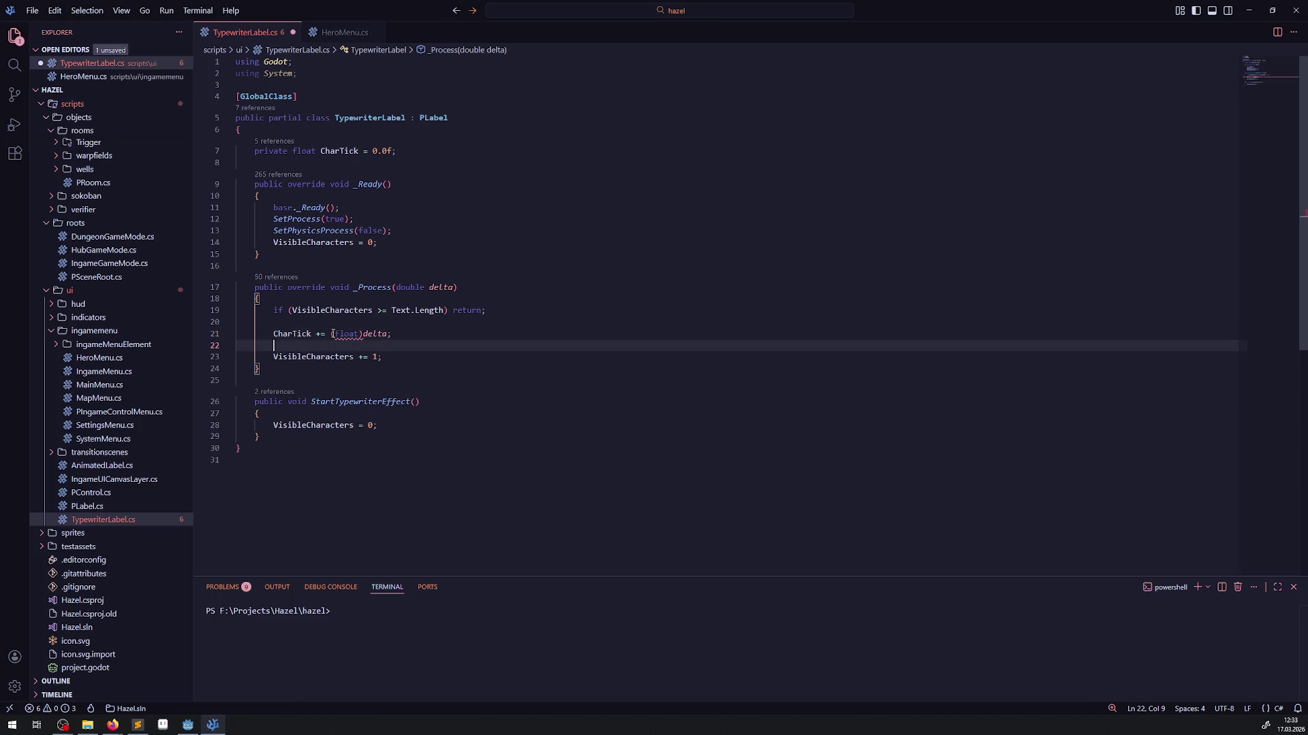
- Add 'if(CharTick < 0.1) return;' below the accumulation and save
{"action": "type", "text": "CharTick"}
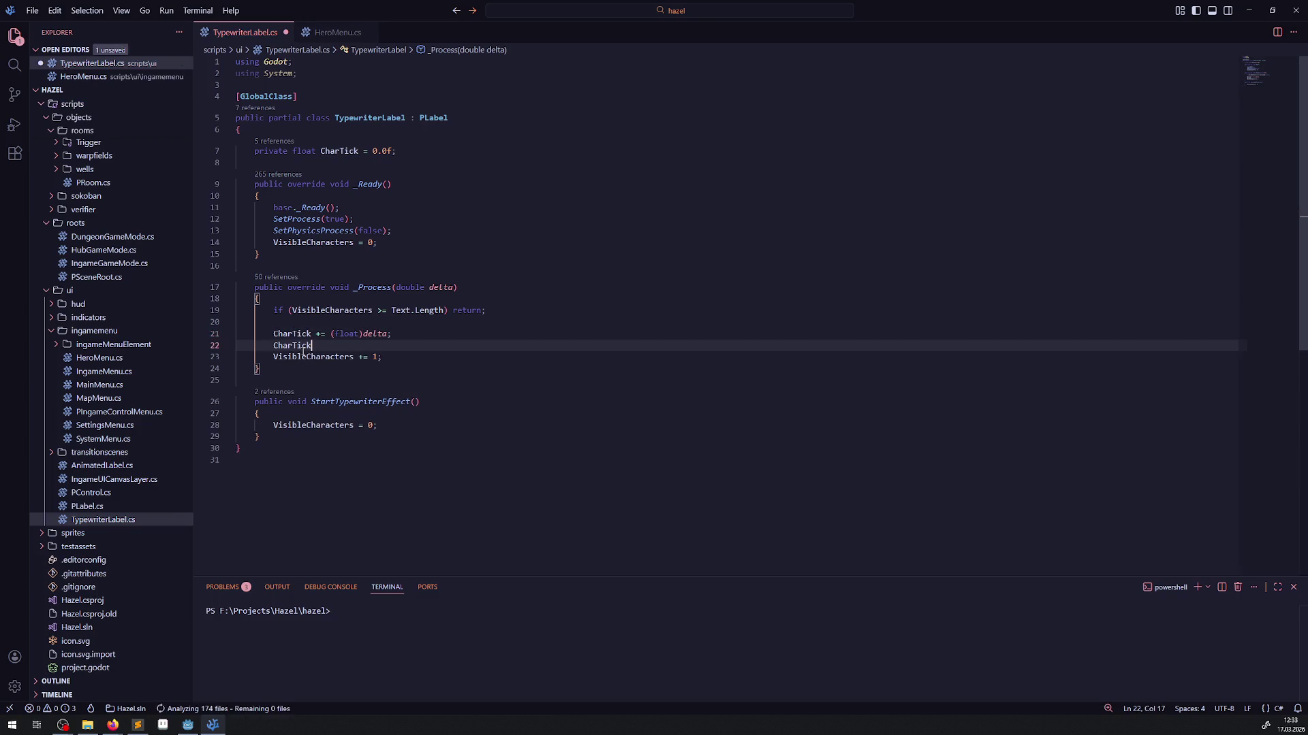
{"action": "key", "text": "ctrl+BackSpace"}
{"action": "type", "text": "if(CharTick< 0."}
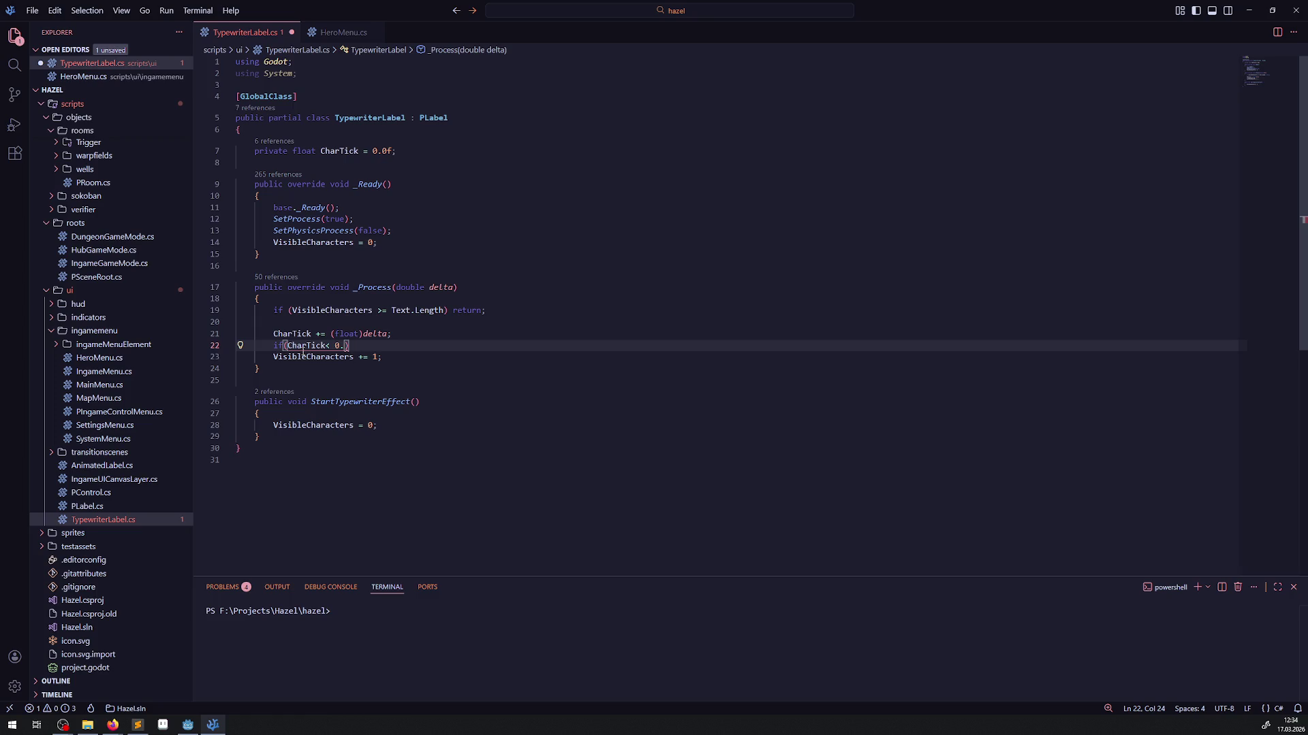
{"action": "type", "text": "1)"}
{"action": "key", "text": "ctrl+s"}
{"action": "type", "text": "return;"}
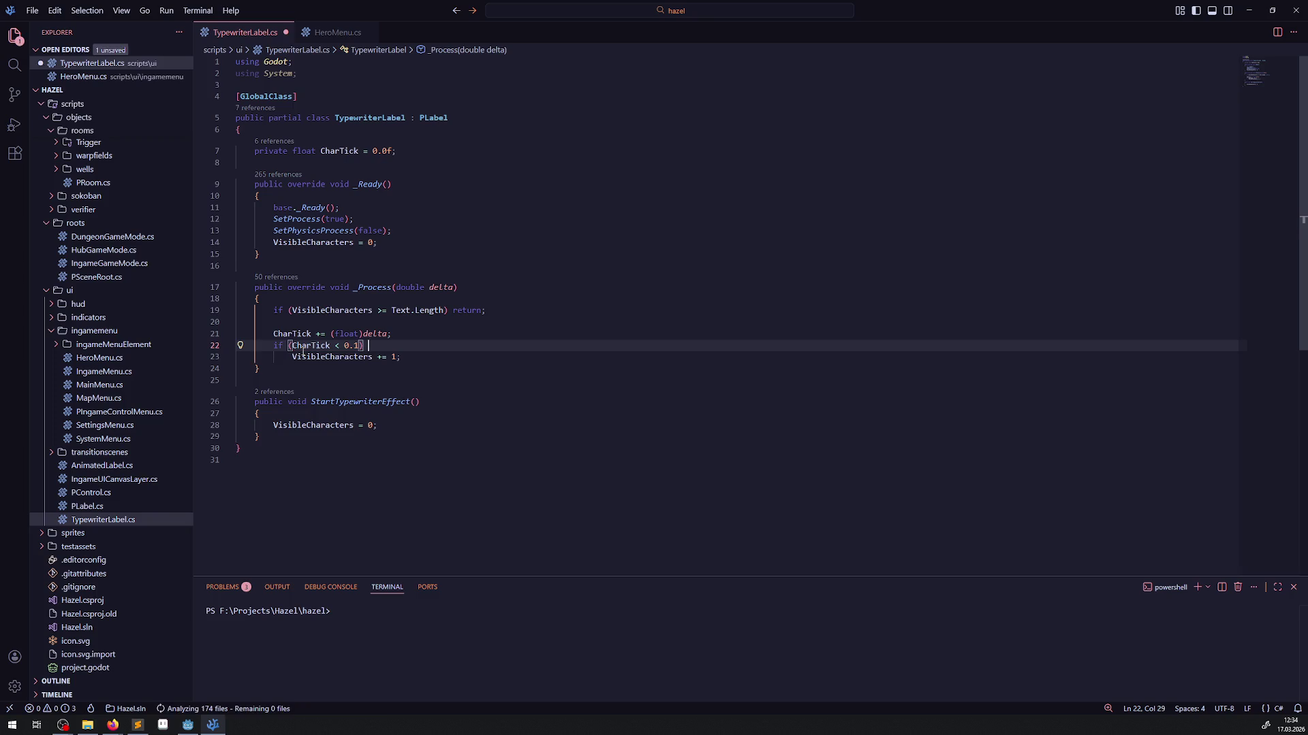
{"action": "key", "text": "ctrl+s"}
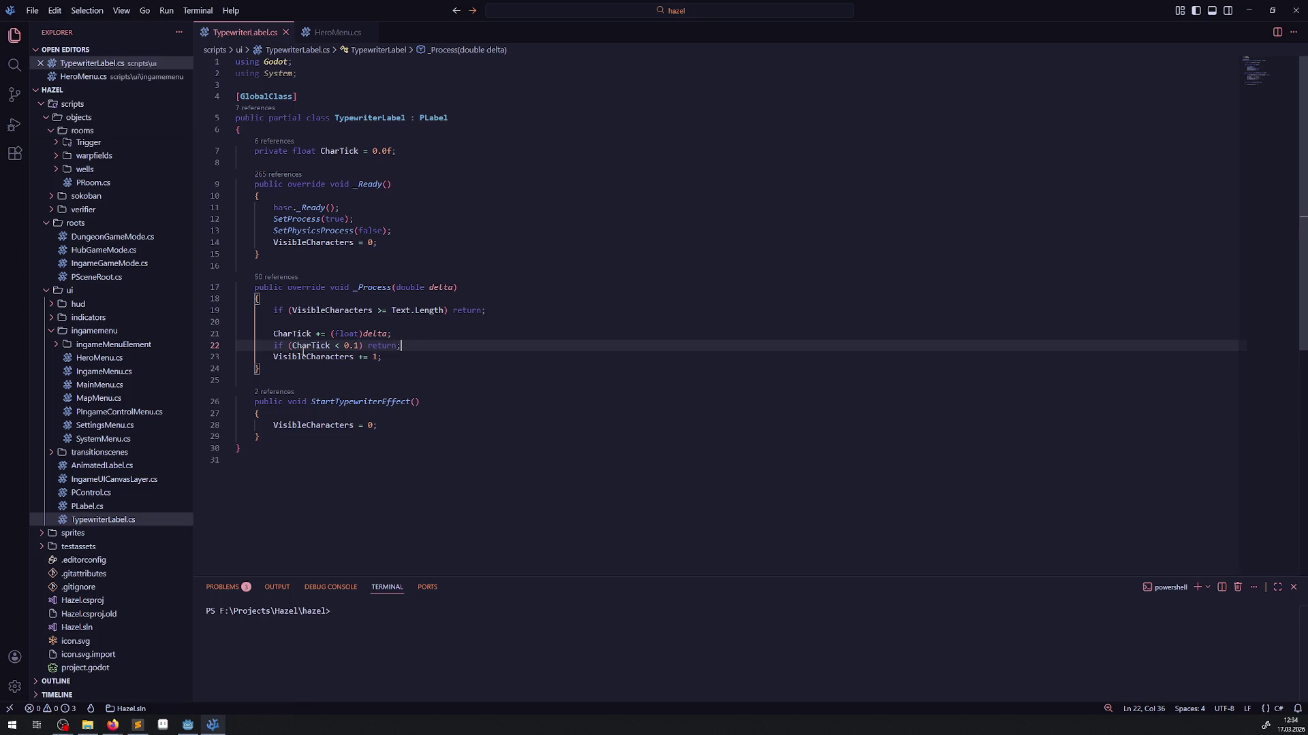
- Insert 'CharTick = 0.0f;' after the if line and save the script
{"action": "double_click", "coordinate": [311, 346]}
{"action": "left_click", "coordinate": [431, 349]}
{"action": "key", "text": "Return"}
{"action": "key", "text": "Return"}
{"action": "type", "text": "CharTick = "}
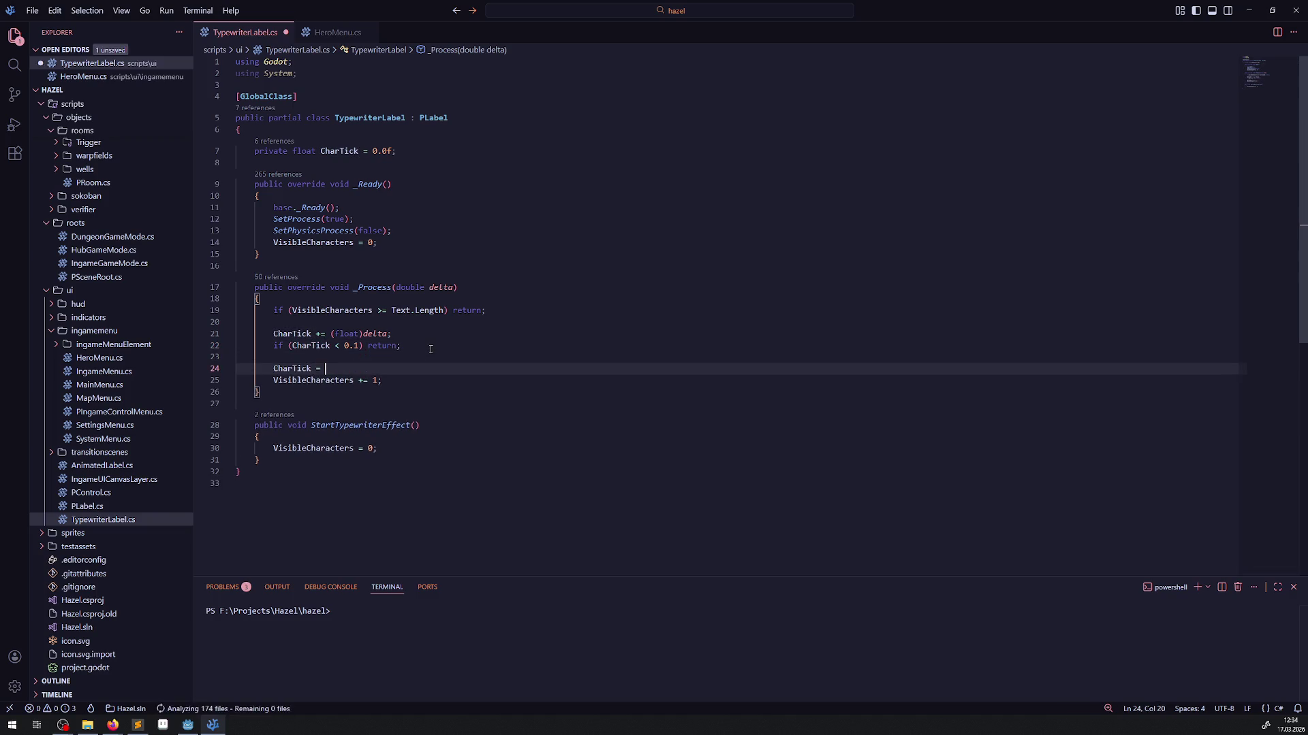
{"action": "type", "text": "0.0f;"}
{"action": "key", "text": "ctrl+s"}
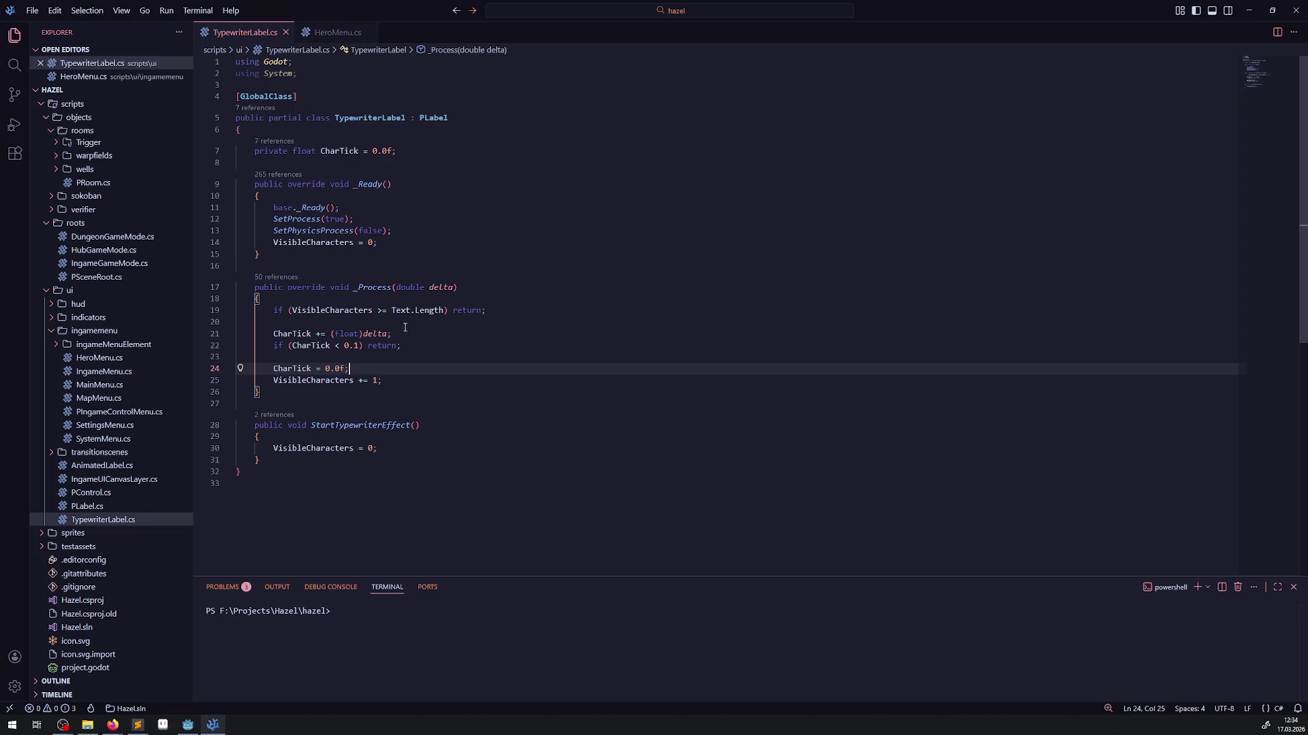
- Clear the ItemDescription label's placeholder Text in the Inspector
{"action": "left_click", "coordinate": [187, 725]}
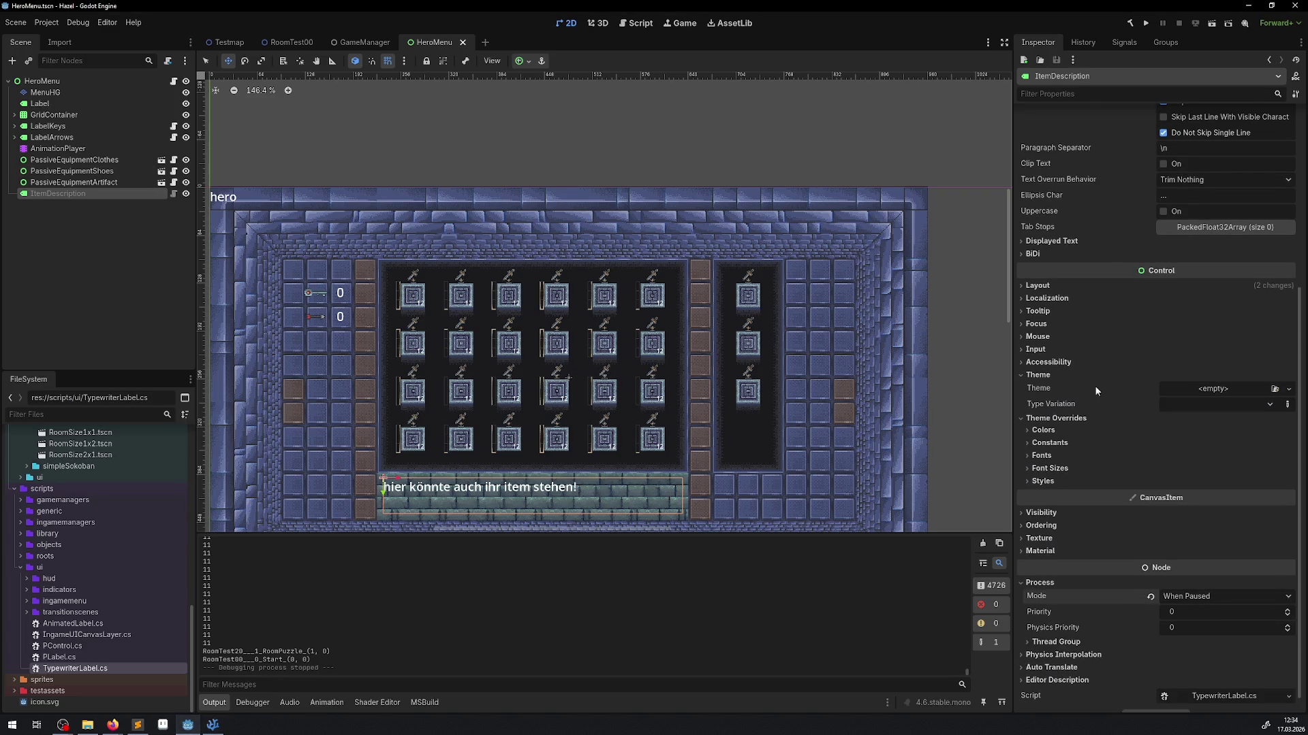
{"action": "scroll", "coordinate": [1096, 398], "scroll_direction": "up", "scroll_amount": 5}
{"action": "left_click", "coordinate": [1076, 166]}
{"action": "key", "text": "ctrl+a"}
{"action": "key", "text": "BackSpace"}
- Save the HeroMenu scene, rebuild the .NET project and run the game
{"action": "key", "text": "ctrl+s"}
{"action": "left_click", "coordinate": [1130, 23]}
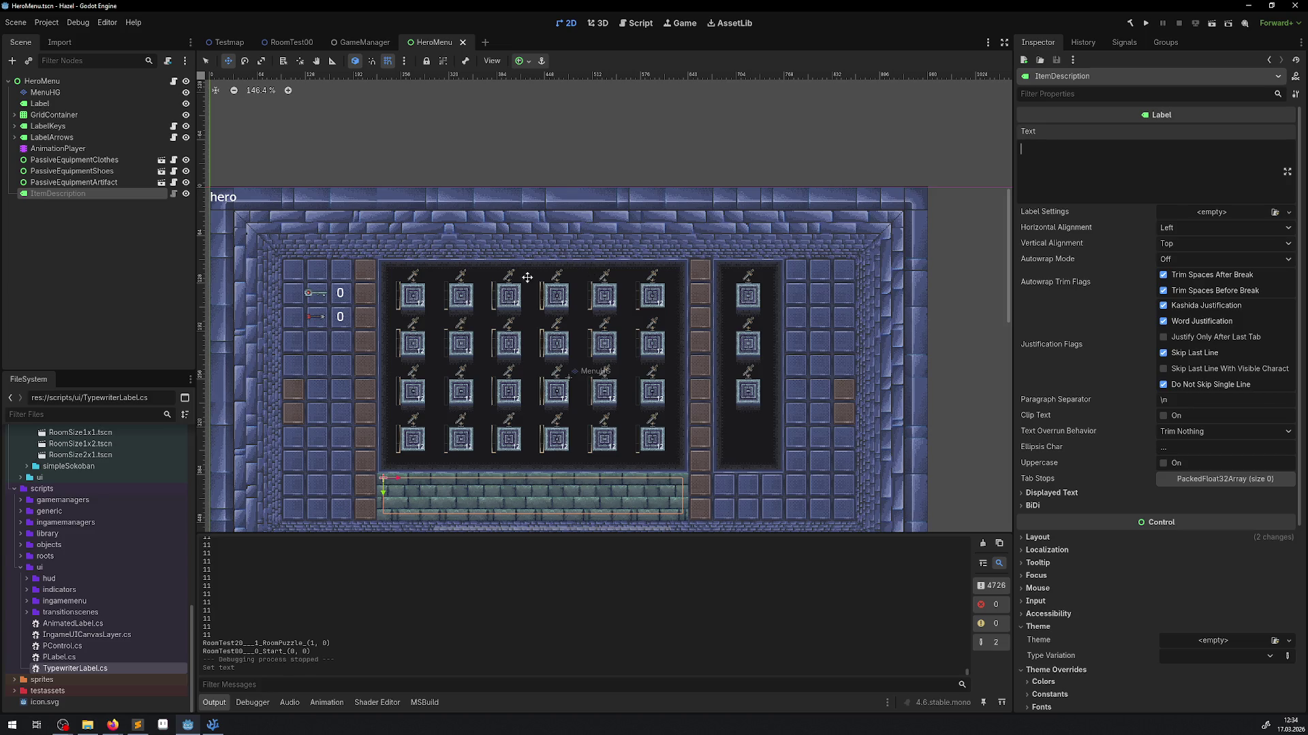
{"action": "left_click", "coordinate": [1148, 23]}
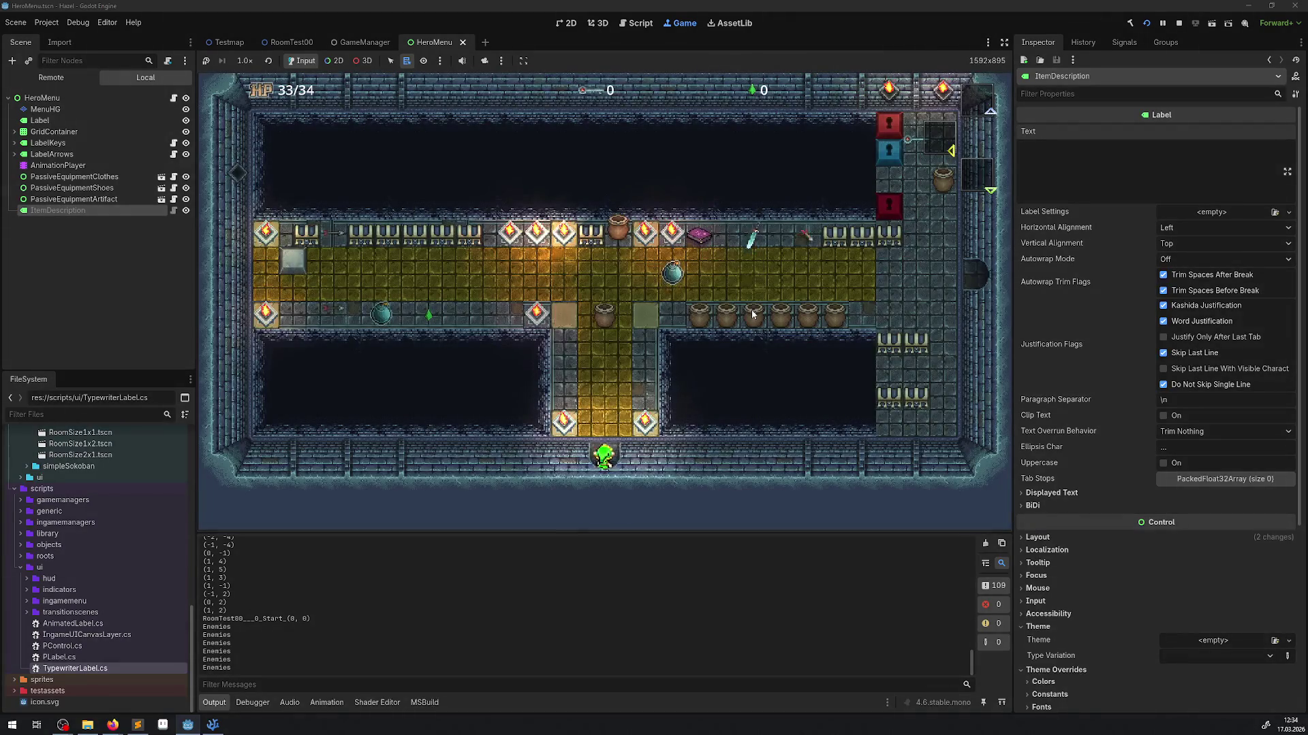
- Walk the hero up and left along the corridor, then open the inventory
{"action": "key", "text": "Up"}
{"action": "key", "text": "Up"}
{"action": "key", "text": "Left"}
{"action": "key", "text": "Left"}
{"action": "key", "text": "Left"}
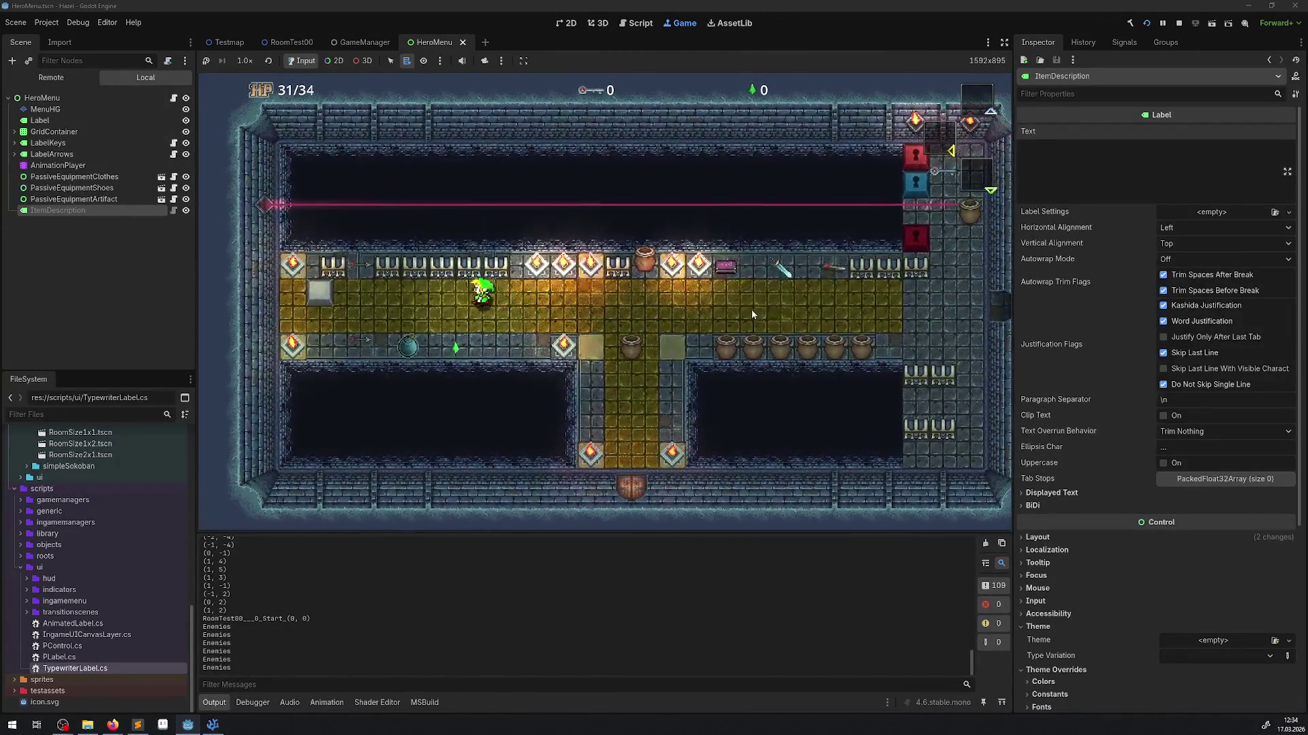
{"action": "key", "text": "Left"}
{"action": "key", "text": "Left"}
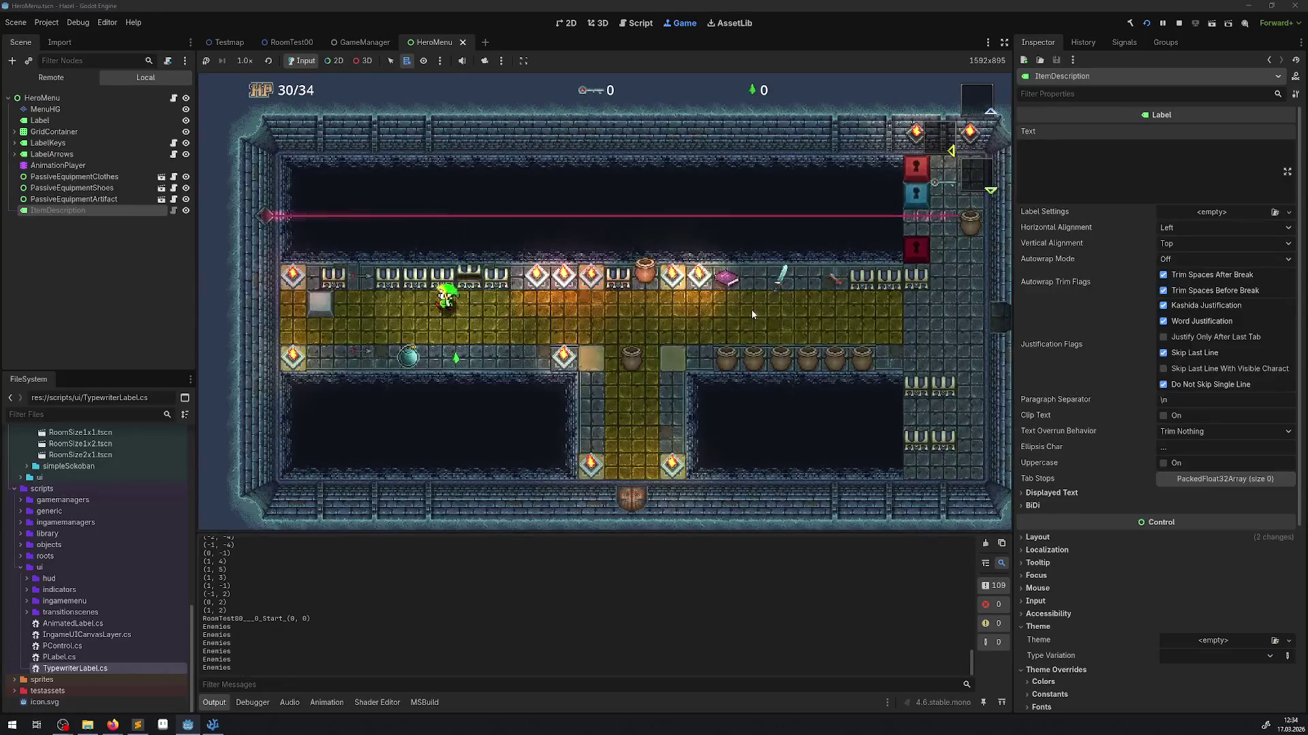
{"action": "key", "text": "Tab"}
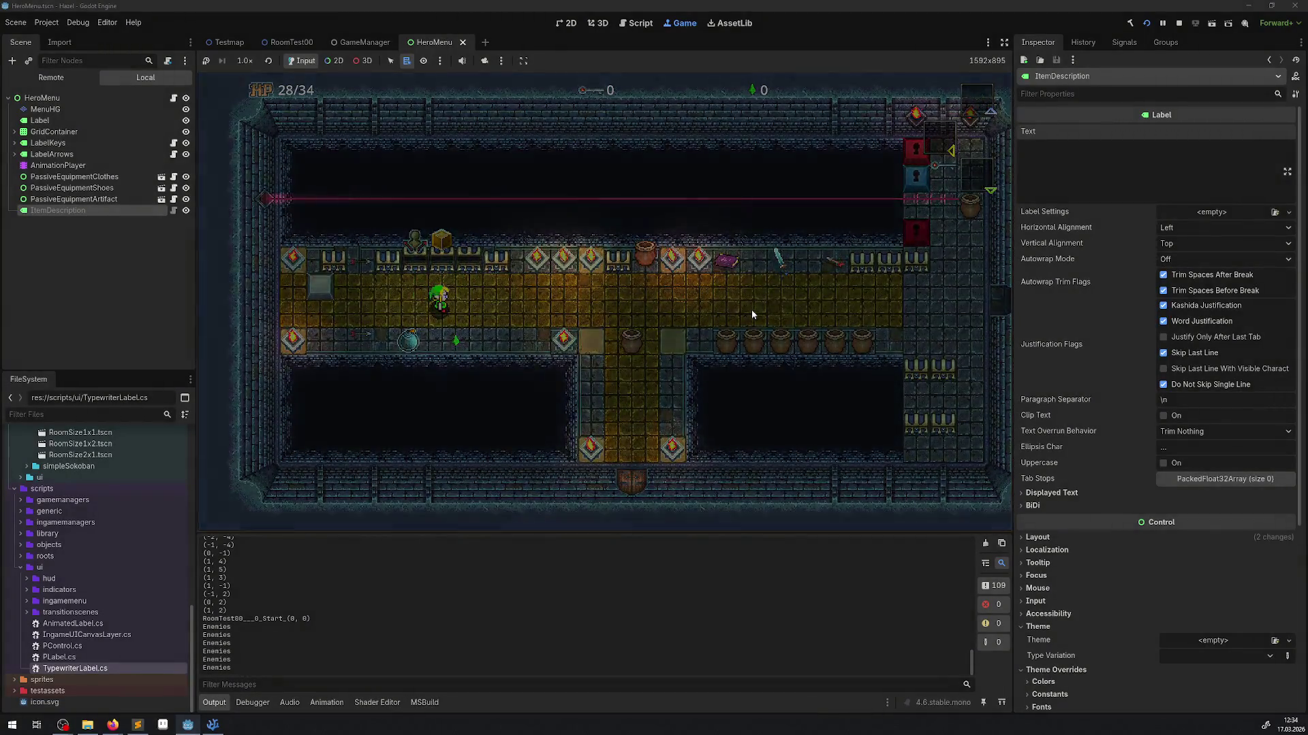
- Cycle through the inventory items to read their descriptions, then stop the game
{"action": "key", "text": "Right"}
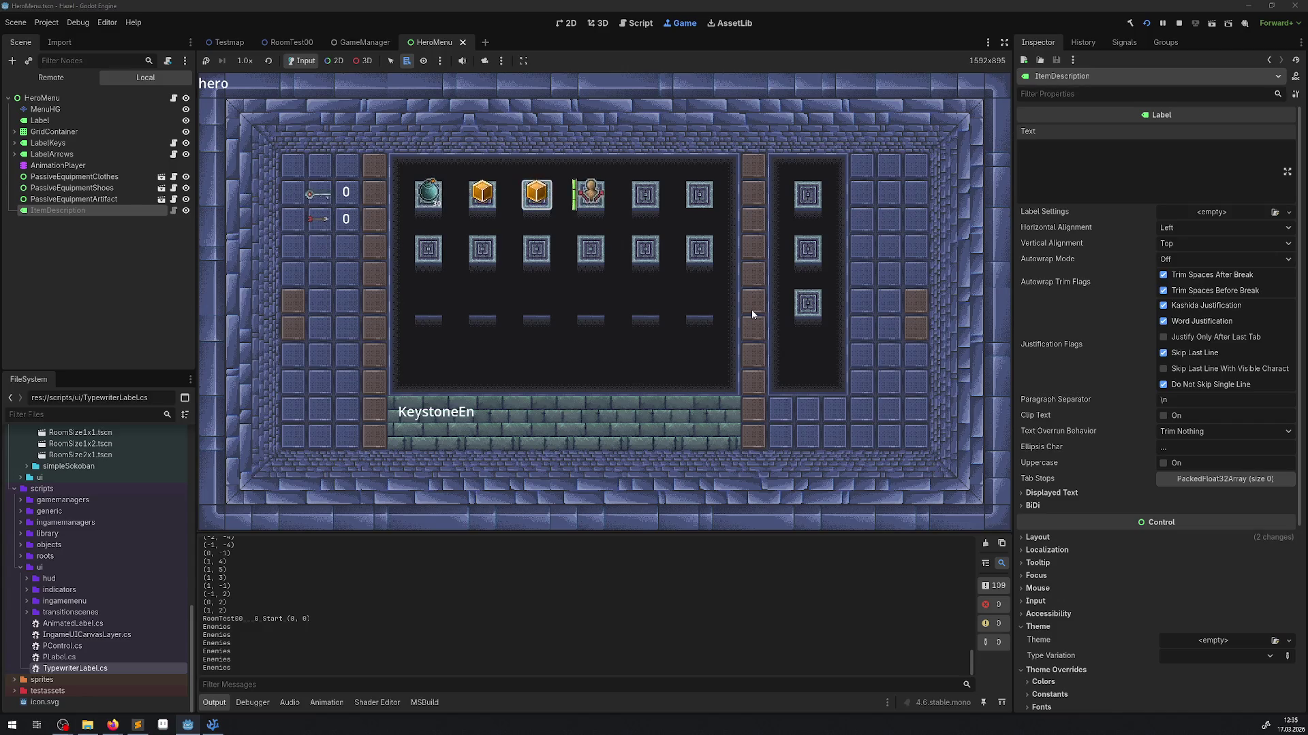
{"action": "key", "text": "Right"}
{"action": "key", "text": "Right"}
{"action": "key", "text": "Left"}
{"action": "key", "text": "Left"}
{"action": "key", "text": "Right"}
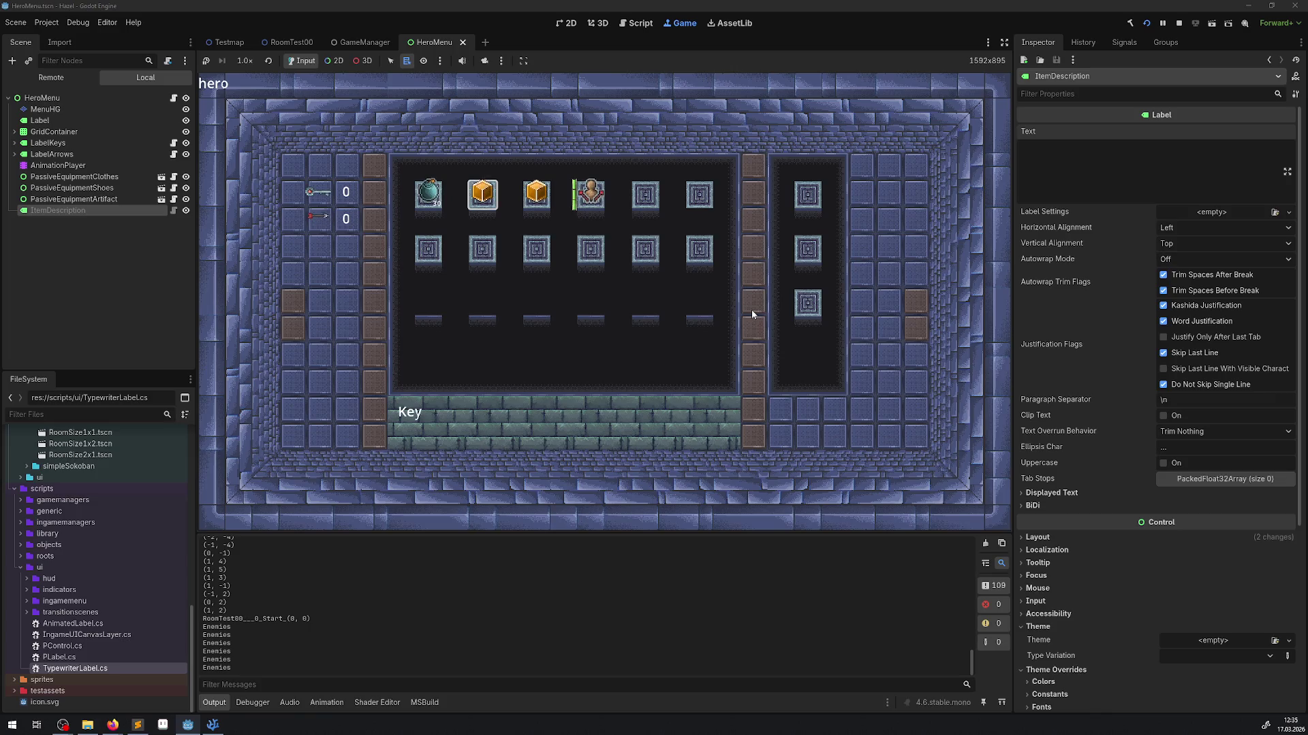
{"action": "key", "text": "Right"}
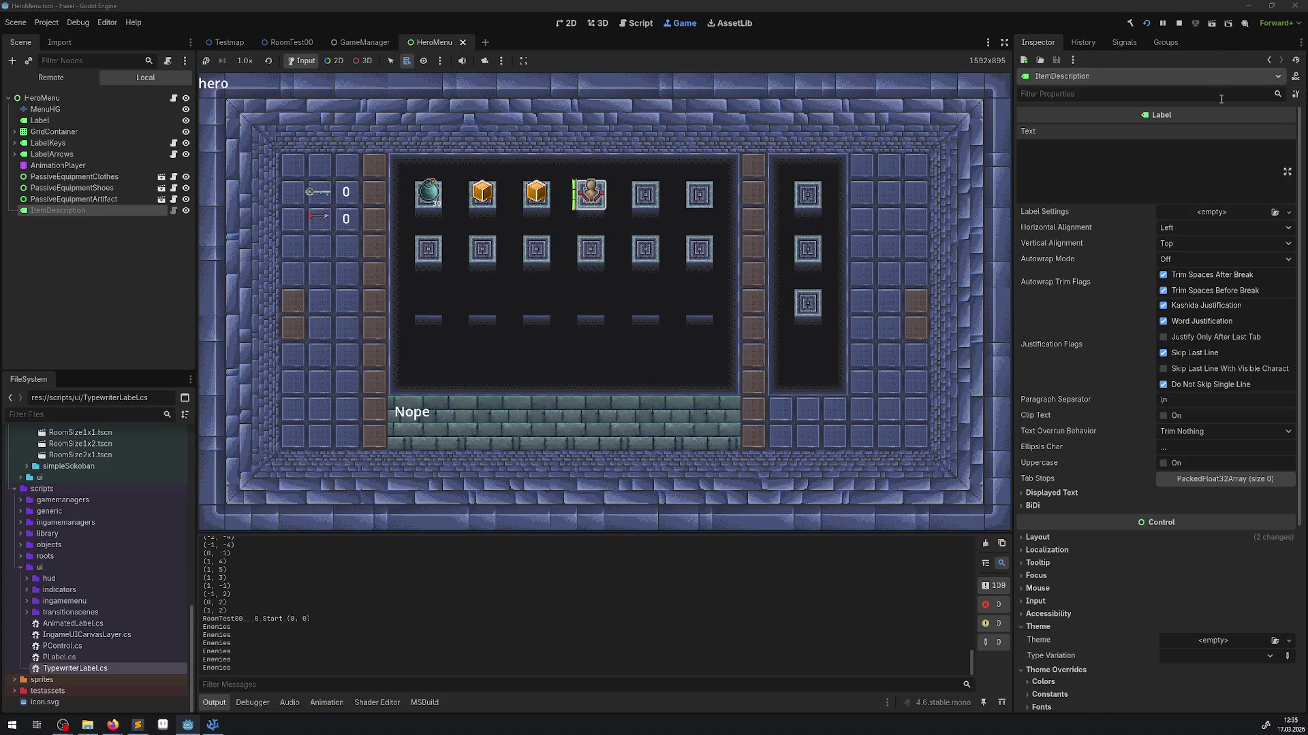
{"action": "key", "text": "F8"}
{"action": "key", "text": "alt+Tab"}
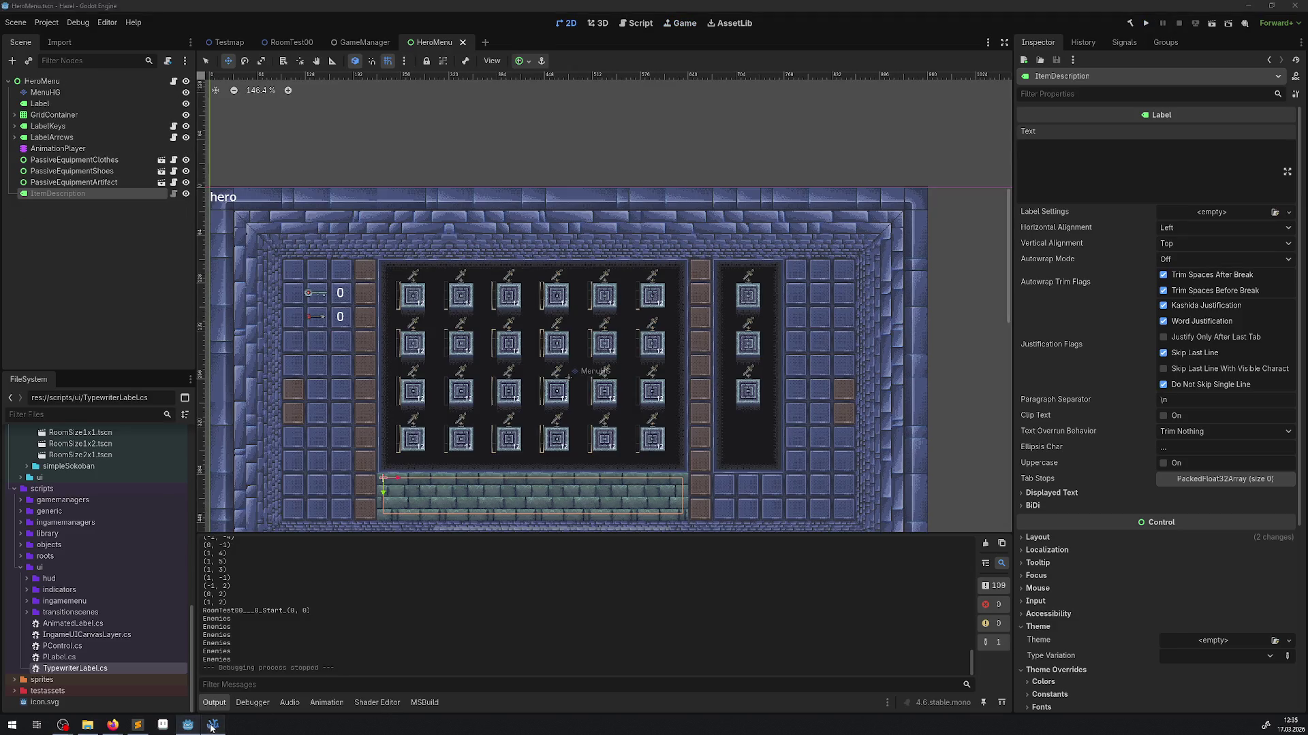
- Lower the CharTick threshold on line 22 of TypewriterLabel.cs from 0.1 to 0.05 and save
{"action": "left_click", "coordinate": [357, 347]}
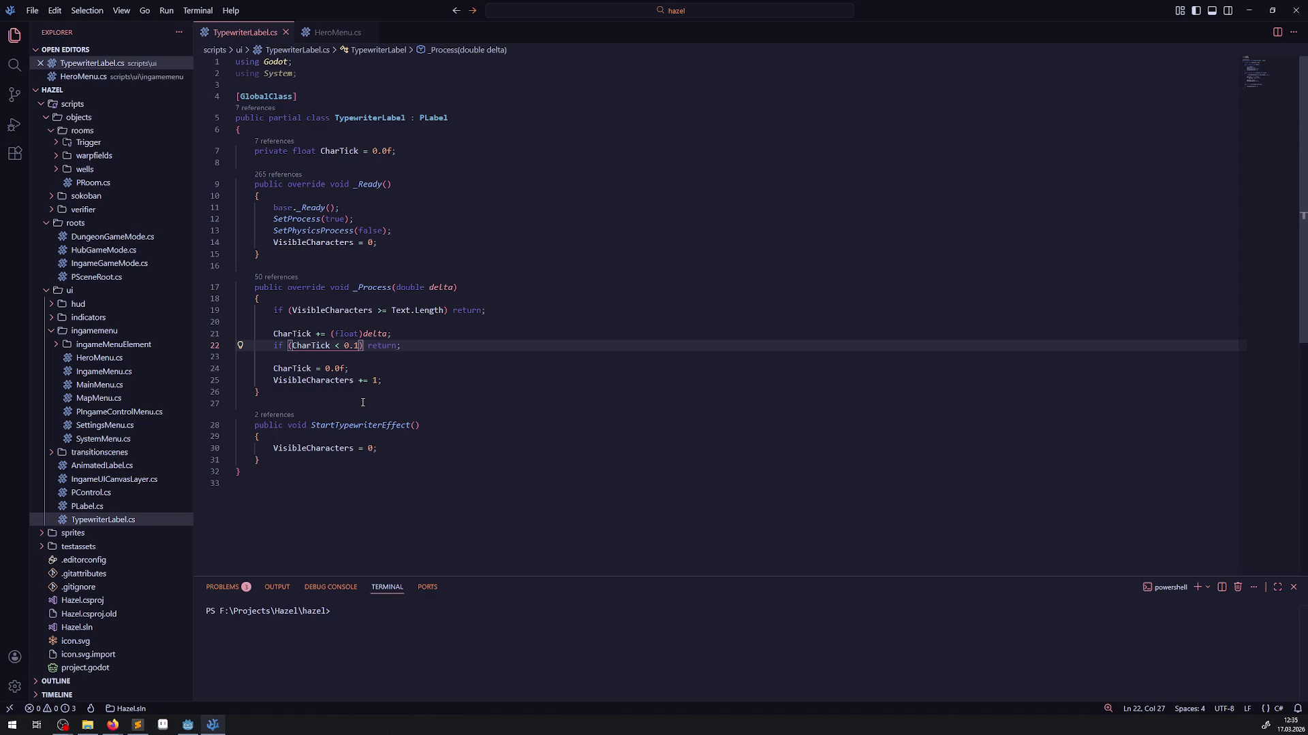
{"action": "key", "text": "BackSpace"}
{"action": "type", "text": "05"}
{"action": "key", "text": "ctrl+s"}
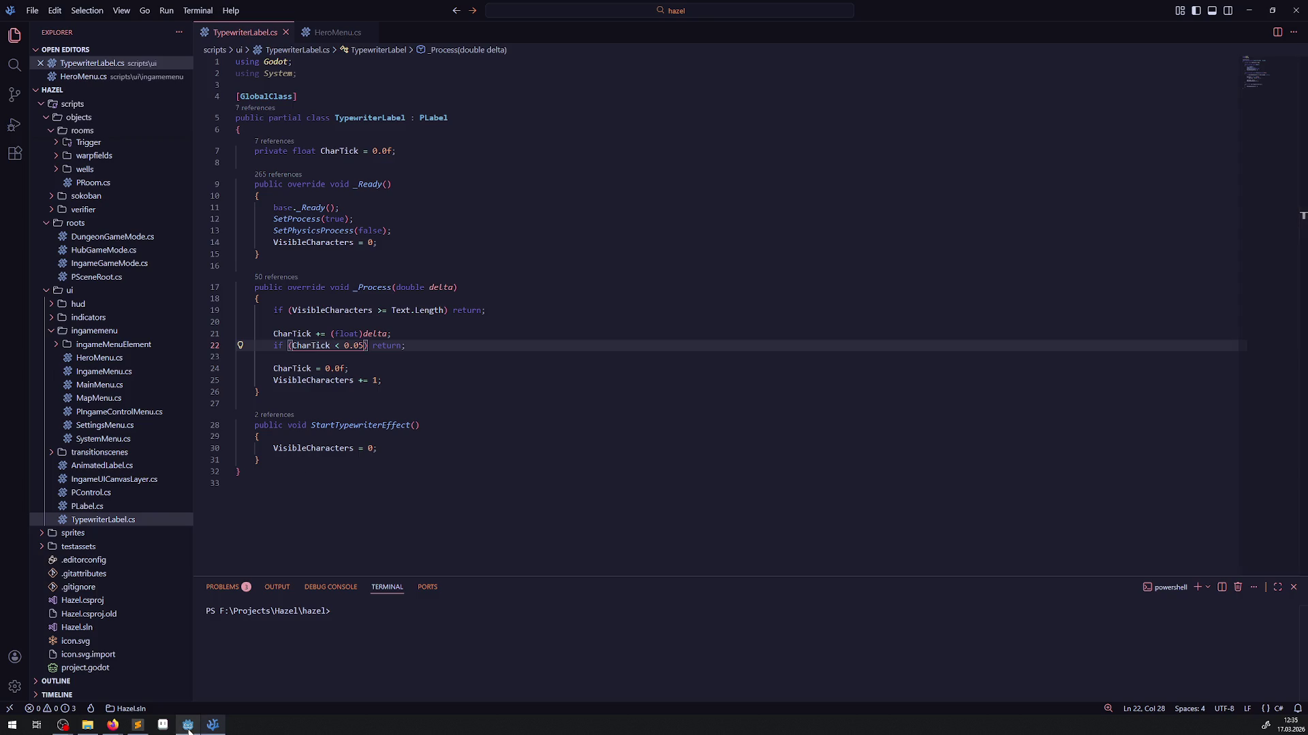
{"action": "mouse_move", "coordinate": [188, 727]}
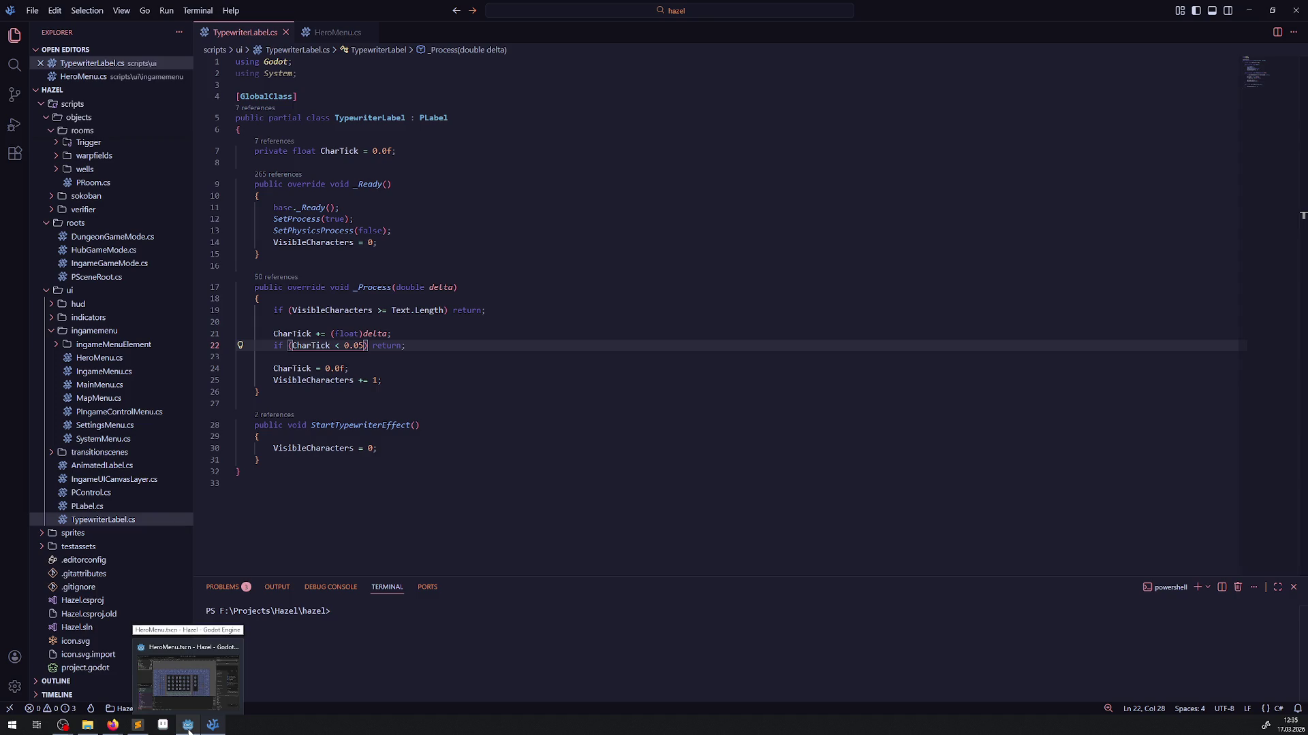
{"action": "left_click", "coordinate": [188, 728]}
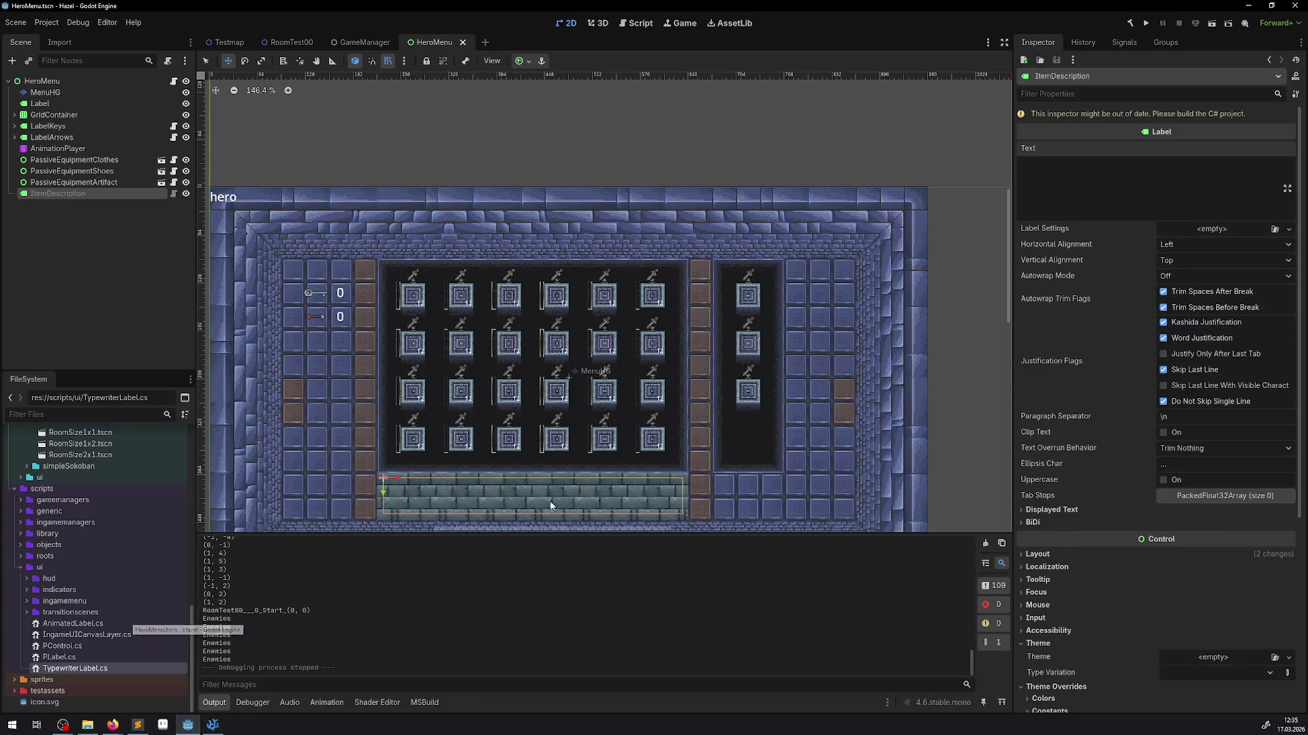
- Rebuild the C# project, run the game to see the faster descriptions, then stop it
{"action": "left_click", "coordinate": [1134, 25]}
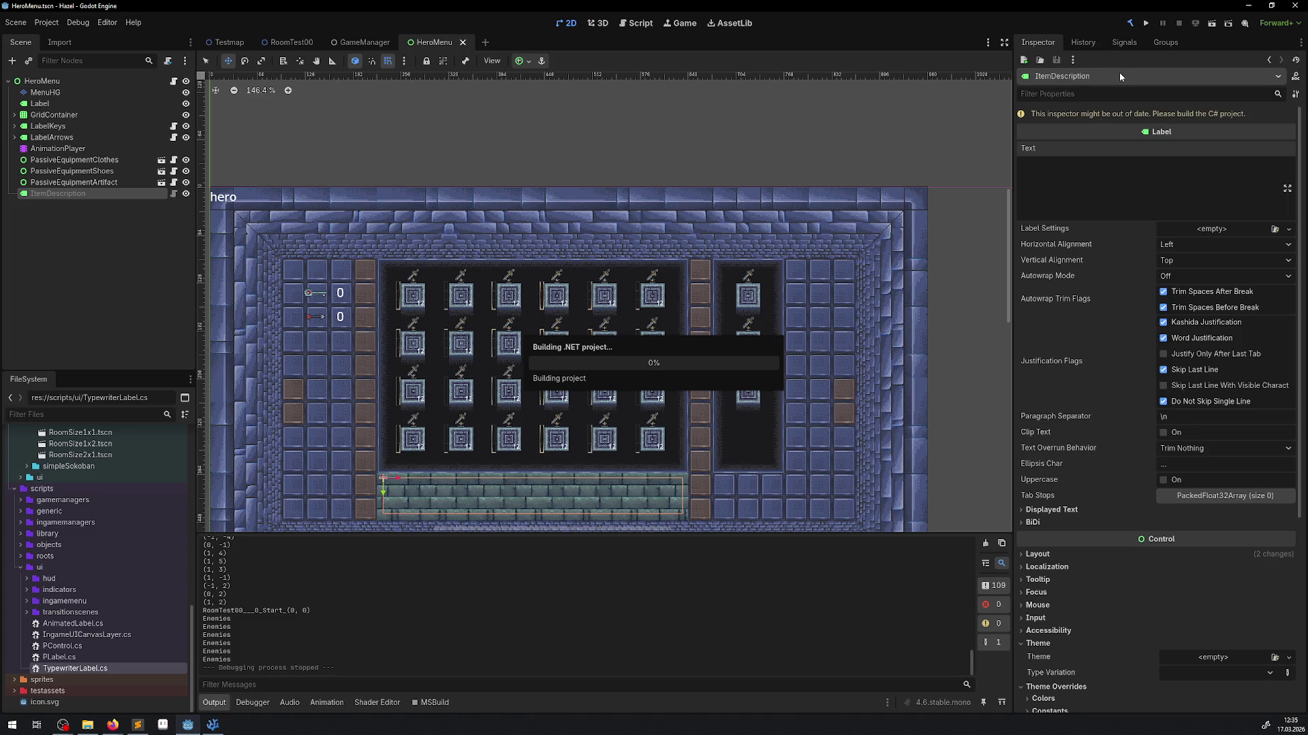
{"action": "left_click", "coordinate": [1147, 24]}
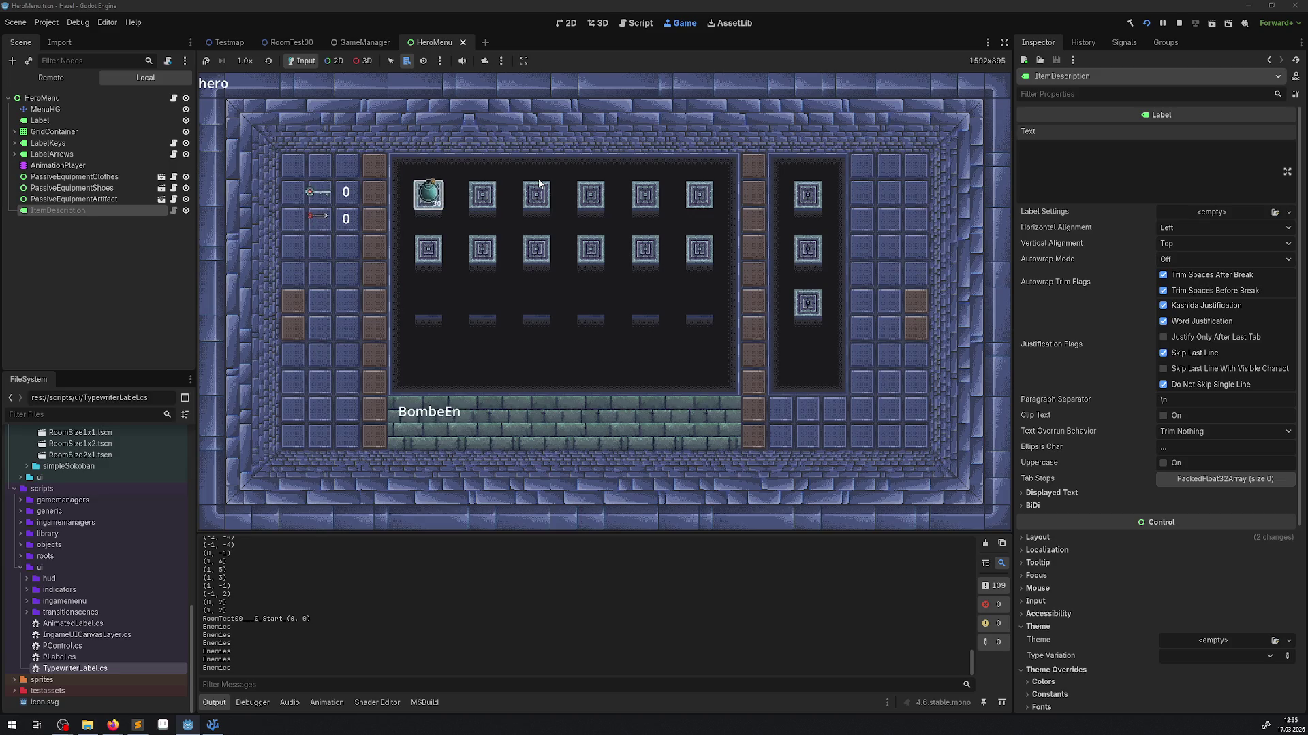
{"action": "left_click", "coordinate": [1179, 23]}
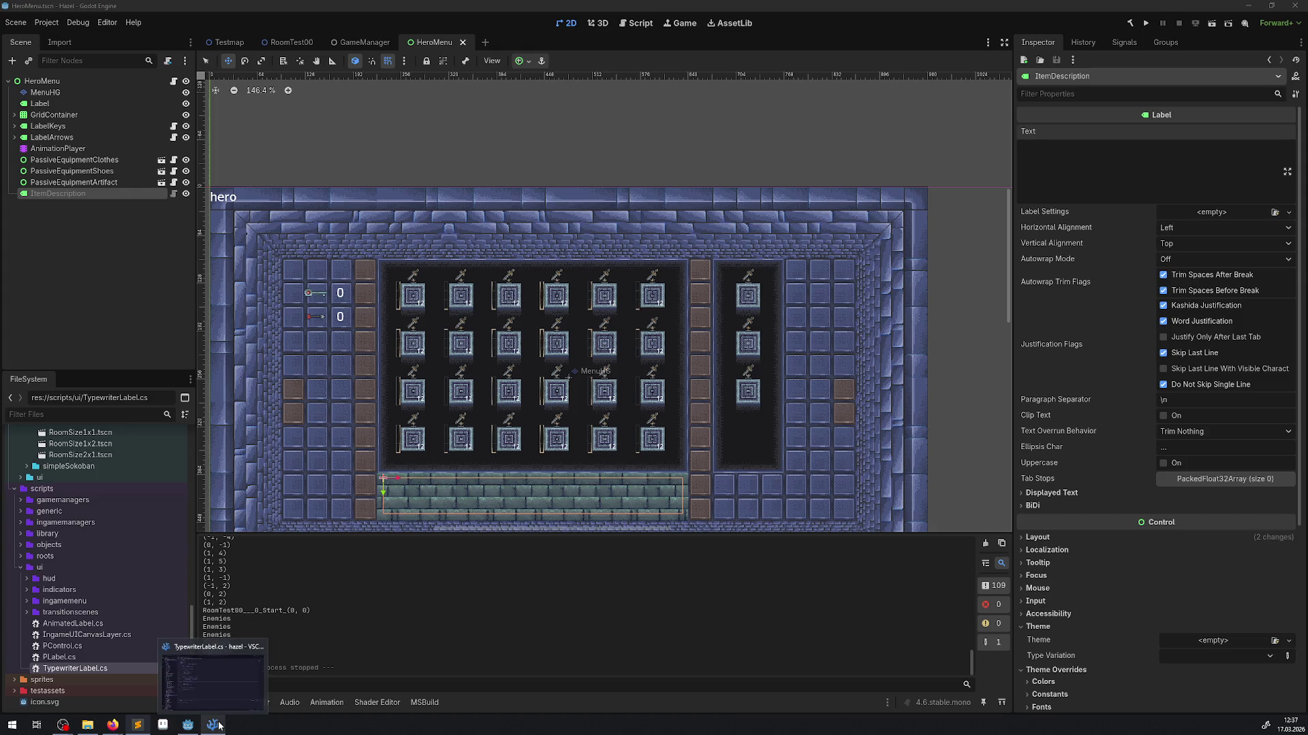
- Switch back to Visual Studio Code showing TypewriterLabel.cs
{"action": "left_click", "coordinate": [219, 726]}
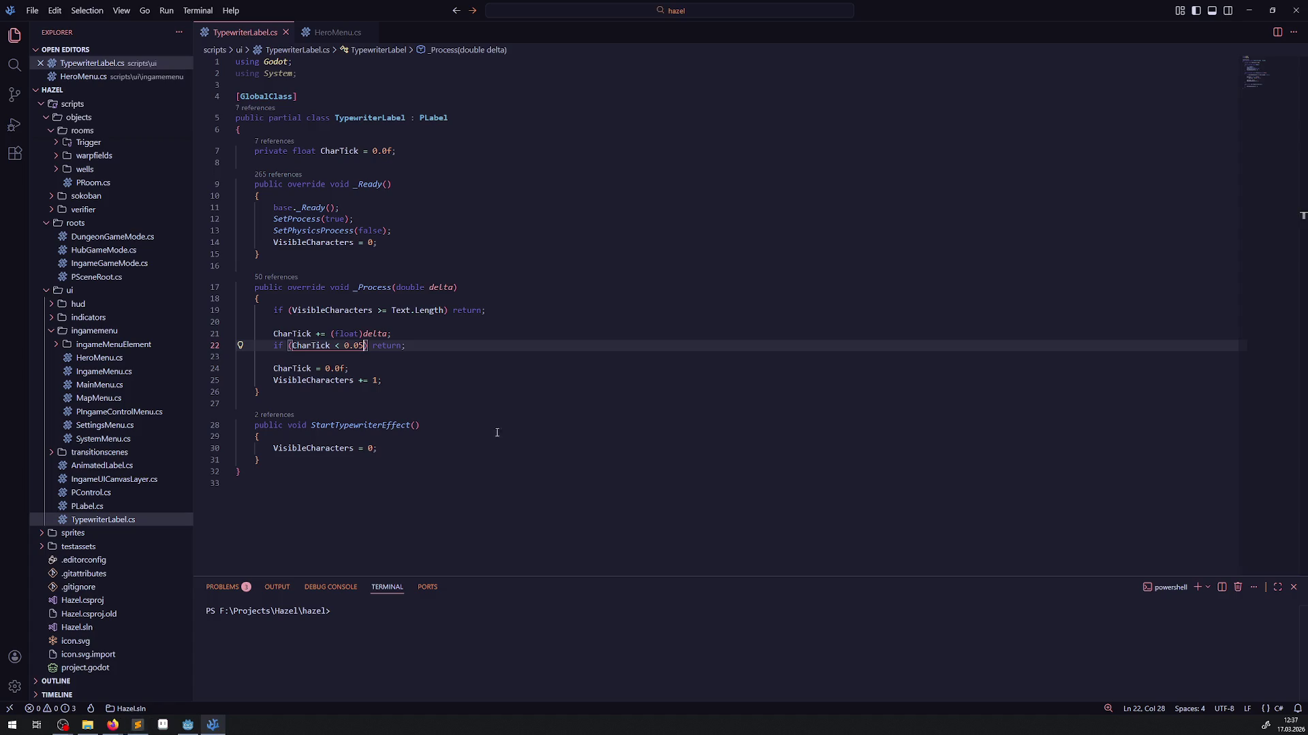
- Close TypewriterLabel.cs and open Bomb.cs and BombingBlock.cs from the Explorer
{"action": "left_click", "coordinate": [286, 32]}
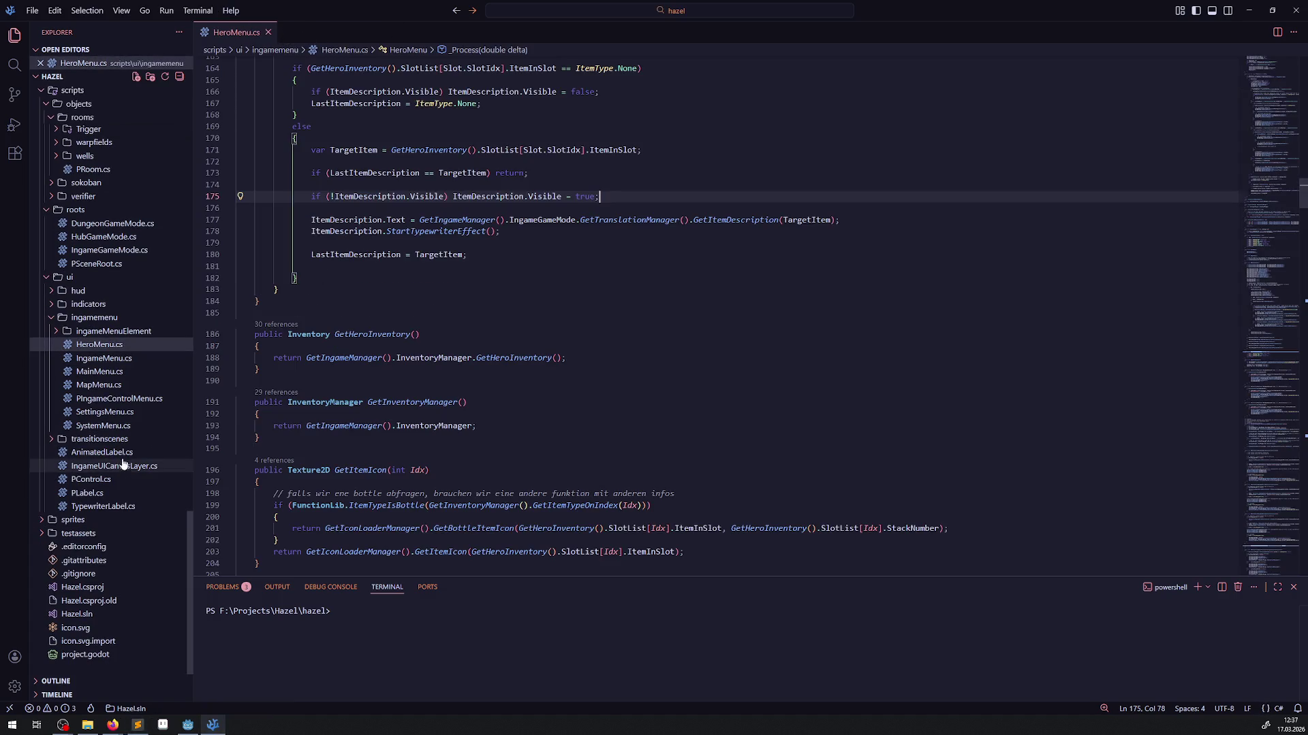
{"action": "scroll", "coordinate": [108, 444], "scroll_direction": "up", "scroll_amount": 2}
{"action": "scroll", "coordinate": [108, 444], "scroll_direction": "up", "scroll_amount": 15}
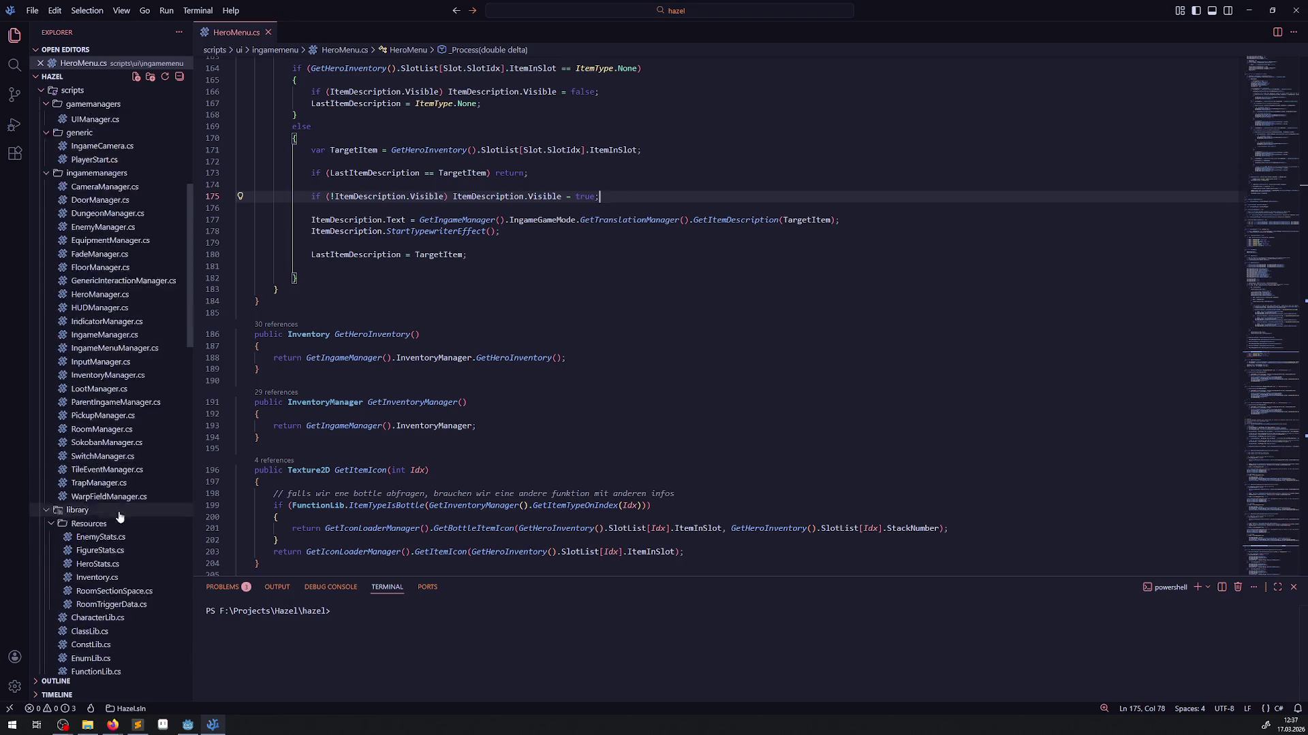
{"action": "scroll", "coordinate": [125, 516], "scroll_direction": "down", "scroll_amount": 10}
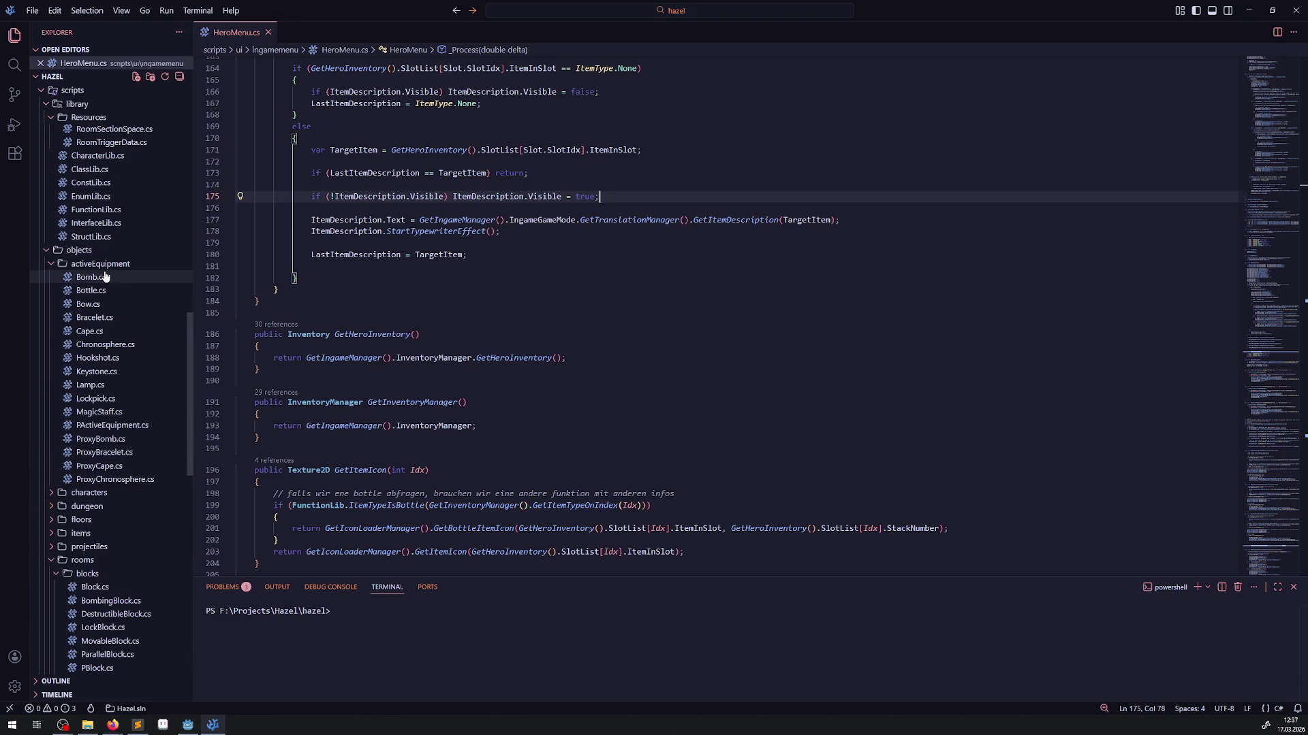
{"action": "left_click", "coordinate": [88, 277]}
{"action": "scroll", "coordinate": [112, 489], "scroll_direction": "up", "scroll_amount": 5}
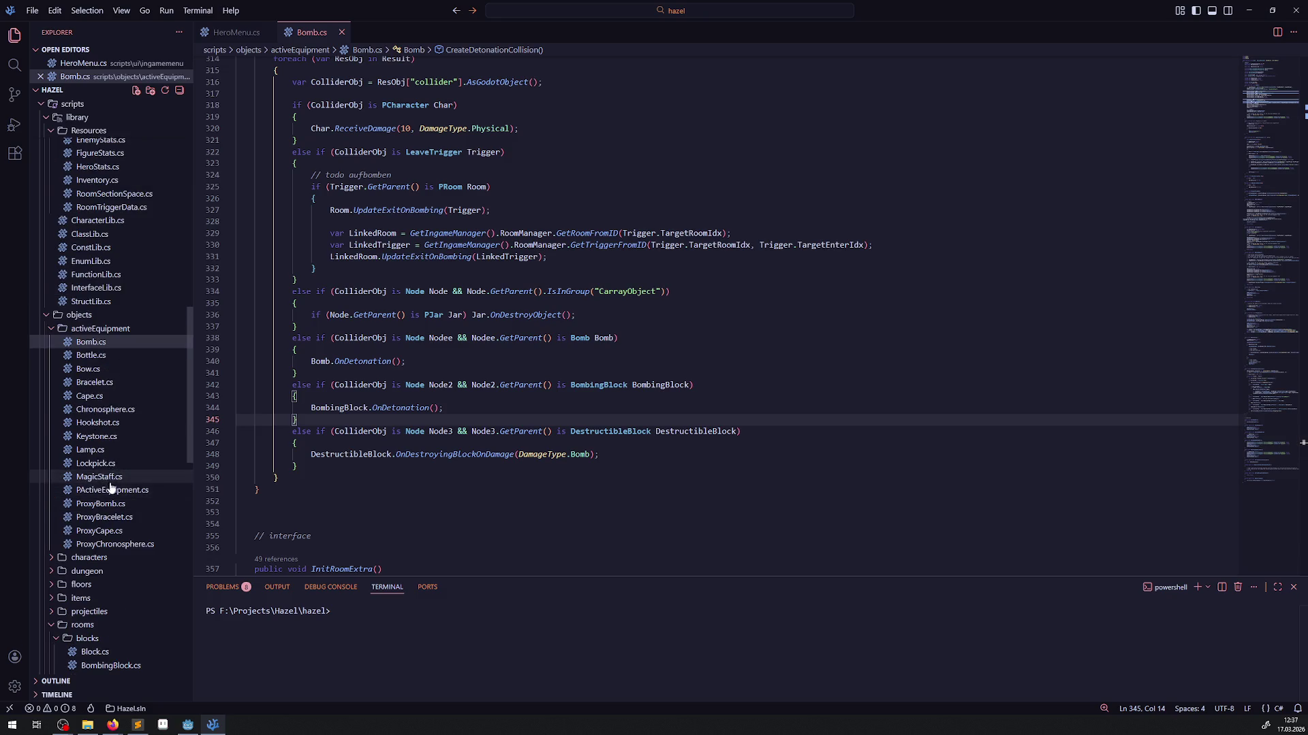
{"action": "scroll", "coordinate": [111, 488], "scroll_direction": "down", "scroll_amount": 14}
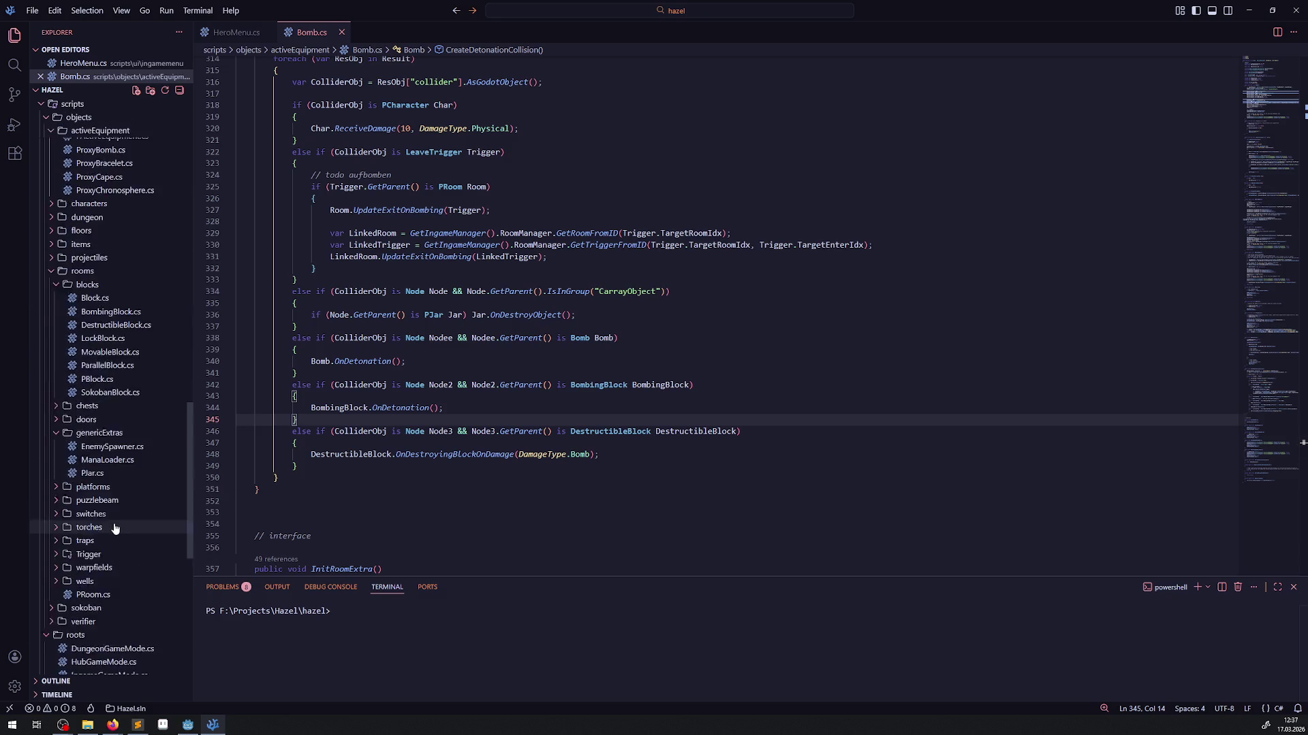
{"action": "left_click", "coordinate": [111, 337]}
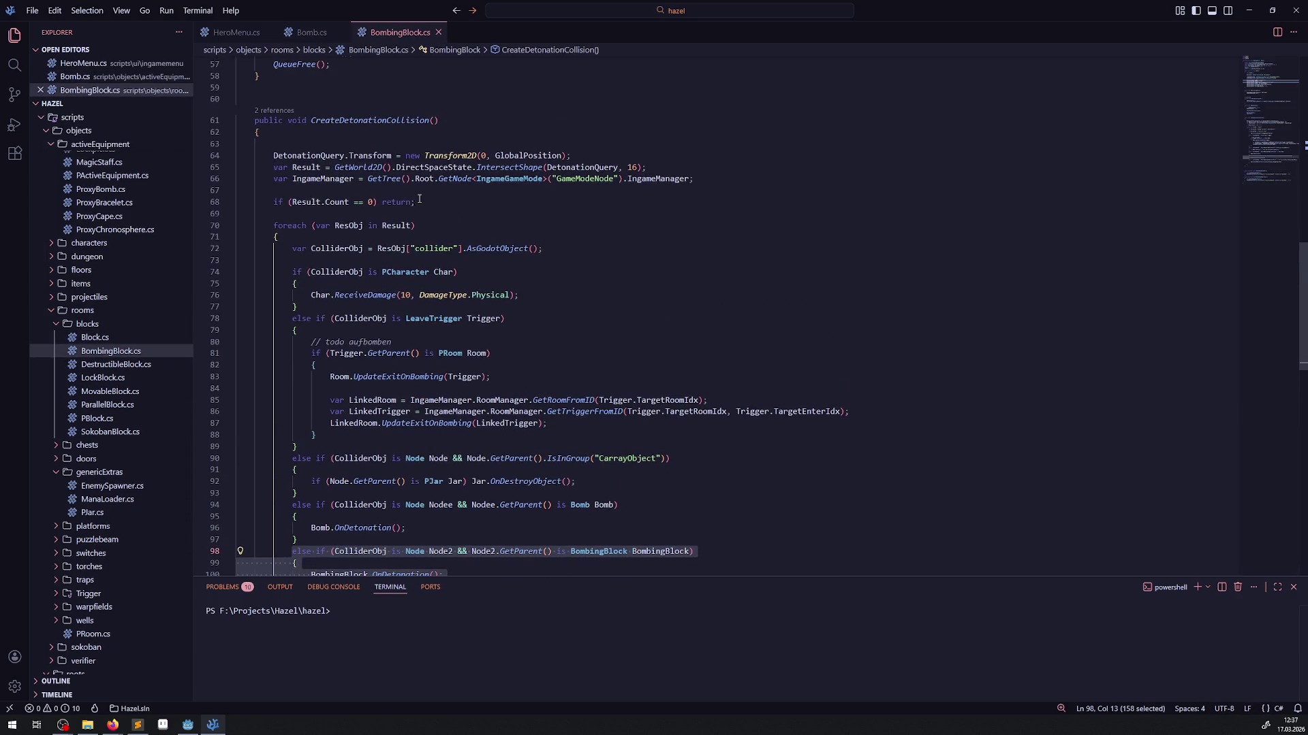
{"action": "double_click", "coordinate": [322, 157]}
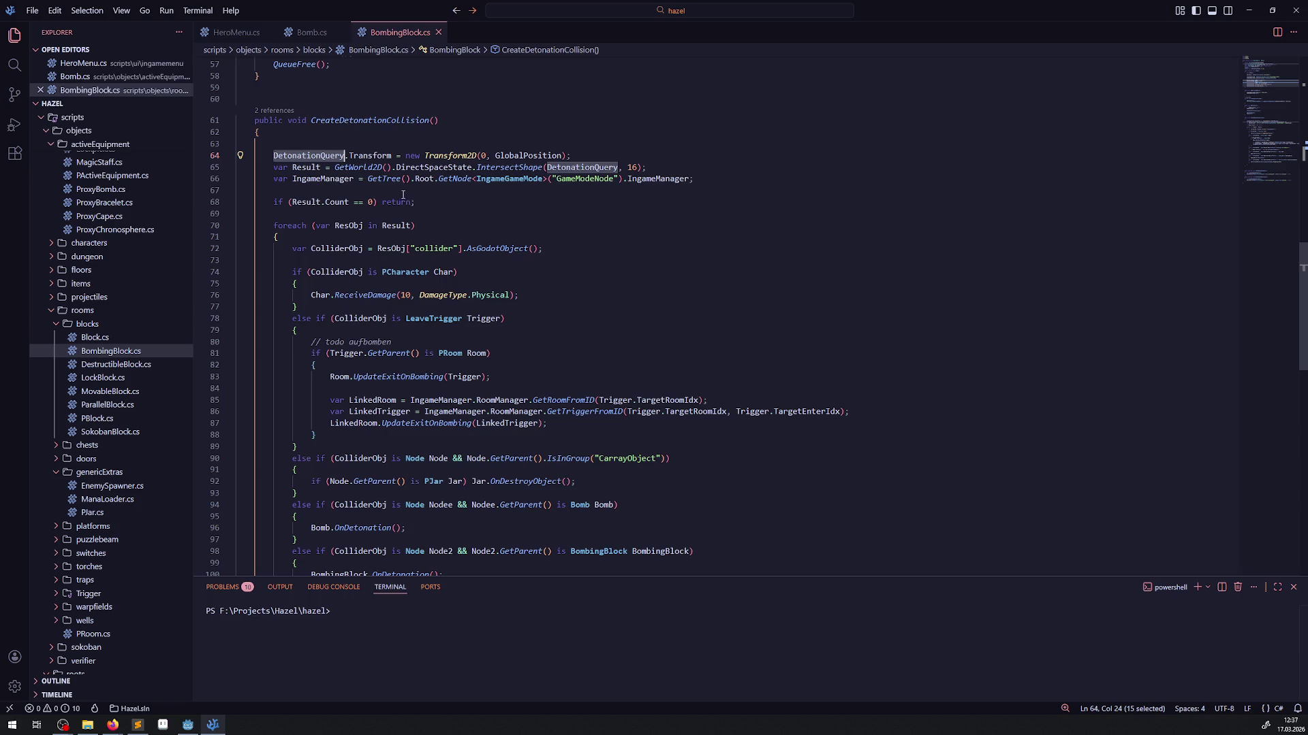
{"action": "scroll", "coordinate": [438, 414], "scroll_direction": "down", "scroll_amount": 3}
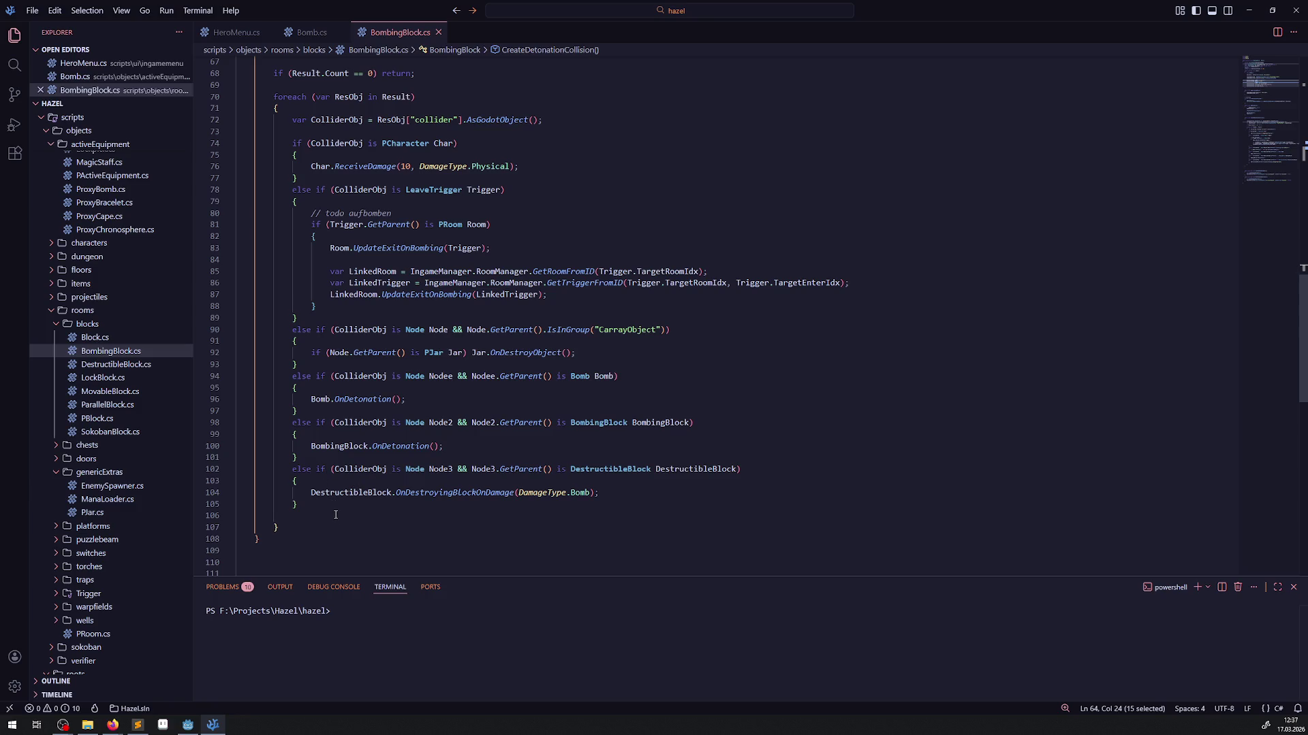
{"action": "scroll", "coordinate": [336, 507], "scroll_direction": "up", "scroll_amount": 3}
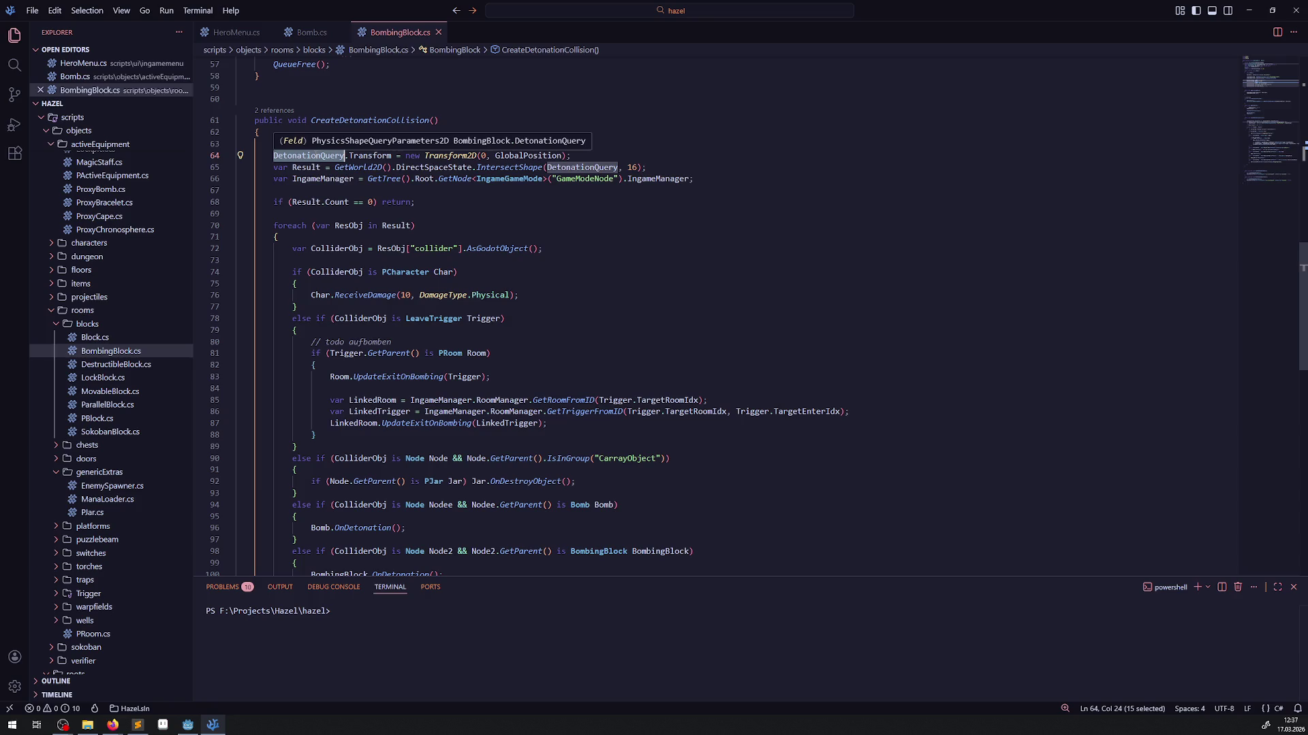
{"action": "double_click", "coordinate": [310, 178]}
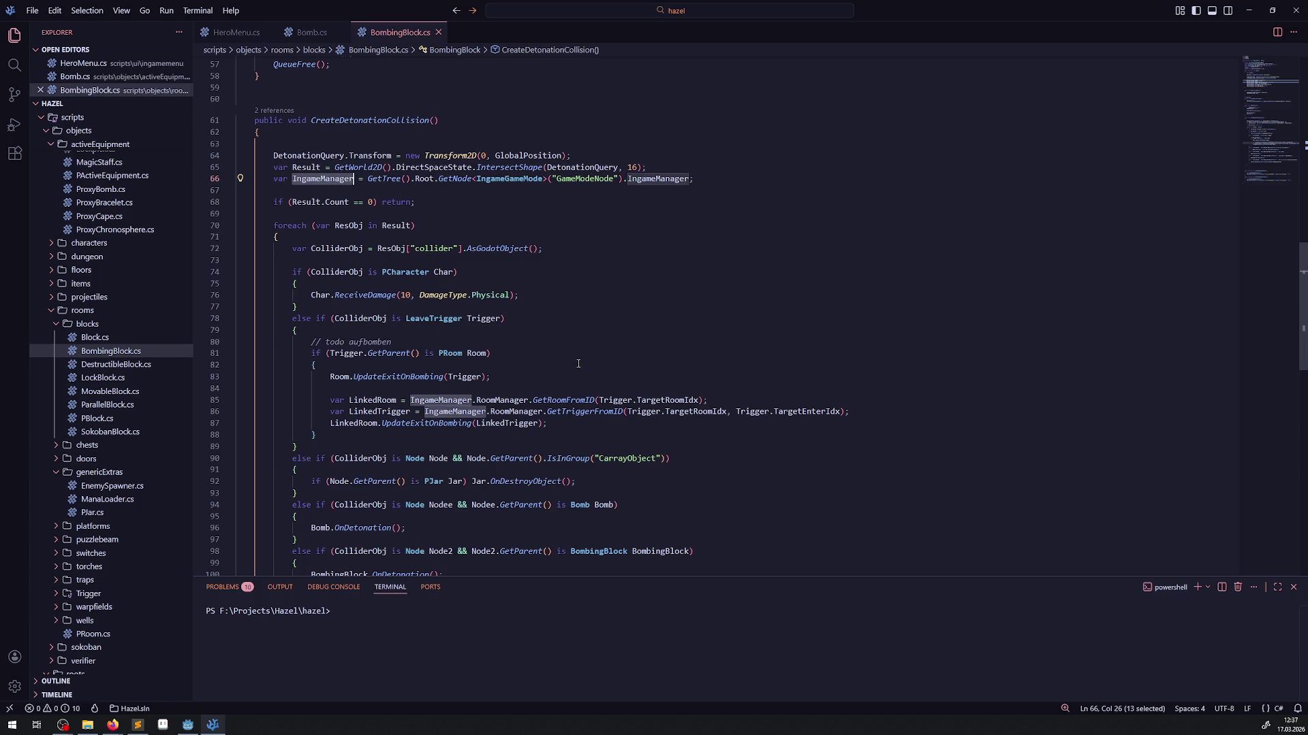
{"action": "left_click_drag", "start_coordinate": [366, 179], "coordinate": [718, 178]}
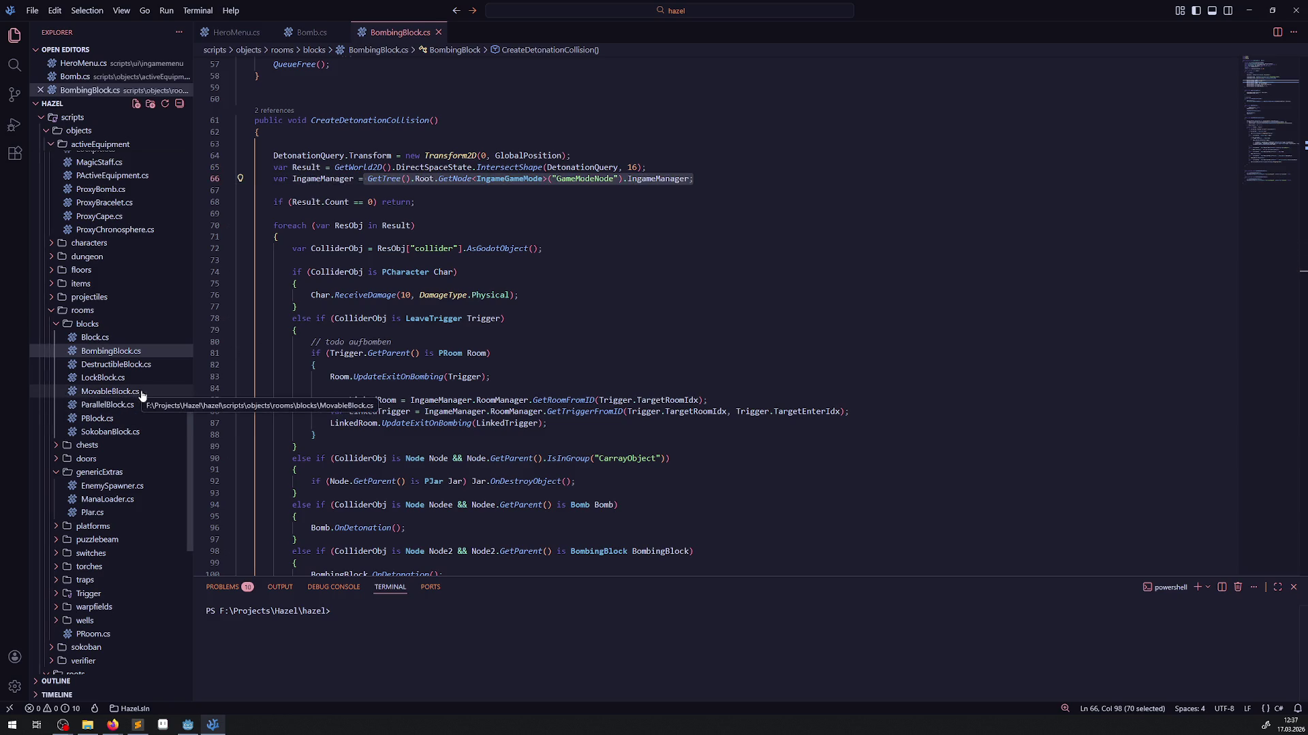
{"action": "scroll", "coordinate": [129, 395], "scroll_direction": "up", "scroll_amount": 10}
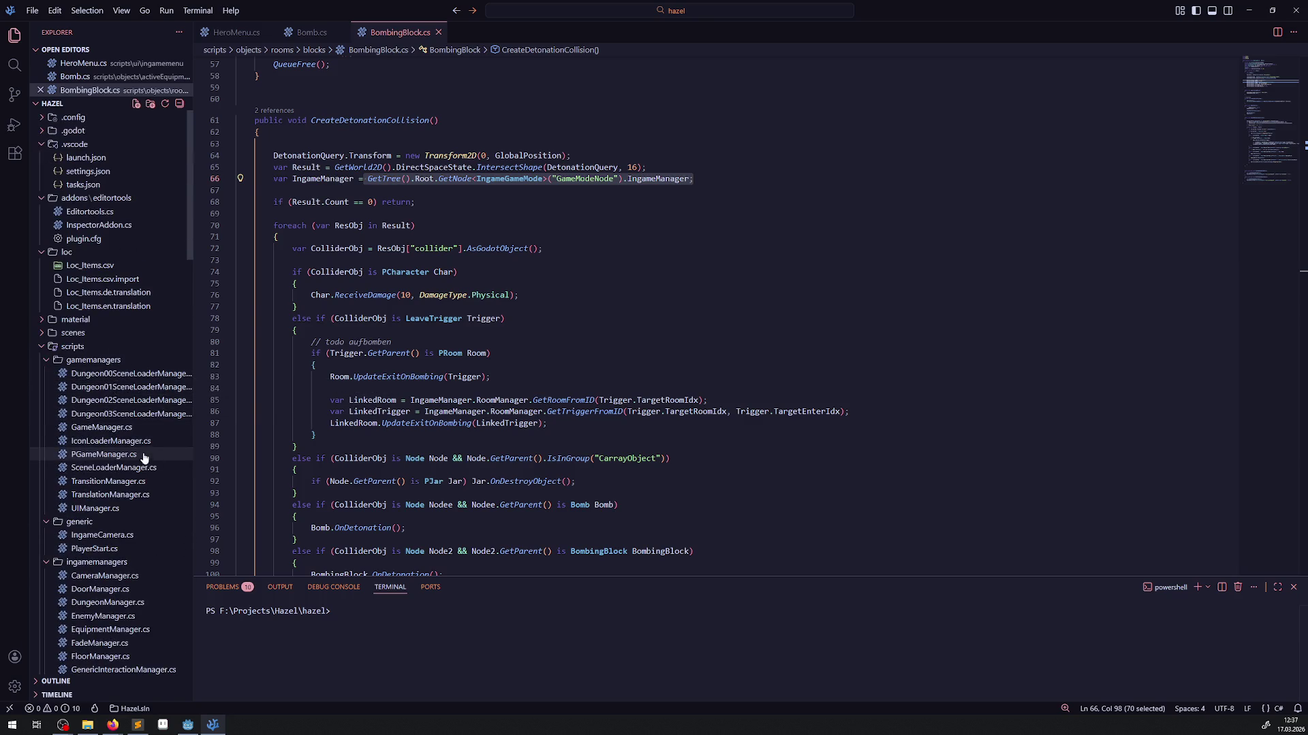
{"action": "scroll", "coordinate": [108, 477], "scroll_direction": "down", "scroll_amount": 3}
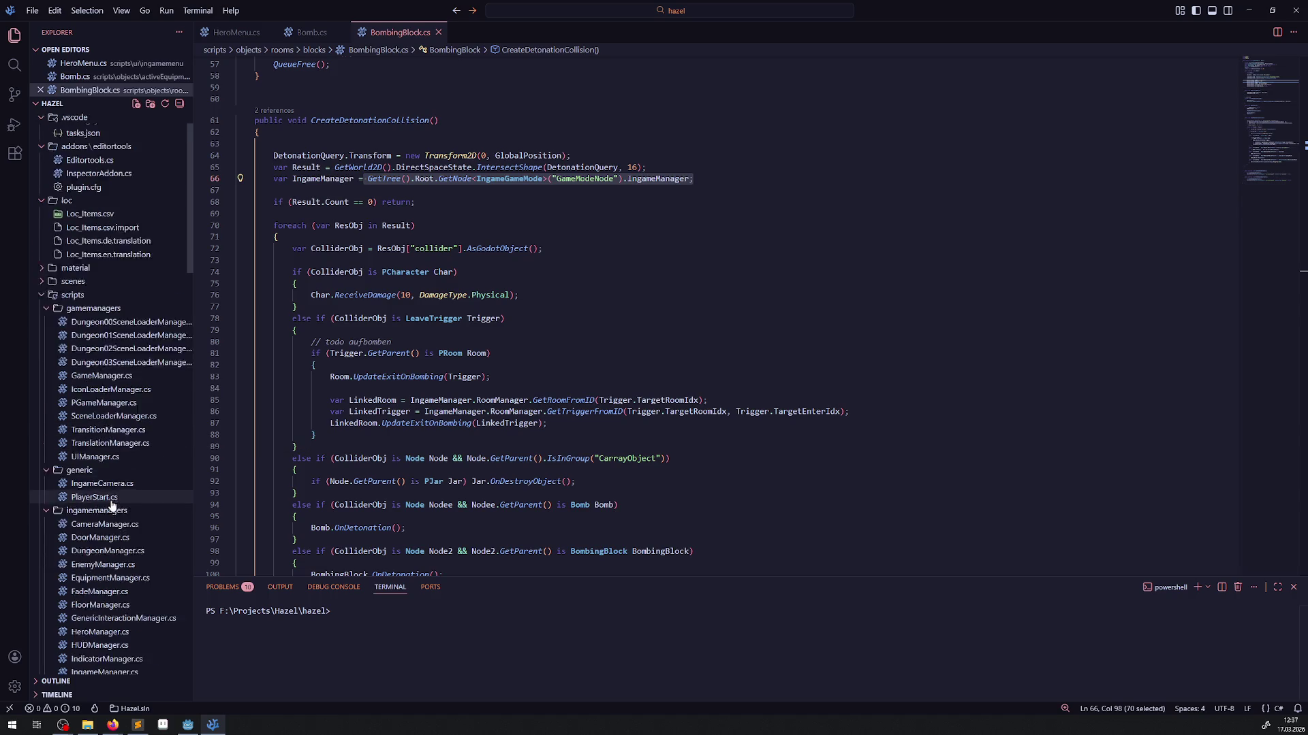
{"action": "scroll", "coordinate": [113, 502], "scroll_direction": "down", "scroll_amount": 3}
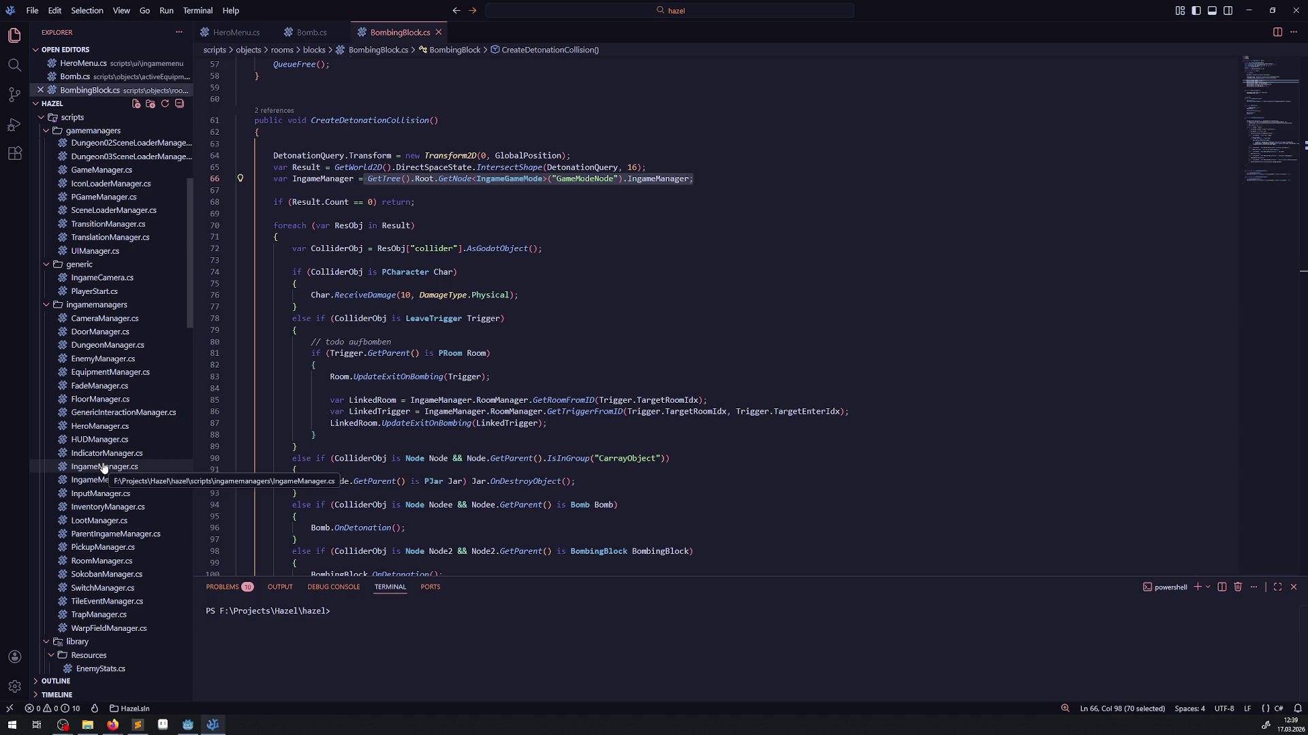
{"action": "scroll", "coordinate": [105, 427], "scroll_direction": "up", "scroll_amount": 3}
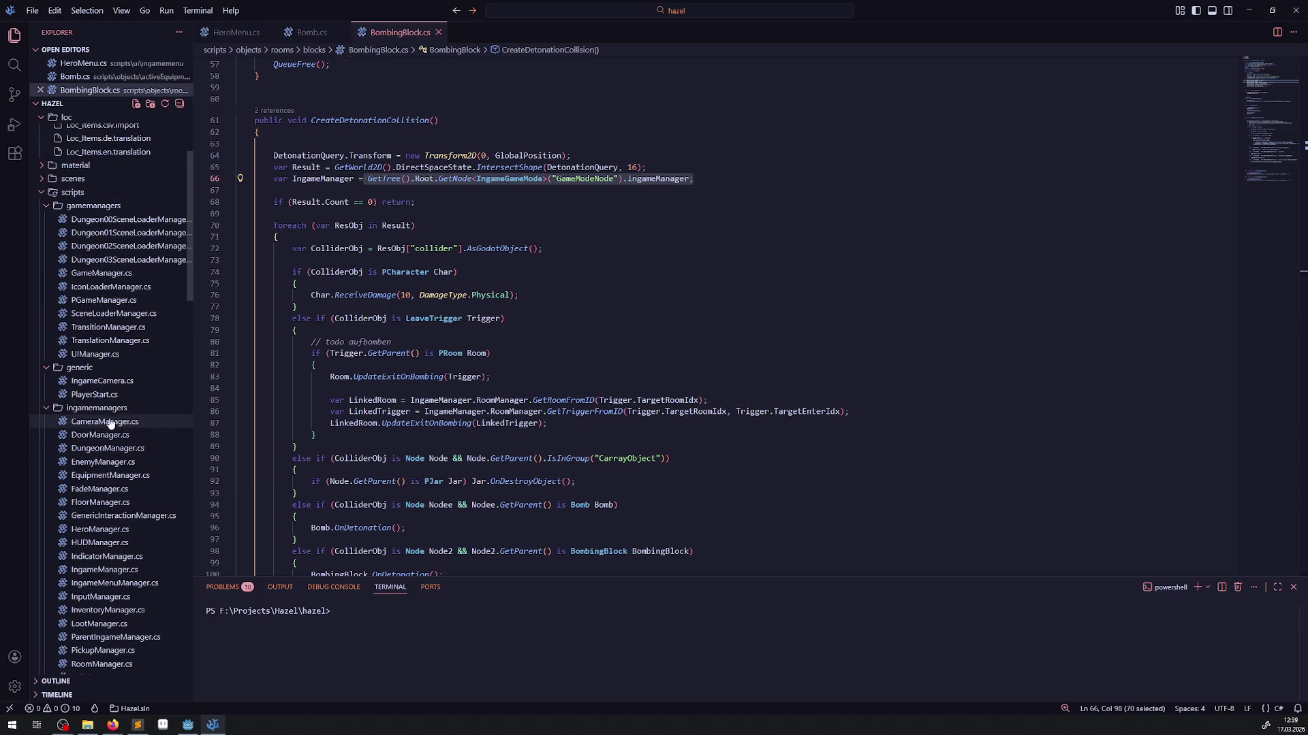
- Collapse the ingamemanagers, generic and gamemanagers folders in the Explorer
{"action": "left_click", "coordinate": [49, 408]}
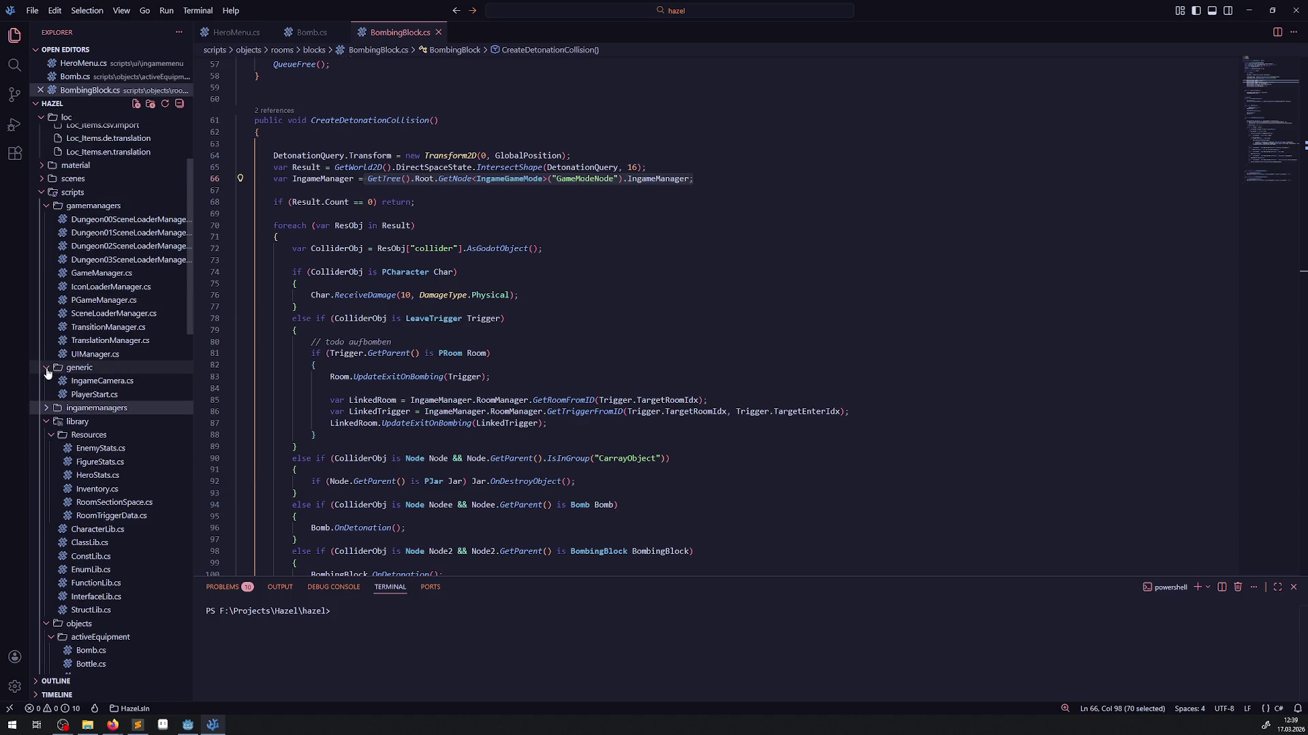
{"action": "left_click", "coordinate": [46, 368]}
{"action": "left_click", "coordinate": [50, 206]}
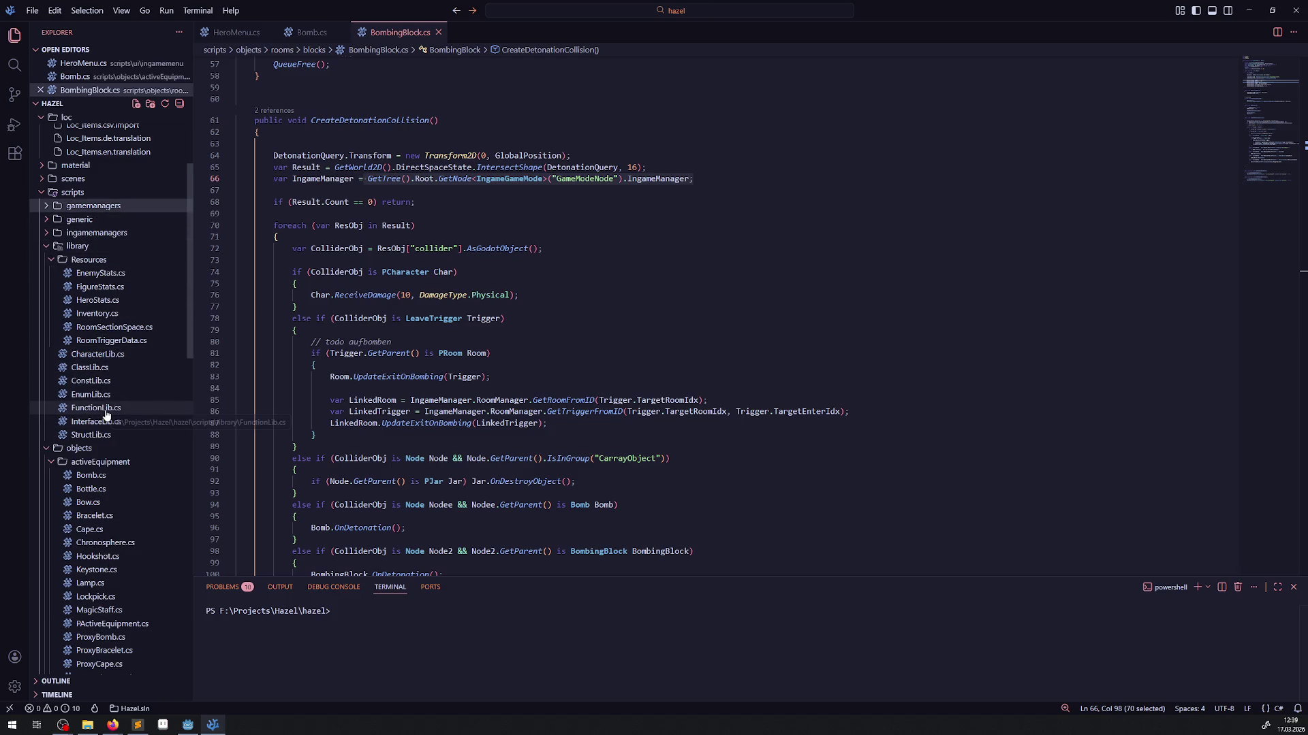
- Copy PhysicsShapeQueryParameters2D from line 8 of BombingBlock.cs and open FunctionLib.cs
{"action": "scroll", "coordinate": [275, 230], "scroll_direction": "up", "scroll_amount": 15}
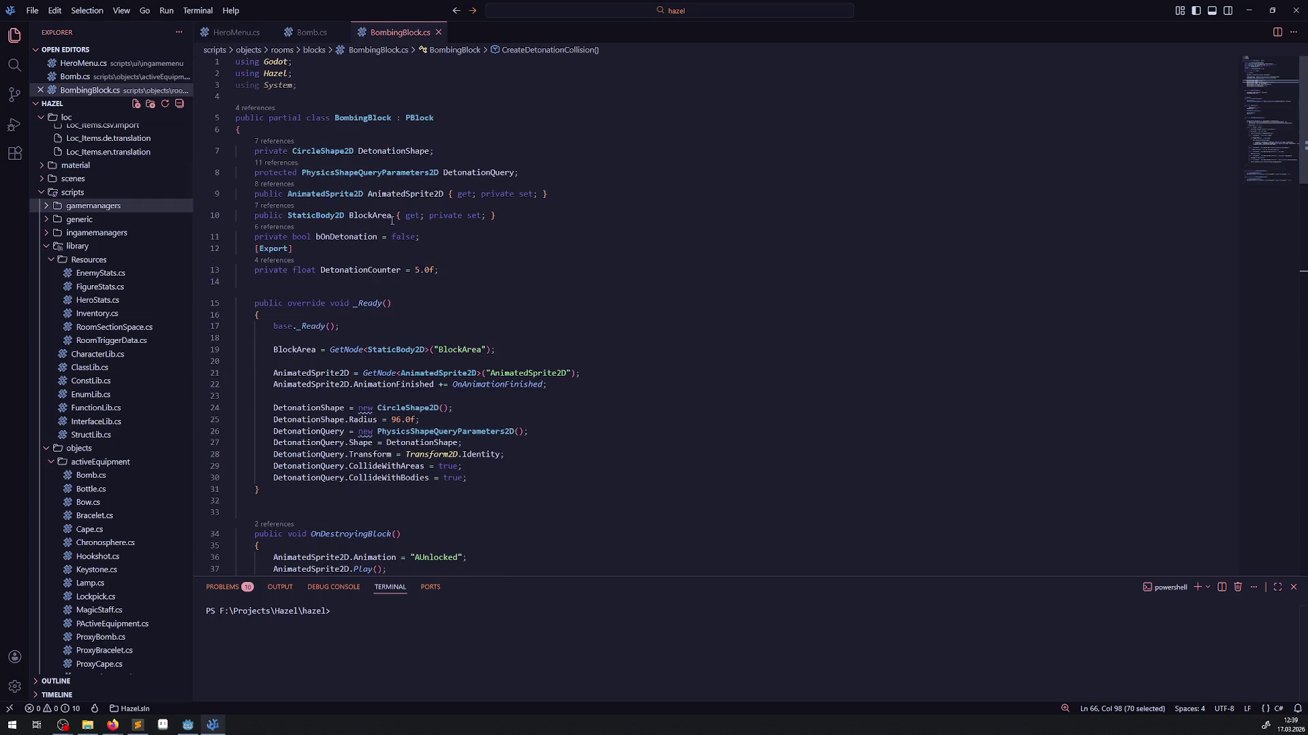
{"action": "double_click", "coordinate": [391, 173]}
{"action": "key", "text": "ctrl+c"}
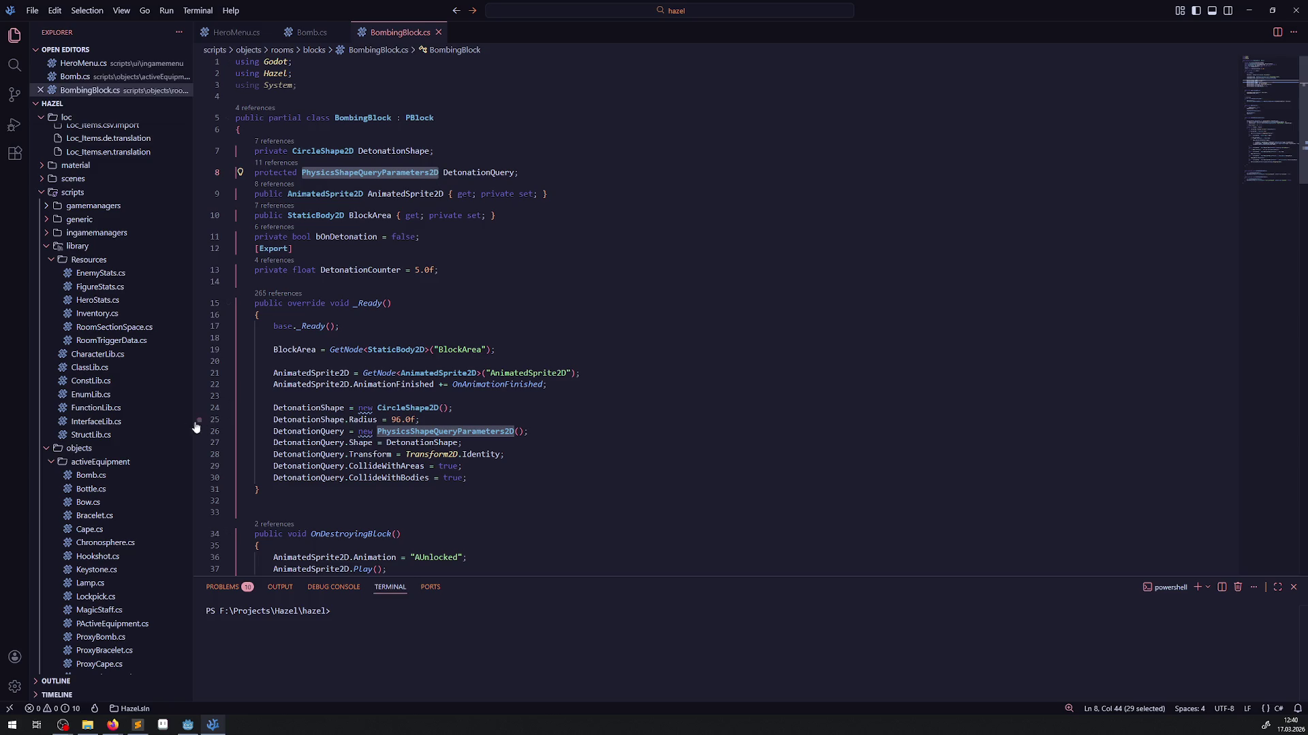
{"action": "left_click", "coordinate": [96, 408]}
{"action": "scroll", "coordinate": [461, 339], "scroll_direction": "down", "scroll_amount": 5}
{"action": "scroll", "coordinate": [461, 338], "scroll_direction": "down", "scroll_amount": 20}
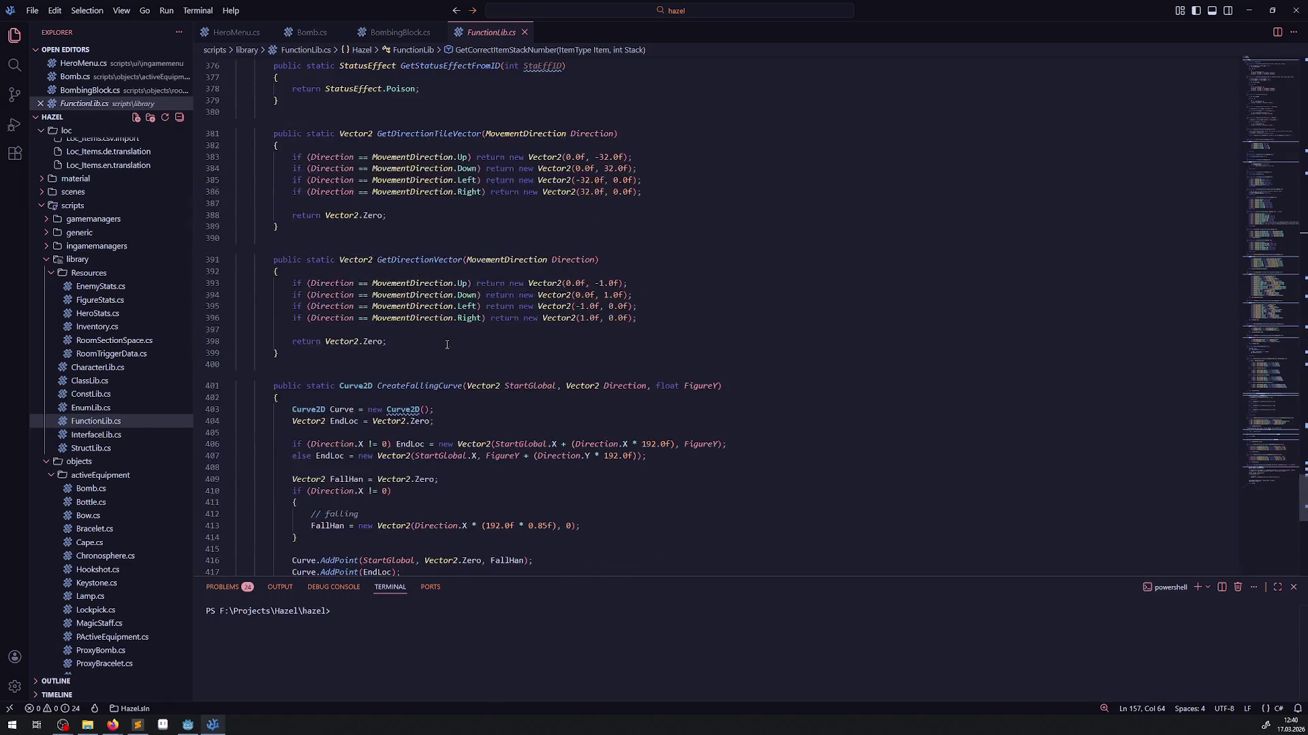
- Begin a public static void method declaration after CreateFallingCurve in FunctionLib.cs
{"action": "scroll", "coordinate": [278, 420], "scroll_direction": "up", "scroll_amount": 5}
{"action": "left_click", "coordinate": [273, 415]}
{"action": "left_click", "coordinate": [288, 392]}
{"action": "key", "text": "Return"}
{"action": "key", "text": "Return"}
{"action": "key", "text": "Return"}
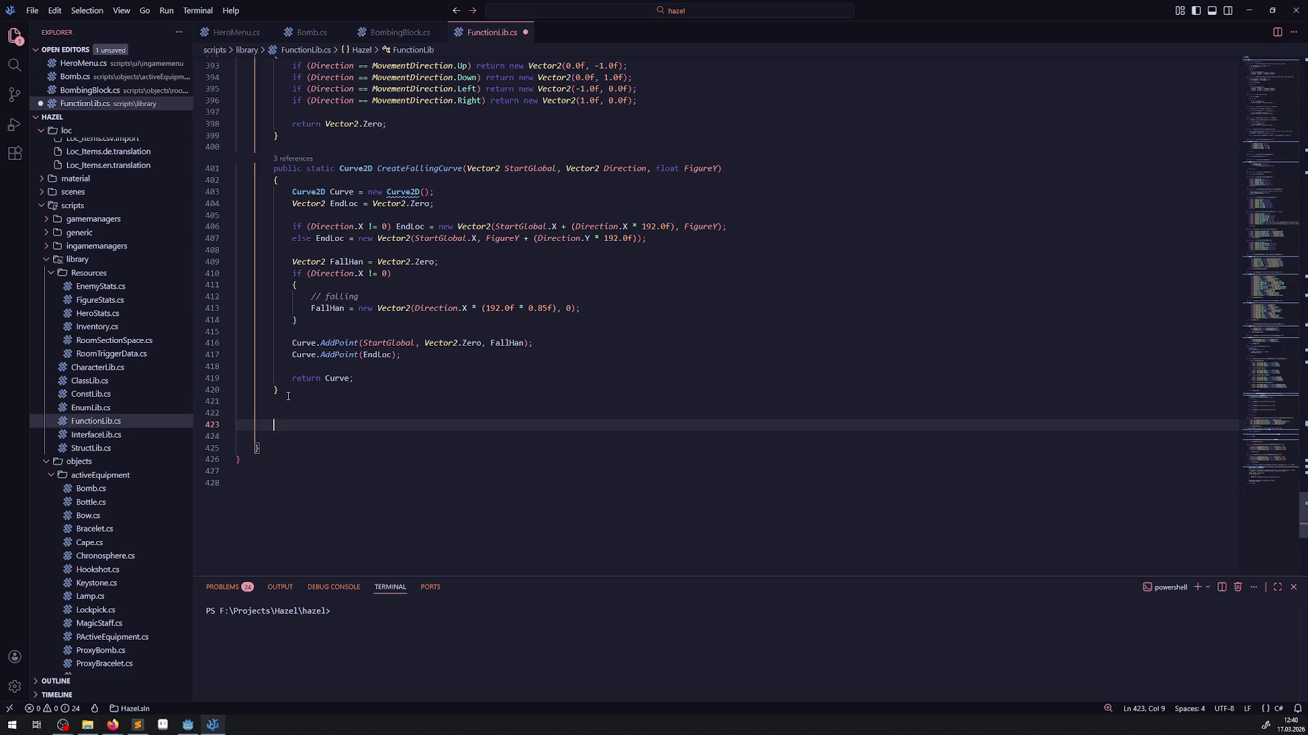
{"action": "type", "text": "public void"}
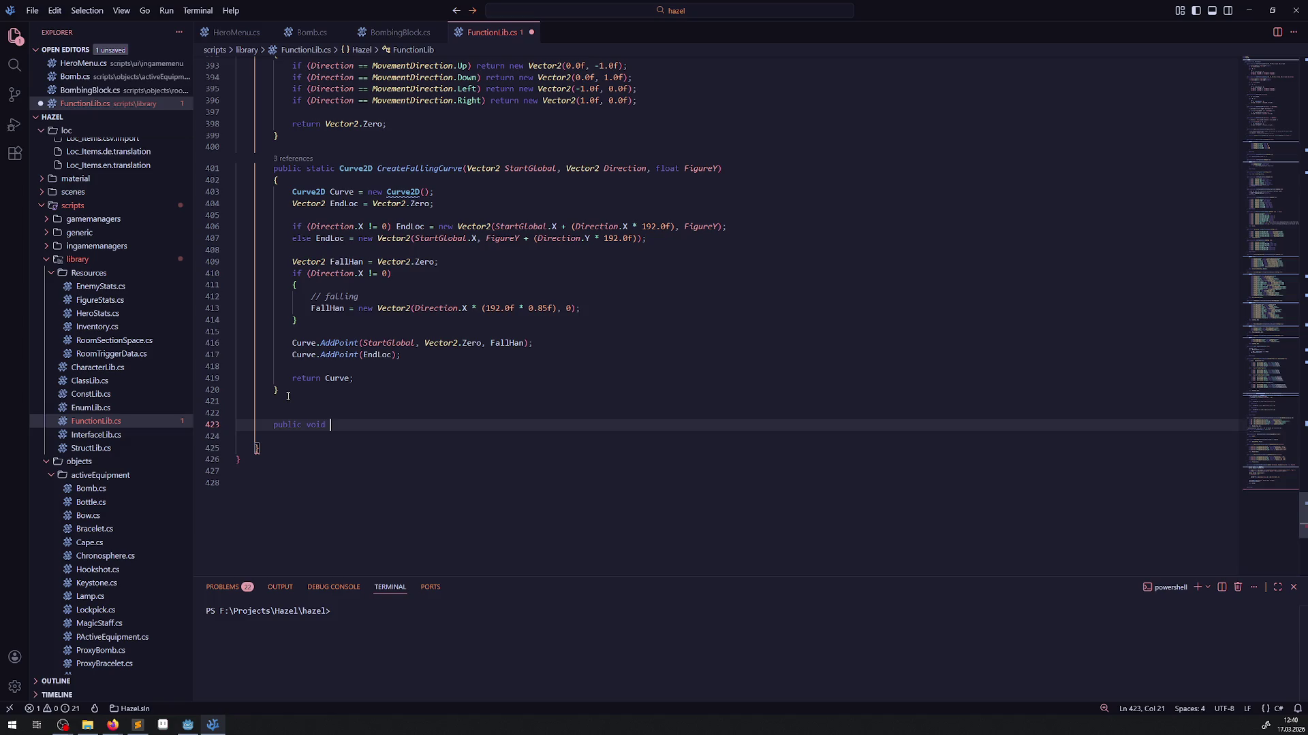
{"action": "key", "text": "ctrl+Left"}
{"action": "type", "text": "static void"}
{"action": "type", "text": " Create"}
{"action": "type", "text": "Detonation"}
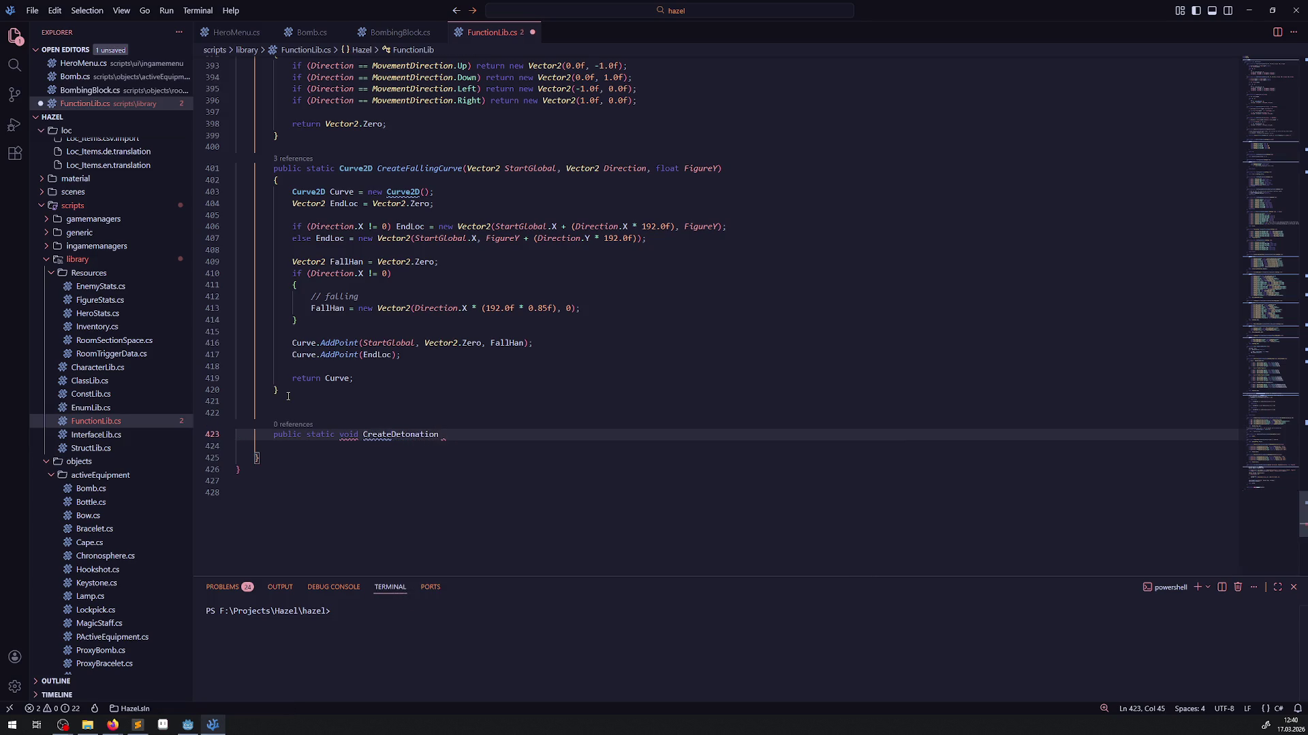
{"action": "key", "text": "ctrl+BackSpace"}
{"action": "key", "text": "Return"}
{"action": "key", "text": "ctrl+v"}
- Name the method CreateDetonationCollision, copied from BombingBlock.cs, and add its parentheses and braces
{"action": "left_click", "coordinate": [361, 35]}
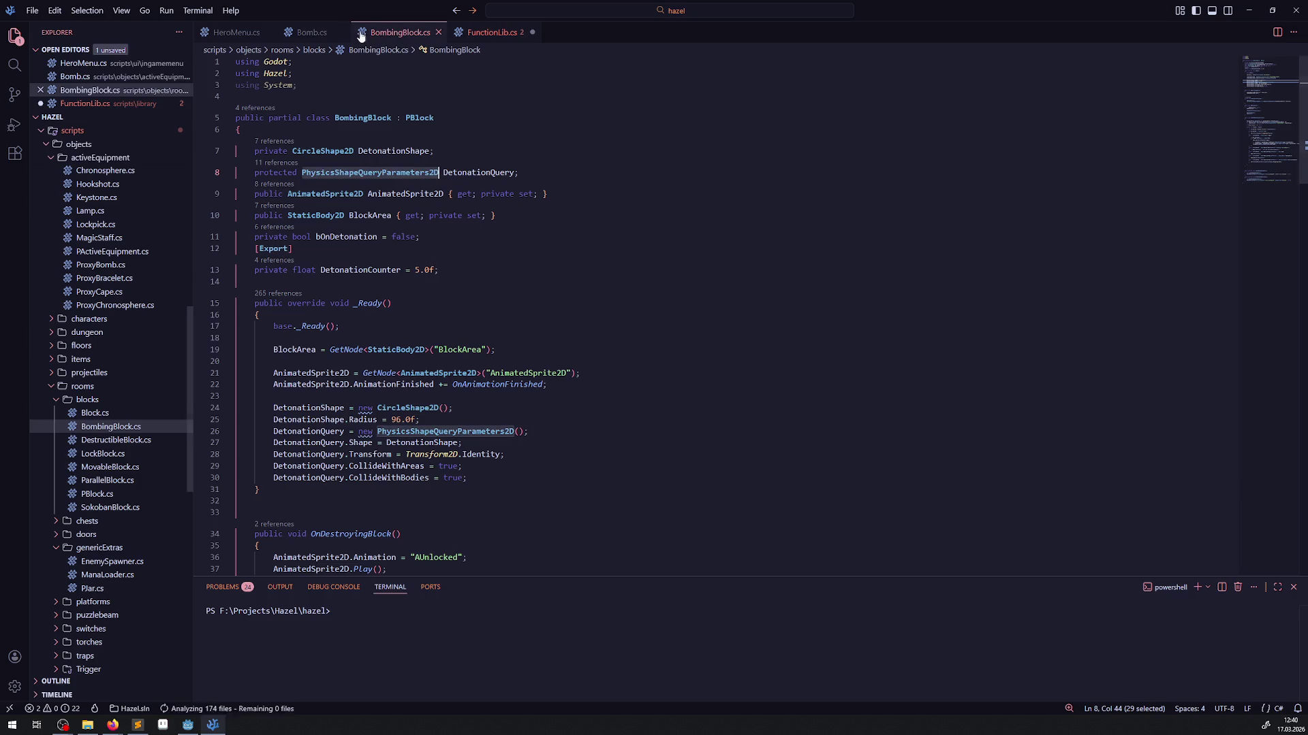
{"action": "scroll", "coordinate": [503, 288], "scroll_direction": "down", "scroll_amount": 20}
{"action": "scroll", "coordinate": [504, 288], "scroll_direction": "up", "scroll_amount": 15}
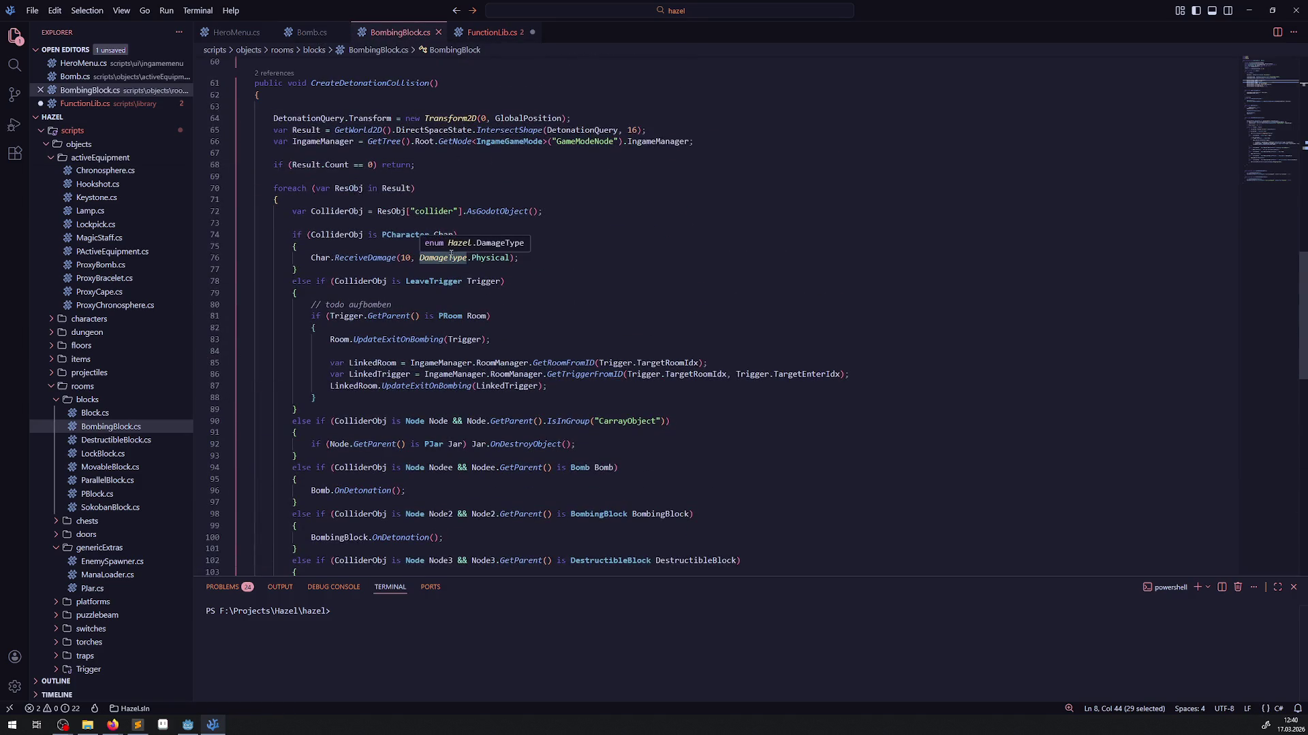
{"action": "double_click", "coordinate": [340, 82]}
{"action": "key", "text": "ctrl+c"}
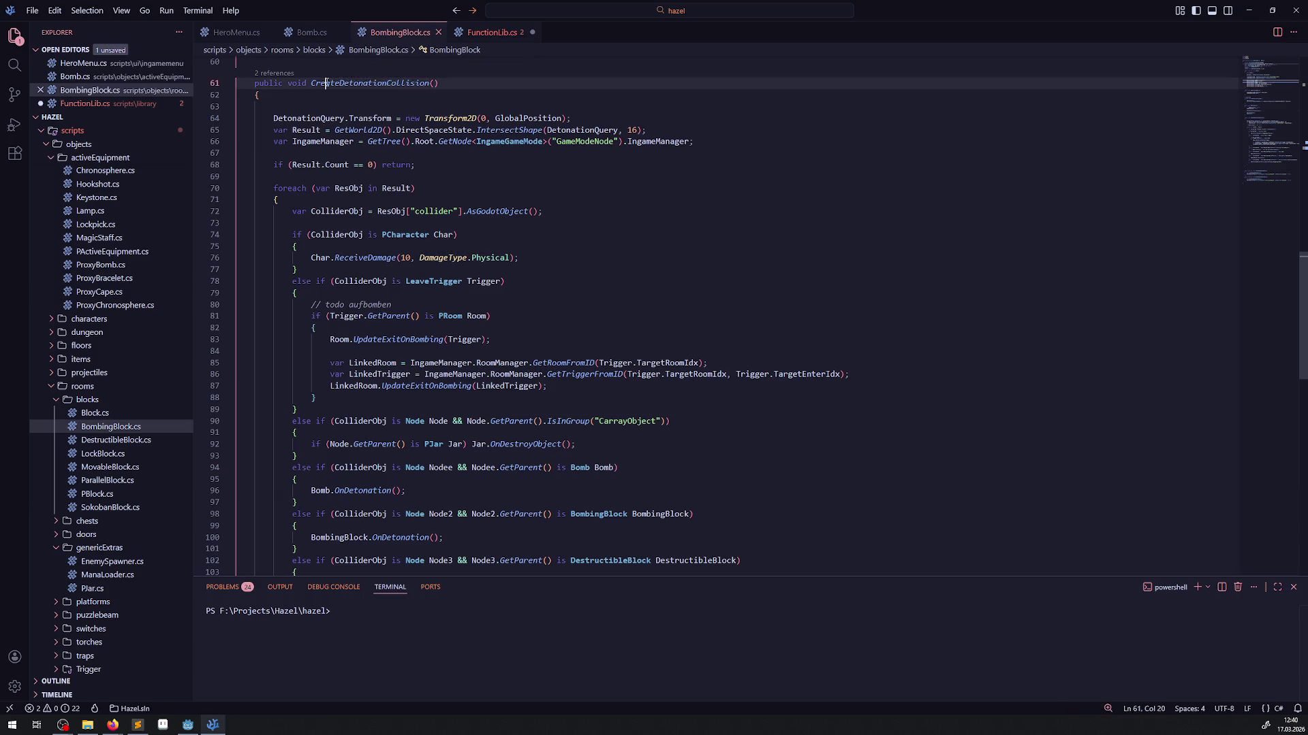
{"action": "left_click", "coordinate": [491, 32]}
{"action": "left_click", "coordinate": [365, 425]}
{"action": "key", "text": "ctrl+v"}
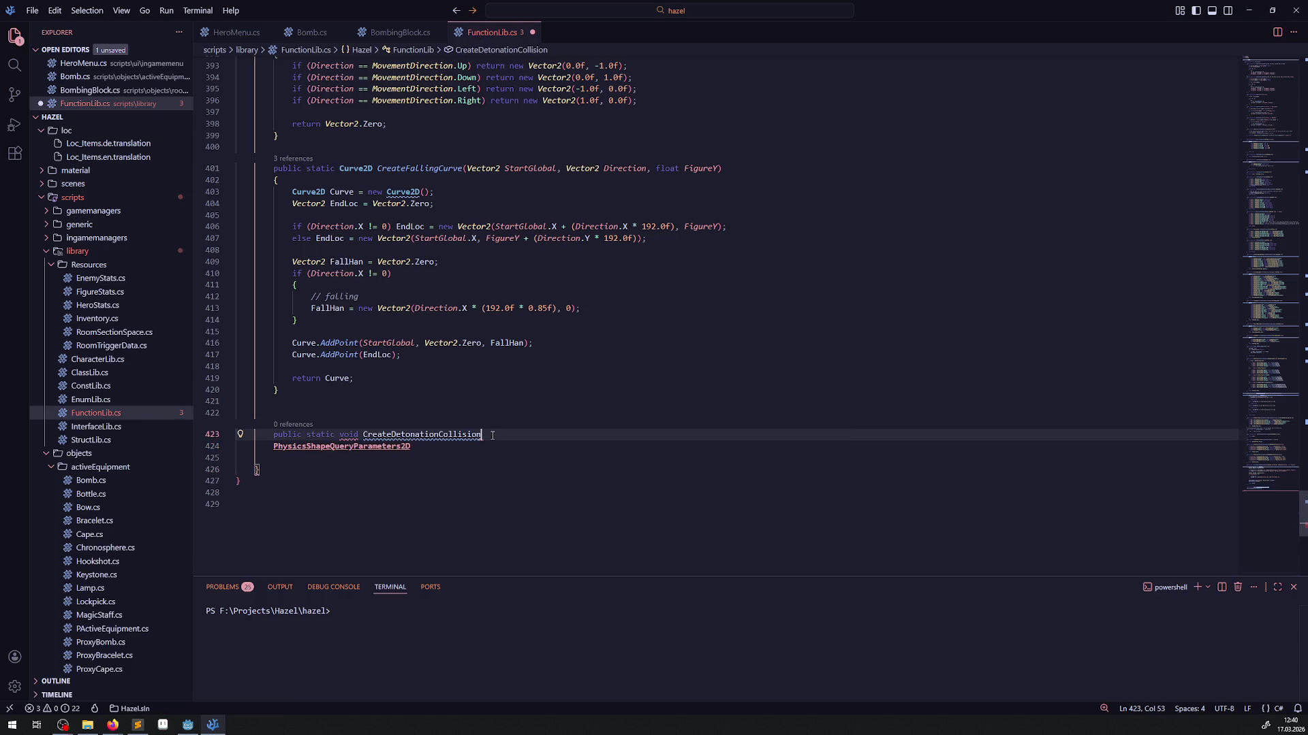
{"action": "type", "text": "()"}
{"action": "key", "text": "Return"}
{"action": "type", "text": "{"}
{"action": "key", "text": "Return"}
- Remove the stray type name and add a PhysicsShapeQueryParameters2D Query parameter
{"action": "double_click", "coordinate": [323, 482]}
{"action": "key", "text": "BackSpace"}
{"action": "left_click", "coordinate": [486, 434]}
{"action": "type", "text": "PhysicsShapeQueryParameters2D"}
{"action": "type", "text": "Query,"}
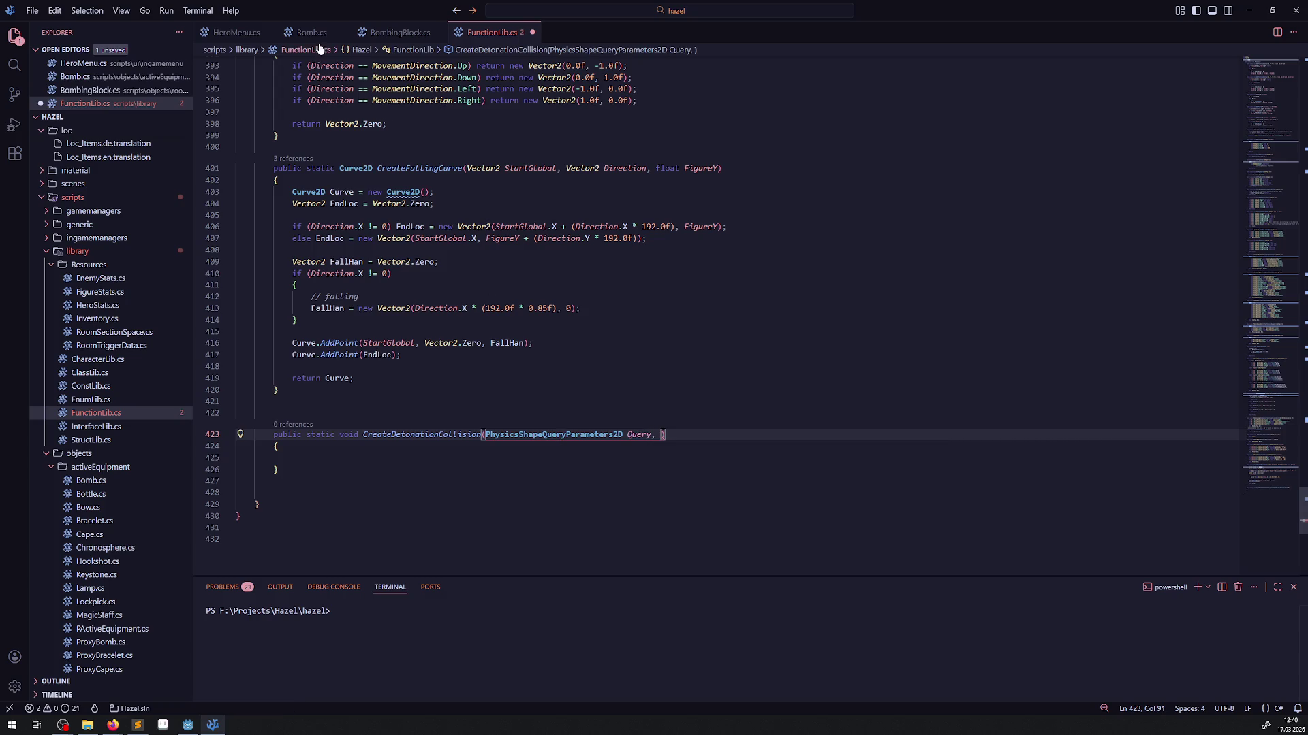
{"action": "left_click", "coordinate": [379, 34]}
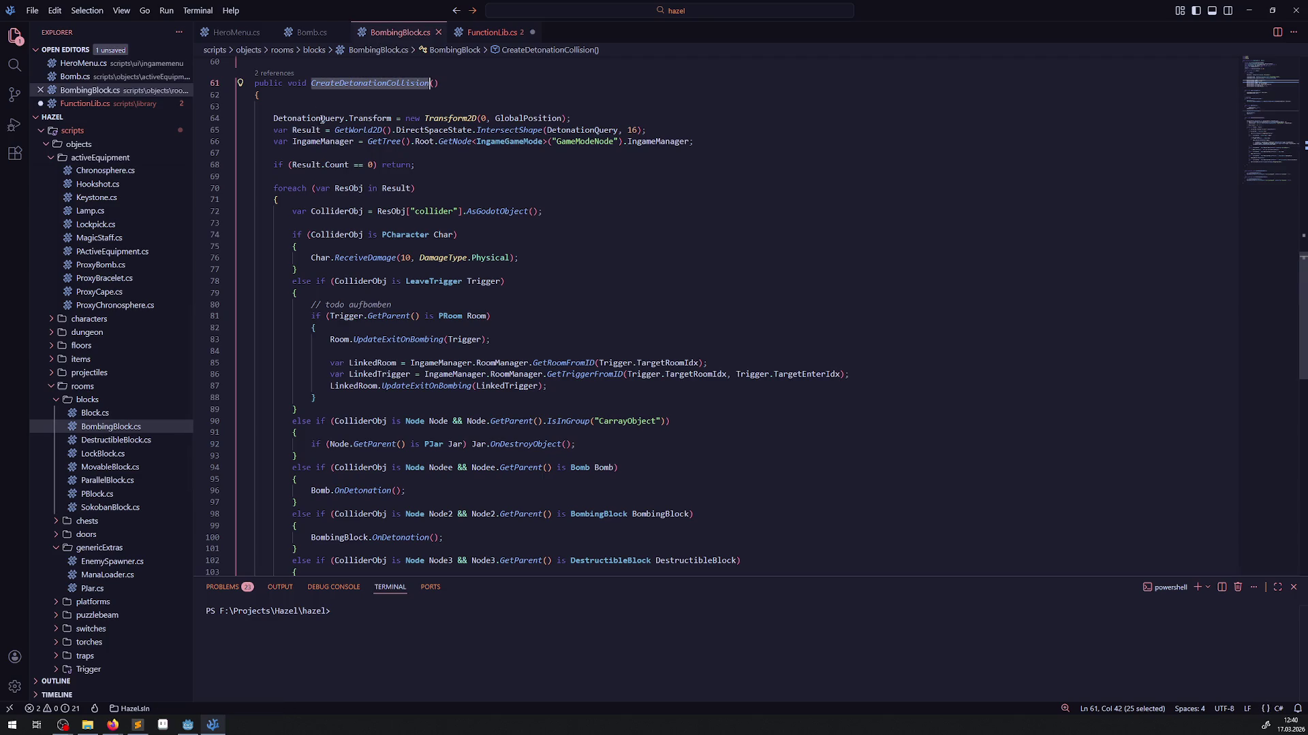
{"action": "double_click", "coordinate": [331, 141]}
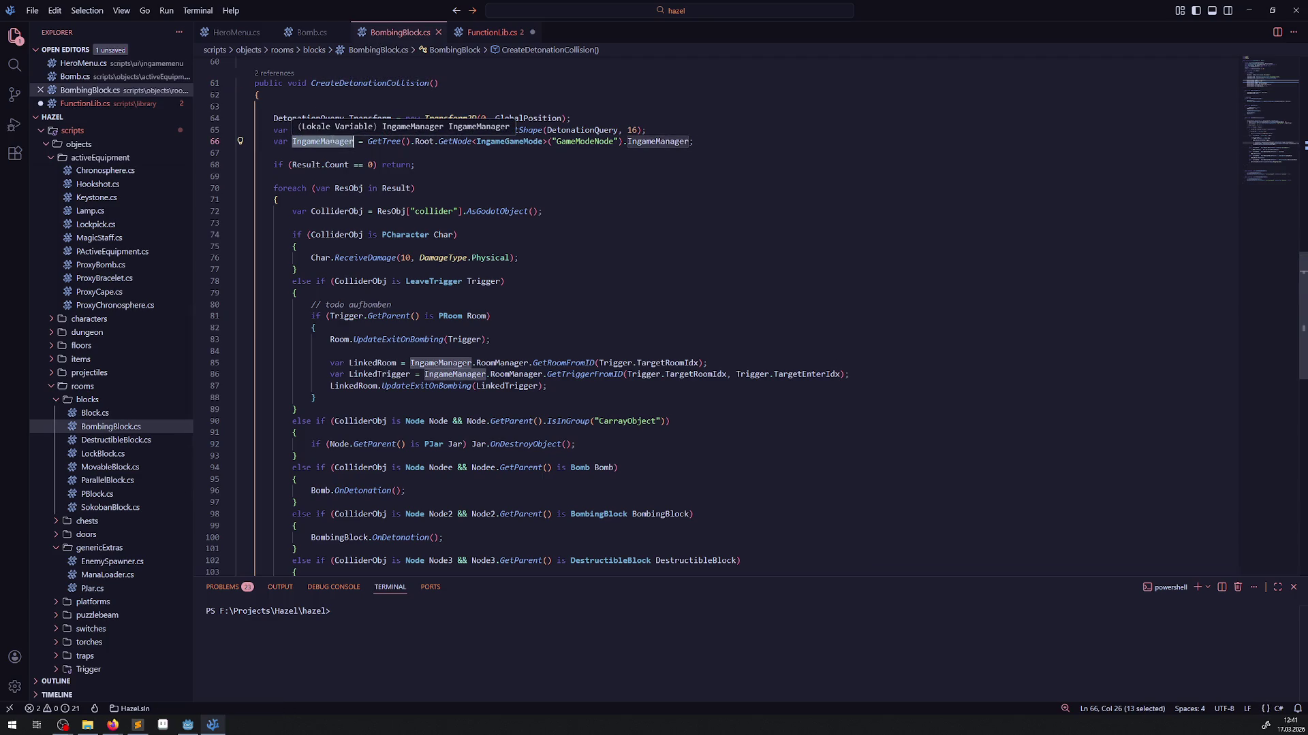
- Add IngameManager, copied from BombingBlock.cs, as the second parameter type and save FunctionLib.cs
{"action": "key", "text": "ctrl+c"}
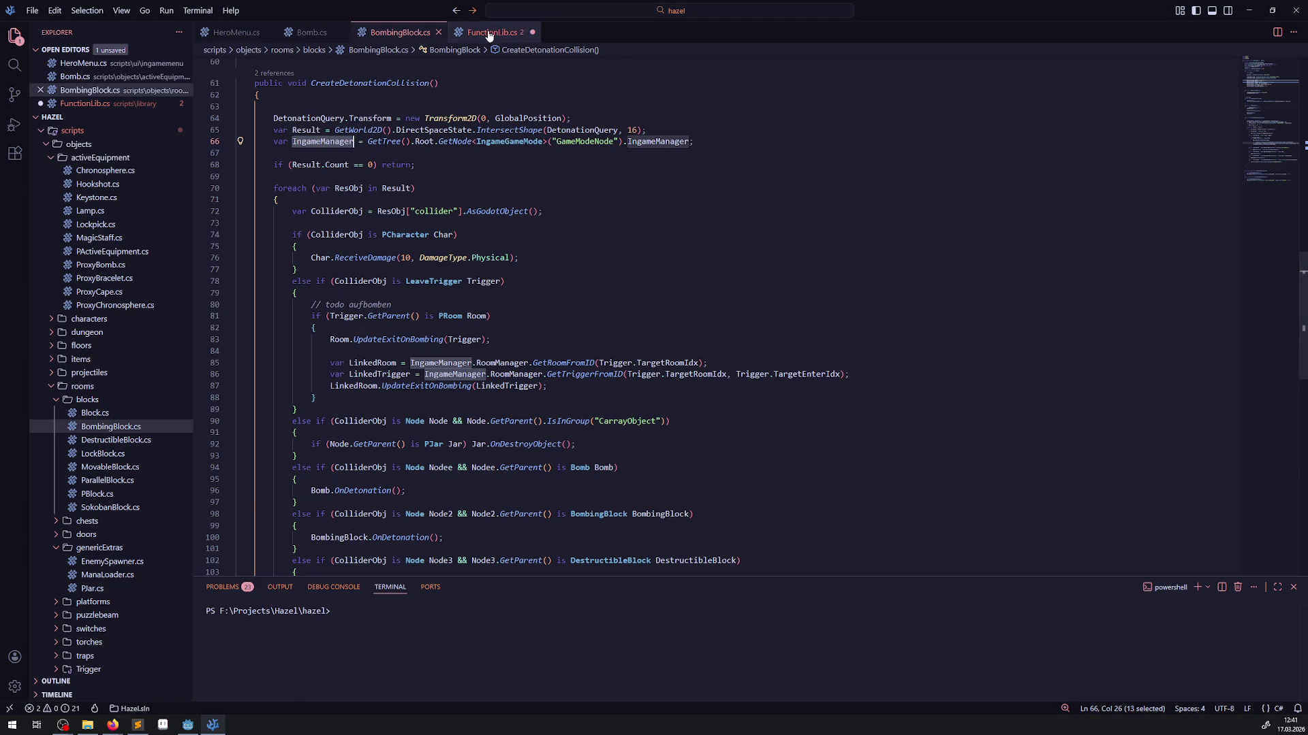
{"action": "left_click", "coordinate": [491, 32]}
{"action": "key", "text": "ctrl+v"}
{"action": "key", "text": "ctrl+v"}
{"action": "key", "text": "ctrl+s"}
{"action": "left_click", "coordinate": [652, 388]}
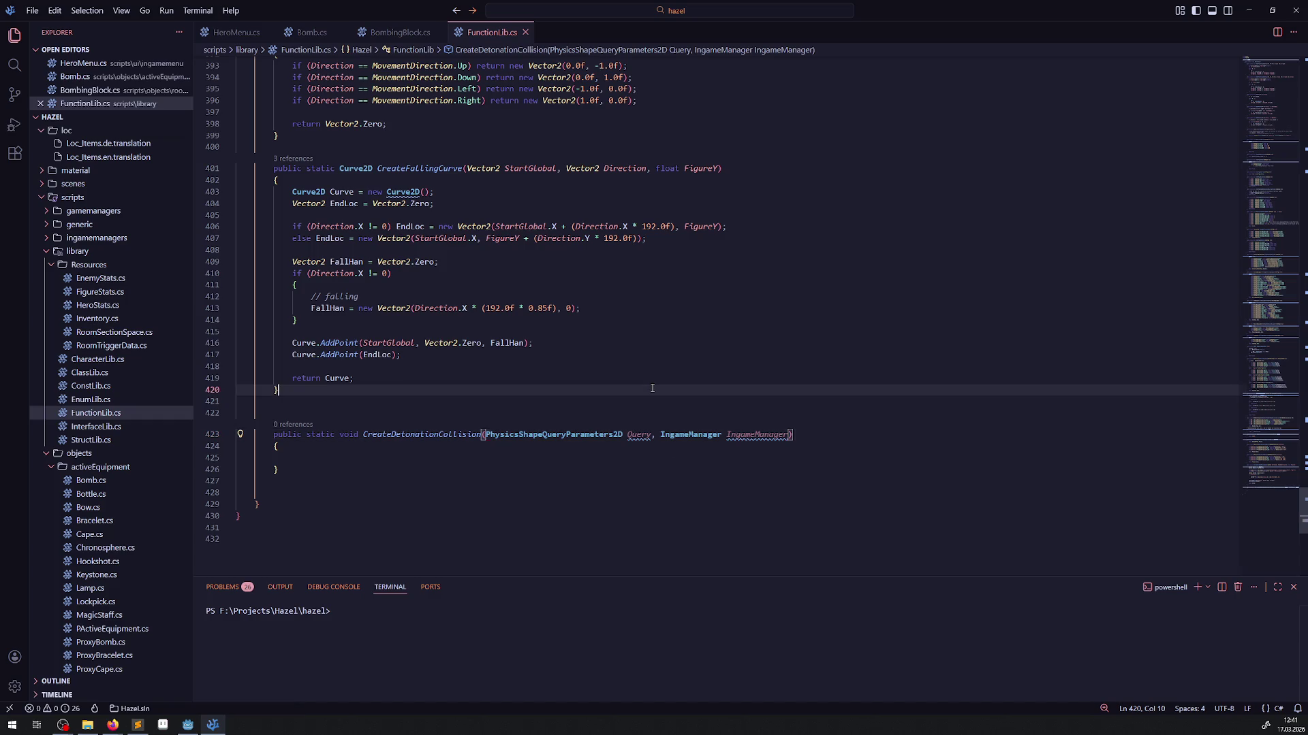
- Copy the collision-handling code from BombingBlock.cs into the new CreateDetonationCollision body
{"action": "left_click", "coordinate": [399, 32]}
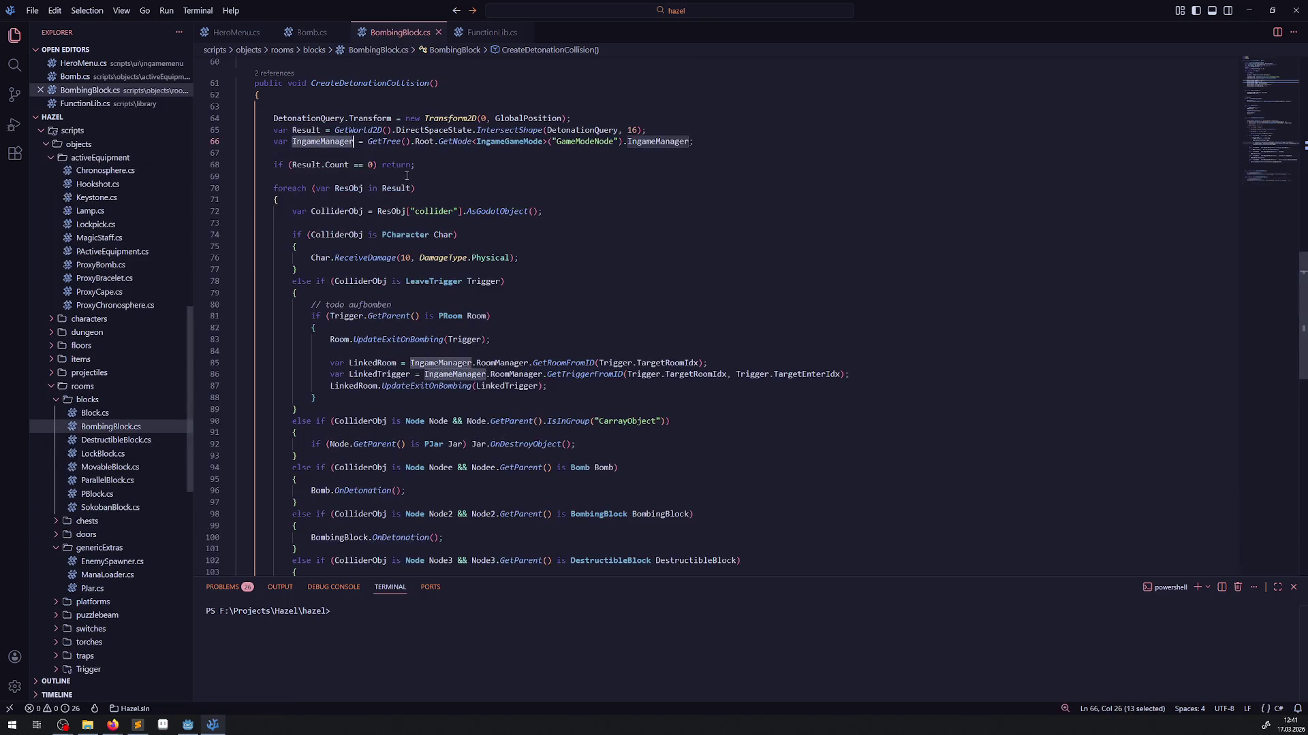
{"action": "mouse_move", "coordinate": [263, 164]}
{"action": "left_mouse_down"}
{"action": "mouse_move", "coordinate": [293, 212]}
{"action": "mouse_move", "coordinate": [350, 468]}
{"action": "left_mouse_up"}
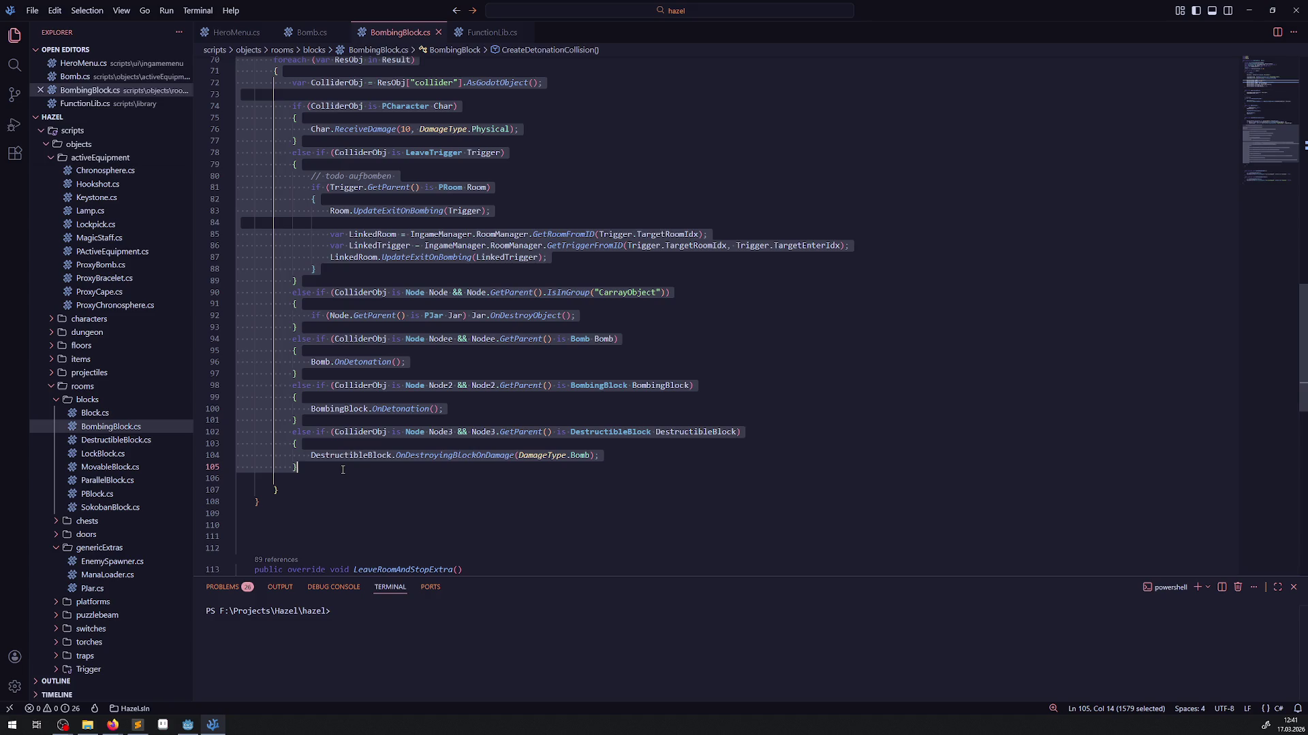
{"action": "scroll", "coordinate": [349, 457], "scroll_direction": "up", "scroll_amount": 3}
{"action": "scroll", "coordinate": [349, 457], "scroll_direction": "down", "scroll_amount": 1}
{"action": "left_click", "coordinate": [349, 457]}
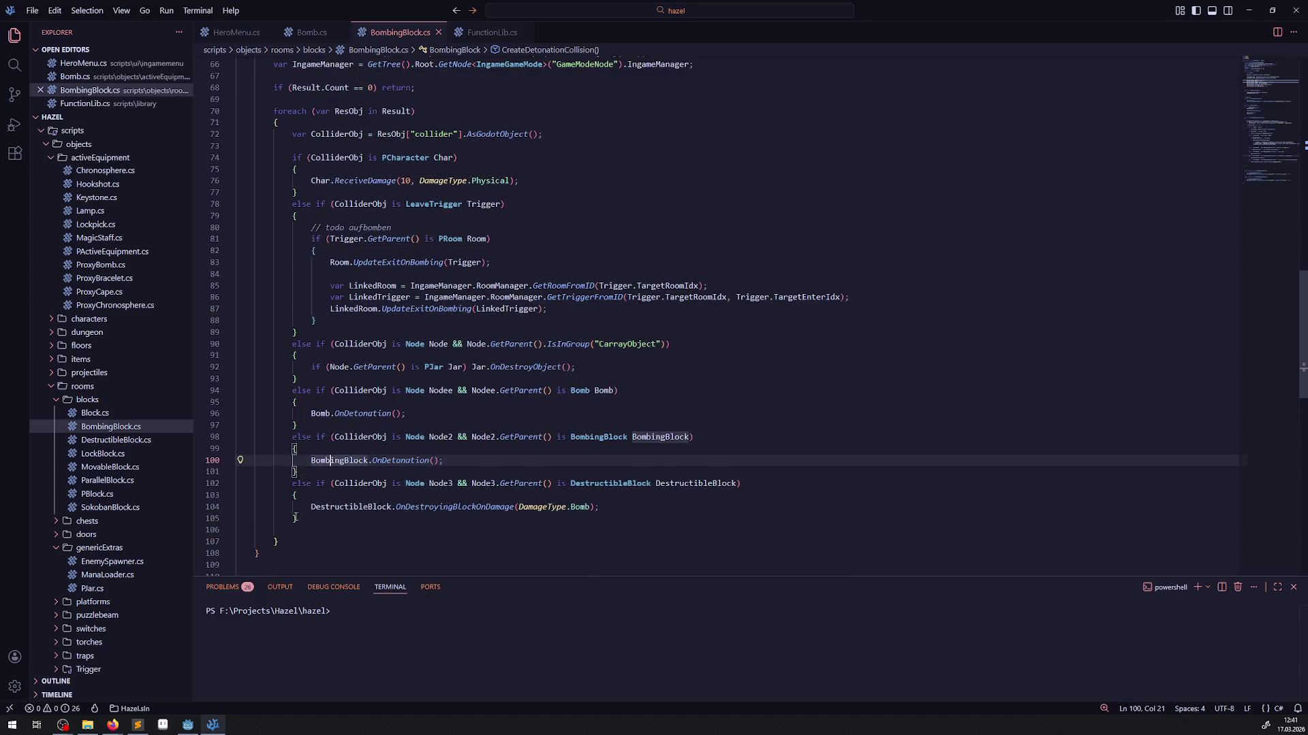
{"action": "mouse_move", "coordinate": [290, 541]}
{"action": "left_mouse_down"}
{"action": "mouse_move", "coordinate": [288, 107]}
{"action": "mouse_move", "coordinate": [266, 80]}
{"action": "mouse_move", "coordinate": [276, 105]}
{"action": "left_mouse_up"}
{"action": "key", "text": "ctrl+c"}
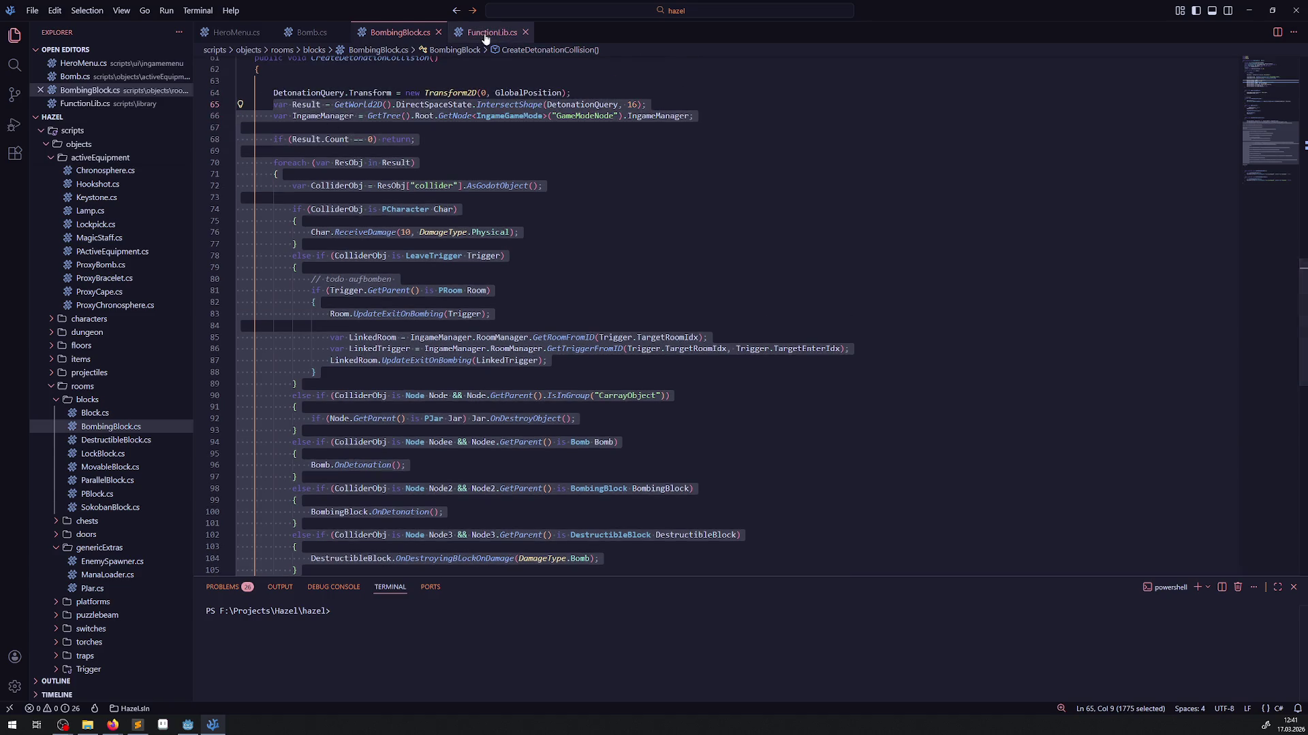
{"action": "left_click", "coordinate": [492, 32]}
{"action": "left_click", "coordinate": [403, 459]}
{"action": "key", "text": "ctrl+v"}
{"action": "scroll", "coordinate": [403, 350], "scroll_direction": "up", "scroll_amount": 3}
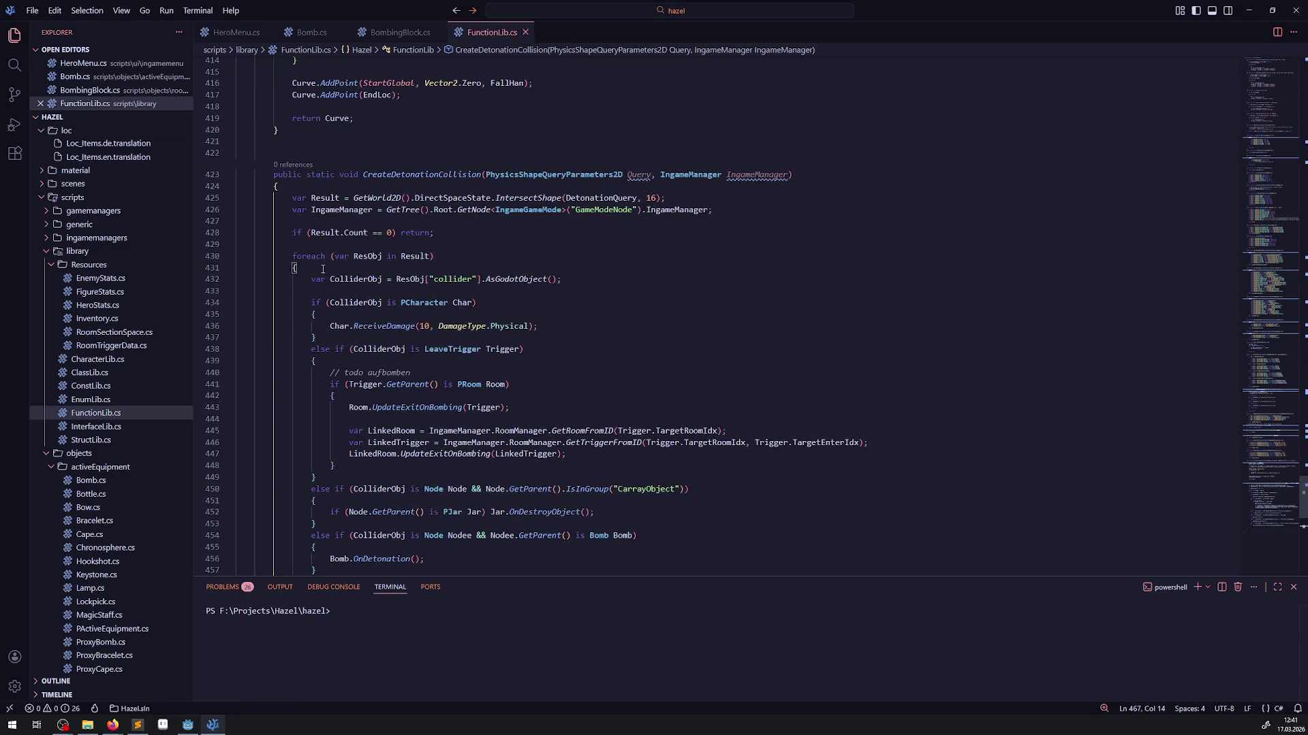
- Delete the local IngameManager line and prefix GetWorld2D with 'IngameManager.' on line 425
{"action": "left_click_drag", "start_coordinate": [716, 210], "coordinate": [229, 215]}
{"action": "key", "text": "BackSpace"}
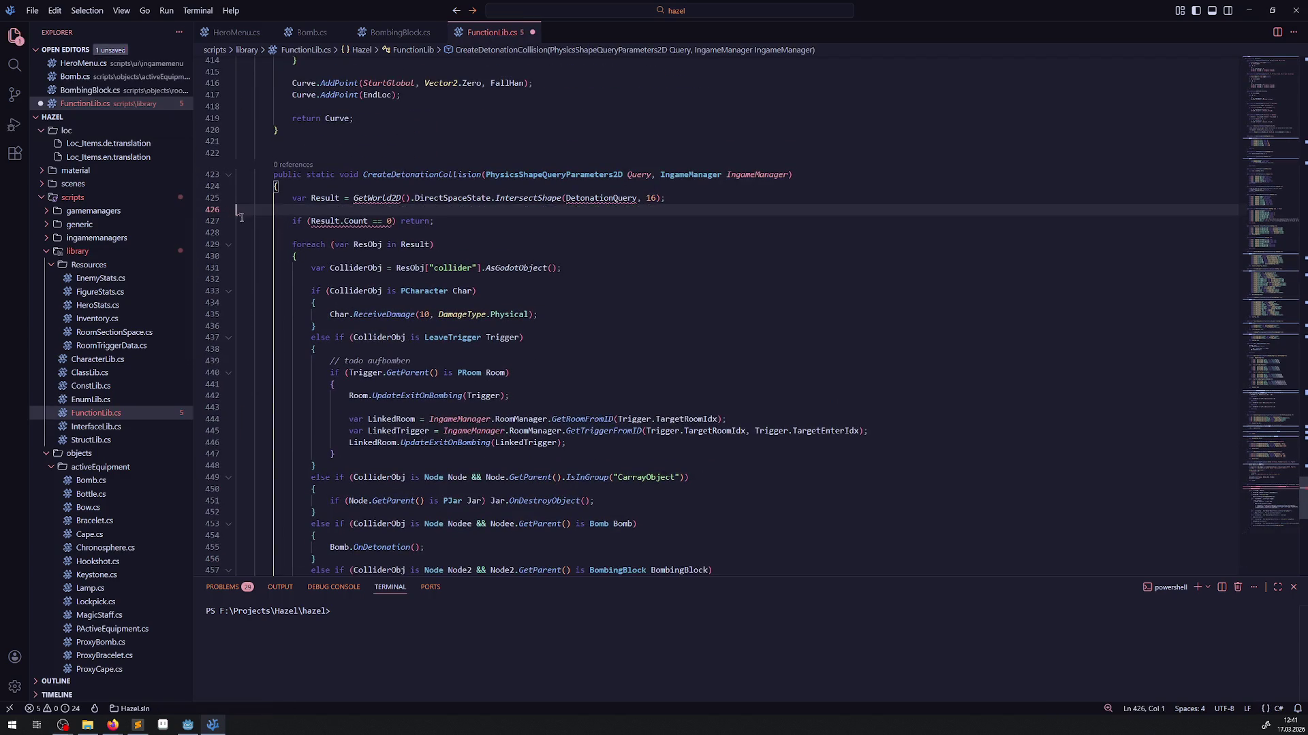
{"action": "left_click", "coordinate": [747, 177]}
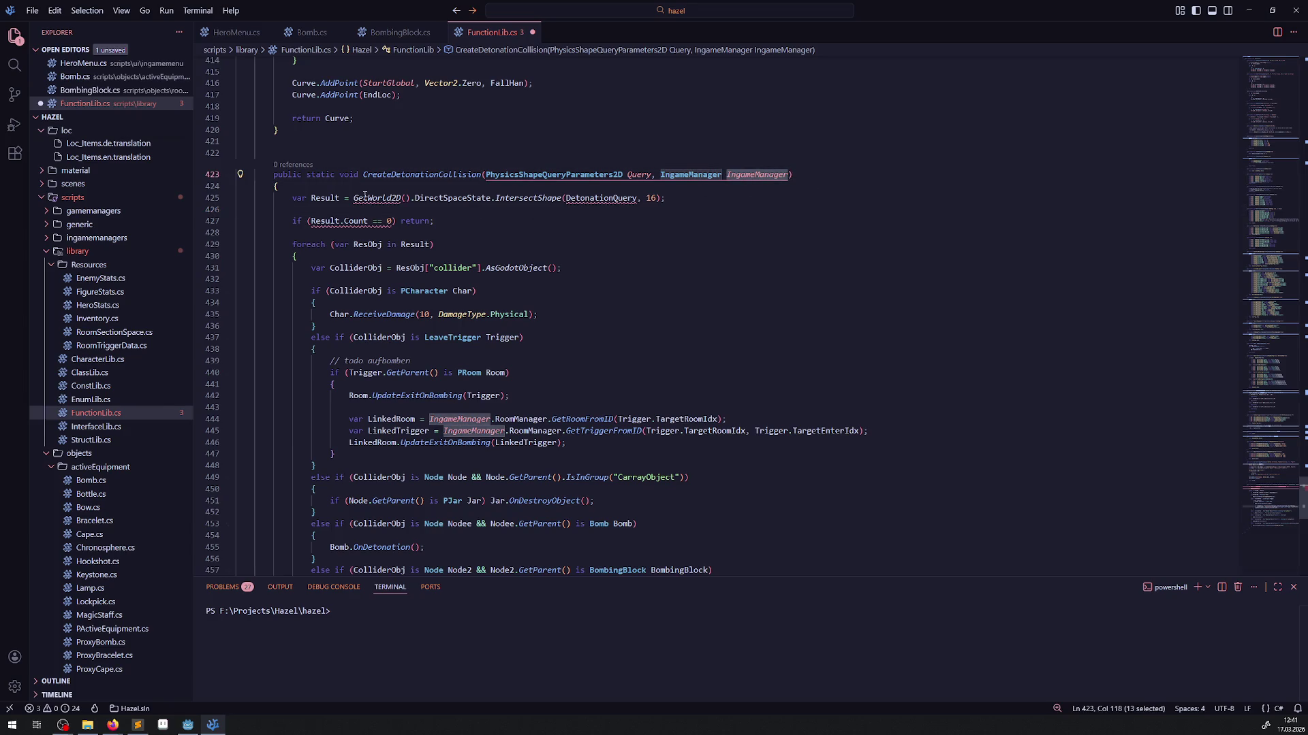
{"action": "left_click", "coordinate": [353, 197]}
{"action": "type", "text": "IngameManager."}
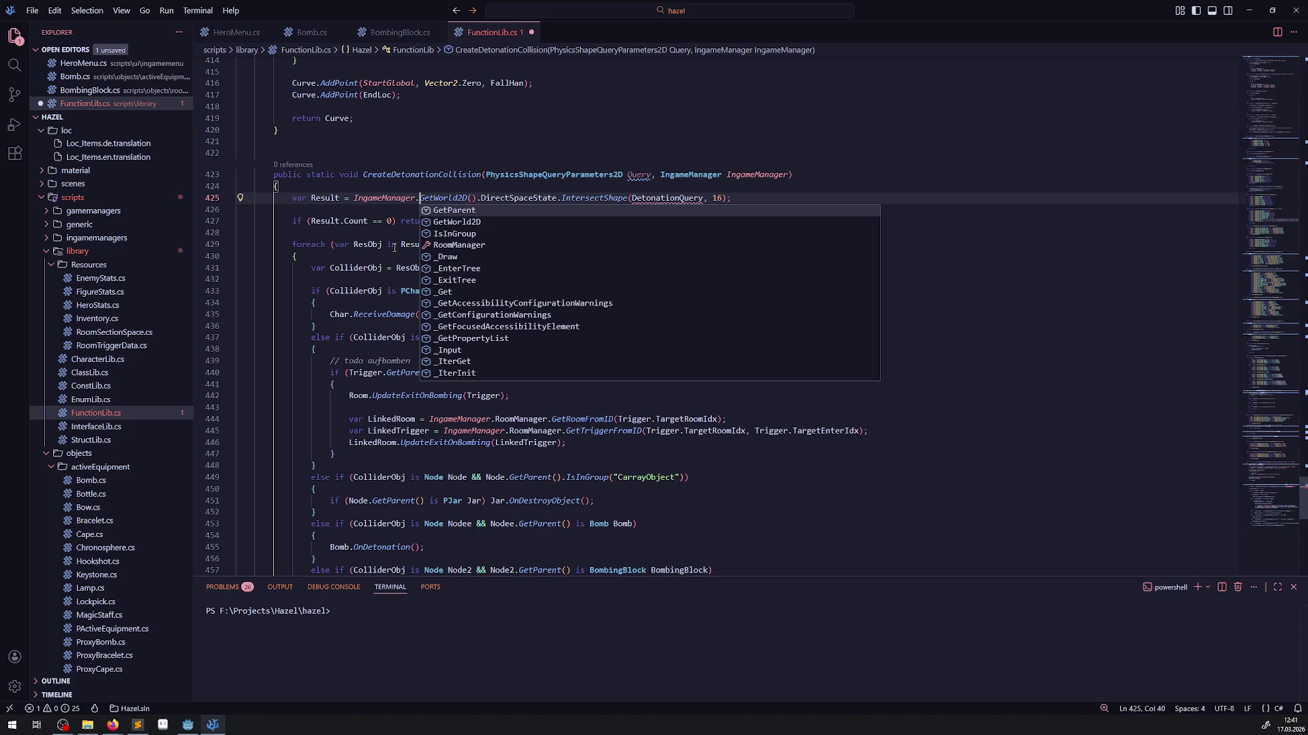
- Rename the Query parameter to DetonationQuery, copied from BombingBlock.cs, and save FunctionLib.cs
{"action": "double_click", "coordinate": [647, 201]}
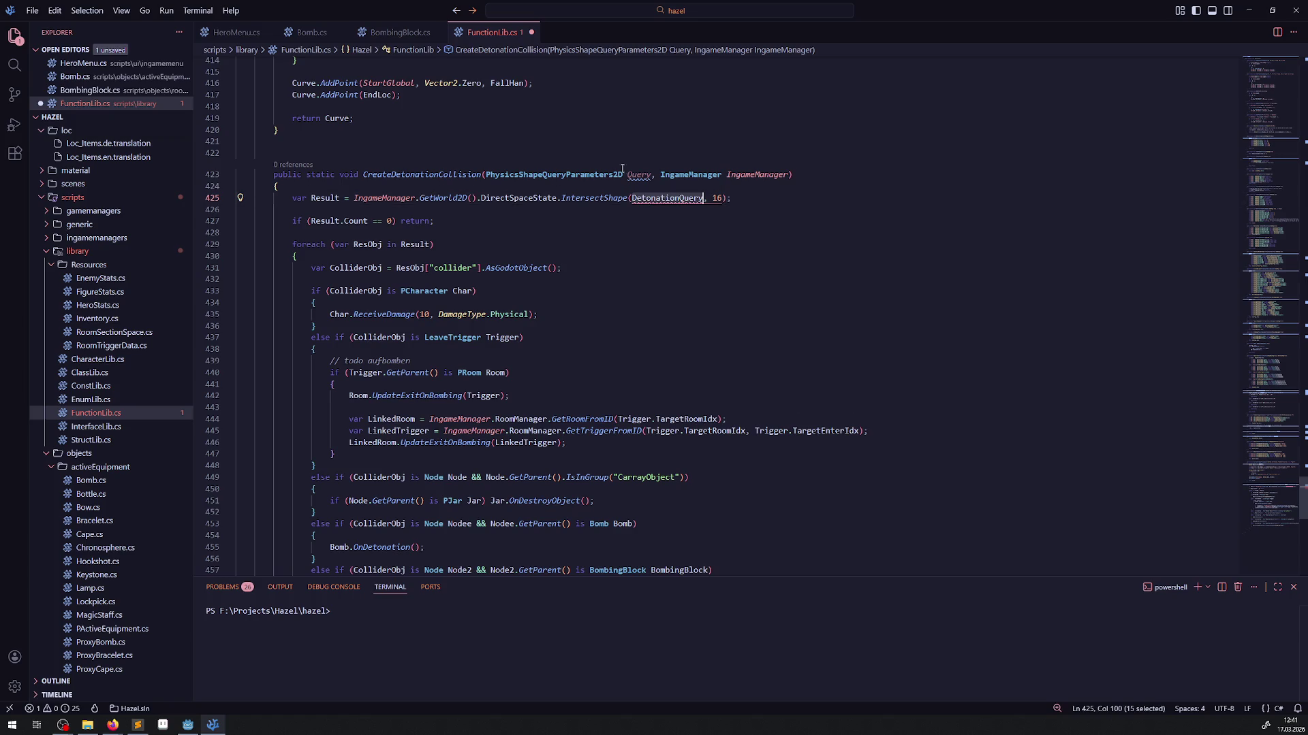
{"action": "left_click", "coordinate": [400, 32]}
{"action": "left_click", "coordinate": [521, 164]}
{"action": "scroll", "coordinate": [521, 164], "scroll_direction": "up", "scroll_amount": 1}
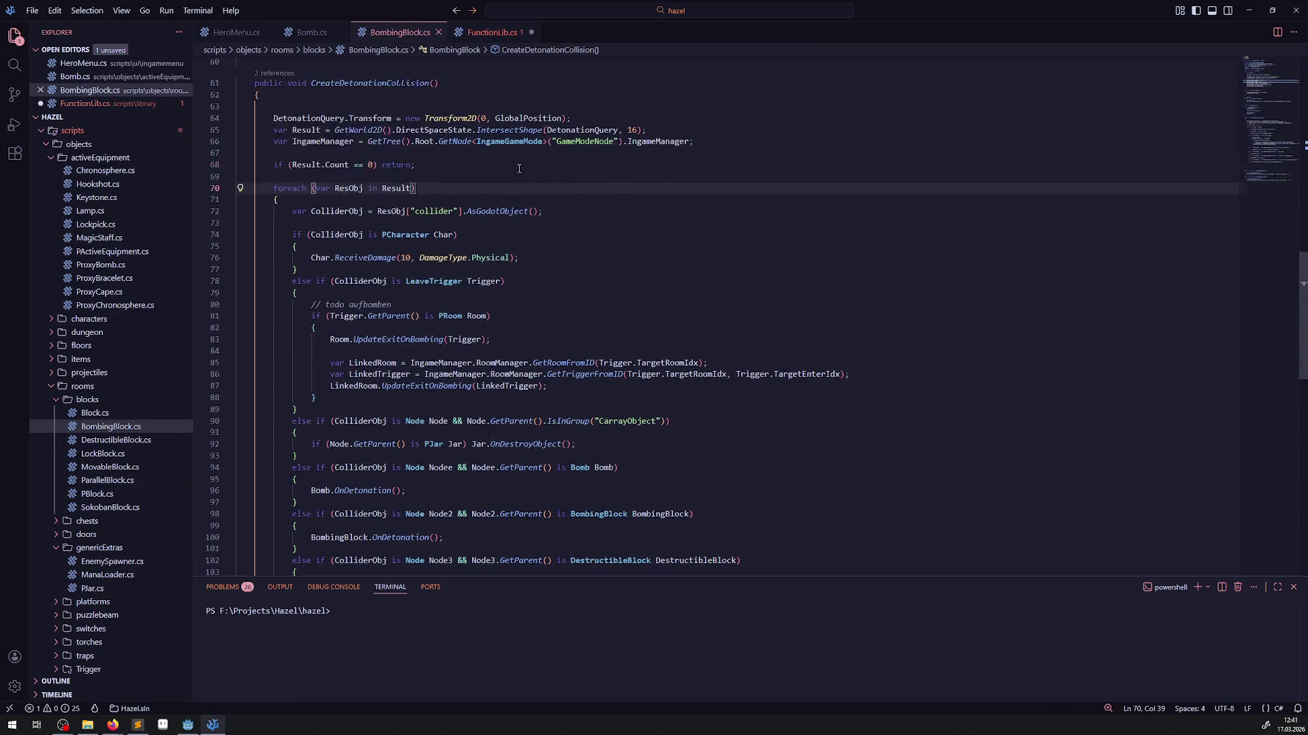
{"action": "scroll", "coordinate": [482, 224], "scroll_direction": "up", "scroll_amount": 4}
{"action": "double_click", "coordinate": [324, 247]}
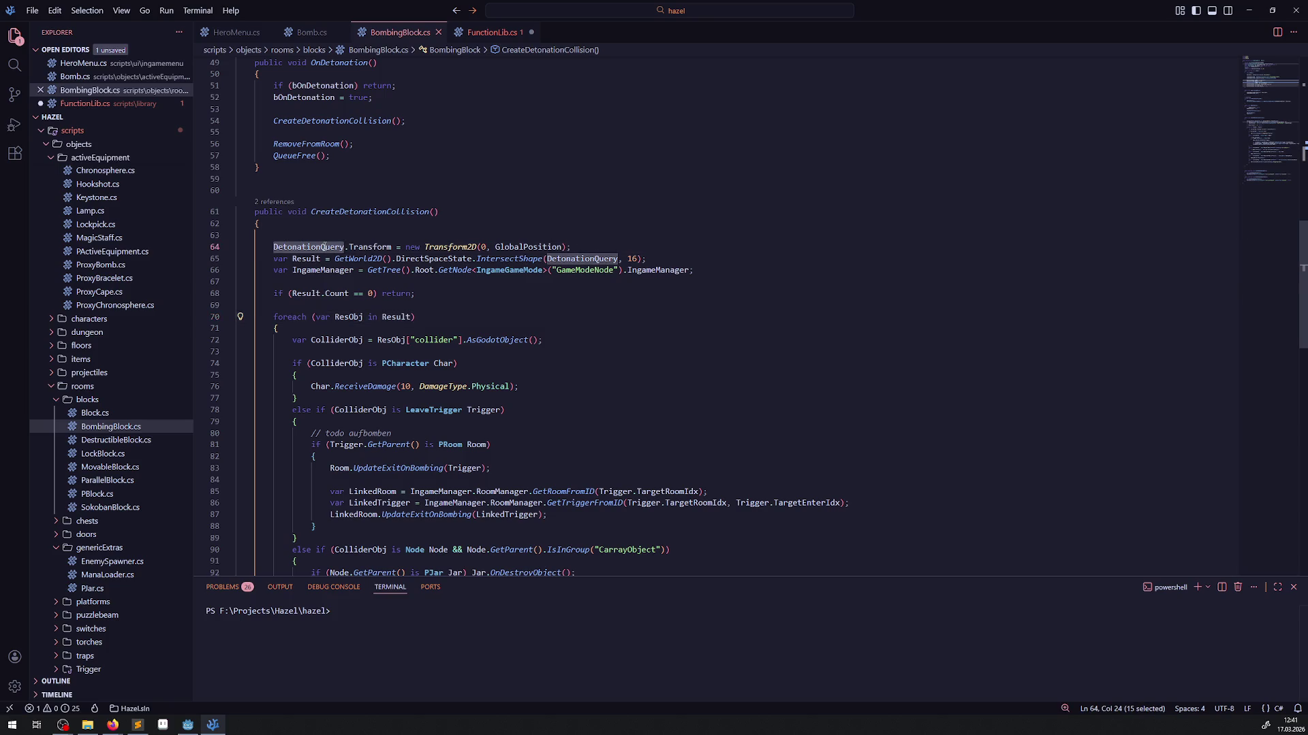
{"action": "left_click", "coordinate": [492, 32]}
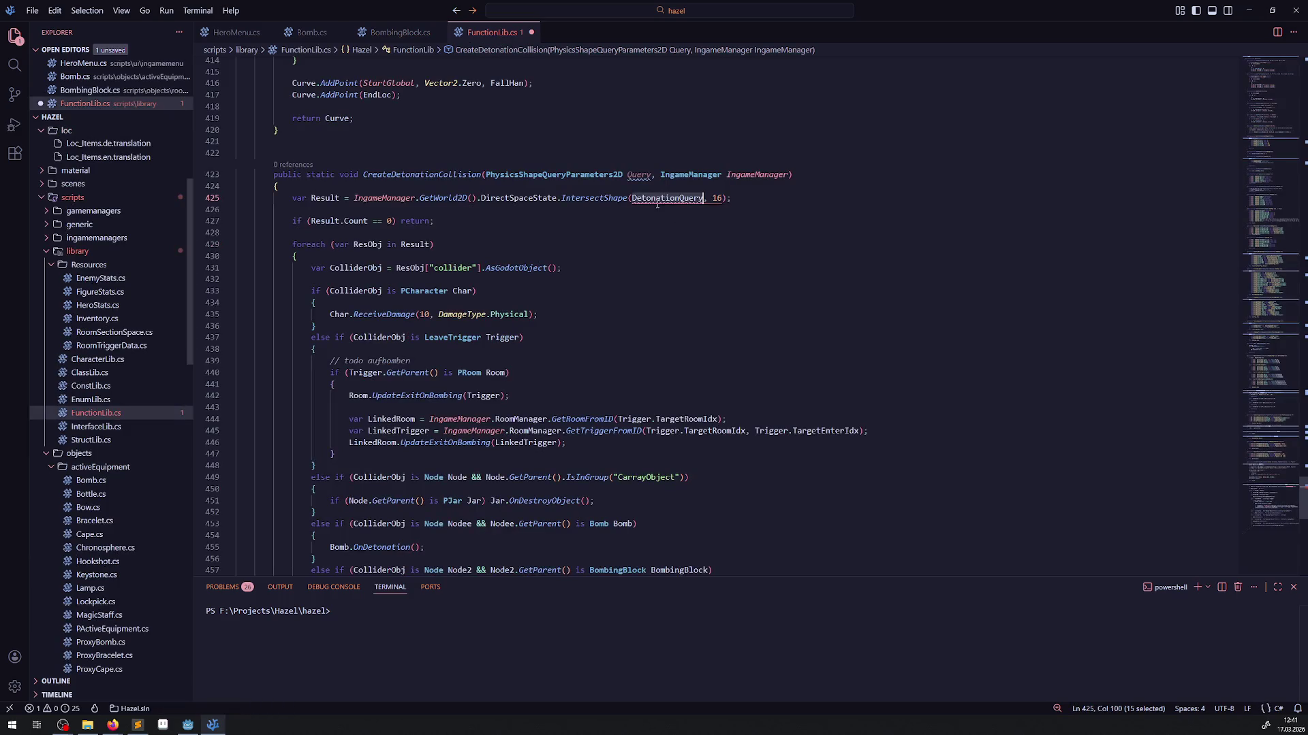
{"action": "double_click", "coordinate": [641, 175]}
{"action": "key", "text": "ctrl+v"}
{"action": "key", "text": "ctrl+s"}
{"action": "left_click", "coordinate": [694, 256]}
- Select the CreateDetonationCollision name, then DetonationQuery on line 64 of BombingBlock.cs
{"action": "scroll", "coordinate": [611, 211], "scroll_direction": "down", "scroll_amount": 4}
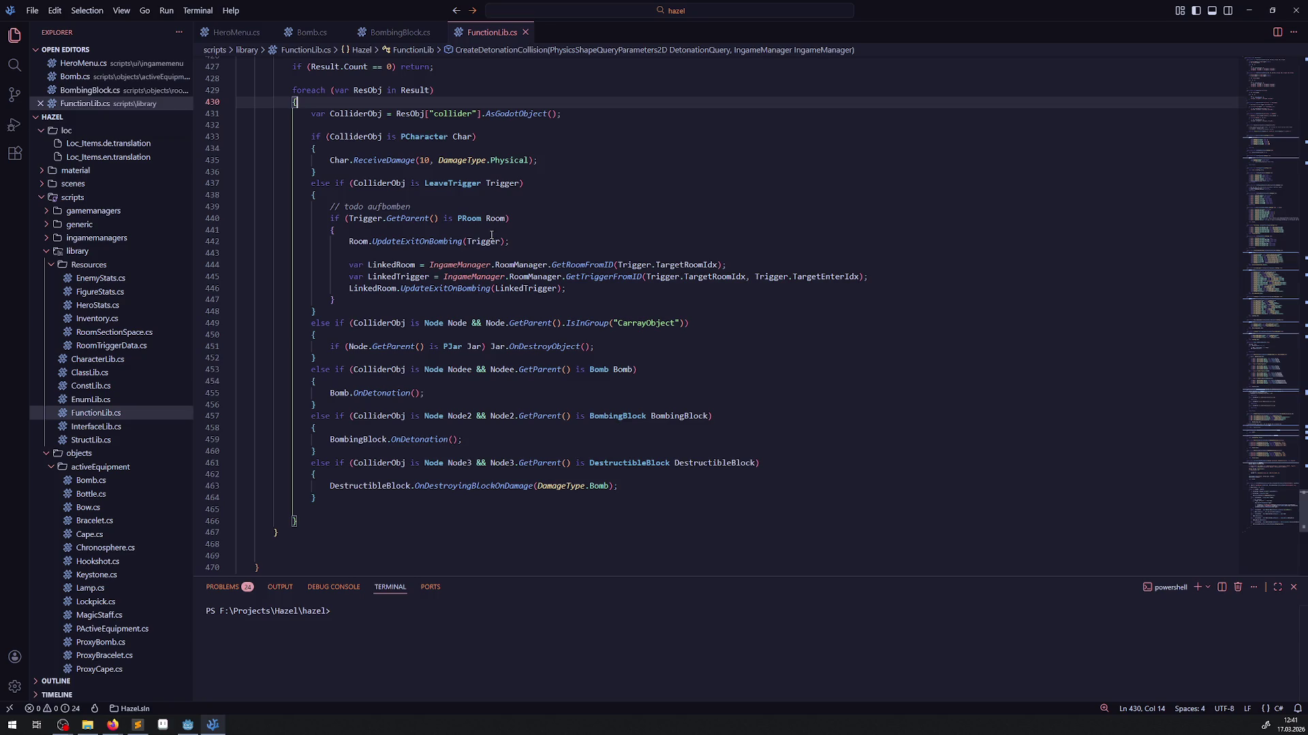
{"action": "scroll", "coordinate": [442, 149], "scroll_direction": "up", "scroll_amount": 4}
{"action": "double_click", "coordinate": [422, 149]}
{"action": "key", "text": "ctrl+c"}
{"action": "left_click", "coordinate": [400, 32]}
{"action": "double_click", "coordinate": [300, 257]}
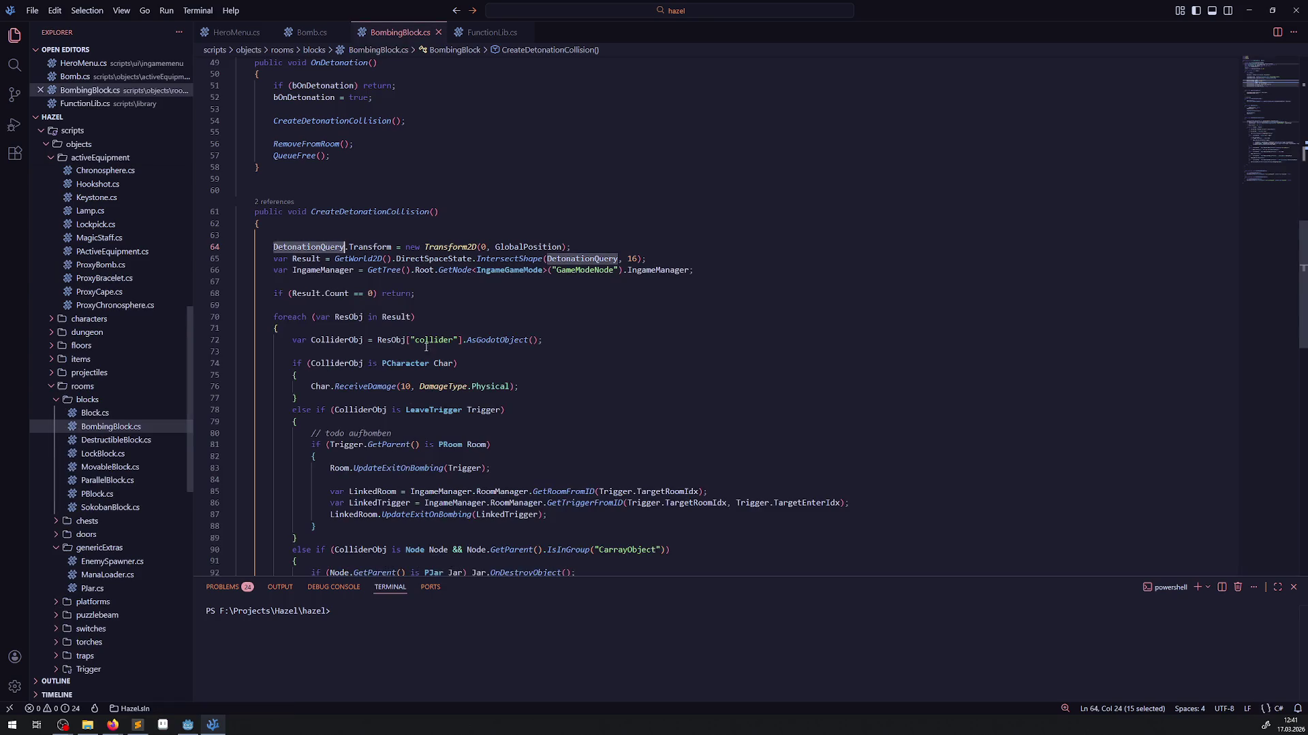
- Replace BombingBlock's foreach collision loop with a CreateDetonationCollision(); call and save
{"action": "scroll", "coordinate": [274, 204], "scroll_direction": "down", "scroll_amount": 4}
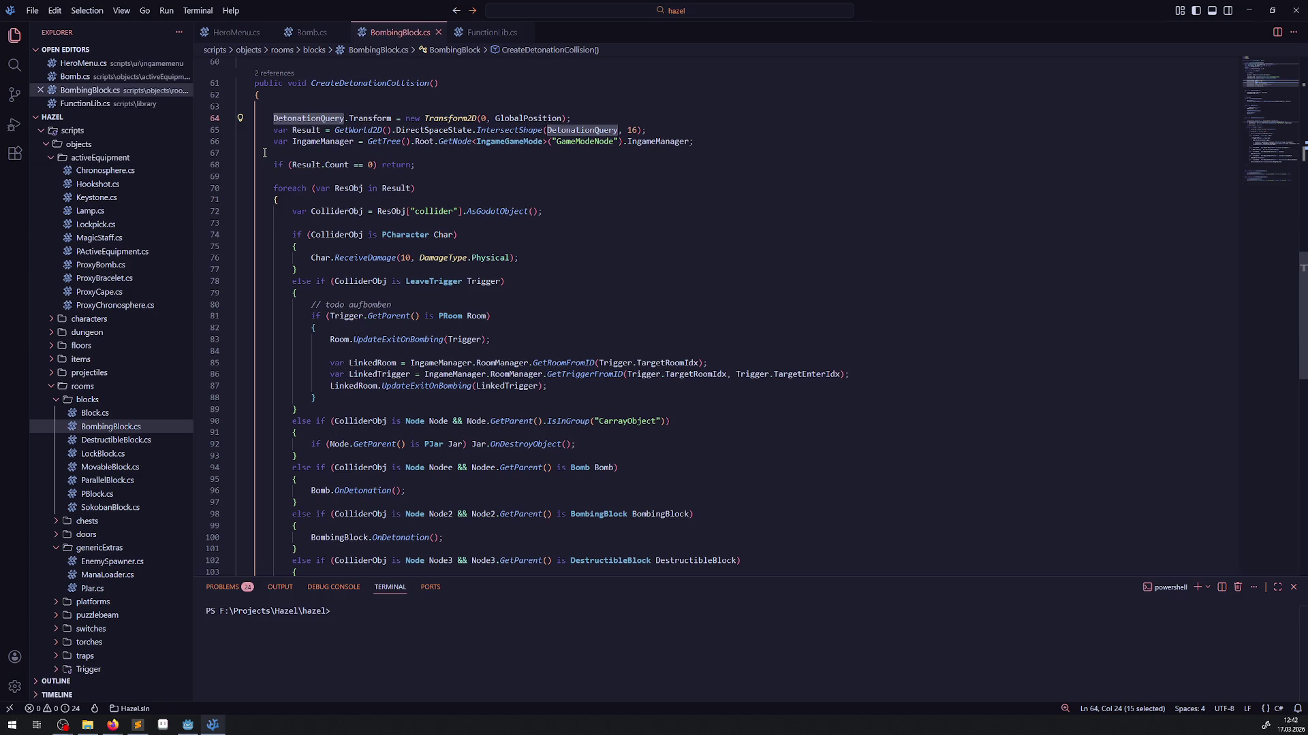
{"action": "scroll", "coordinate": [264, 153], "scroll_direction": "down", "scroll_amount": 2}
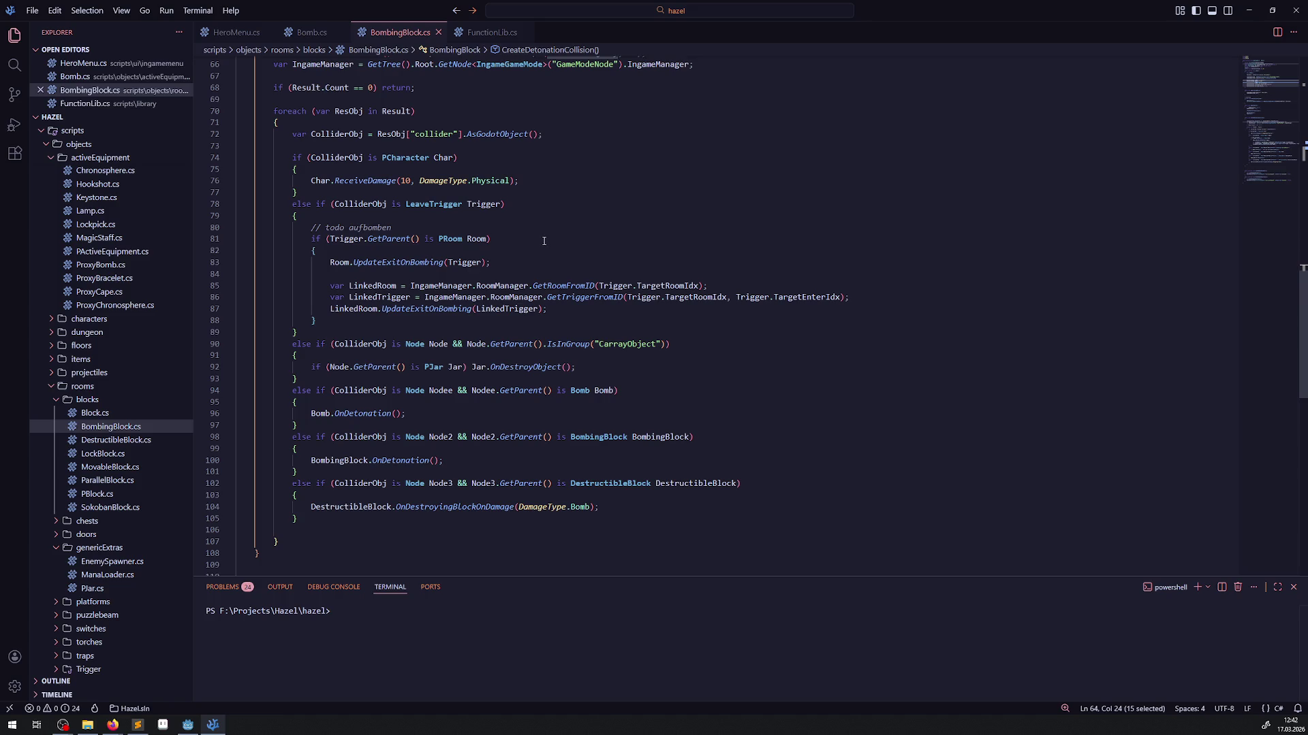
{"action": "left_click", "coordinate": [487, 32]}
{"action": "left_click", "coordinate": [399, 32]}
{"action": "scroll", "coordinate": [312, 215], "scroll_direction": "up", "scroll_amount": 3}
{"action": "mouse_move", "coordinate": [272, 204]}
{"action": "left_mouse_down"}
{"action": "mouse_move", "coordinate": [320, 364]}
{"action": "mouse_move", "coordinate": [325, 540]}
{"action": "left_mouse_up"}
{"action": "key", "text": "Delete"}
{"action": "scroll", "coordinate": [326, 472], "scroll_direction": "up", "scroll_amount": 3}
{"action": "key", "text": "ctrl+v"}
{"action": "type", "text": ";"}
{"action": "key", "text": "ctrl+s"}
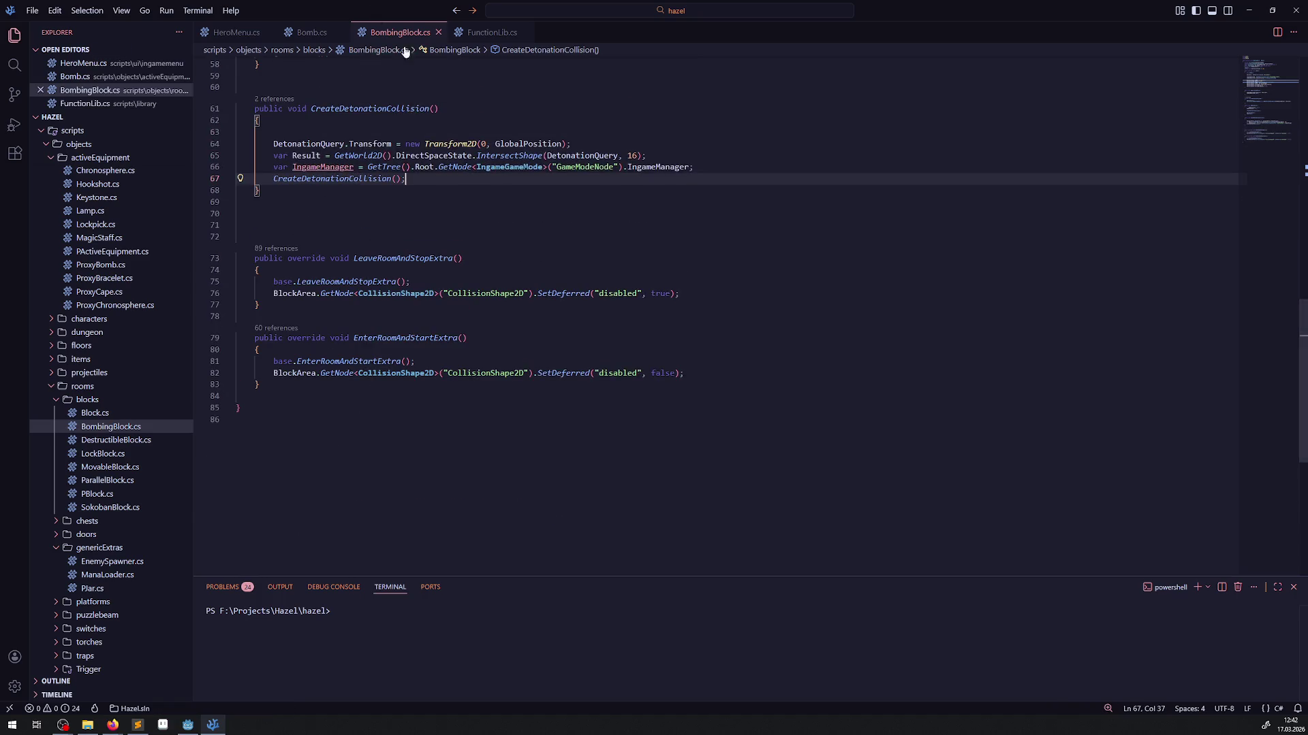
- Prefix the CreateDetonationCollision call with FunctionLib. and save BombingBlock.cs
{"action": "left_click", "coordinate": [702, 166]}
{"action": "key", "text": "Return"}
{"action": "type", "text": "FUnc"}
{"action": "key", "text": "BackSpace"}
{"action": "key", "text": "BackSpace"}
{"action": "key", "text": "BackSpace"}
{"action": "type", "text": "unc"}
{"action": "key", "text": "ctrl+space"}
{"action": "type", "text": "Lib"}
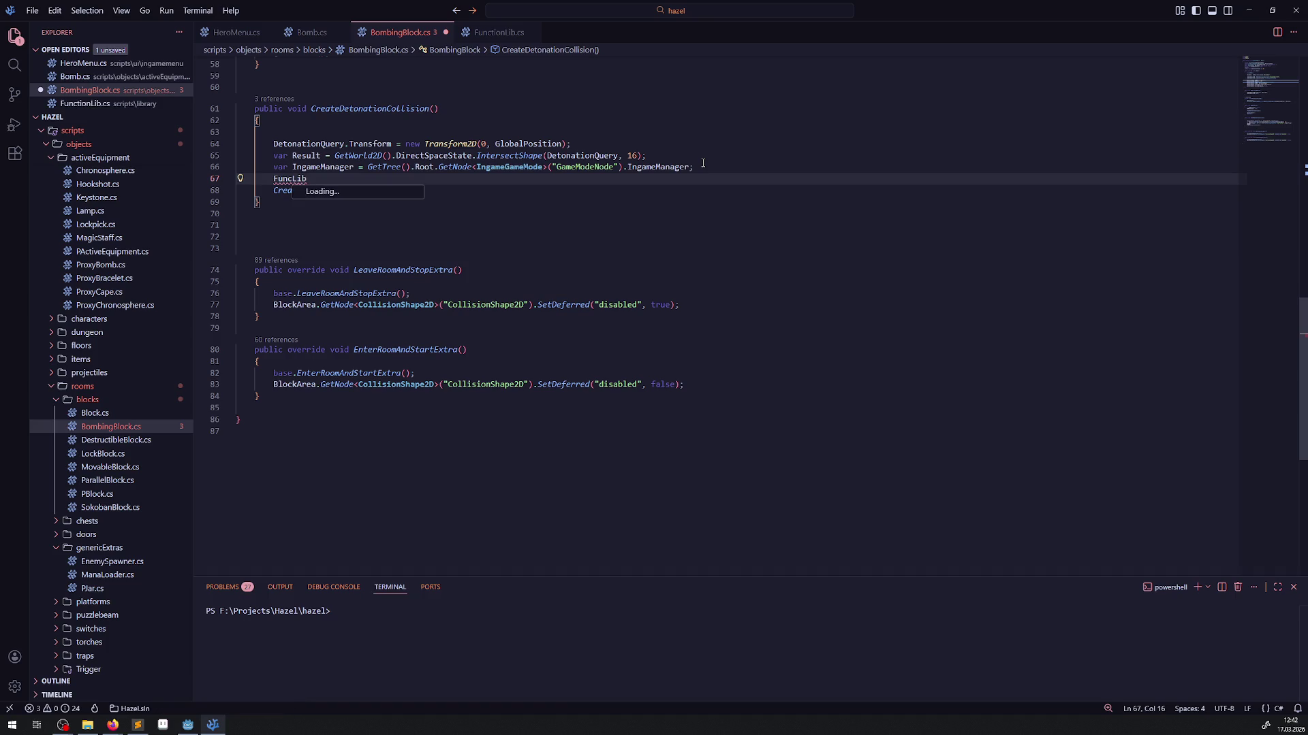
{"action": "key", "text": "Escape"}
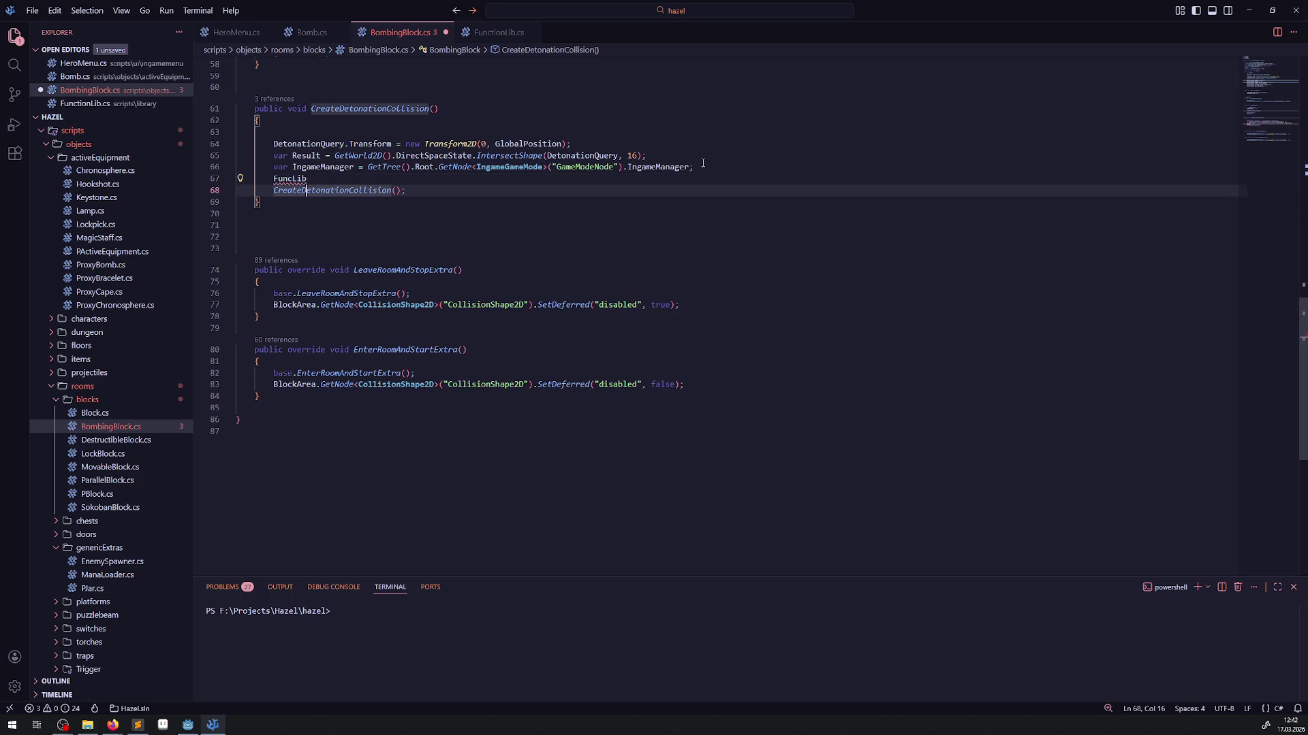
{"action": "key", "text": "ctrl+space"}
{"action": "key", "text": "Left"}
{"action": "key", "text": "Left"}
{"action": "key", "text": "Left"}
{"action": "type", "text": "tion"}
{"action": "key", "text": "End"}
{"action": "type", "text": "."}
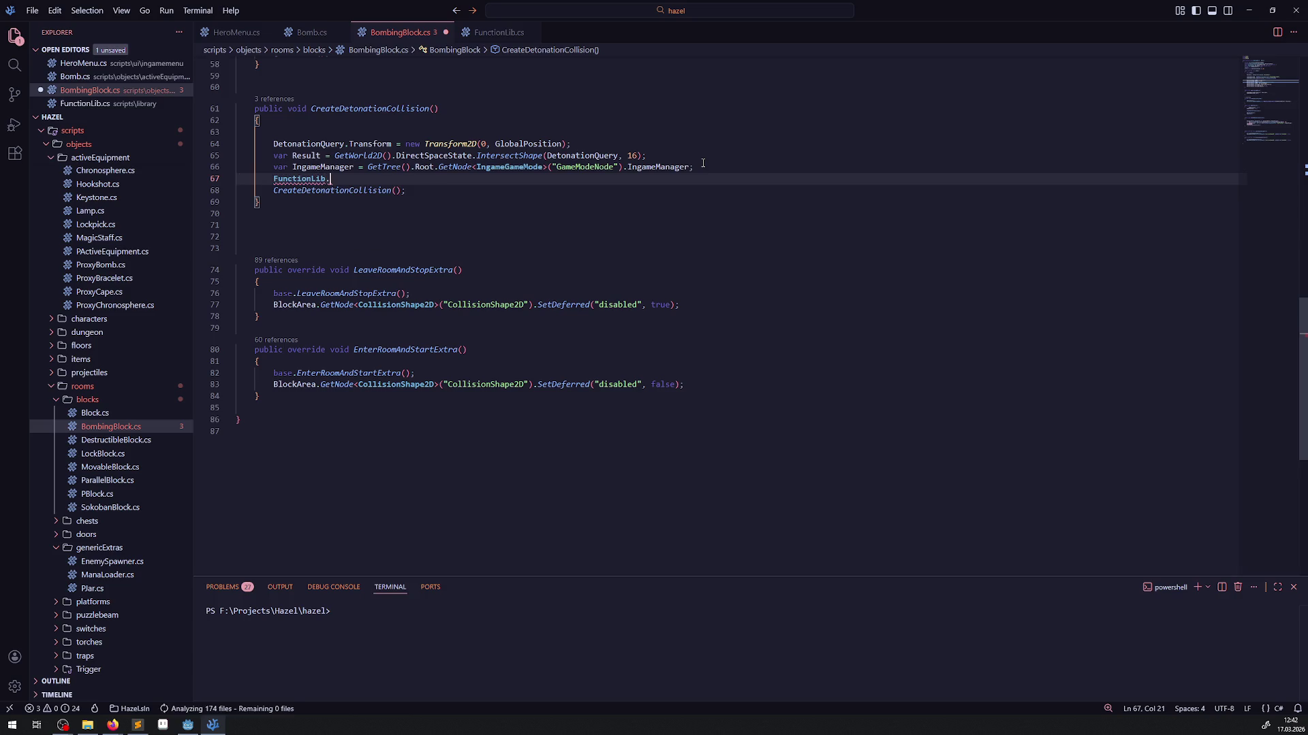
{"action": "key", "text": "ctrl+Delete"}
{"action": "key", "text": "ctrl+s"}
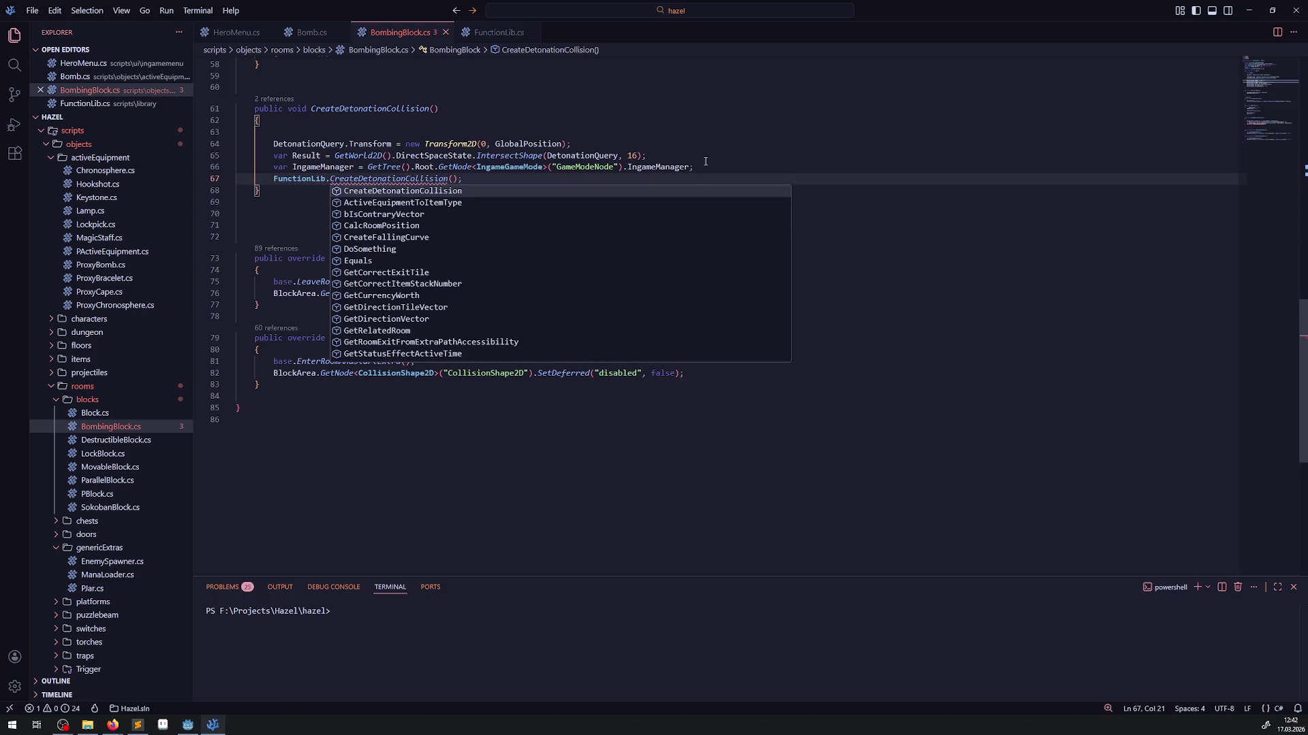
{"action": "key", "text": "Escape"}
- Pass DetonationQuery and IngameManager as the FunctionLib.CreateDetonationCollision call's arguments
{"action": "key", "text": "Home"}
{"action": "key", "text": "Return"}
{"action": "double_click", "coordinate": [332, 145]}
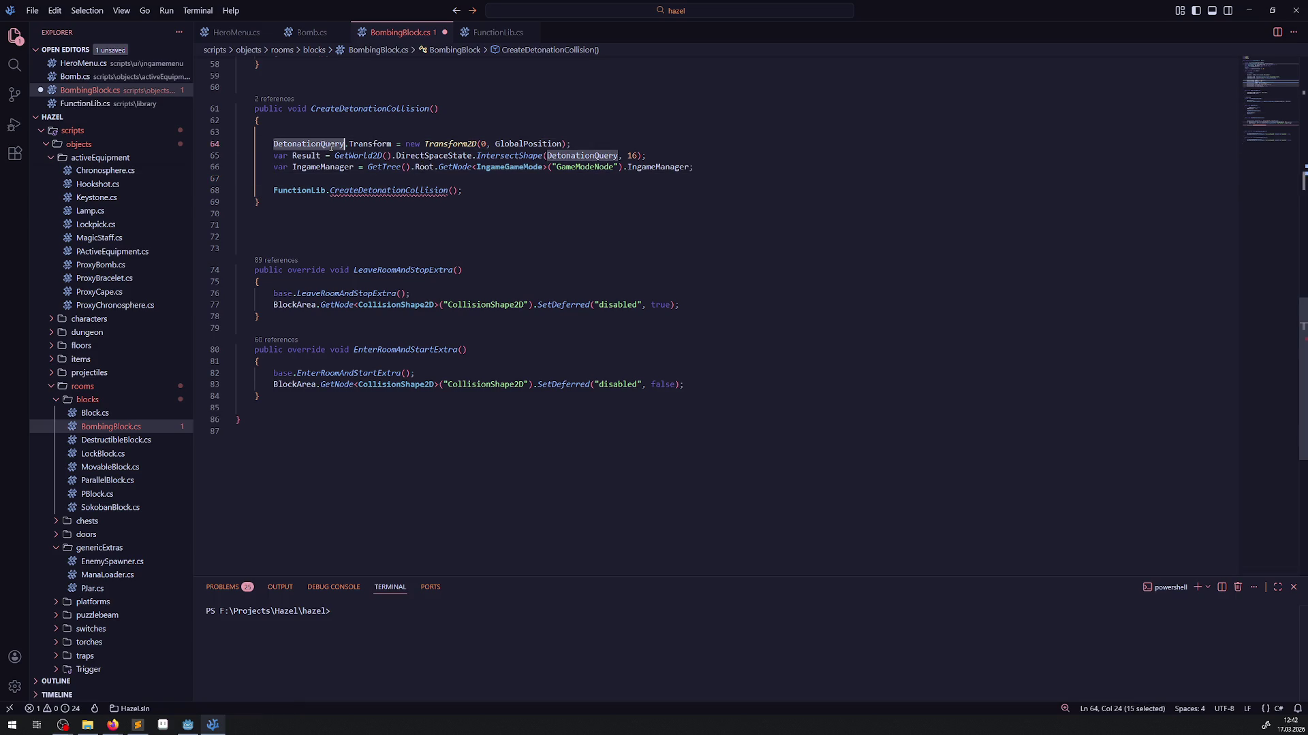
{"action": "key", "text": "ctrl+c"}
{"action": "left_click", "coordinate": [453, 190]}
{"action": "key", "text": "ctrl+v"}
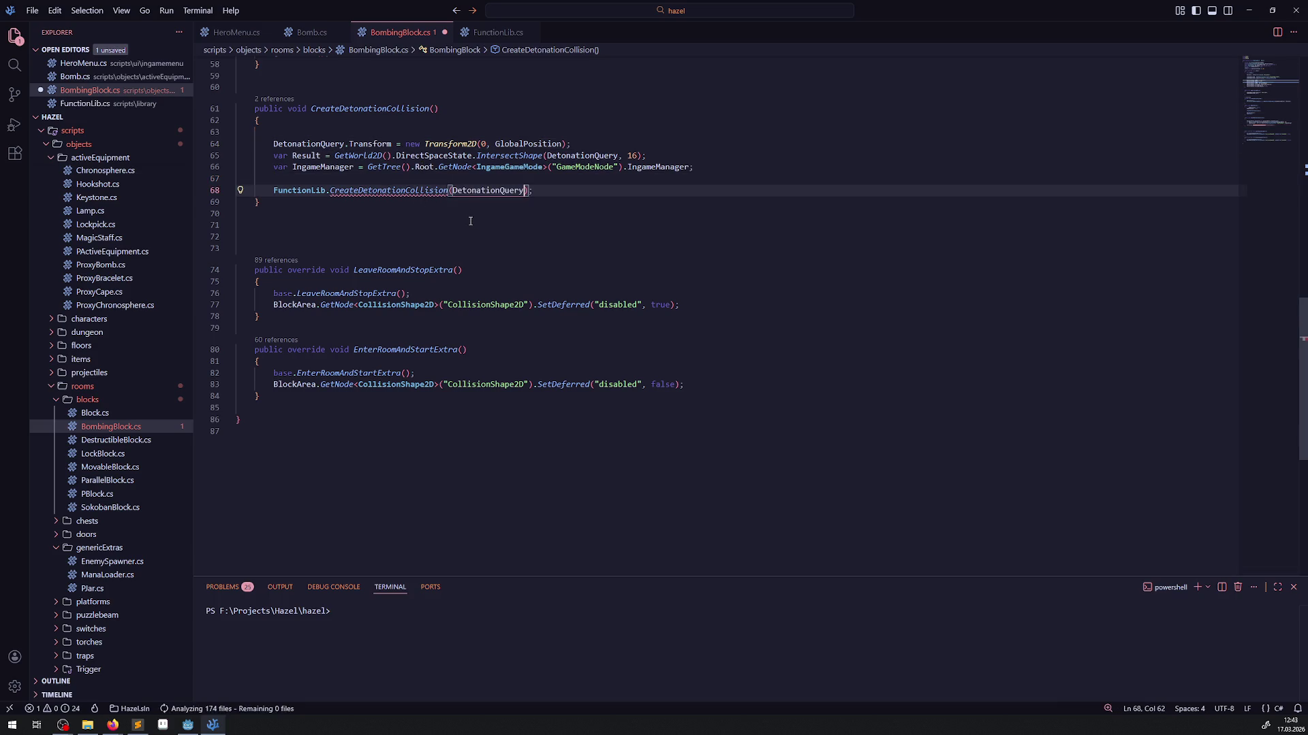
{"action": "key", "text": "ctrl+s"}
{"action": "mouse_move", "coordinate": [434, 197]}
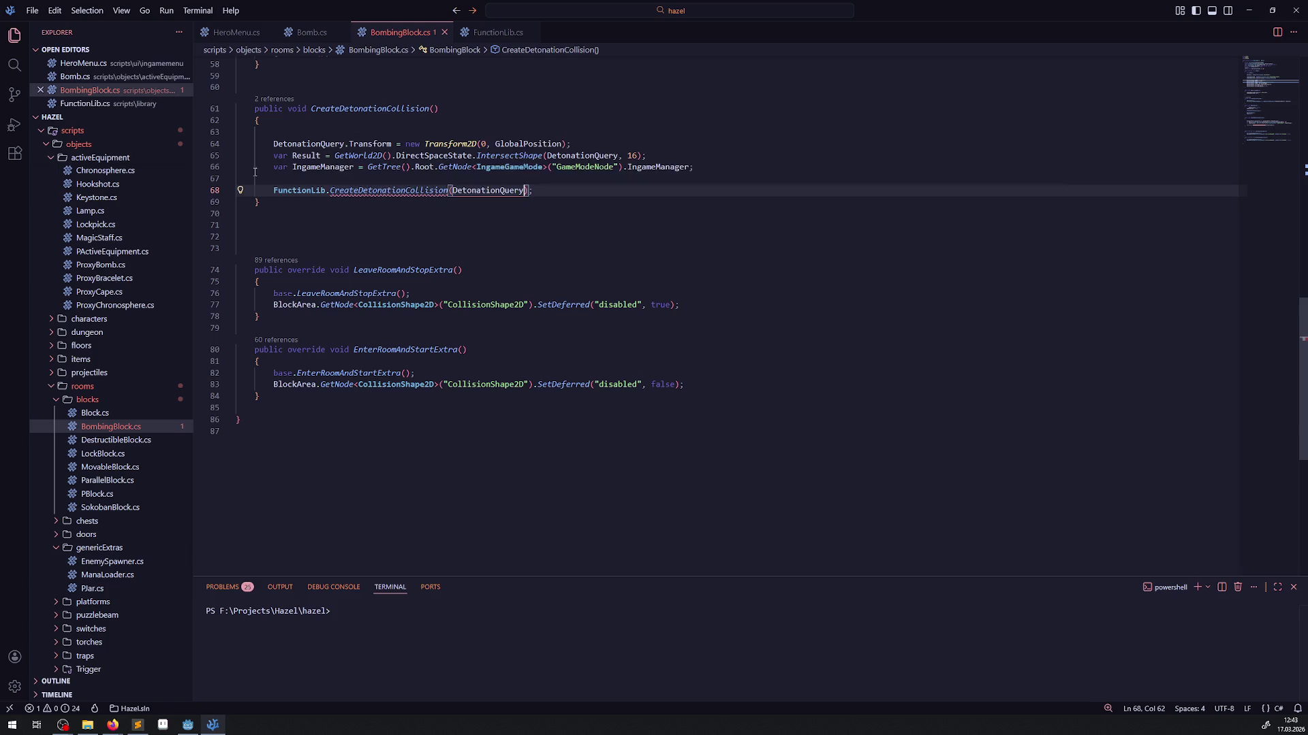
{"action": "double_click", "coordinate": [336, 168]}
{"action": "left_click", "coordinate": [523, 191]}
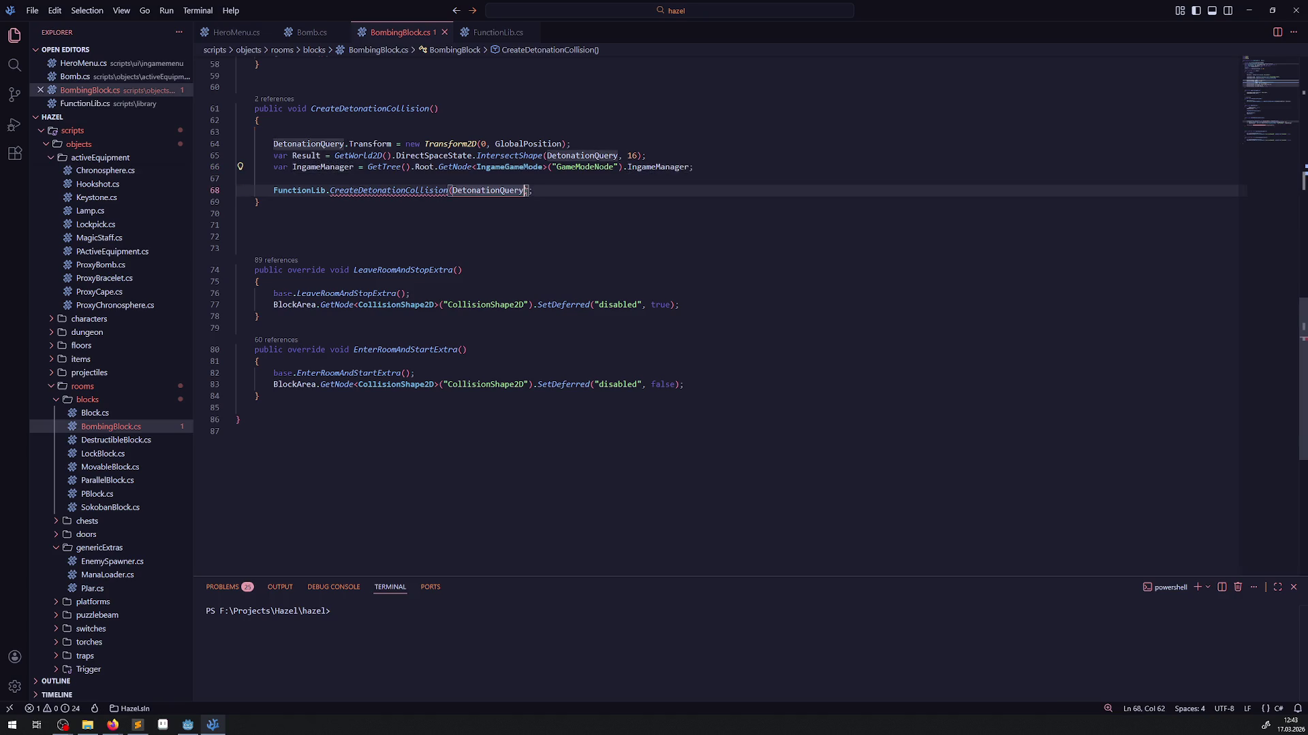
{"action": "type", "text": ", IngameManager"}
- Delete the unused var Result query line and leftover blank lines, then save
{"action": "left_click_drag", "start_coordinate": [264, 156], "coordinate": [671, 158]}
{"action": "key", "text": "BackSpace"}
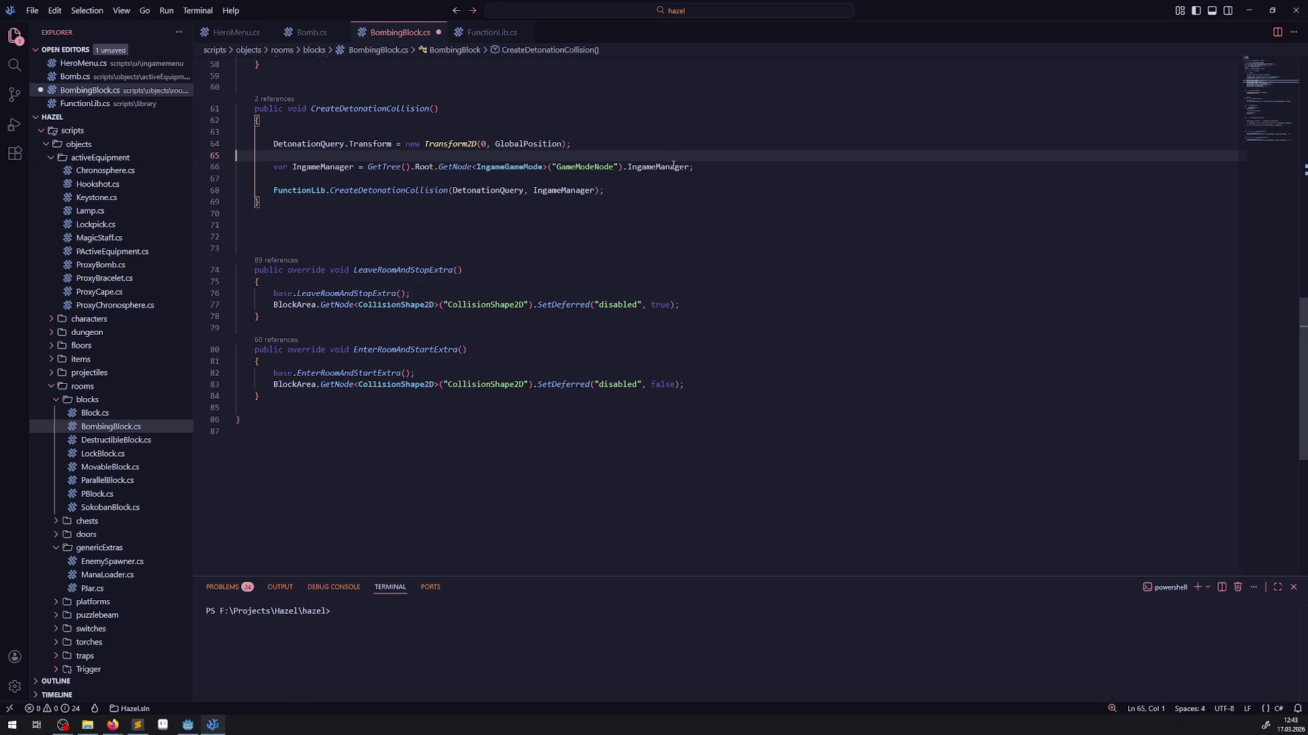
{"action": "key", "text": "BackSpace"}
{"action": "key", "text": "ctrl+s"}
{"action": "mouse_move", "coordinate": [664, 178]}
{"action": "left_mouse_down"}
{"action": "mouse_move", "coordinate": [452, 179]}
{"action": "mouse_move", "coordinate": [212, 146]}
{"action": "left_mouse_up"}
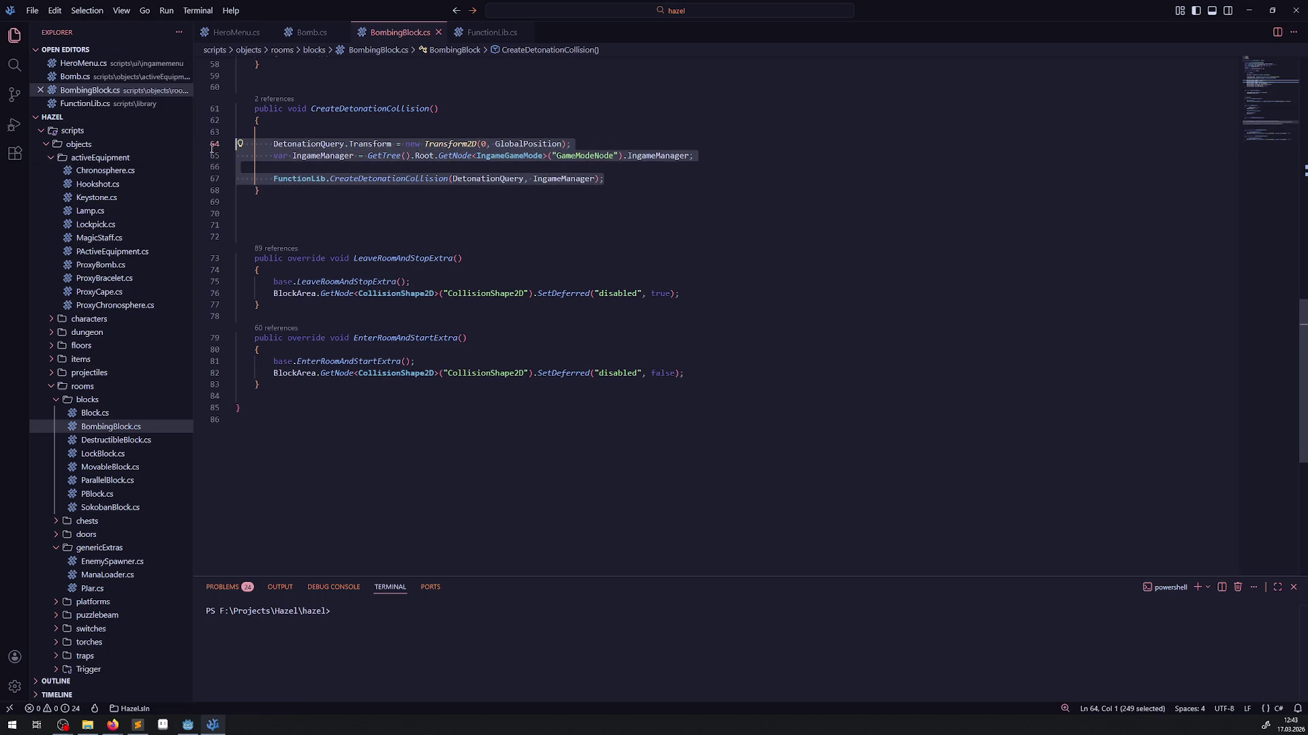
{"action": "left_click", "coordinate": [289, 133]}
{"action": "key", "text": "BackSpace"}
{"action": "left_click_drag", "start_coordinate": [606, 167], "coordinate": [122, 131]}
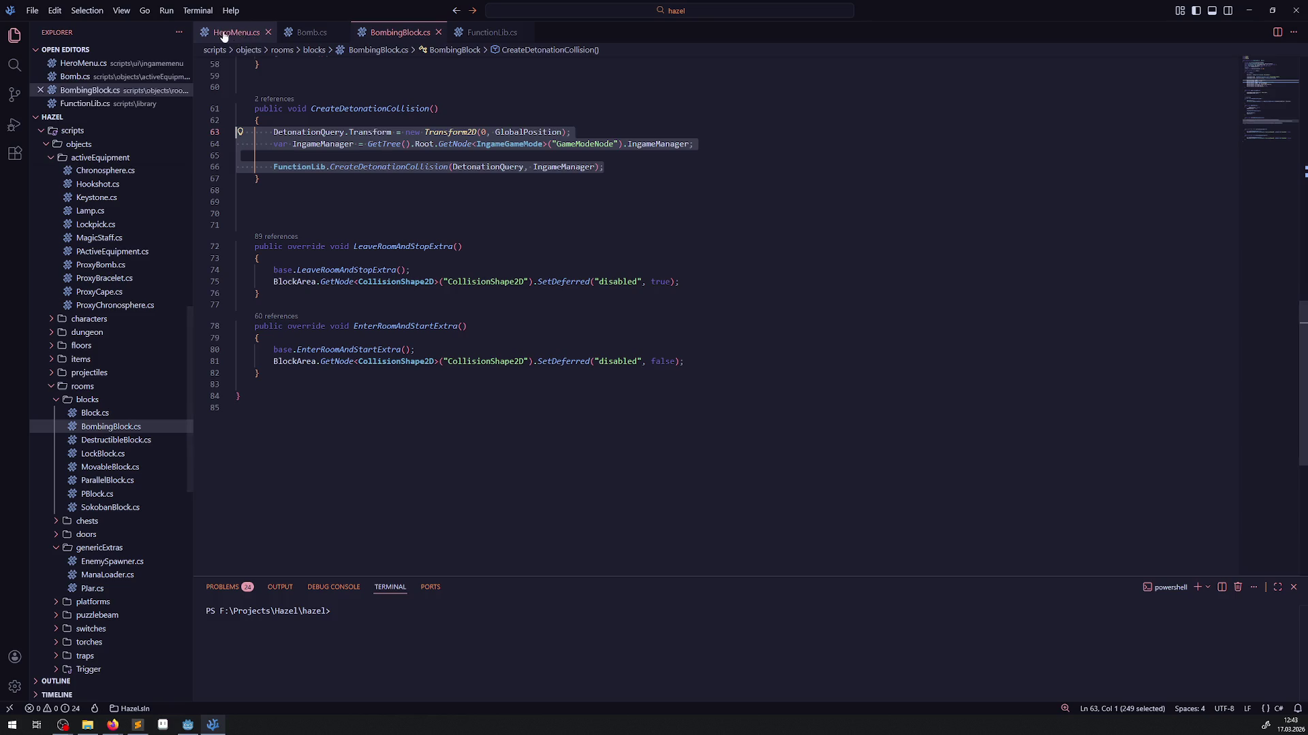
{"action": "left_click", "coordinate": [315, 44]}
- Replace Bomb.cs's old collision code with the three-line FunctionLib call body and save
{"action": "mouse_move", "coordinate": [298, 492]}
{"action": "left_mouse_down"}
{"action": "mouse_move", "coordinate": [316, 411]}
{"action": "mouse_move", "coordinate": [292, 299]}
{"action": "mouse_move", "coordinate": [244, 181]}
{"action": "left_mouse_up"}
{"action": "scroll", "coordinate": [314, 382], "scroll_direction": "up", "scroll_amount": 4}
{"action": "key", "text": "ctrl+v"}
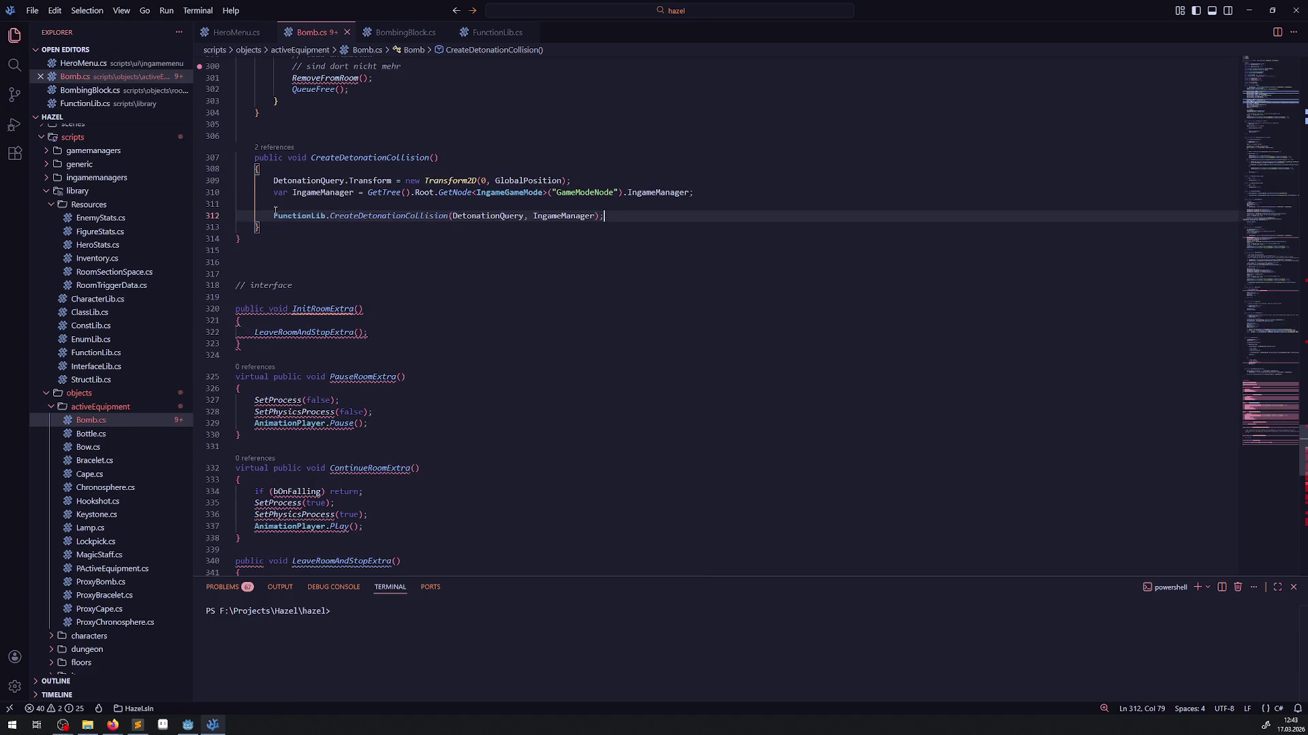
{"action": "key", "text": "shift+alt+f"}
{"action": "key", "text": "ctrl+z"}
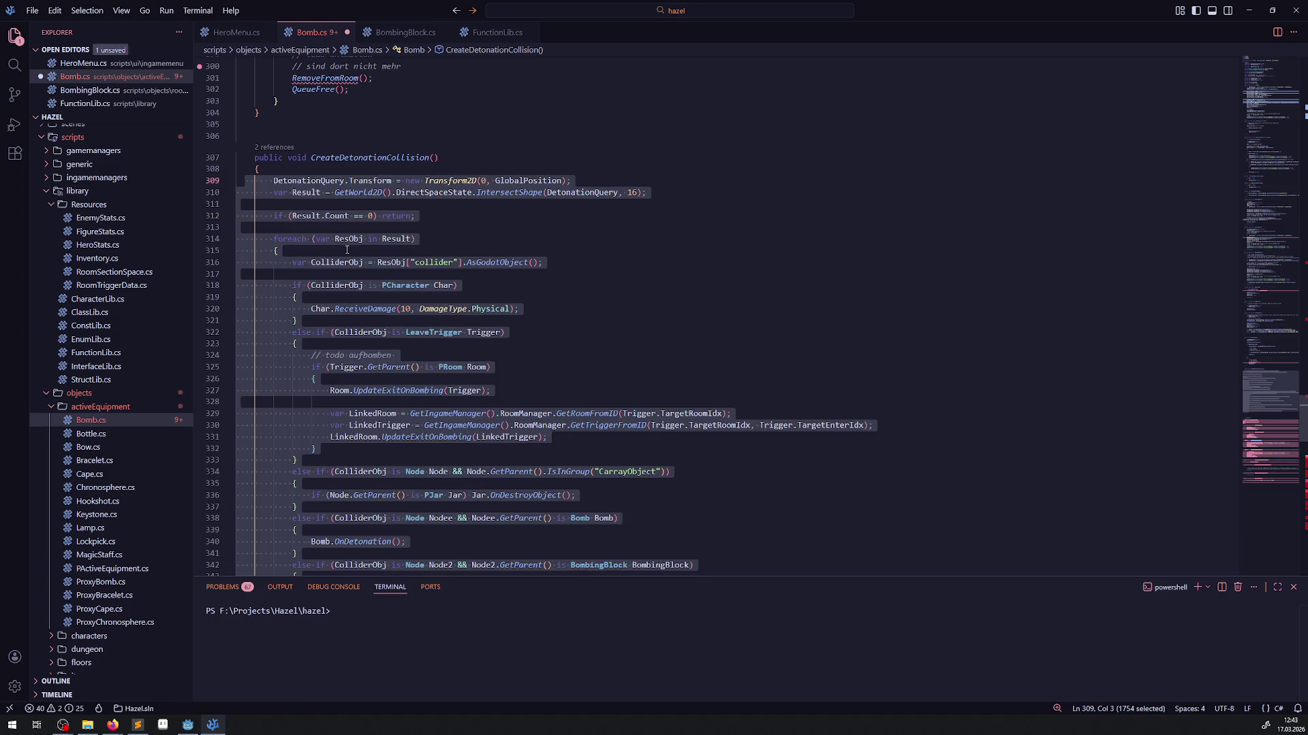
{"action": "scroll", "coordinate": [290, 472], "scroll_direction": "down", "scroll_amount": 5}
{"action": "key", "text": "Delete"}
{"action": "left_click", "coordinate": [298, 150]}
{"action": "key", "text": "ctrl+v"}
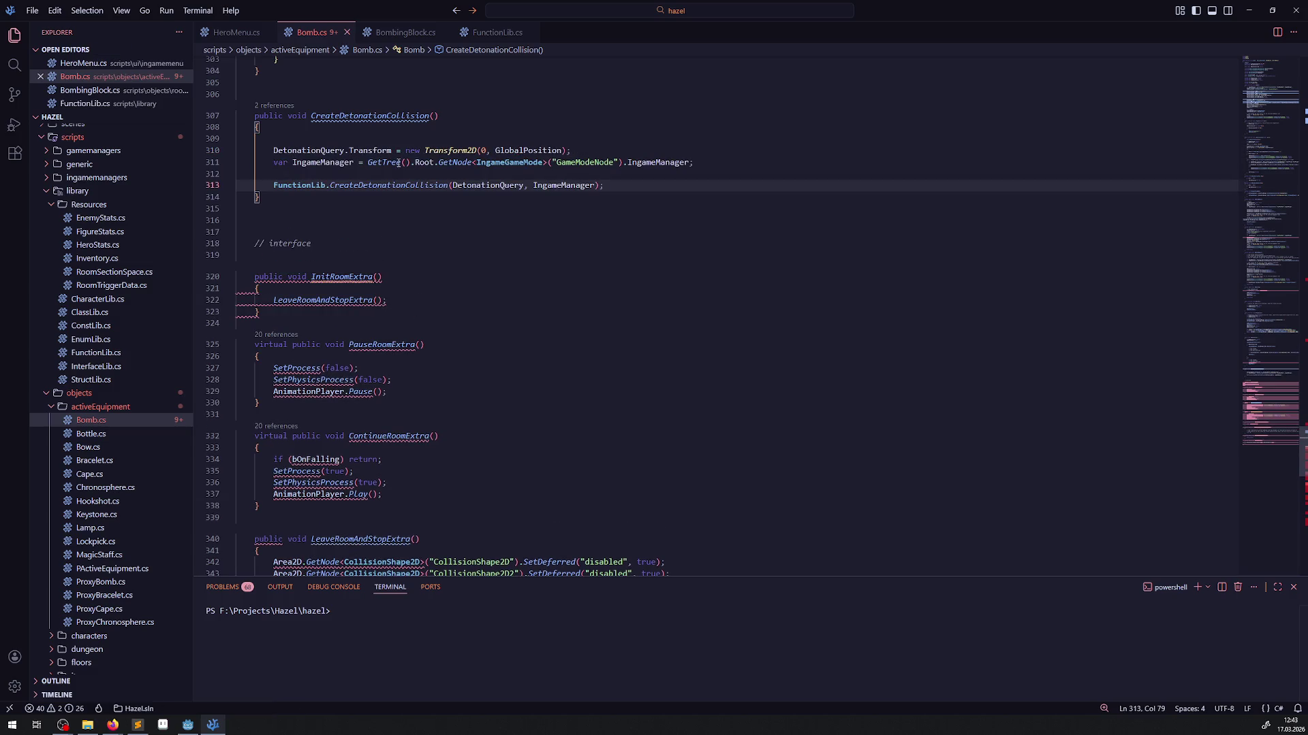
{"action": "key", "text": "Up"}
{"action": "key", "text": "Up"}
{"action": "key", "text": "Up"}
{"action": "left_click", "coordinate": [476, 243]}
{"action": "key", "text": "ctrl+s"}
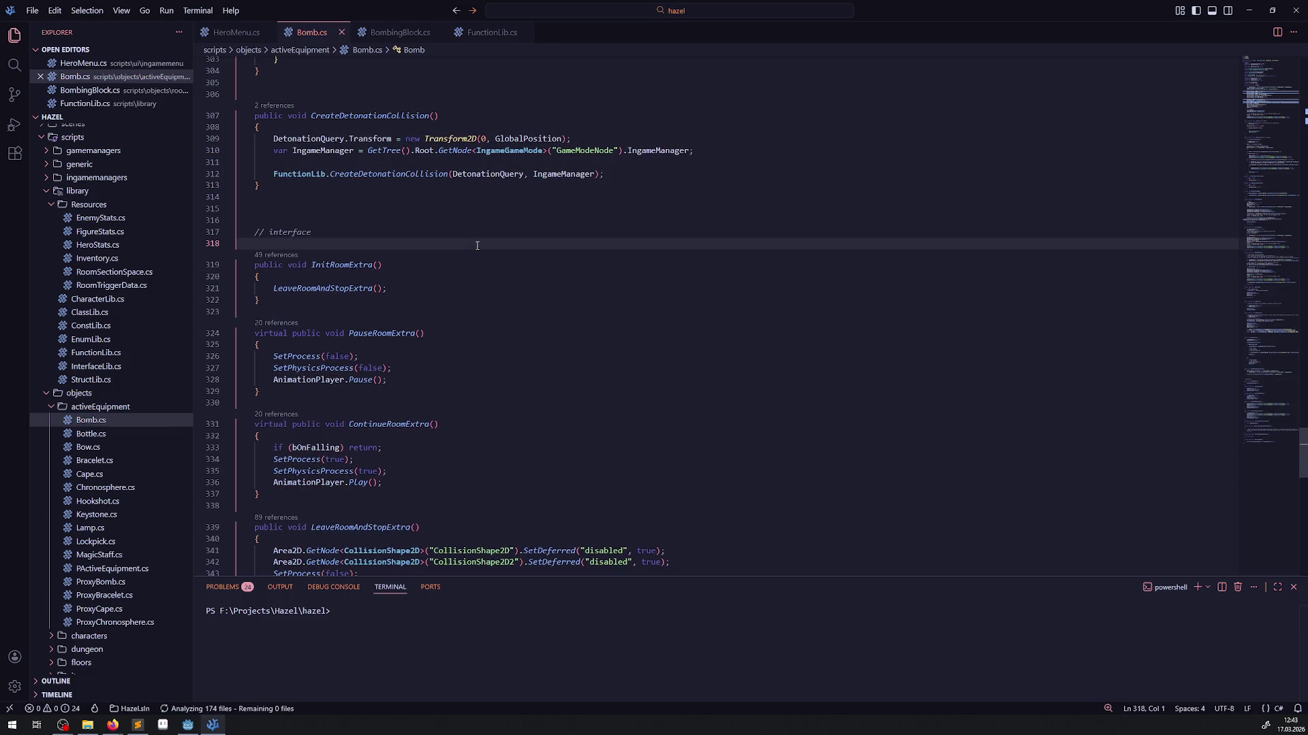
- Review FunctionLib.cs's shared method, then build the .NET project in Godot
{"action": "left_click", "coordinate": [480, 34]}
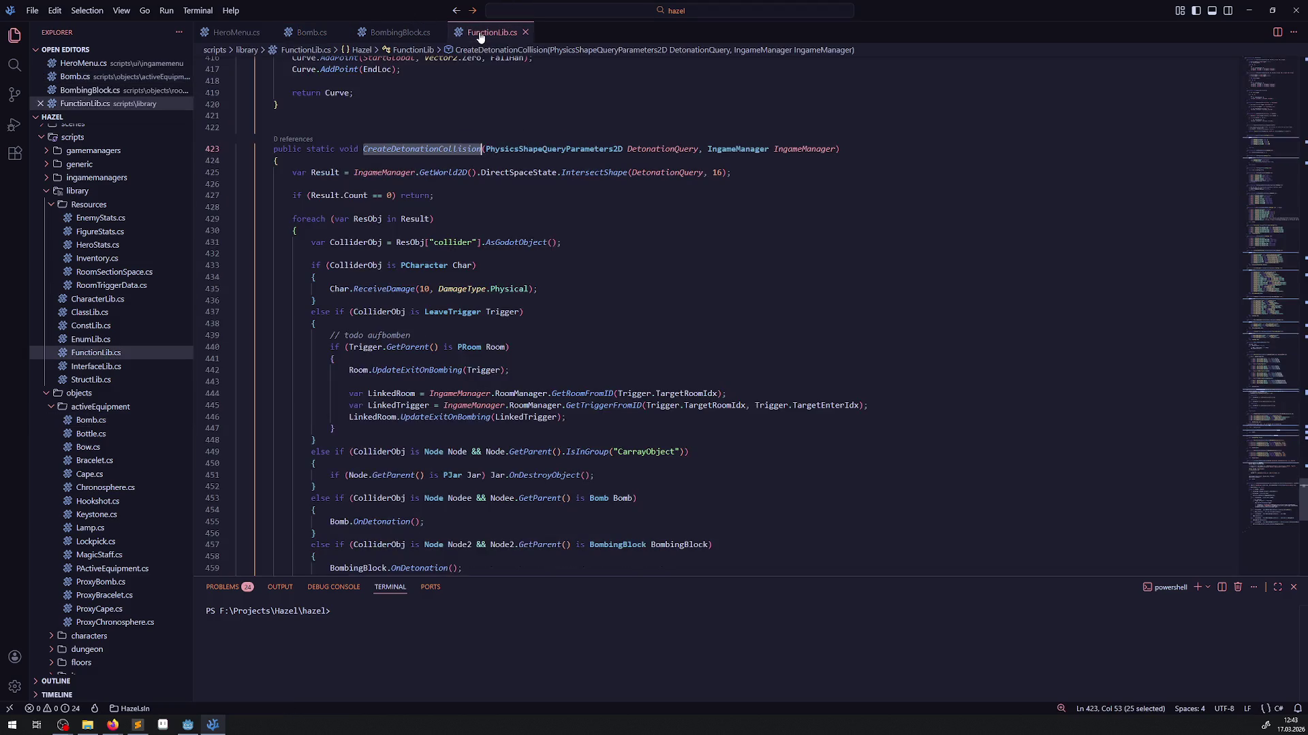
{"action": "scroll", "coordinate": [521, 312], "scroll_direction": "down", "scroll_amount": 5}
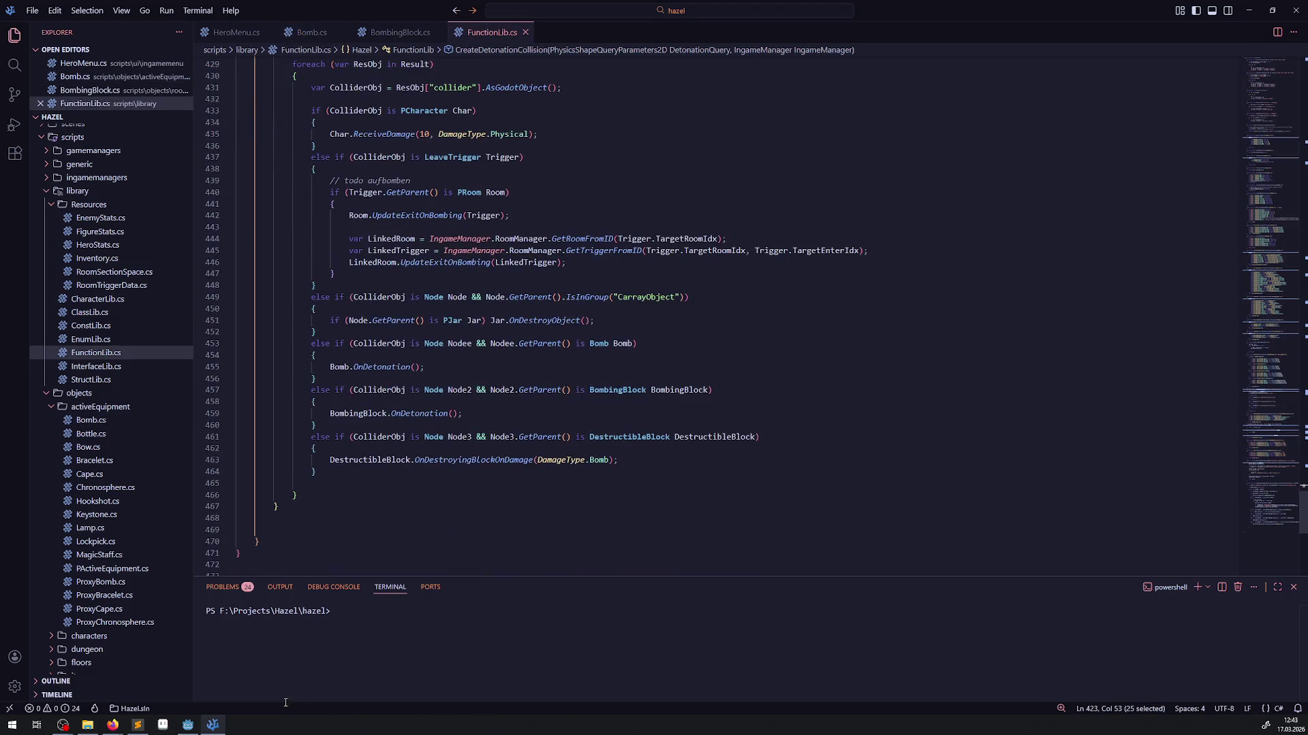
{"action": "left_click", "coordinate": [188, 724]}
{"action": "left_click", "coordinate": [1132, 23]}
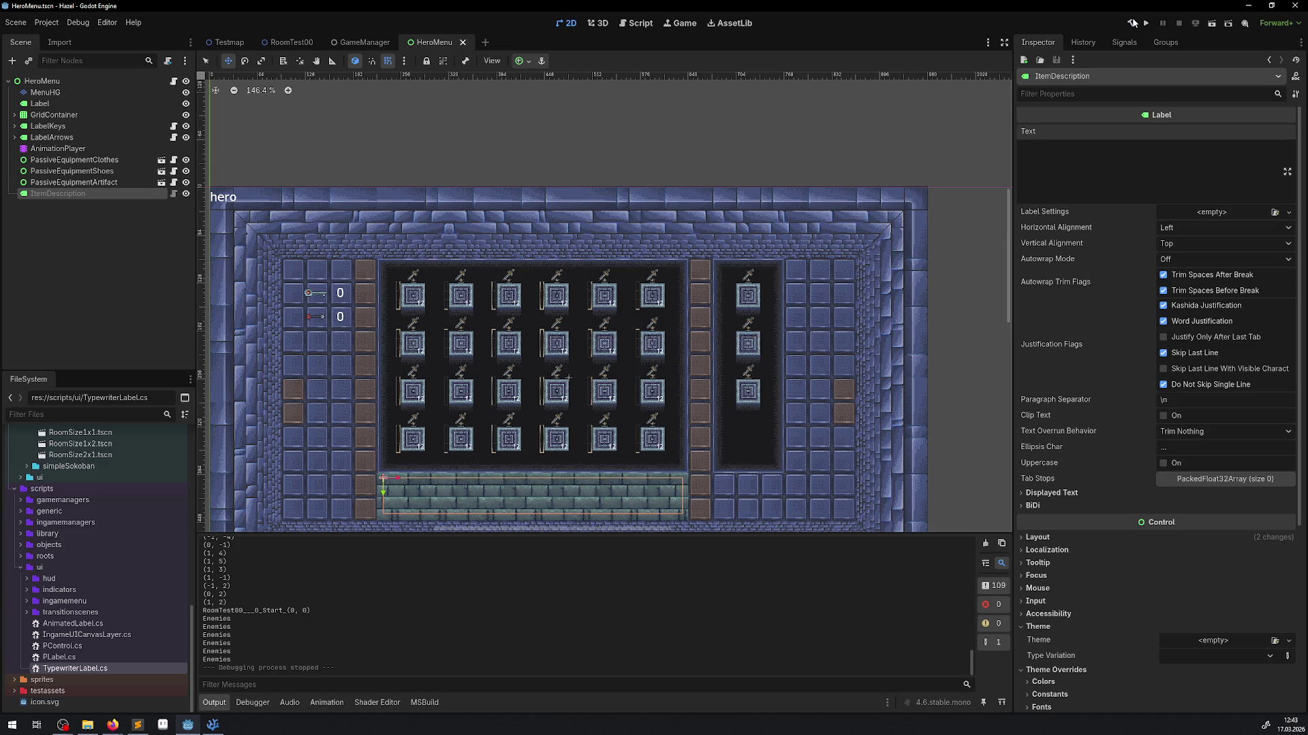
- Run the game and walk the hero along the corridor to the top-right room
{"action": "left_click", "coordinate": [1150, 24]}
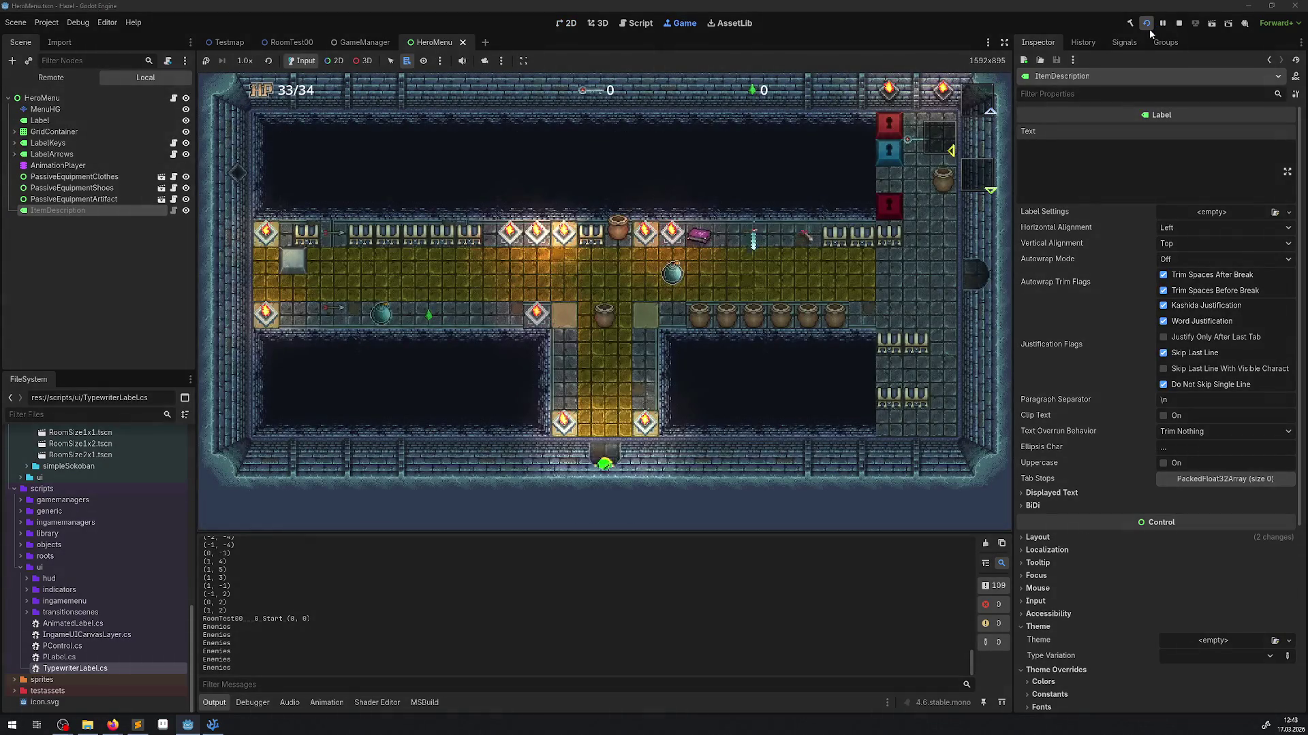
{"action": "key", "text": "Up"}
{"action": "key", "text": "Right"}
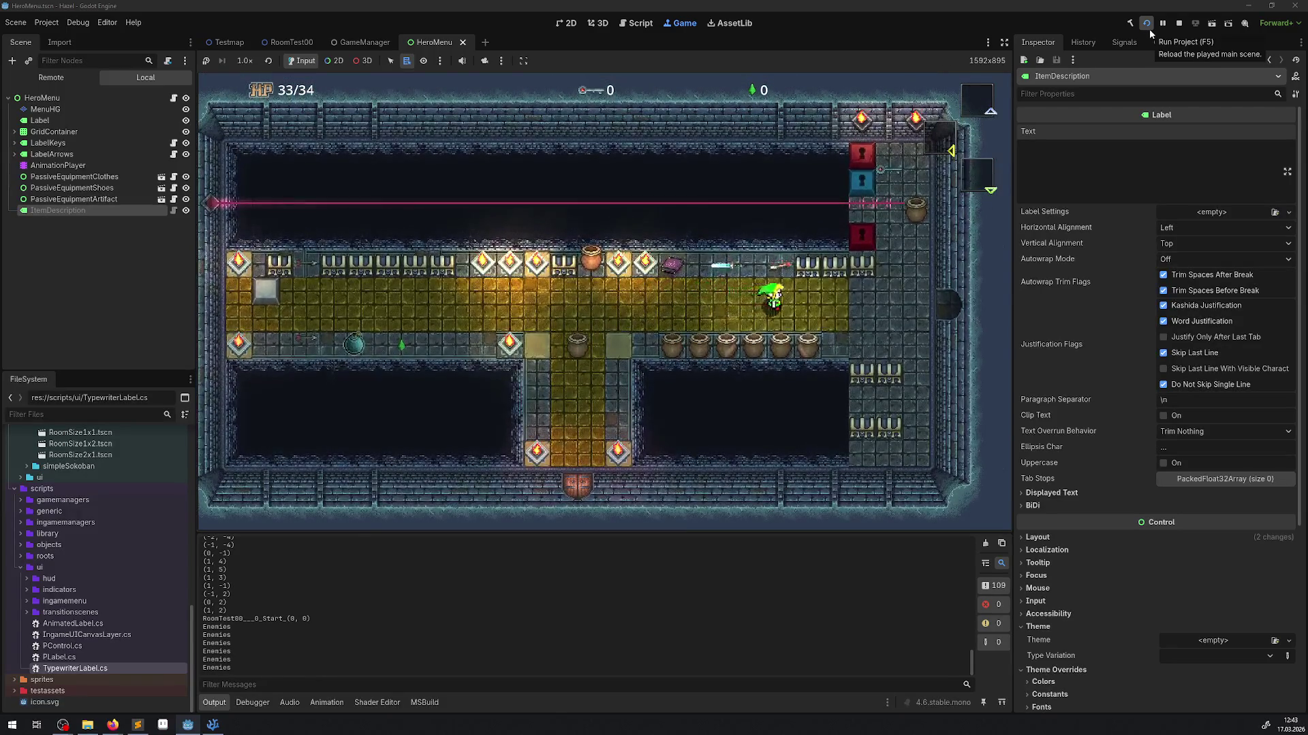
{"action": "key", "text": "Right"}
{"action": "key", "text": "Up"}
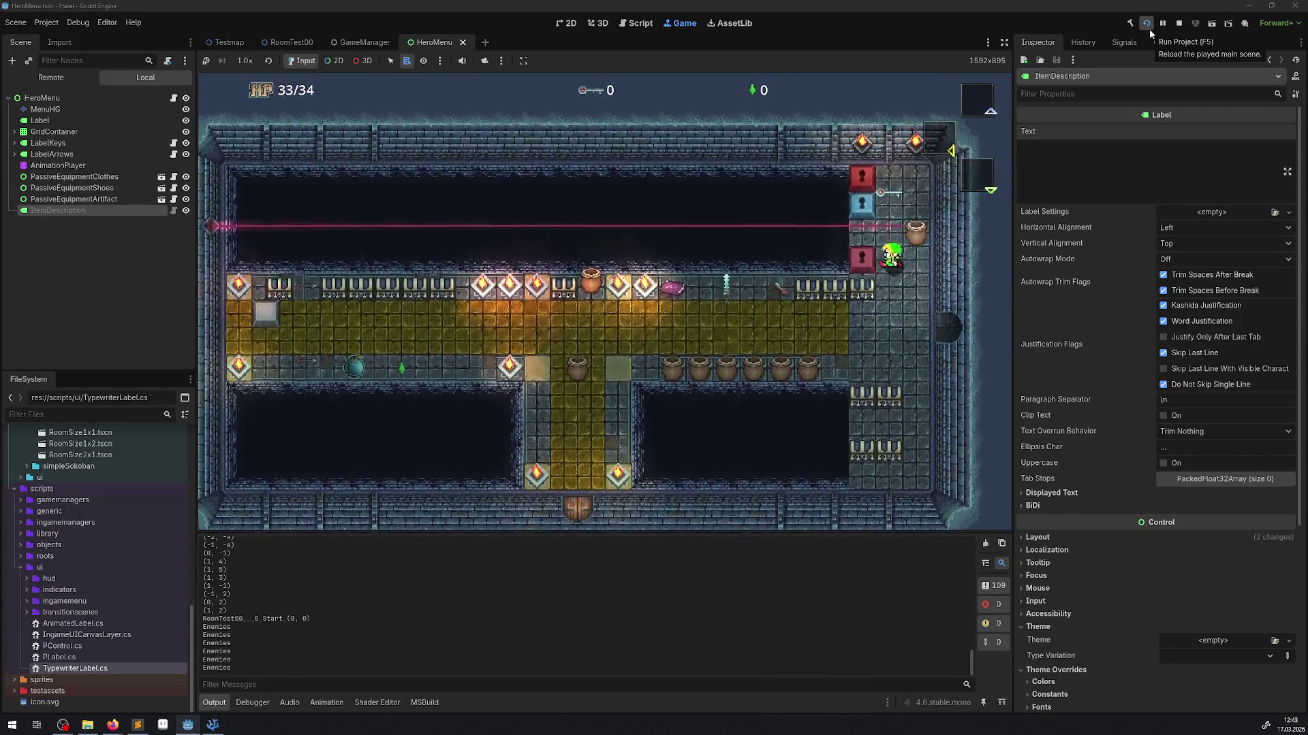
{"action": "key", "text": "Down"}
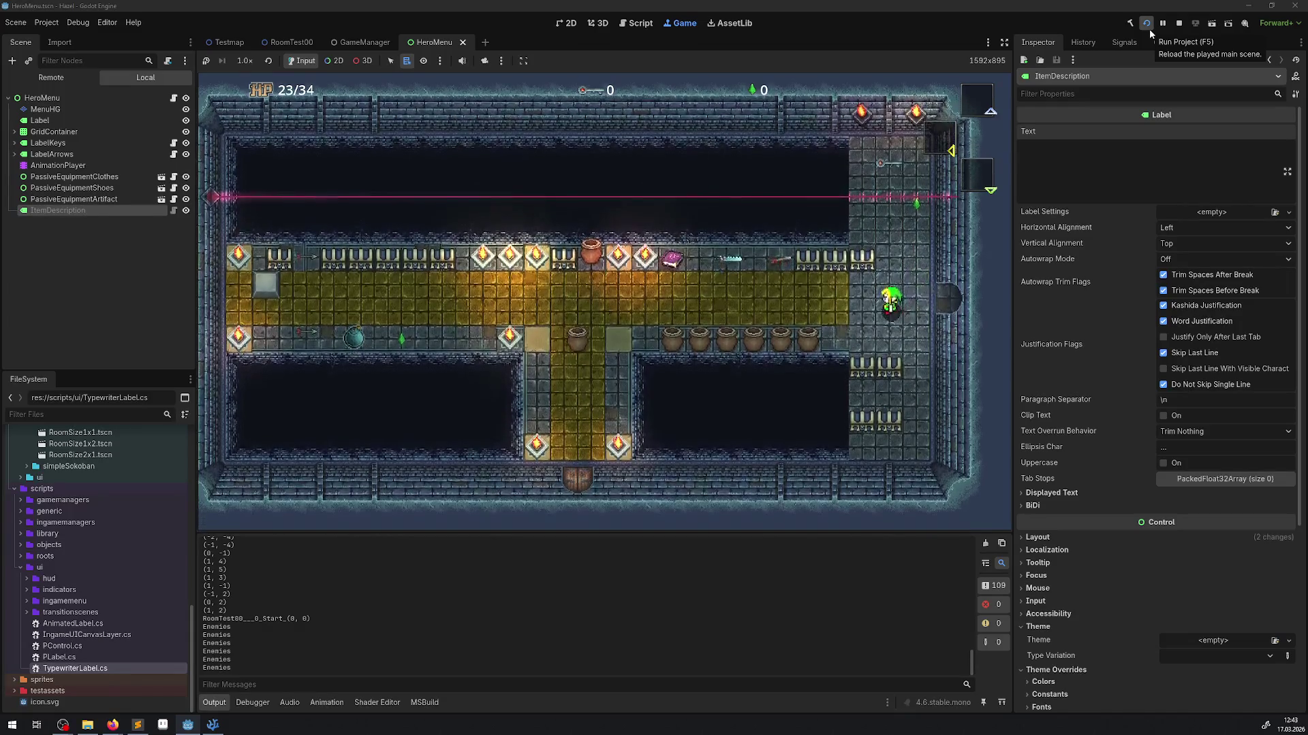
- Check the inventory, throw the bomb to watch it explode, then stop the game
{"action": "key", "text": "Escape"}
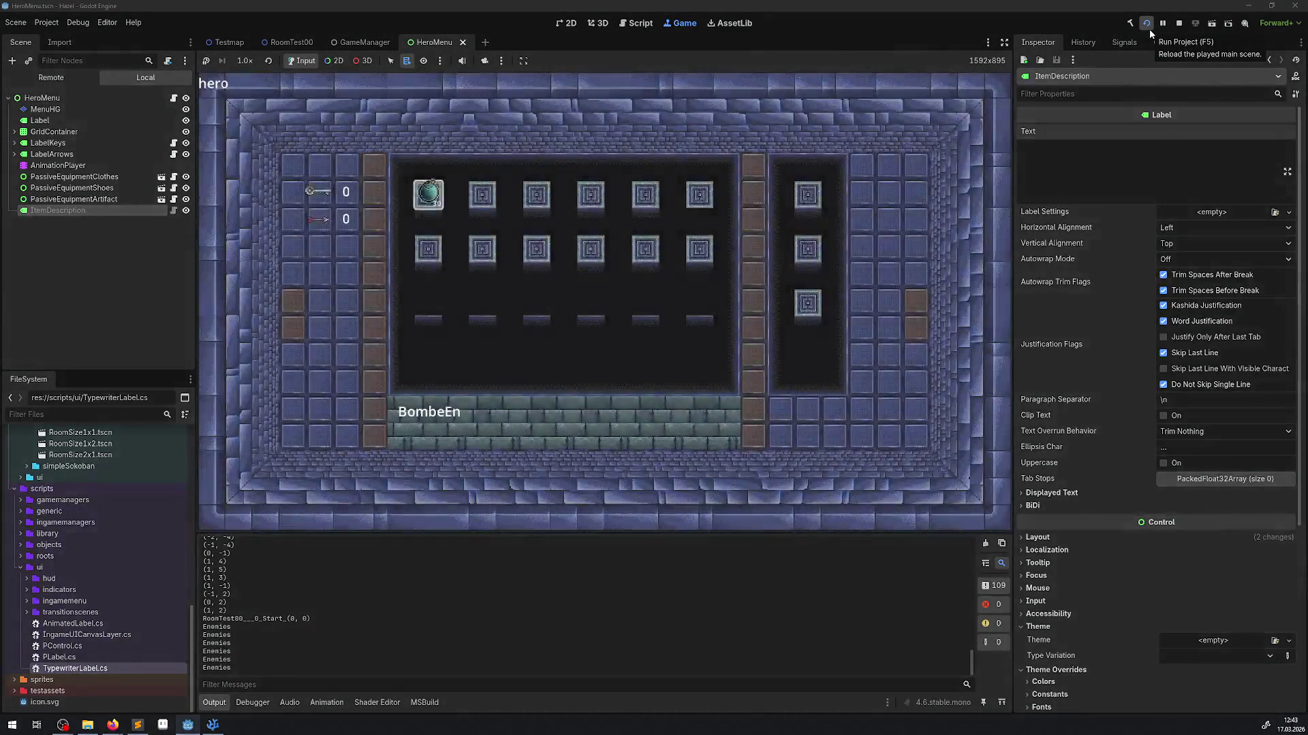
{"action": "key", "text": "Escape"}
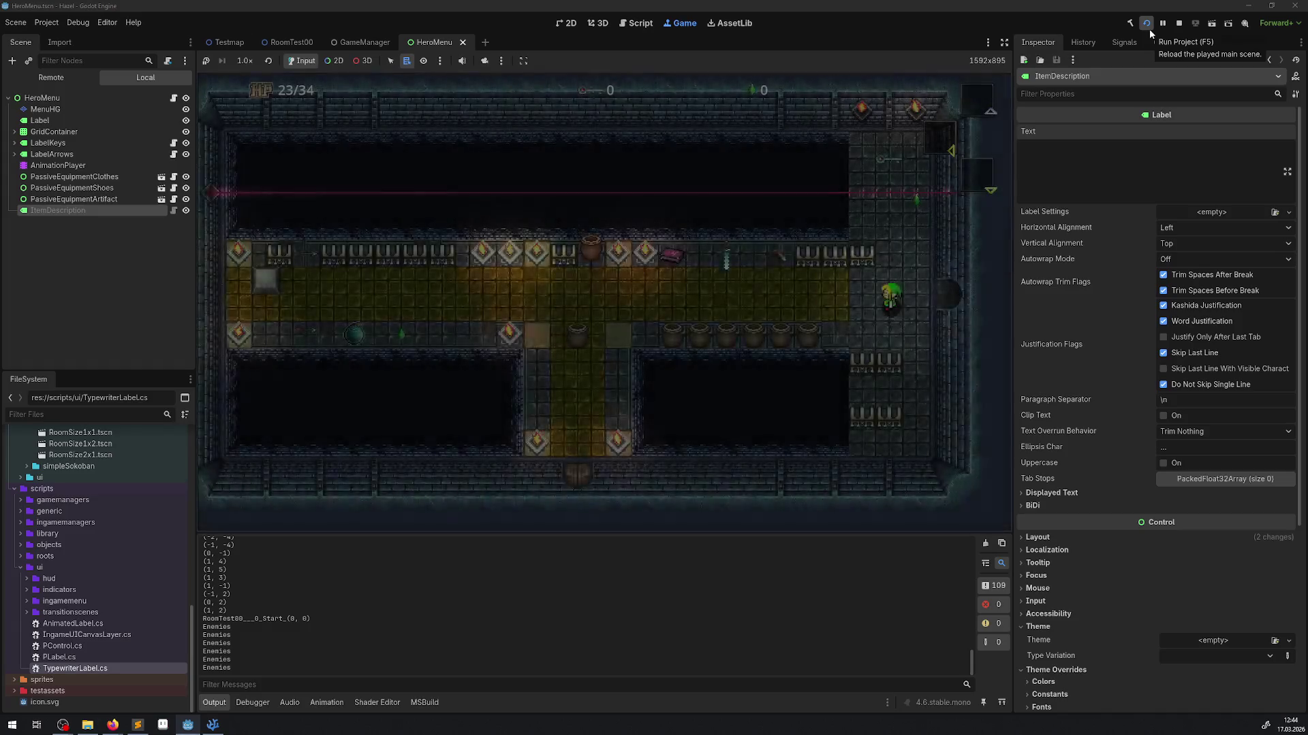
{"action": "key", "text": "Escape"}
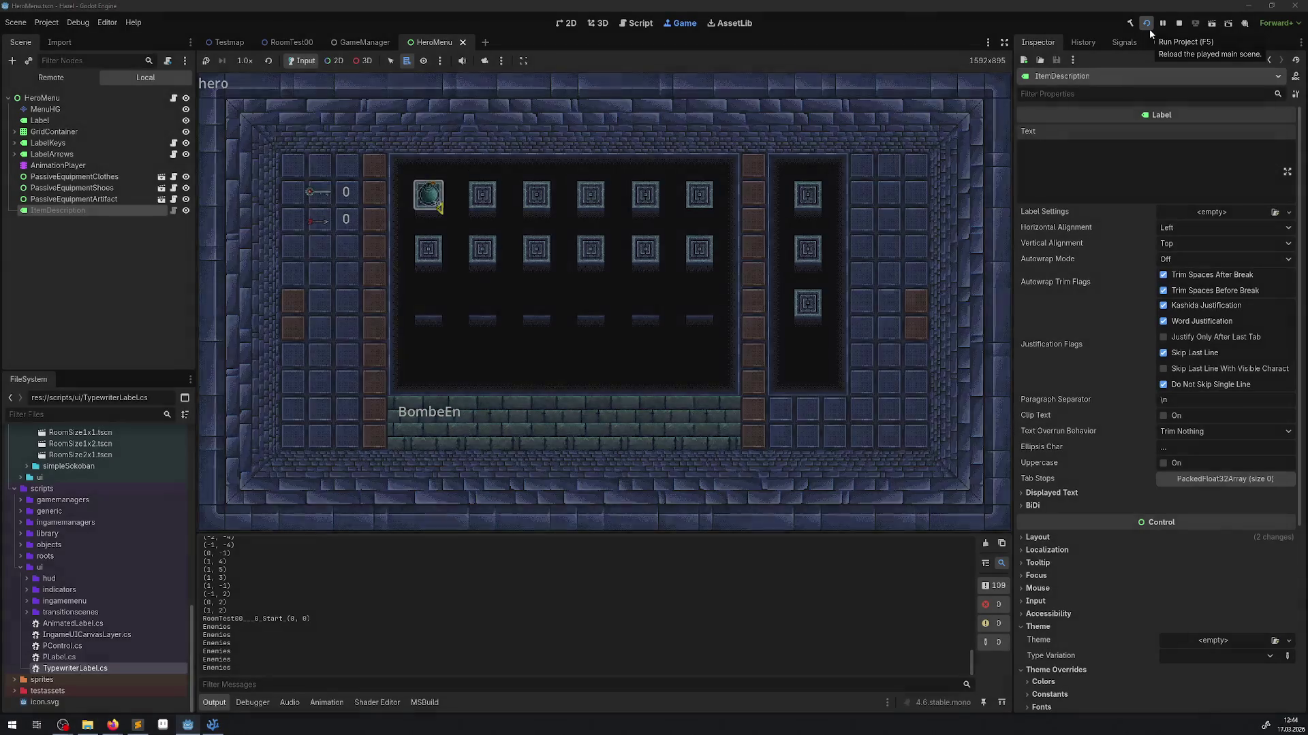
{"action": "key", "text": "Escape"}
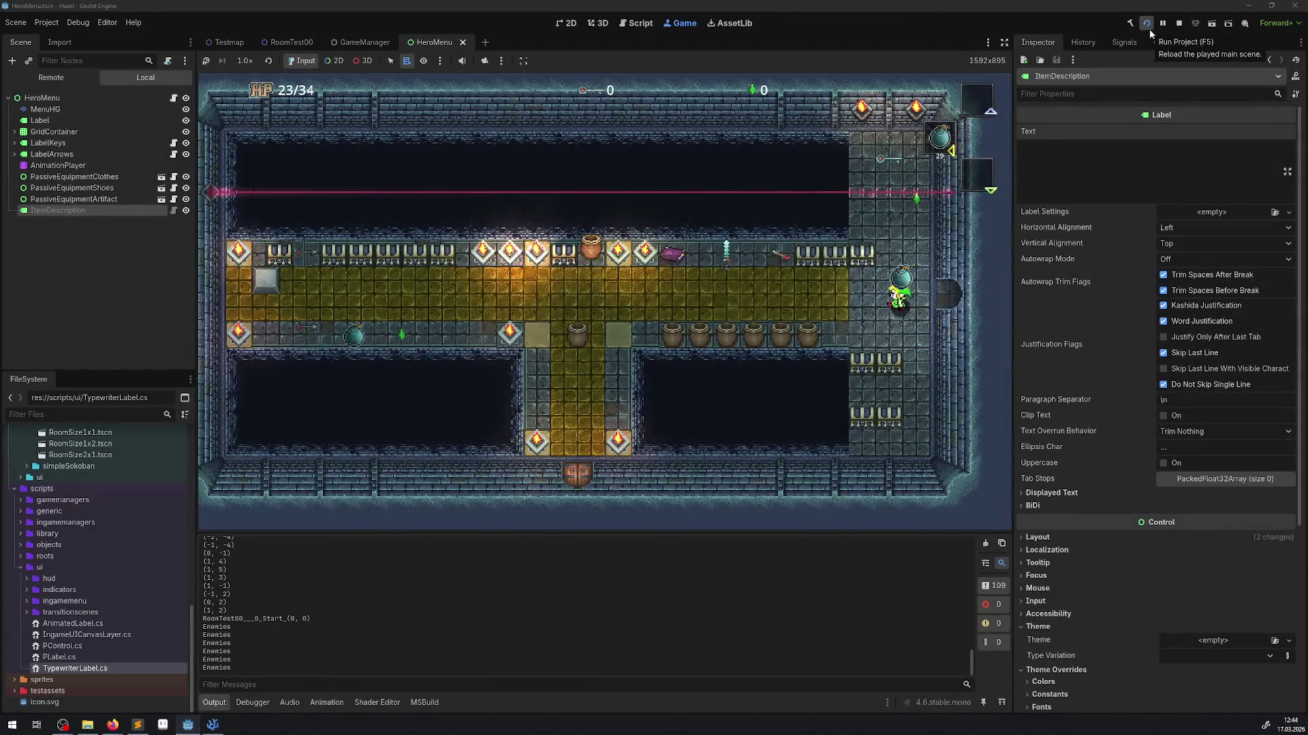
{"action": "key", "text": "Left"}
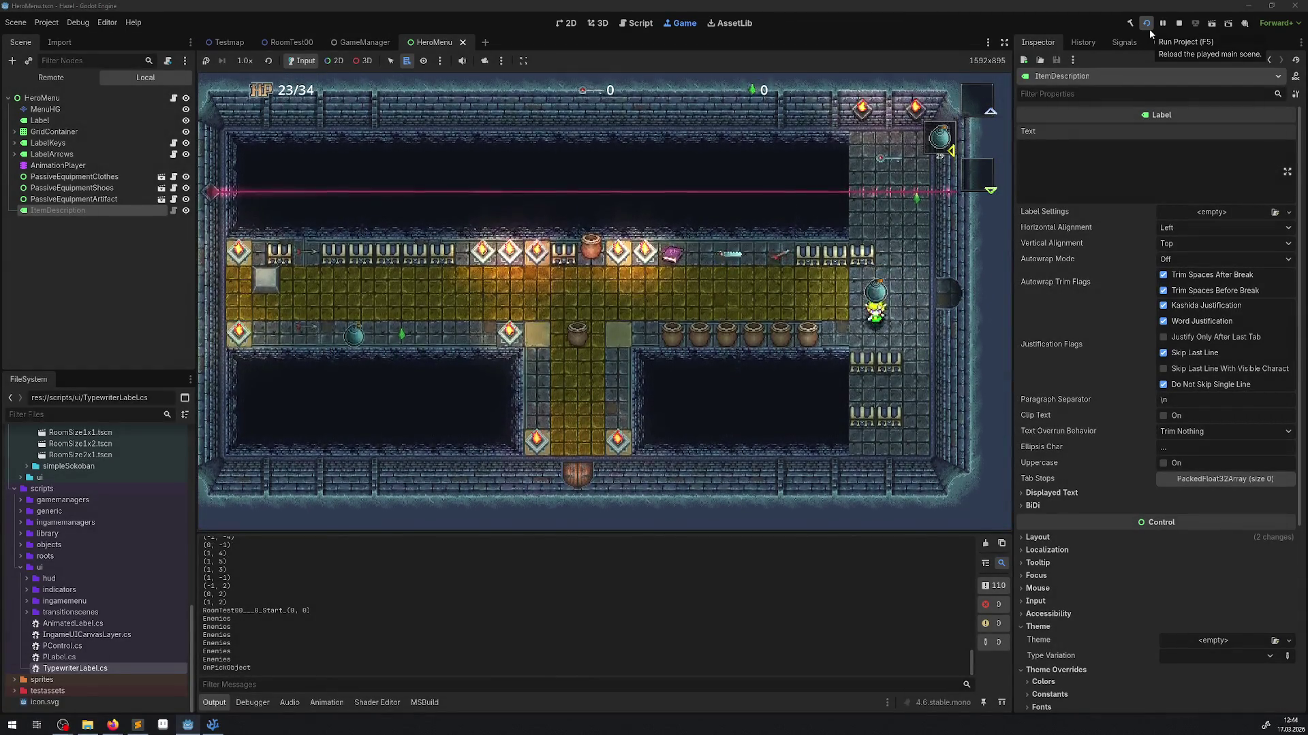
{"action": "key", "text": "space"}
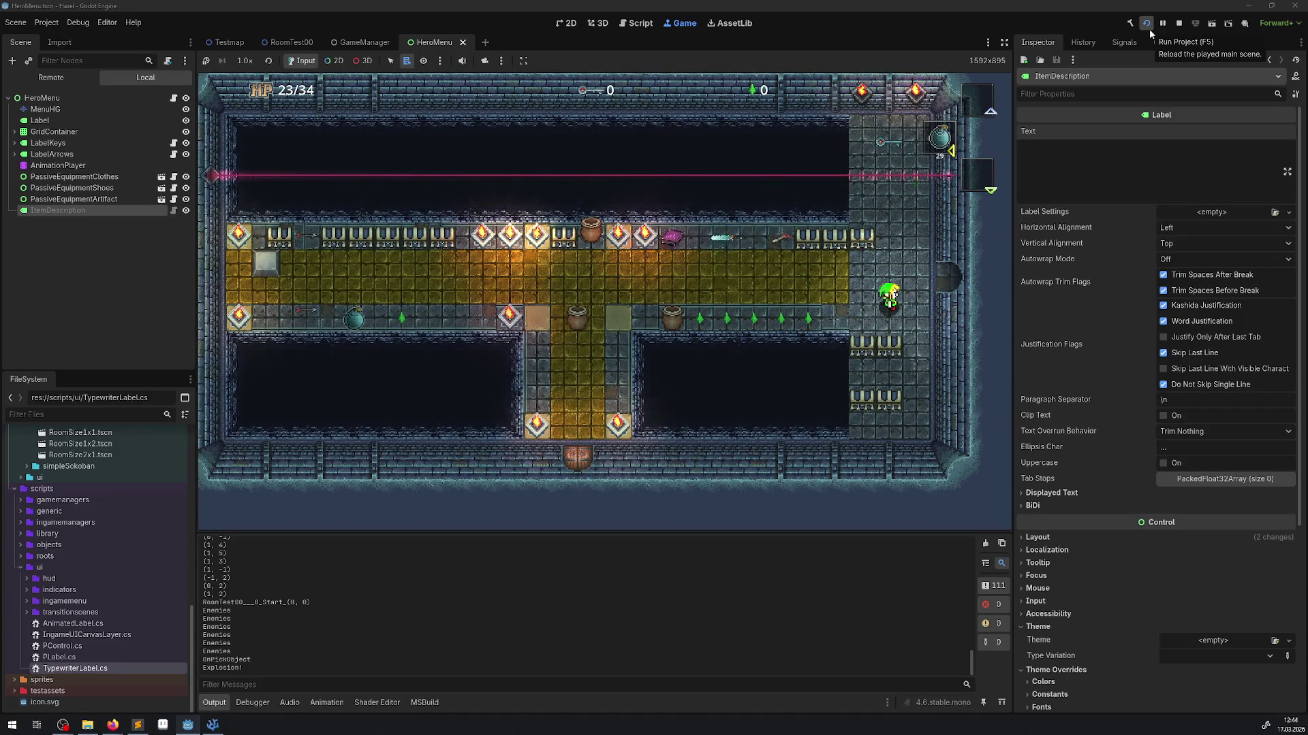
{"action": "left_click", "coordinate": [1178, 23]}
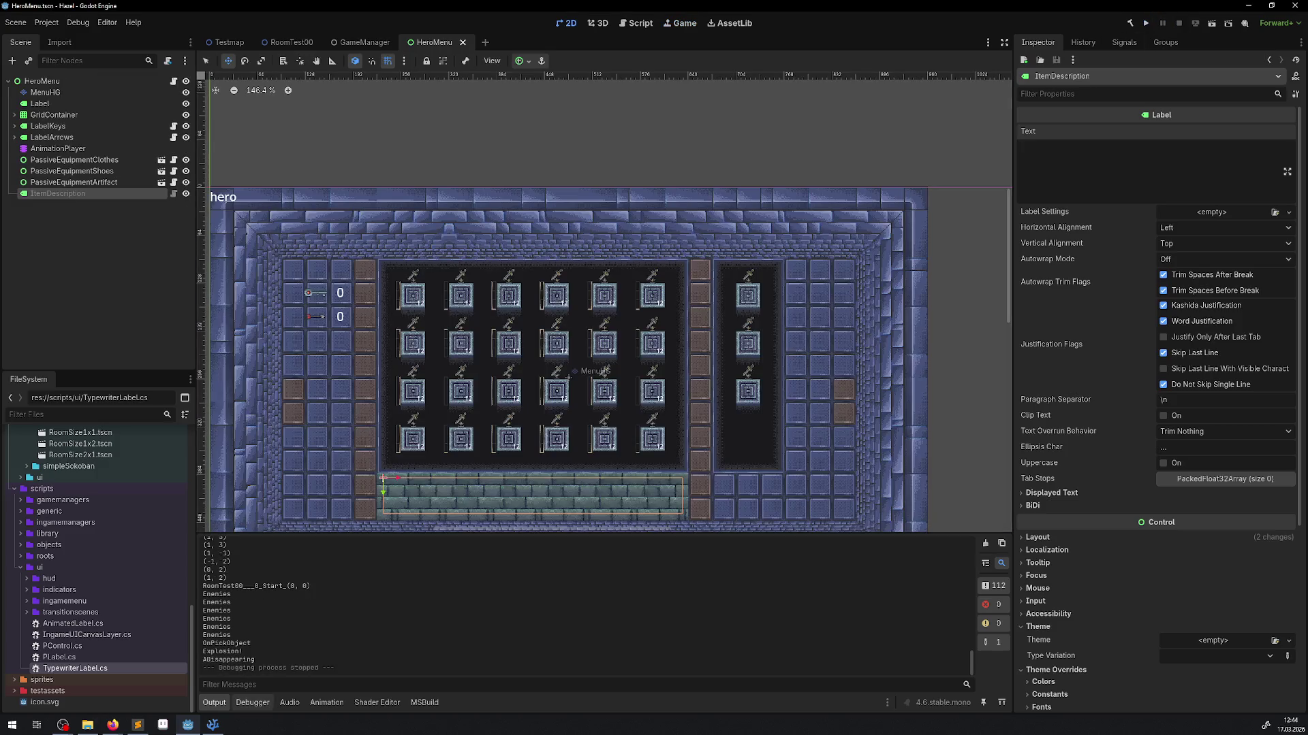
{"action": "left_click", "coordinate": [215, 726]}
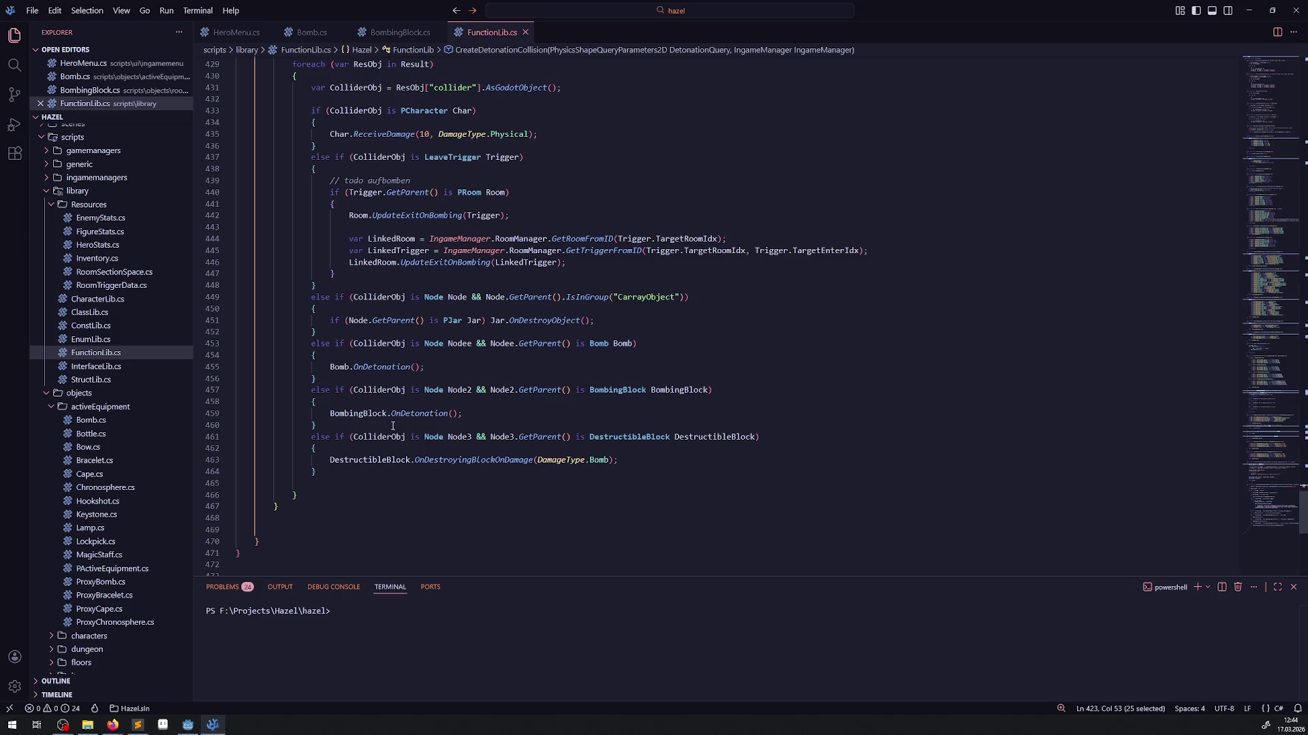
- Change the IntersectShape result limit on line 425 from 16 to 24 and save FunctionLib.cs
{"action": "scroll", "coordinate": [402, 402], "scroll_direction": "up", "scroll_amount": 3}
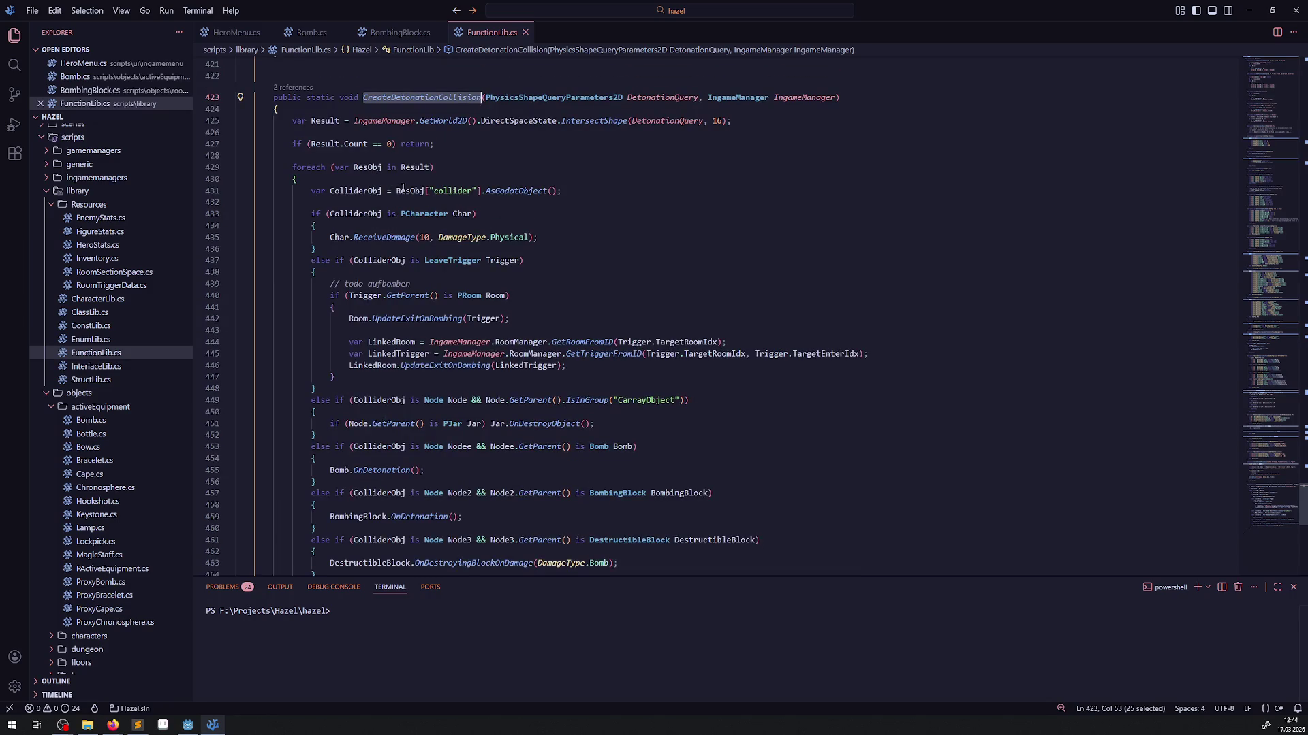
{"action": "scroll", "coordinate": [508, 220], "scroll_direction": "up", "scroll_amount": 2}
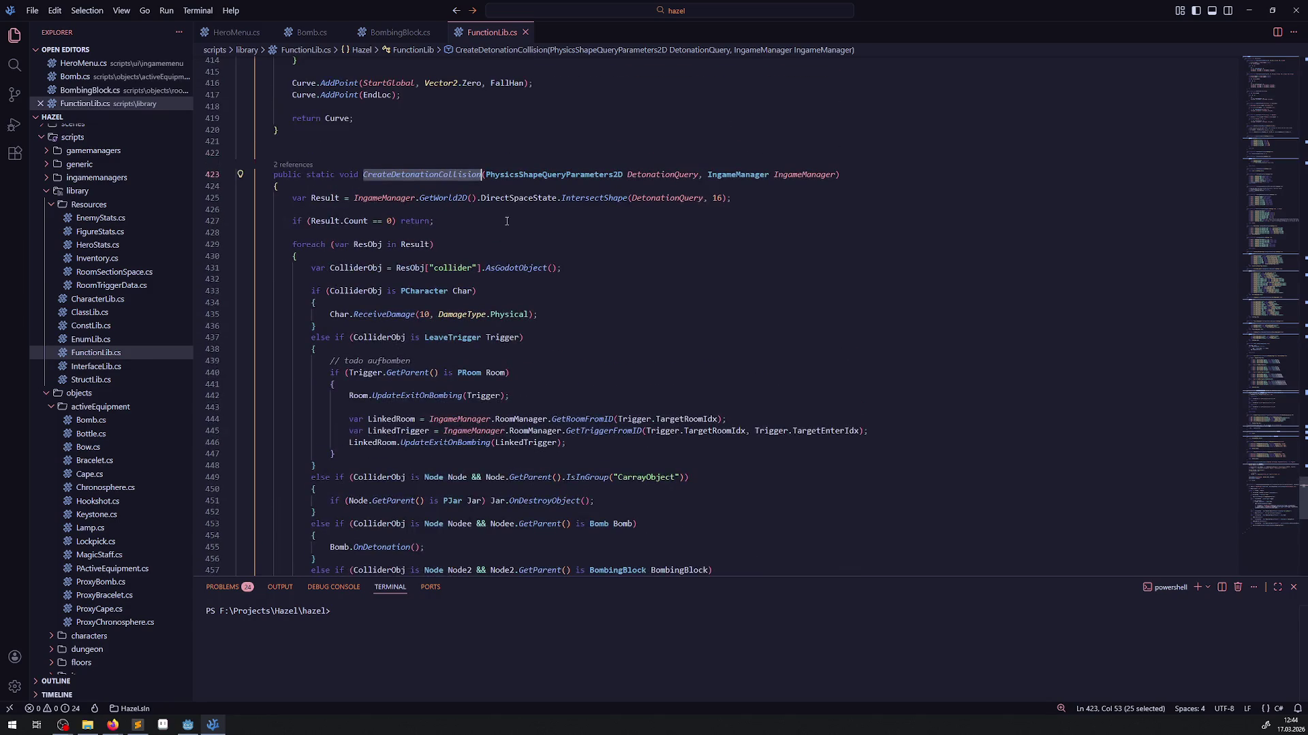
{"action": "left_click", "coordinate": [391, 203]}
{"action": "double_click", "coordinate": [325, 198]}
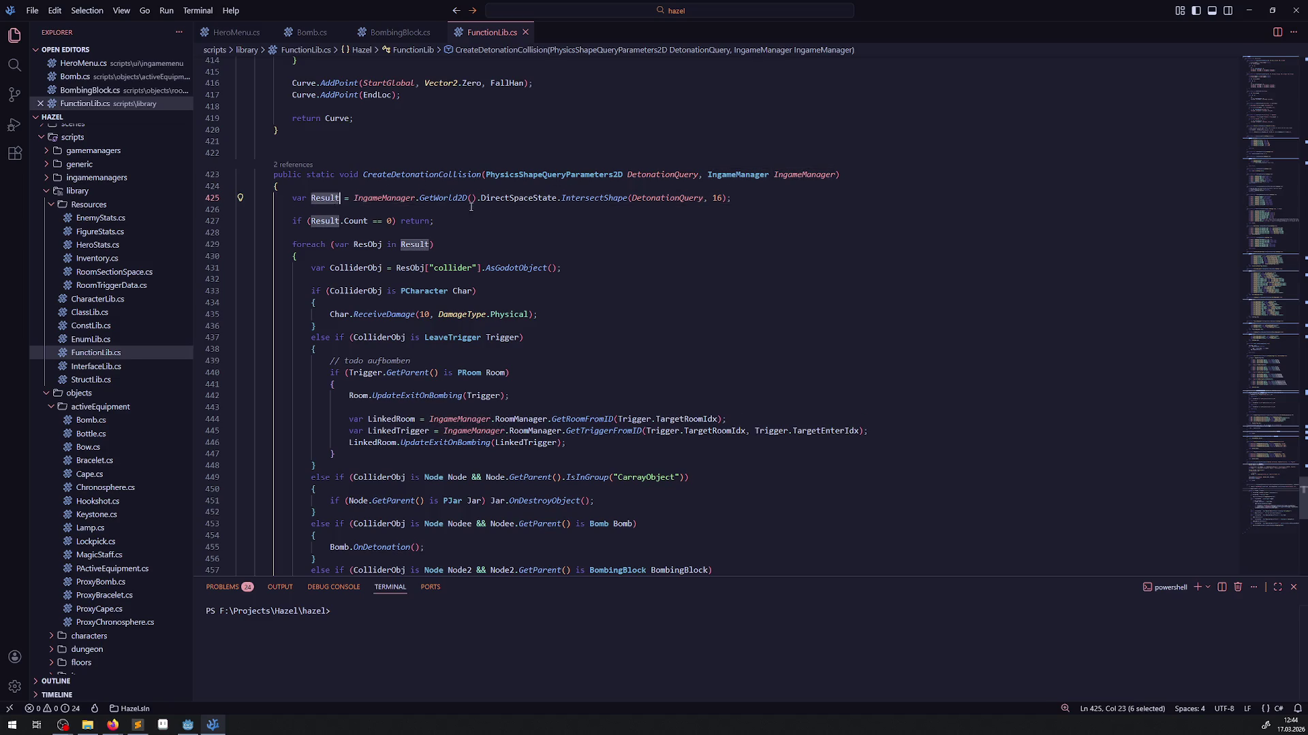
{"action": "double_click", "coordinate": [718, 198]}
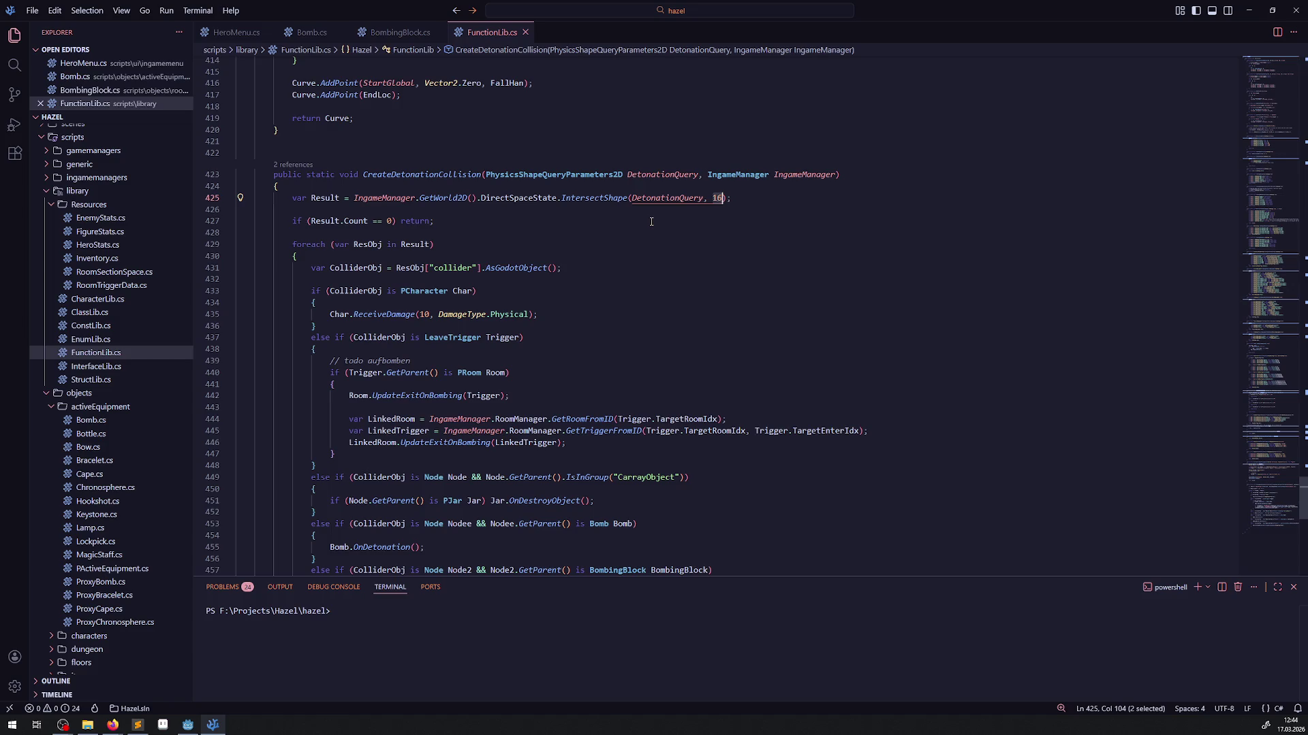
{"action": "type", "text": "24"}
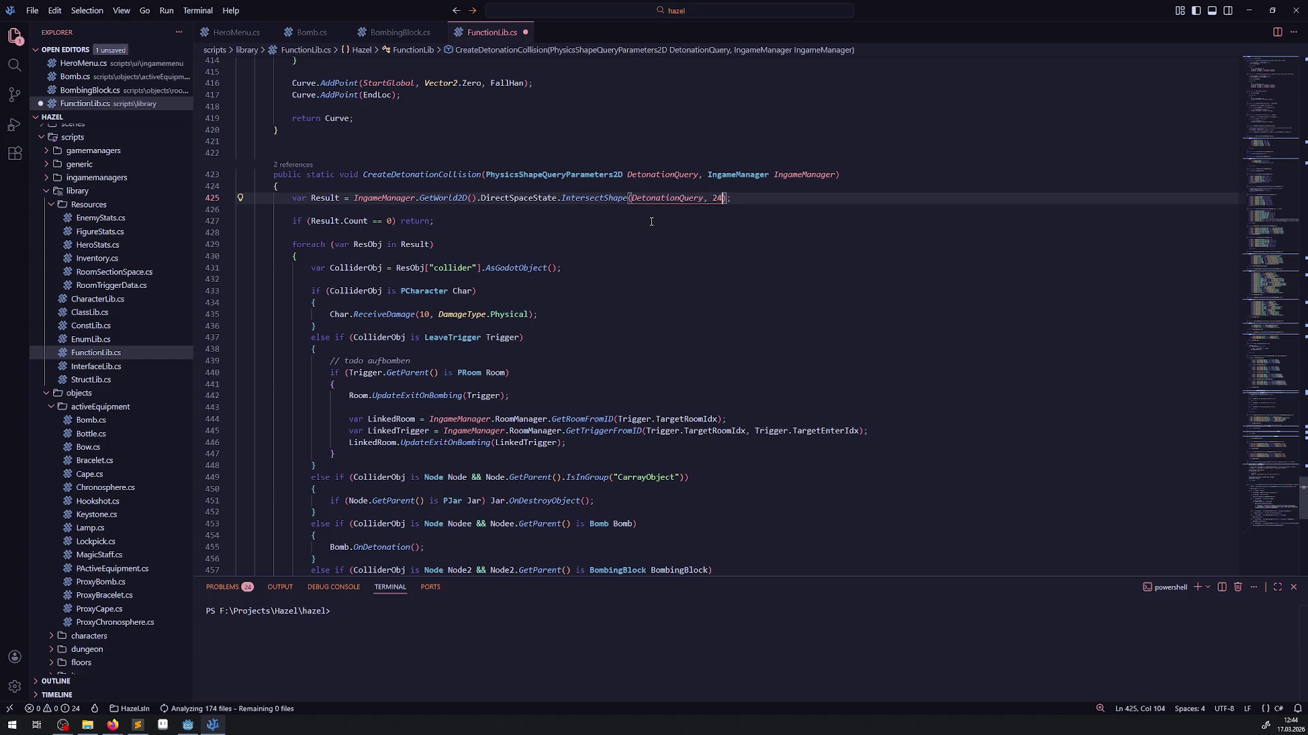
{"action": "key", "text": "ctrl+s"}
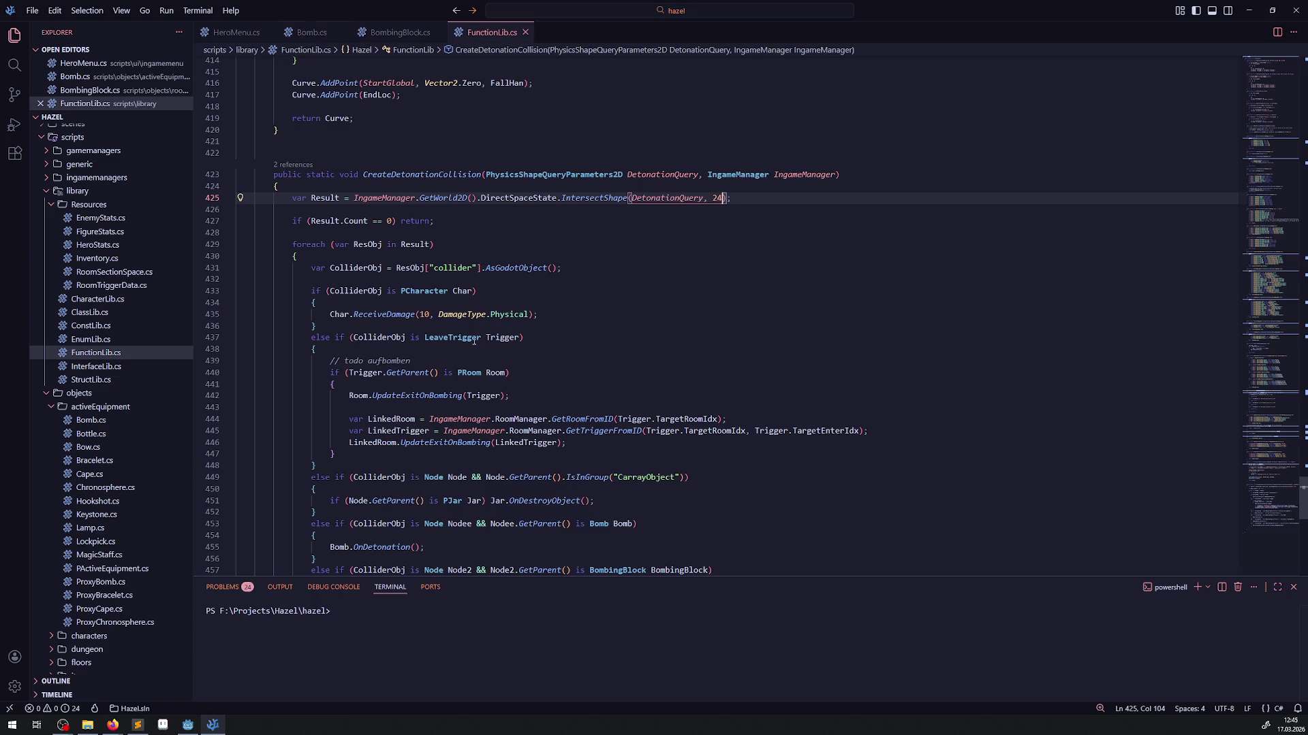
{"action": "scroll", "coordinate": [491, 435], "scroll_direction": "down", "scroll_amount": 3}
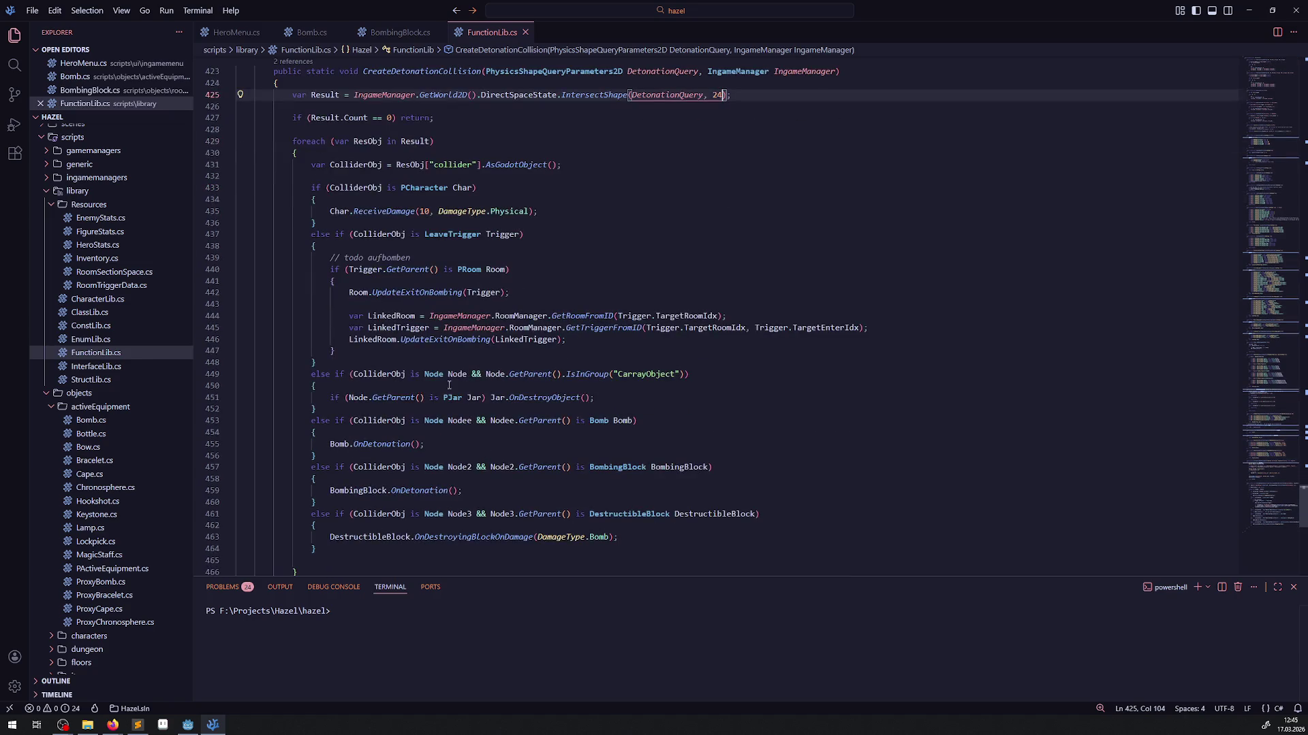
{"action": "left_click", "coordinate": [542, 399]}
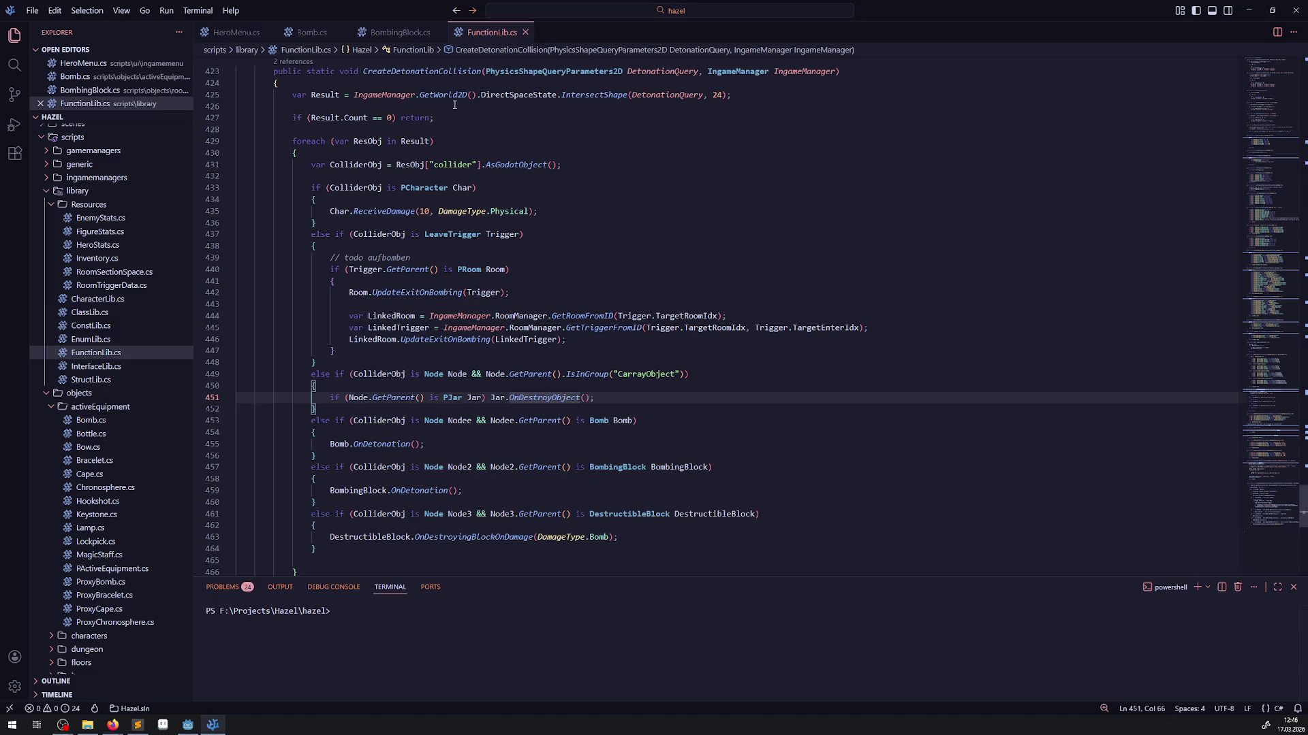
{"action": "left_click_drag", "start_coordinate": [324, 95], "coordinate": [691, 107]}
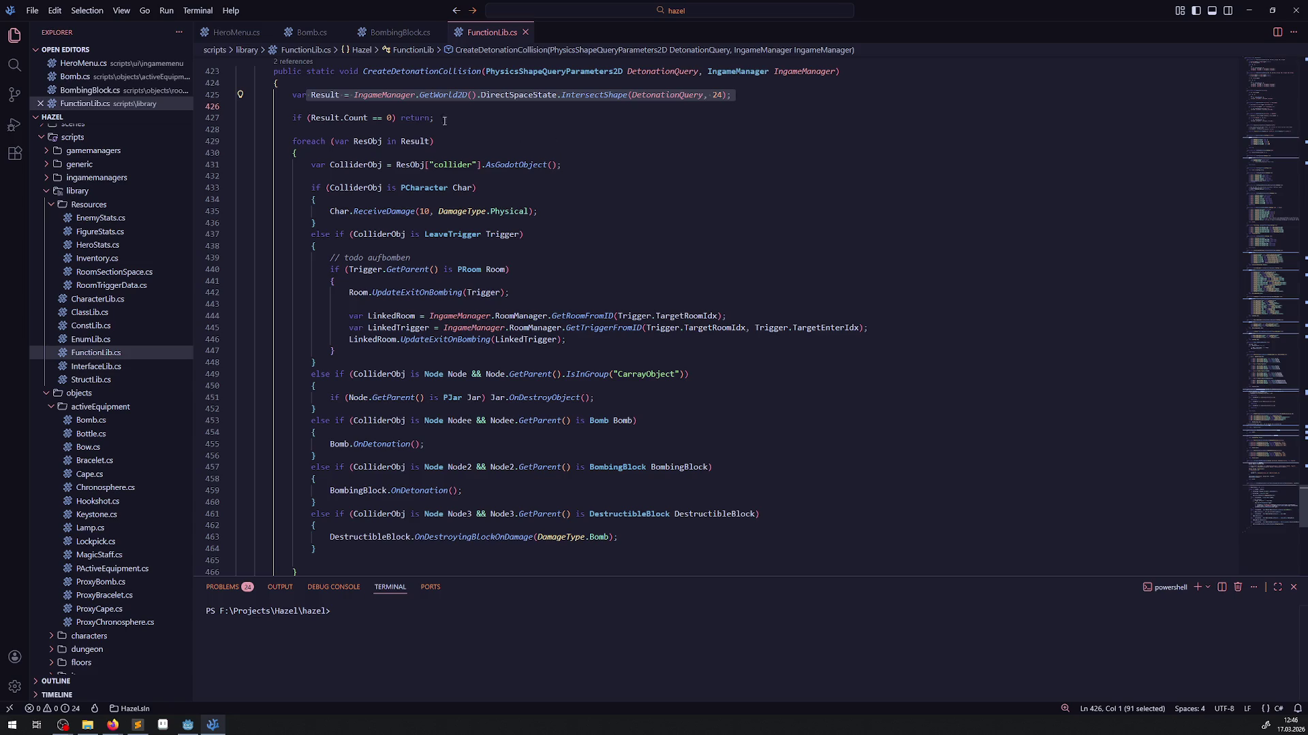
{"action": "left_click", "coordinate": [325, 94]}
{"action": "double_click", "coordinate": [355, 118]}
{"action": "double_click", "coordinate": [414, 117]}
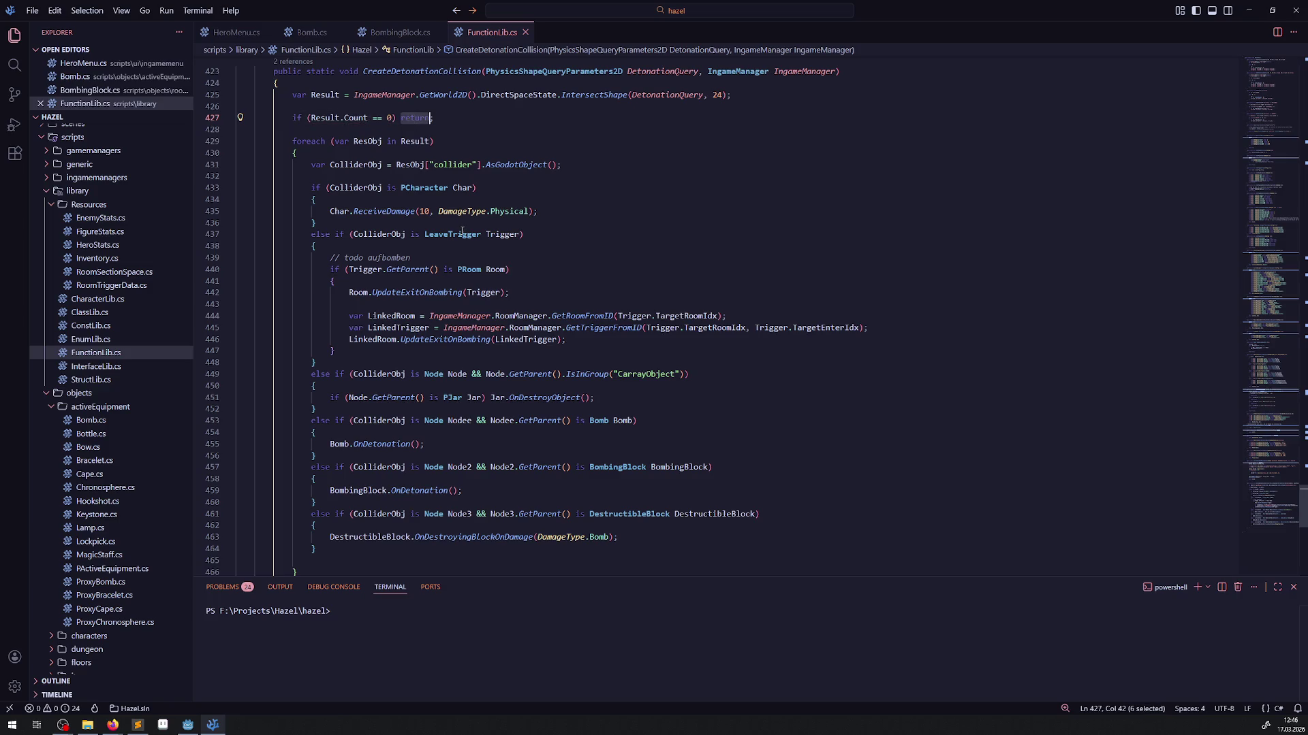
{"action": "left_click", "coordinate": [229, 144]}
- Delete the 'if (Result.Count == 0) return;' early return and save FunctionLib.cs
{"action": "left_click", "coordinate": [229, 144]}
{"action": "key", "text": "ctrl+l"}
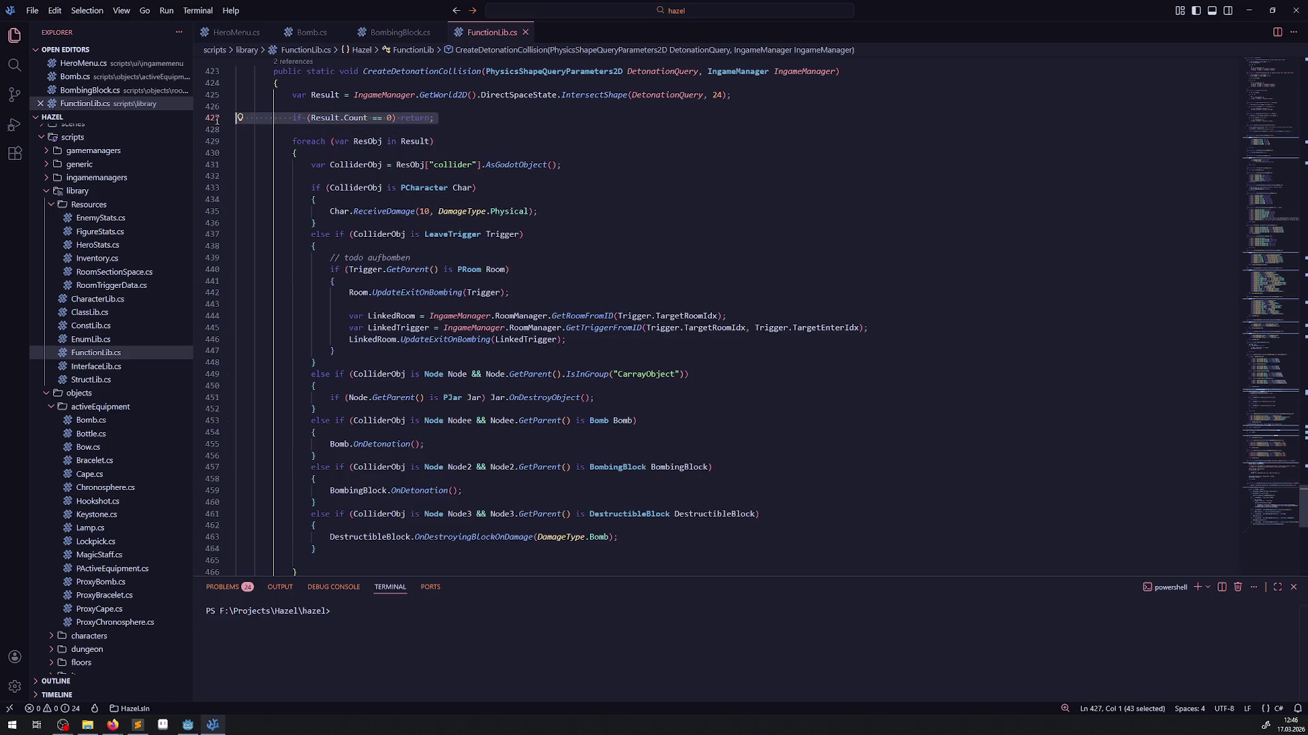
{"action": "key", "text": "BackSpace"}
{"action": "key", "text": "BackSpace"}
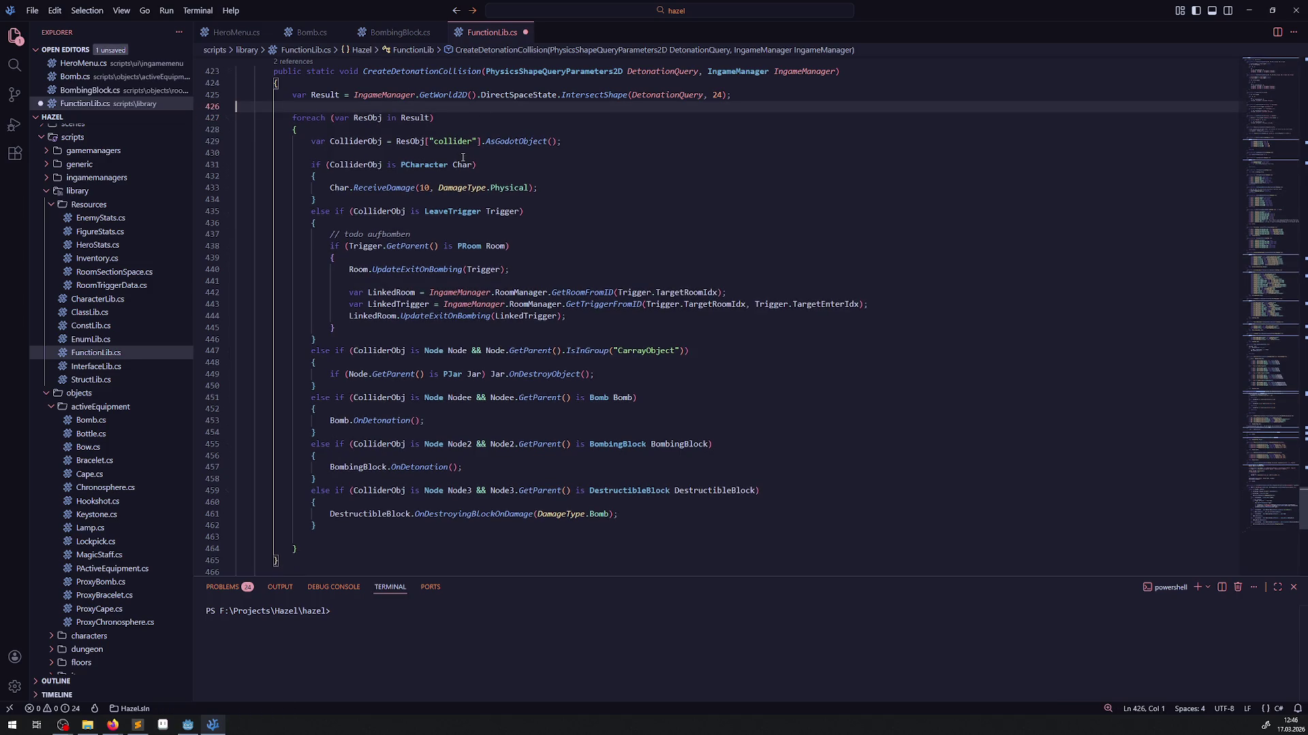
{"action": "key", "text": "ctrl+s"}
- Change the character damage type from DamageType.Physical to DamageType.Bomb and save
{"action": "left_click_drag", "start_coordinate": [562, 141], "coordinate": [261, 147]}
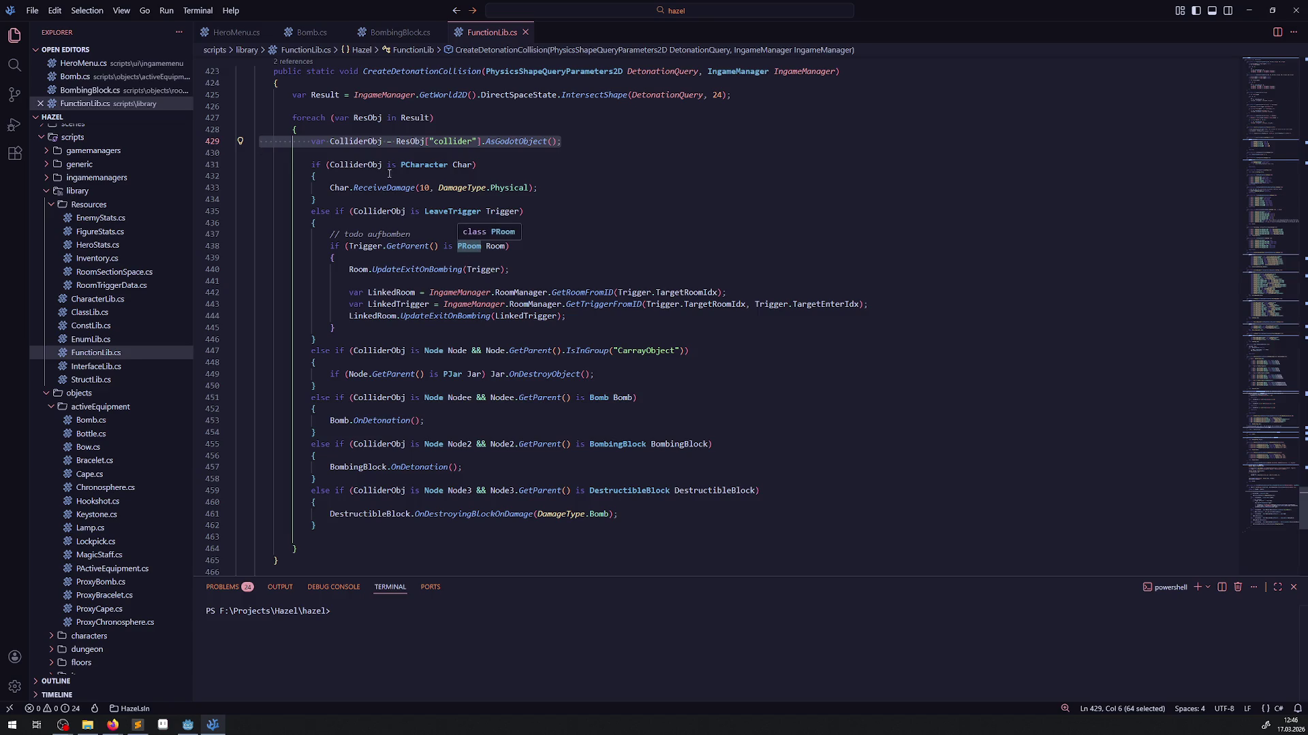
{"action": "left_click", "coordinate": [359, 165]}
{"action": "left_click_drag", "start_coordinate": [420, 203], "coordinate": [270, 164]}
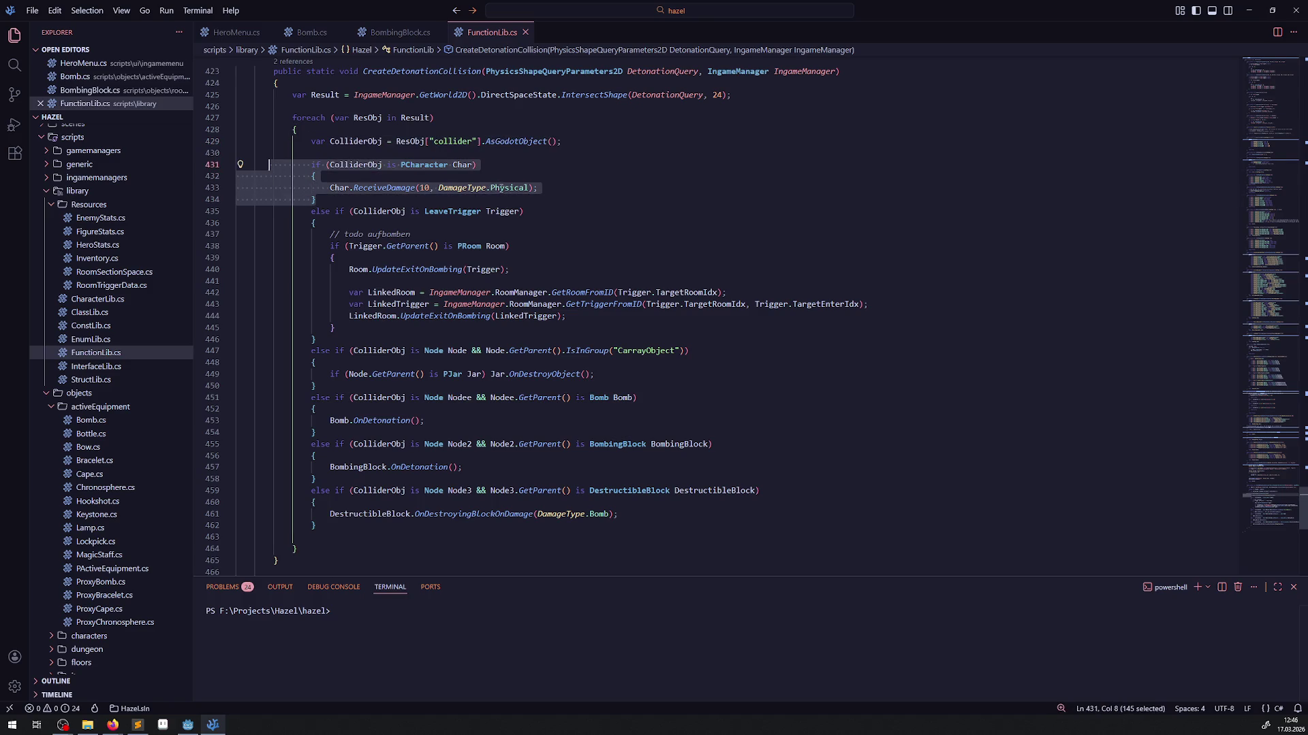
{"action": "double_click", "coordinate": [507, 189]}
{"action": "type", "text": "Bo"}
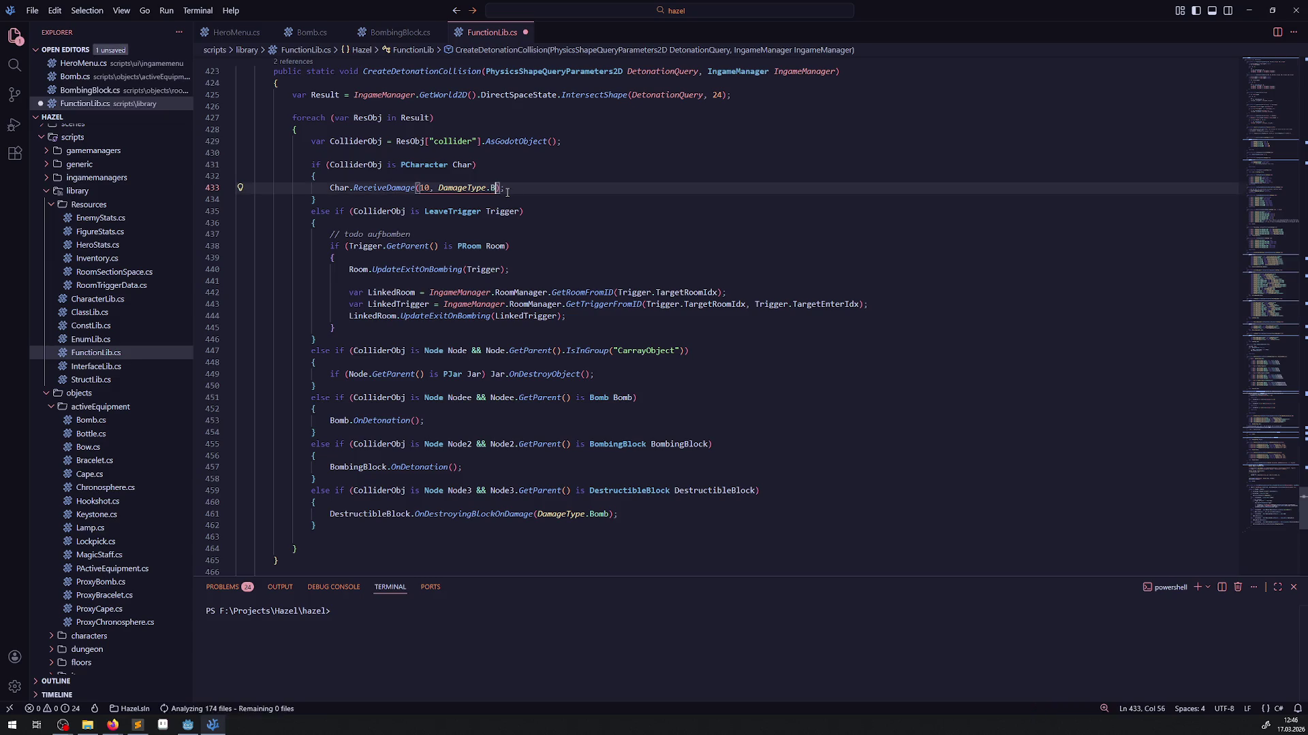
{"action": "key", "text": "Return"}
{"action": "key", "text": "ctrl+s"}
- Go to ReceiveDamage's definition in PCharacter.cs
{"action": "left_click", "coordinate": [585, 201]}
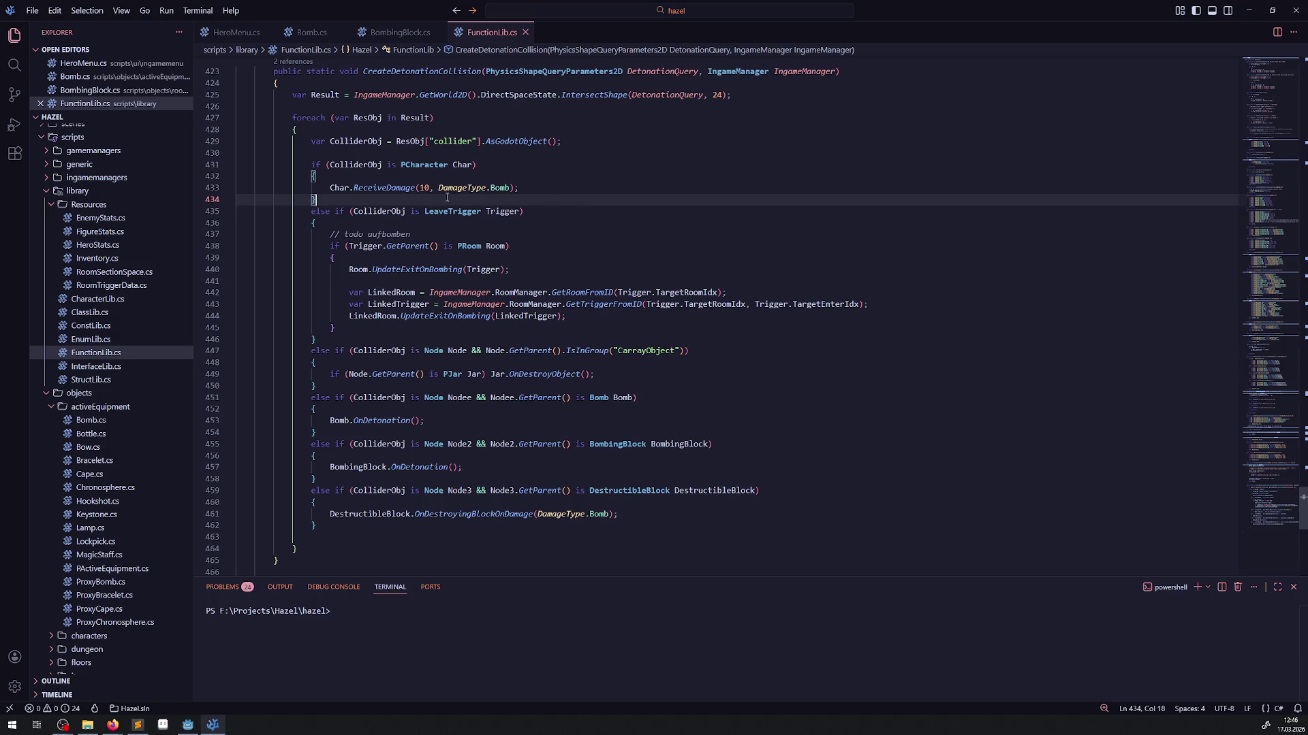
{"action": "right_click", "coordinate": [401, 188]}
{"action": "left_click", "coordinate": [463, 196]}
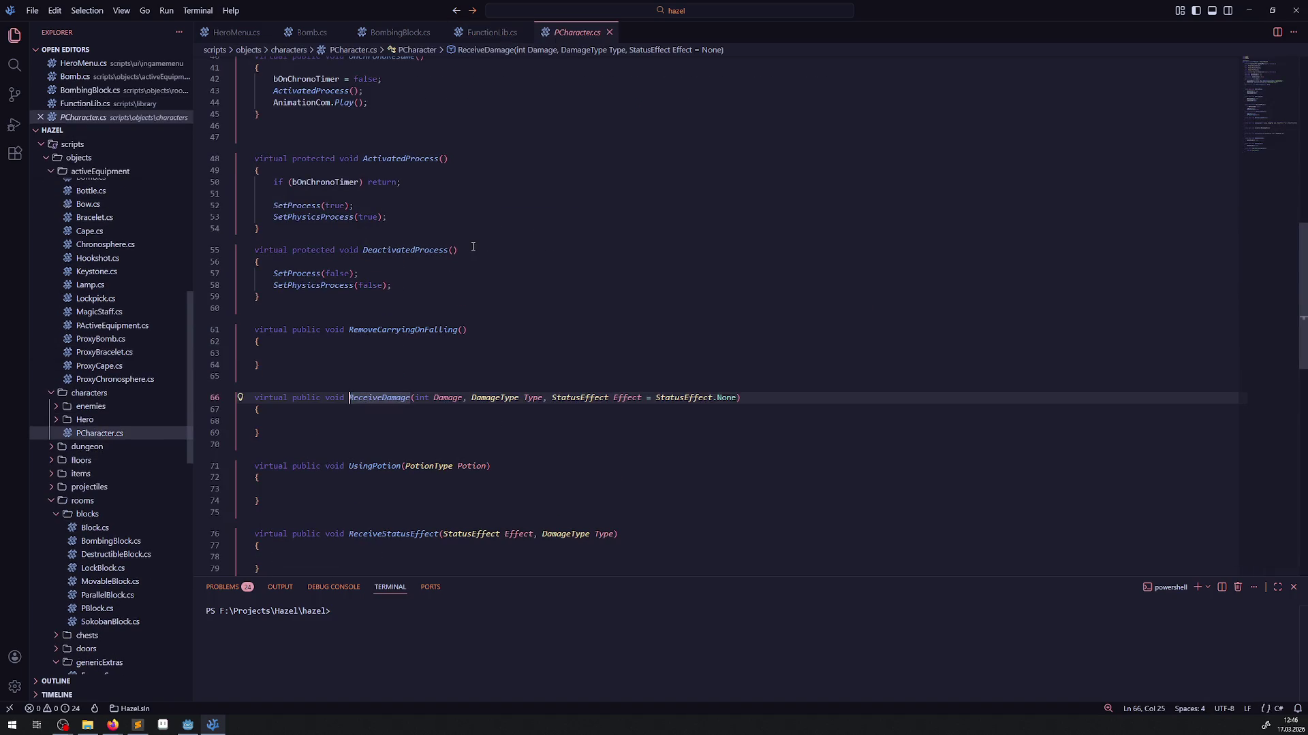
- Review all ReceiveDamage references, including the call in Pursuit.cs
{"action": "left_click", "coordinate": [283, 389]}
{"action": "left_click", "coordinate": [981, 368]}
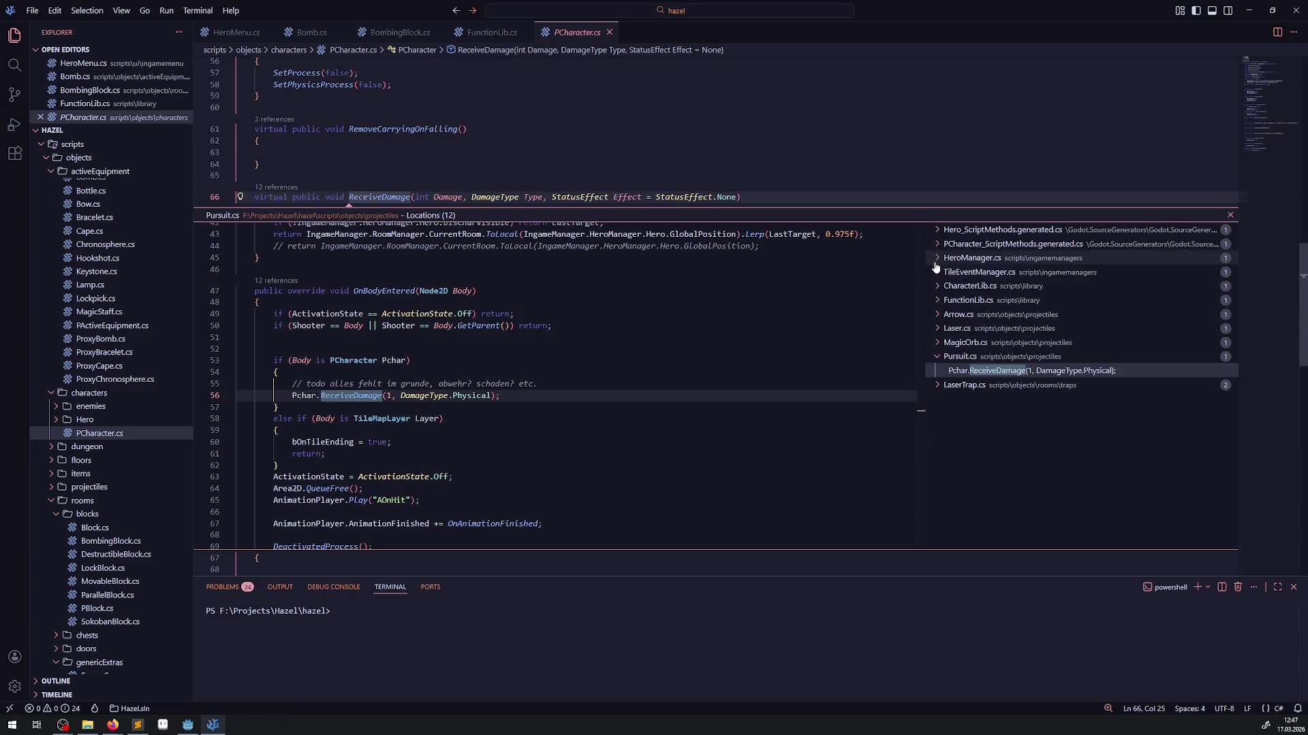
{"action": "left_click", "coordinate": [1230, 215]}
- Open Hero.cs, inspect CalcDamageOnHero's definition, then close CharacterLib.cs and Hero.cs
{"action": "left_click", "coordinate": [63, 420]}
{"action": "left_click", "coordinate": [158, 433]}
{"action": "scroll", "coordinate": [502, 408], "scroll_direction": "down", "scroll_amount": 20}
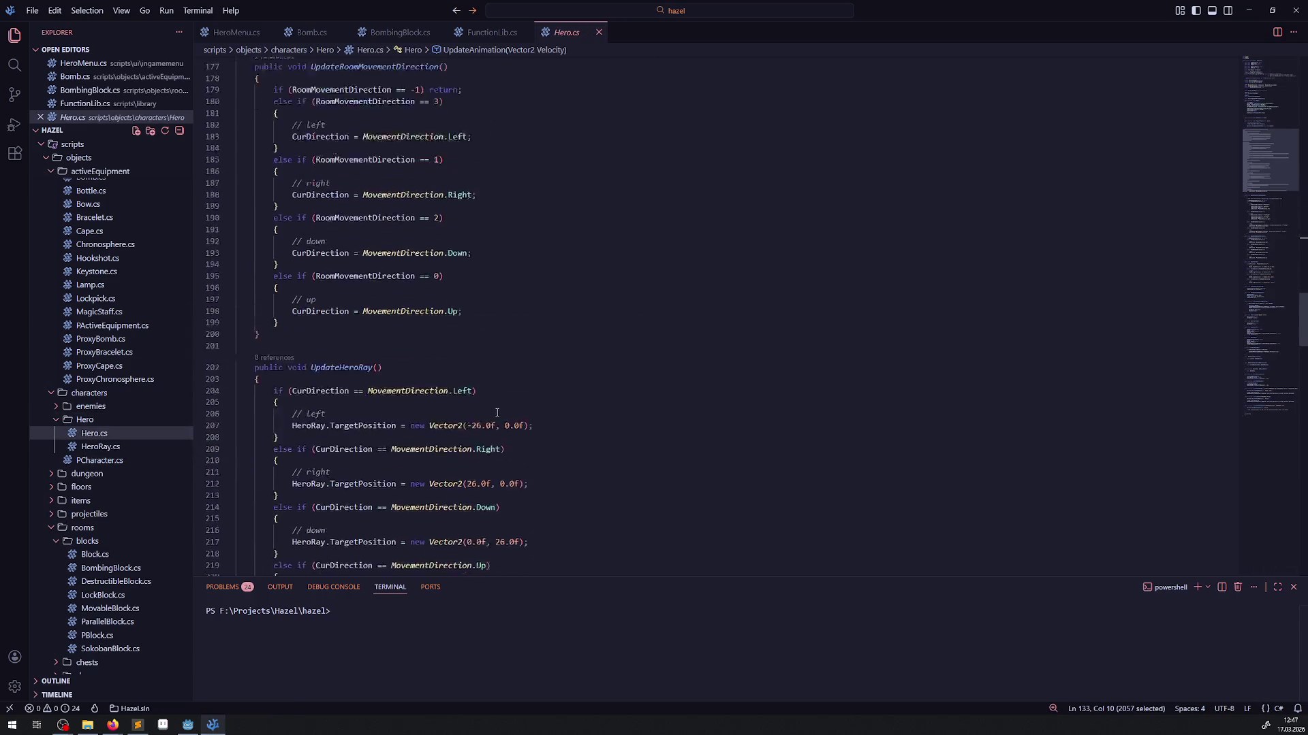
{"action": "scroll", "coordinate": [497, 416], "scroll_direction": "up", "scroll_amount": 5}
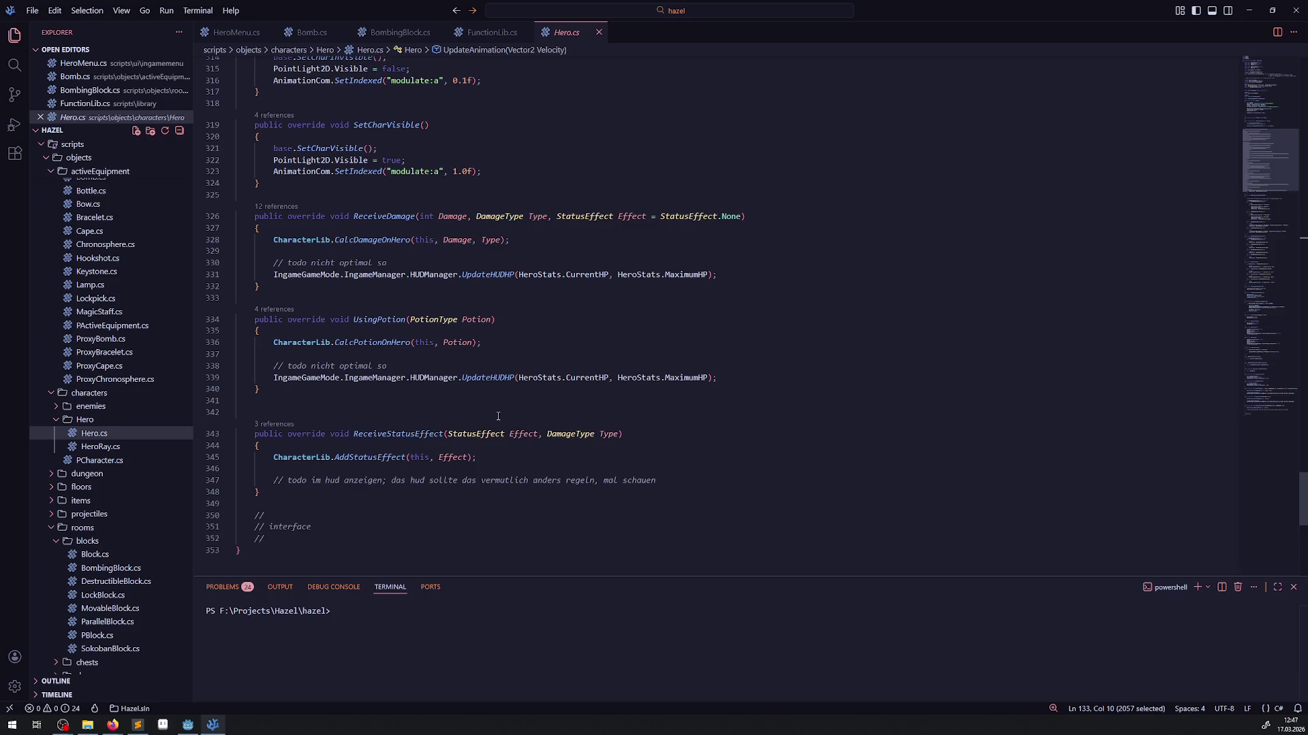
{"action": "left_click", "coordinate": [355, 241]}
{"action": "right_click", "coordinate": [356, 241]}
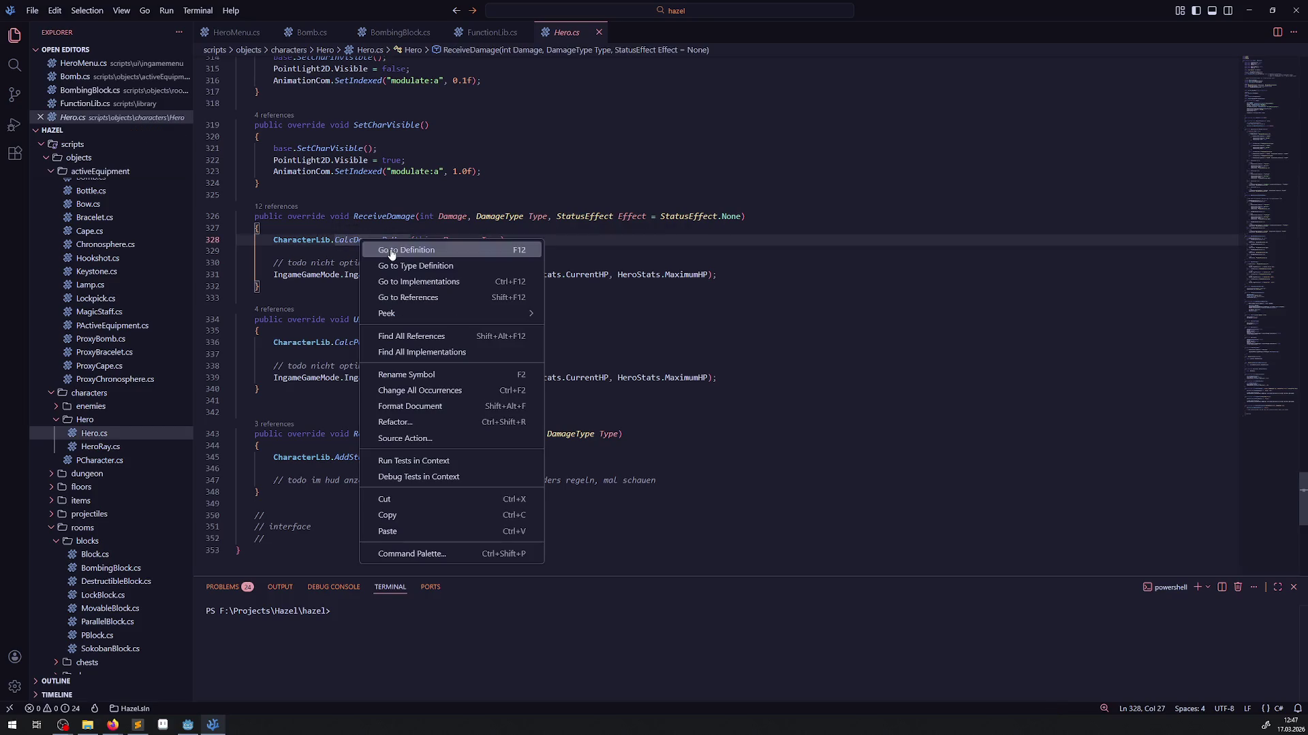
{"action": "left_click", "coordinate": [409, 251]}
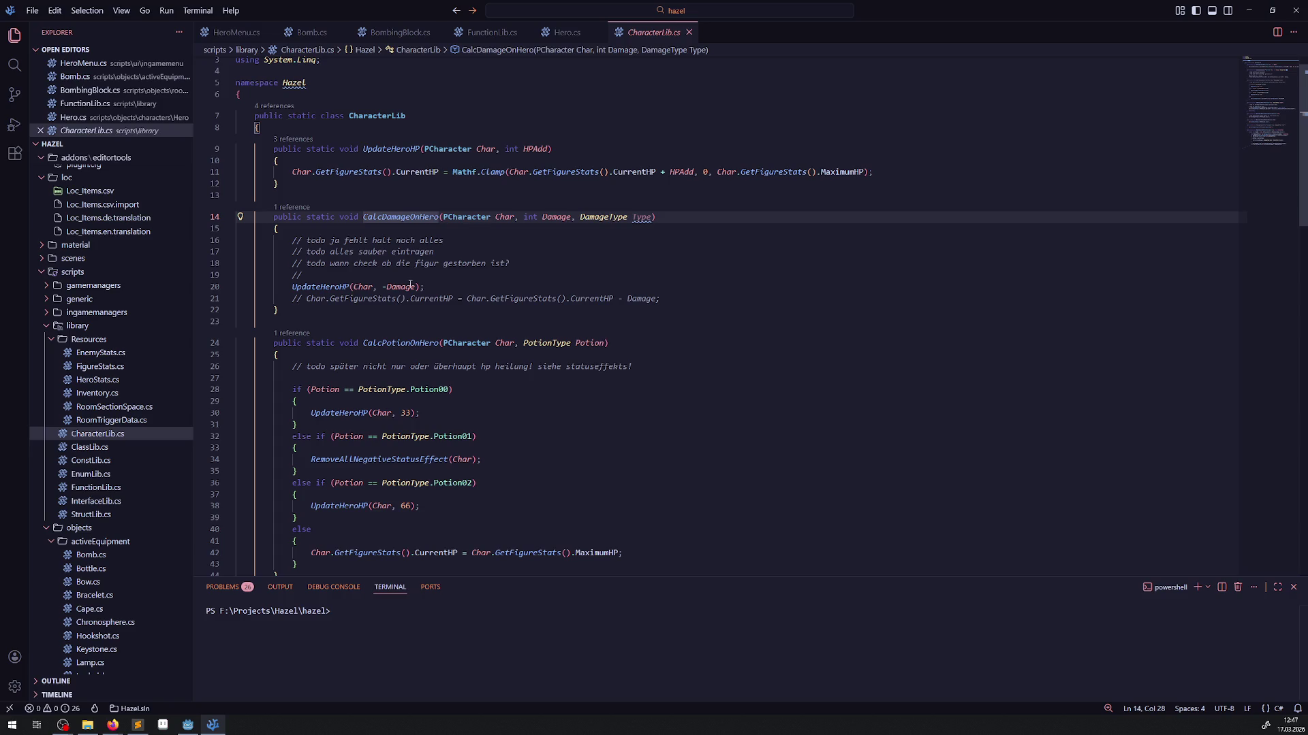
{"action": "left_click", "coordinate": [313, 274]}
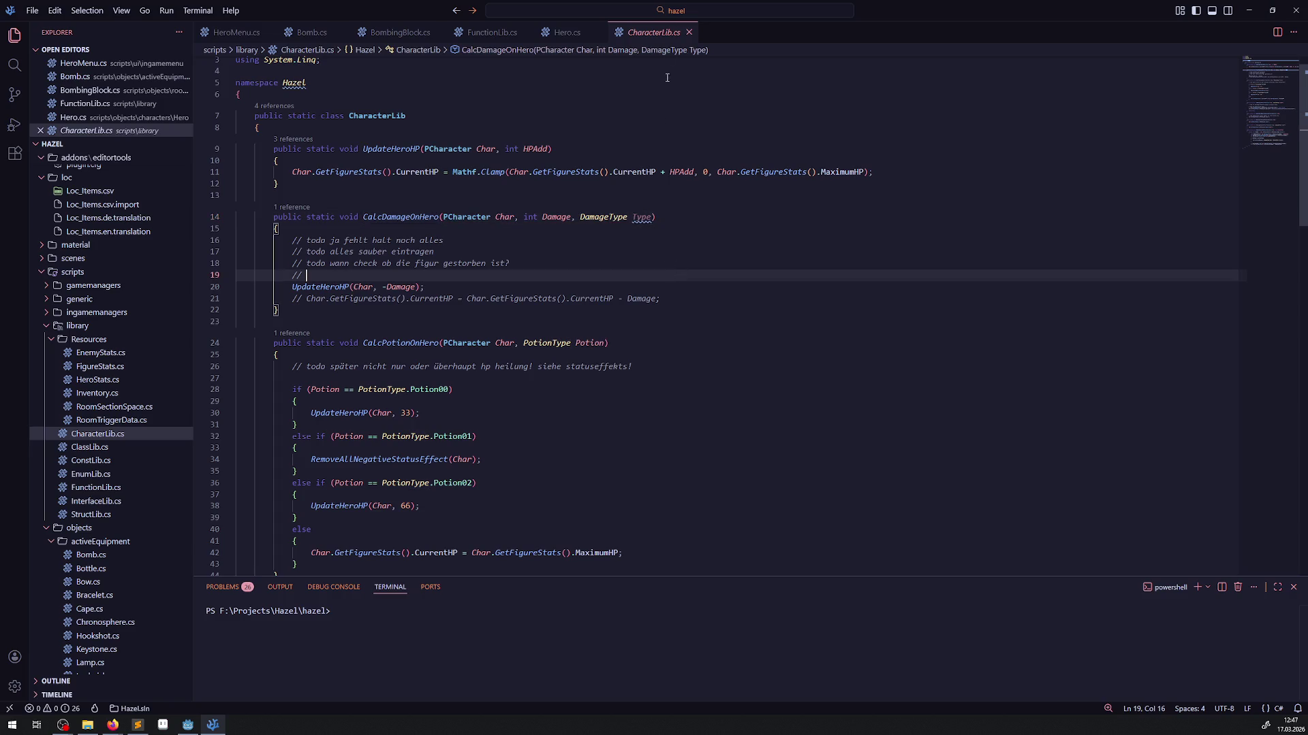
{"action": "left_click", "coordinate": [690, 33]}
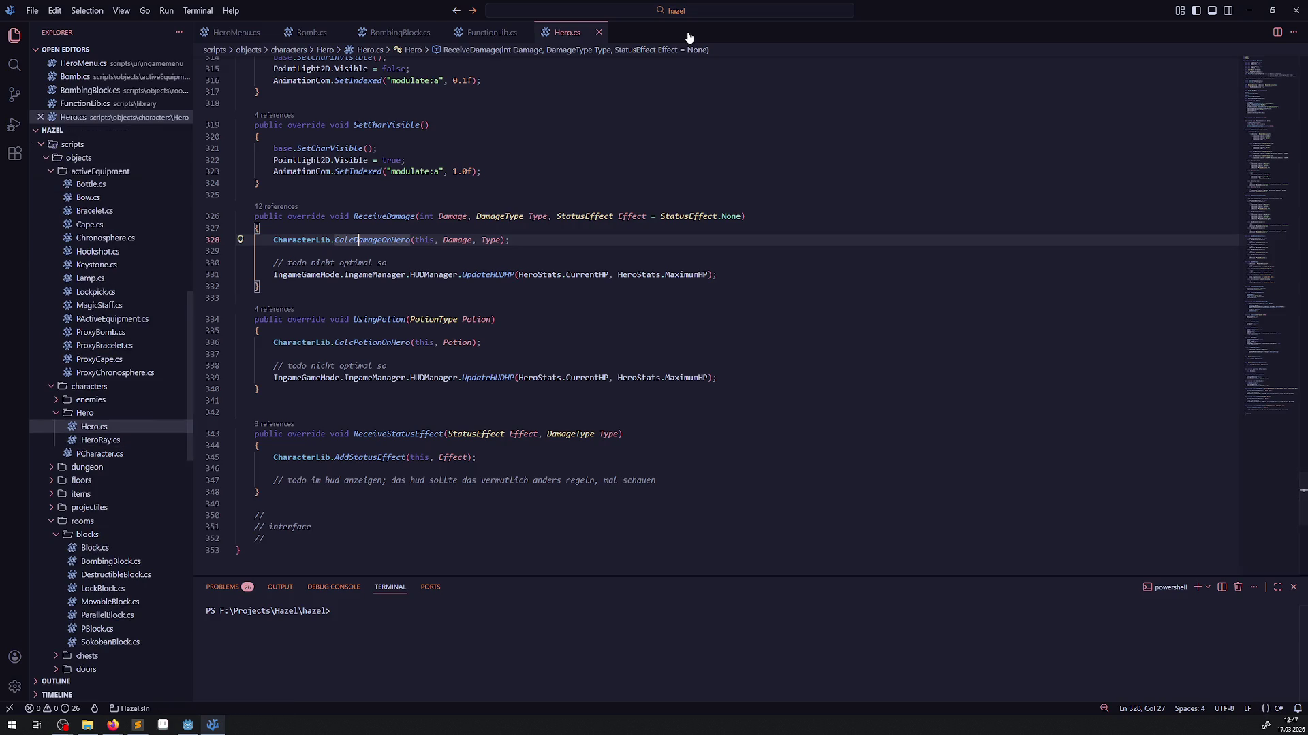
{"action": "left_click", "coordinate": [599, 32]}
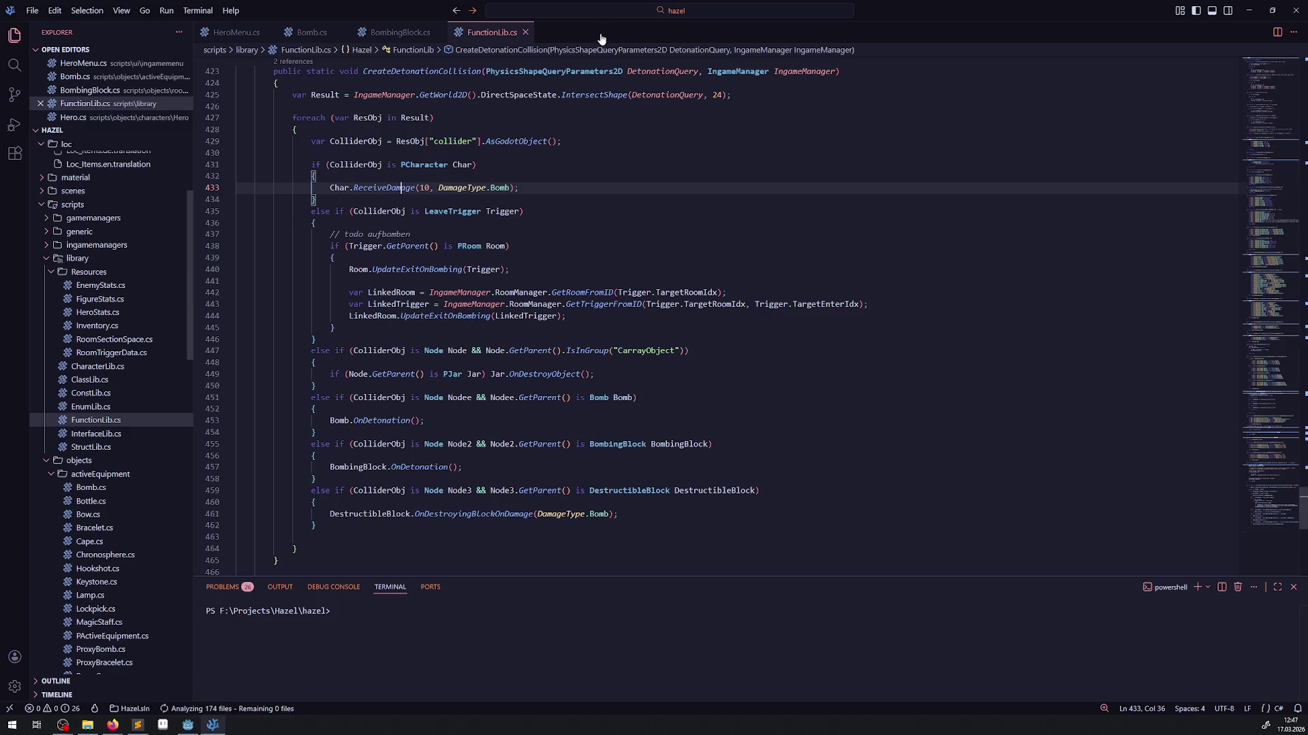
- Add an empty else if () branch after the LeaveTrigger branch
{"action": "left_click_drag", "start_coordinate": [552, 200], "coordinate": [570, 327]}
{"action": "left_click", "coordinate": [570, 327]}
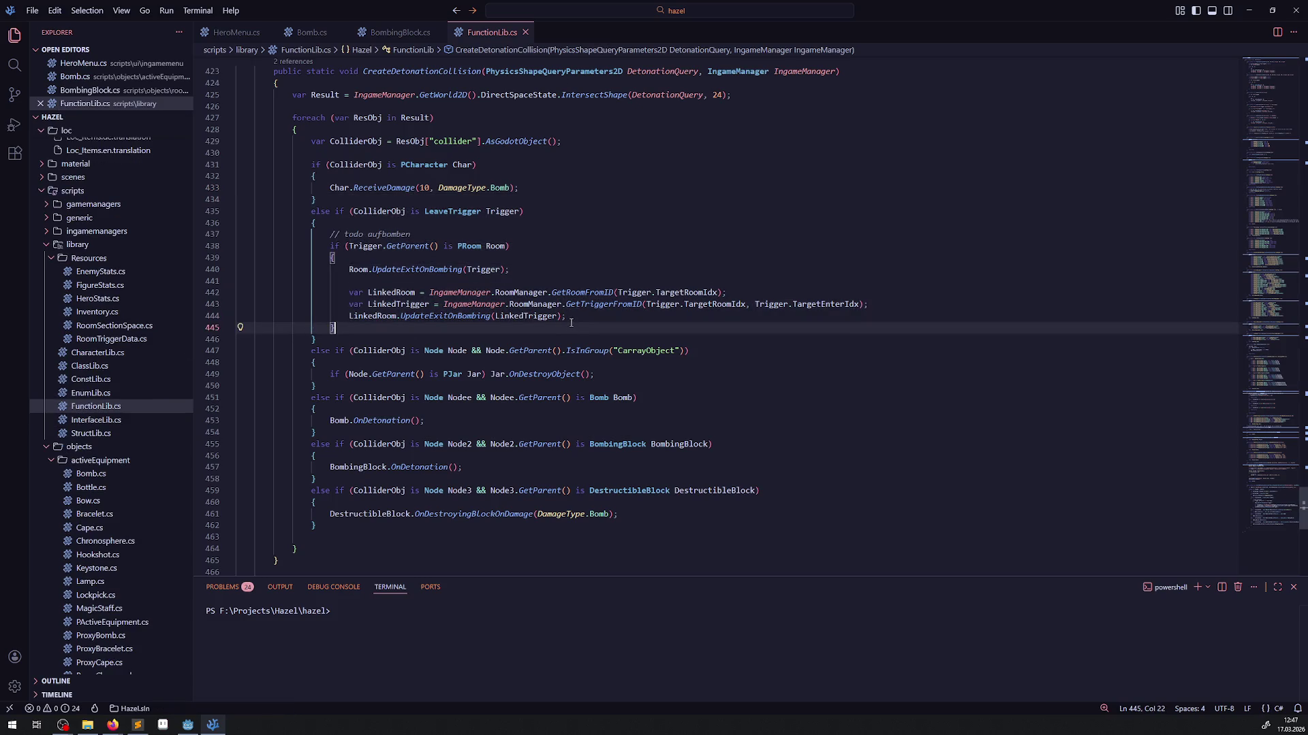
{"action": "mouse_move", "coordinate": [508, 223]}
{"action": "left_mouse_down"}
{"action": "mouse_move", "coordinate": [531, 272]}
{"action": "mouse_move", "coordinate": [598, 319]}
{"action": "left_mouse_up"}
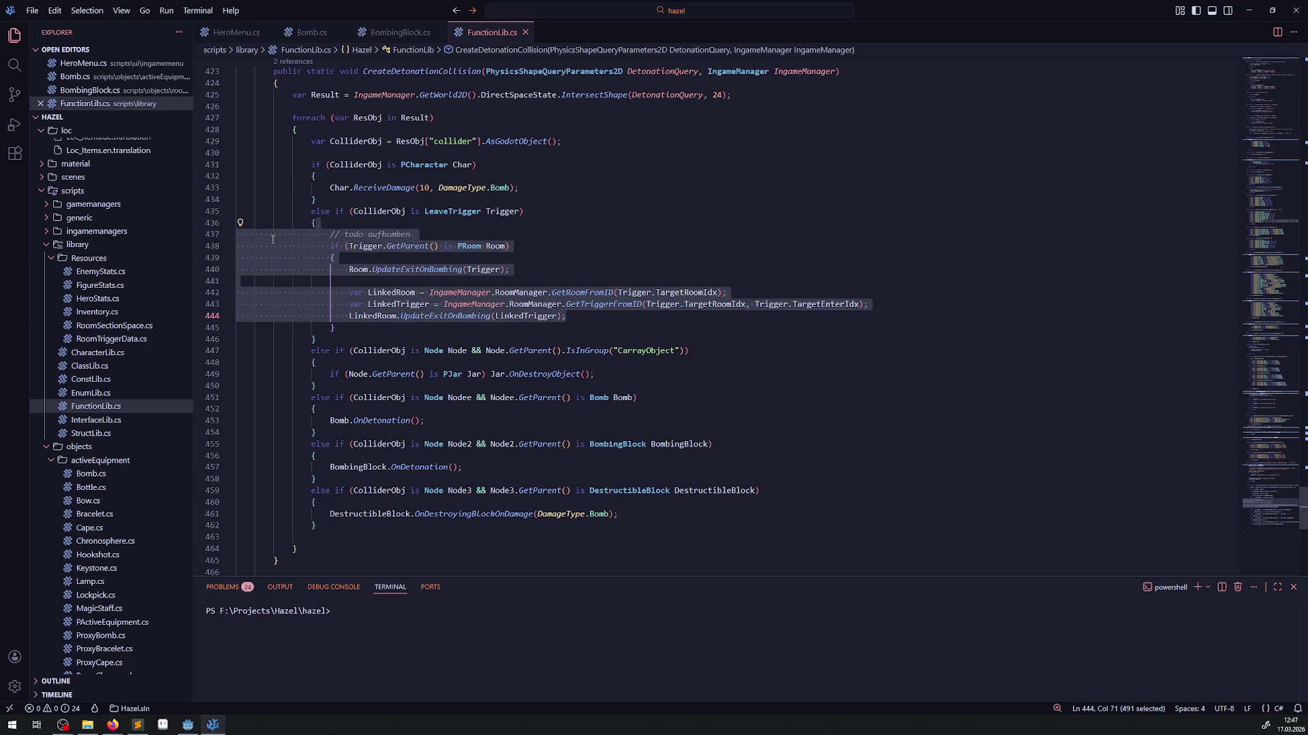
{"action": "key", "text": "ctrl+z"}
{"action": "mouse_move", "coordinate": [322, 234]}
{"action": "left_mouse_down"}
{"action": "mouse_move", "coordinate": [473, 237]}
{"action": "mouse_move", "coordinate": [526, 338]}
{"action": "left_mouse_up"}
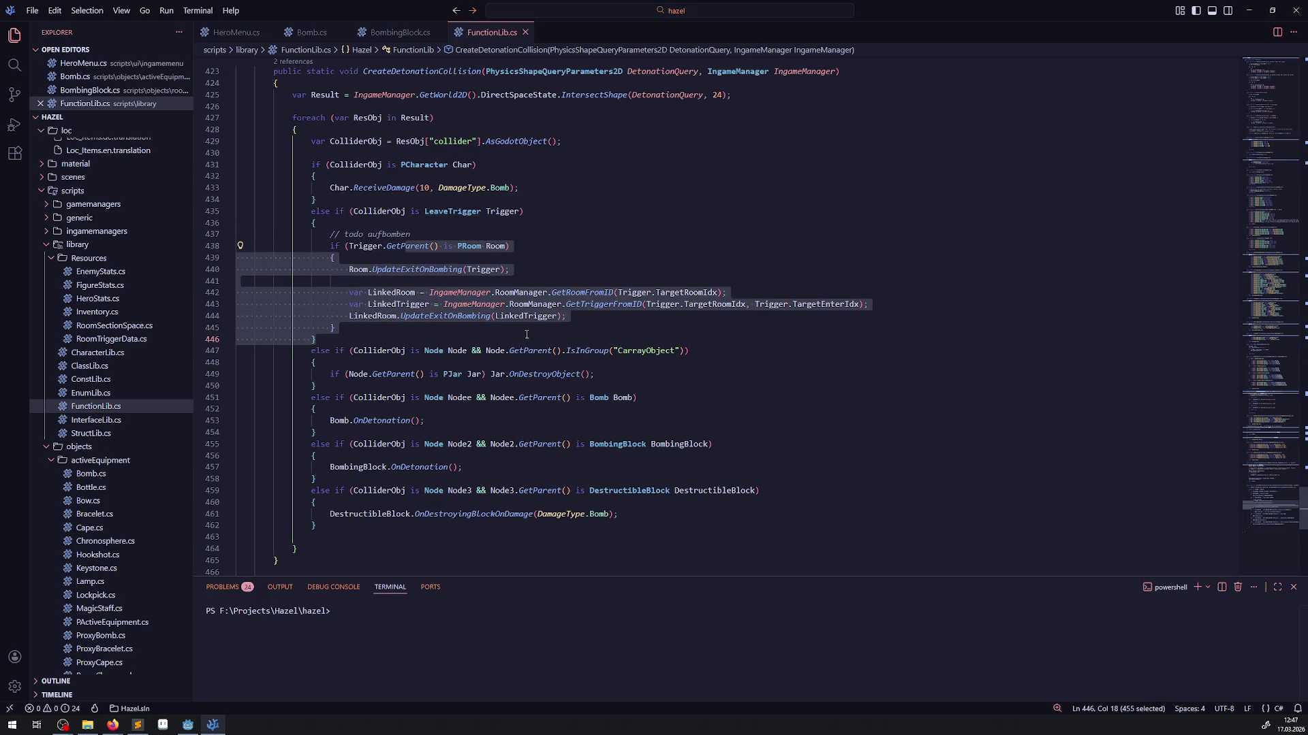
{"action": "left_click", "coordinate": [524, 316]}
{"action": "scroll", "coordinate": [399, 292], "scroll_direction": "down", "scroll_amount": 1}
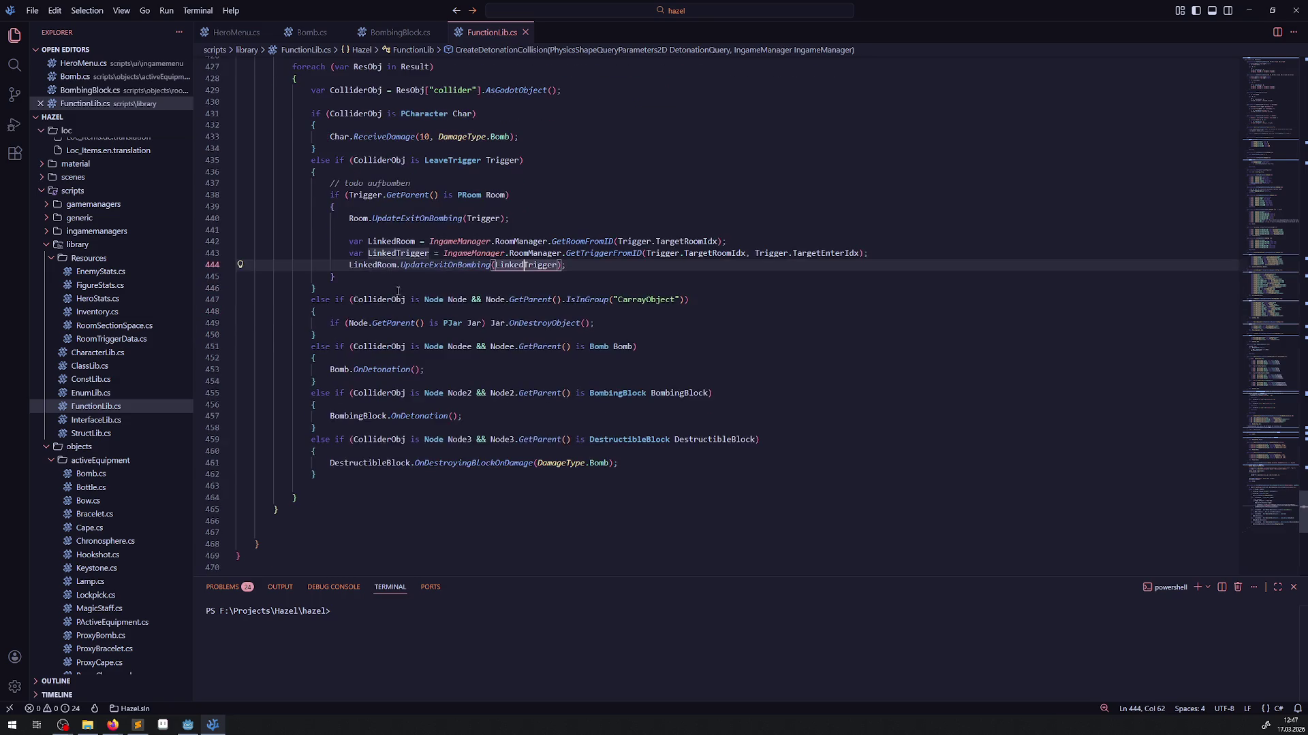
{"action": "left_click", "coordinate": [361, 288]}
{"action": "key", "text": "Return"}
{"action": "key", "text": "Return"}
{"action": "left_click", "coordinate": [342, 299]}
{"action": "key", "text": "Tab"}
{"action": "key", "text": "Tab"}
{"action": "key", "text": "Tab"}
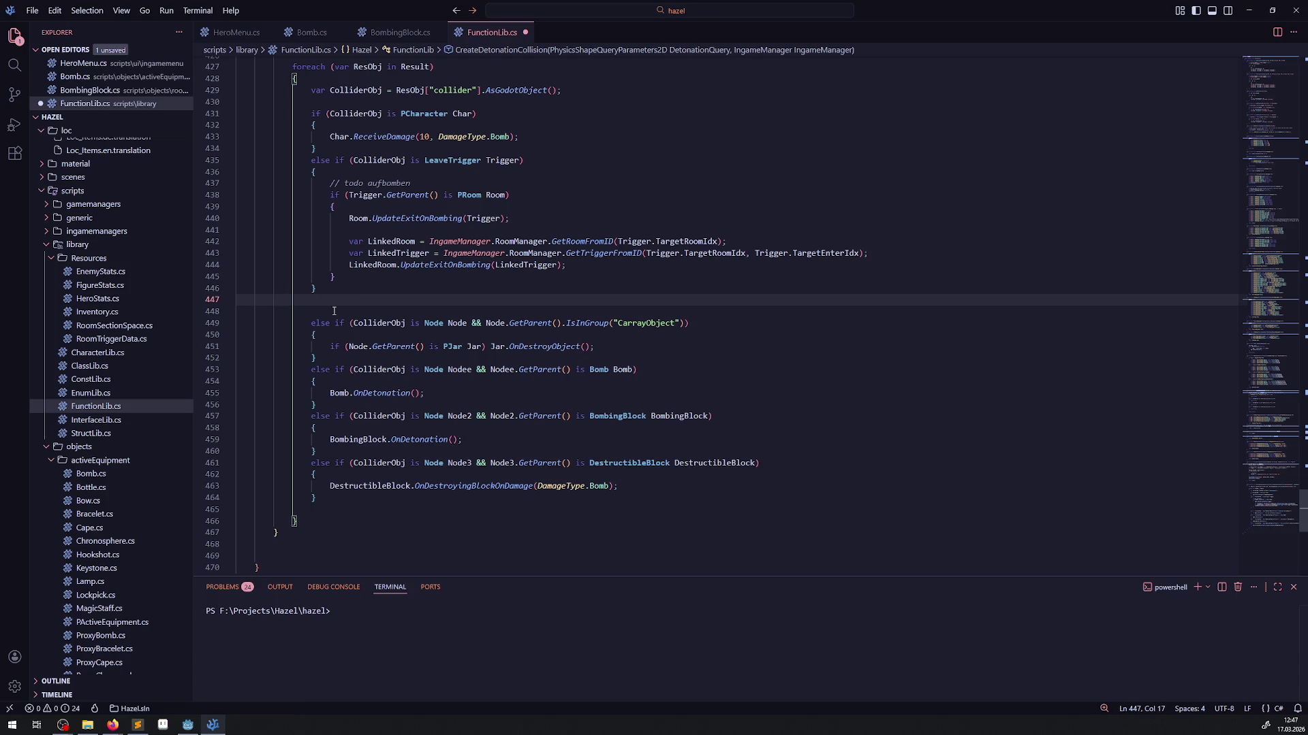
{"action": "type", "text": "else if()"}
- Give the new branch the ColliderObj is Node Node condition and start an inner if
{"action": "left_click_drag", "start_coordinate": [353, 323], "coordinate": [468, 320]}
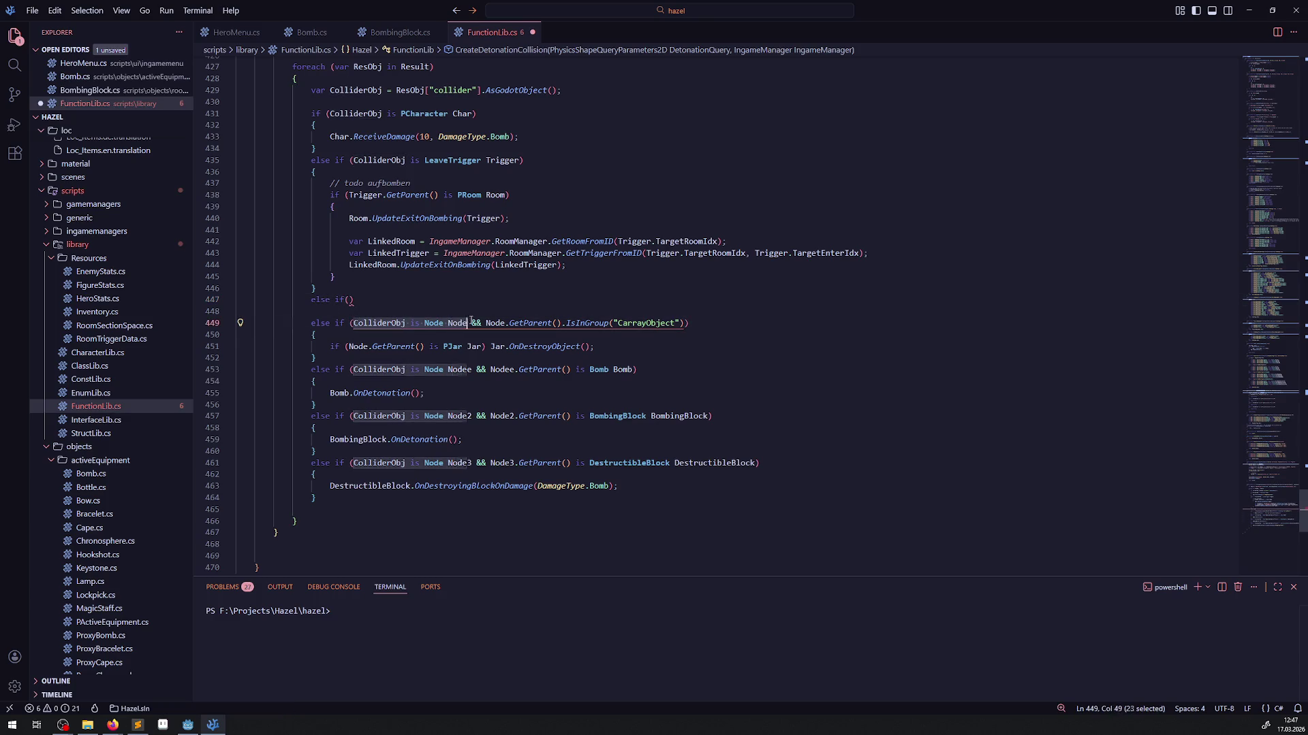
{"action": "key", "text": "ctrl+c"}
{"action": "left_click", "coordinate": [352, 299]}
{"action": "key", "text": "ctrl+v"}
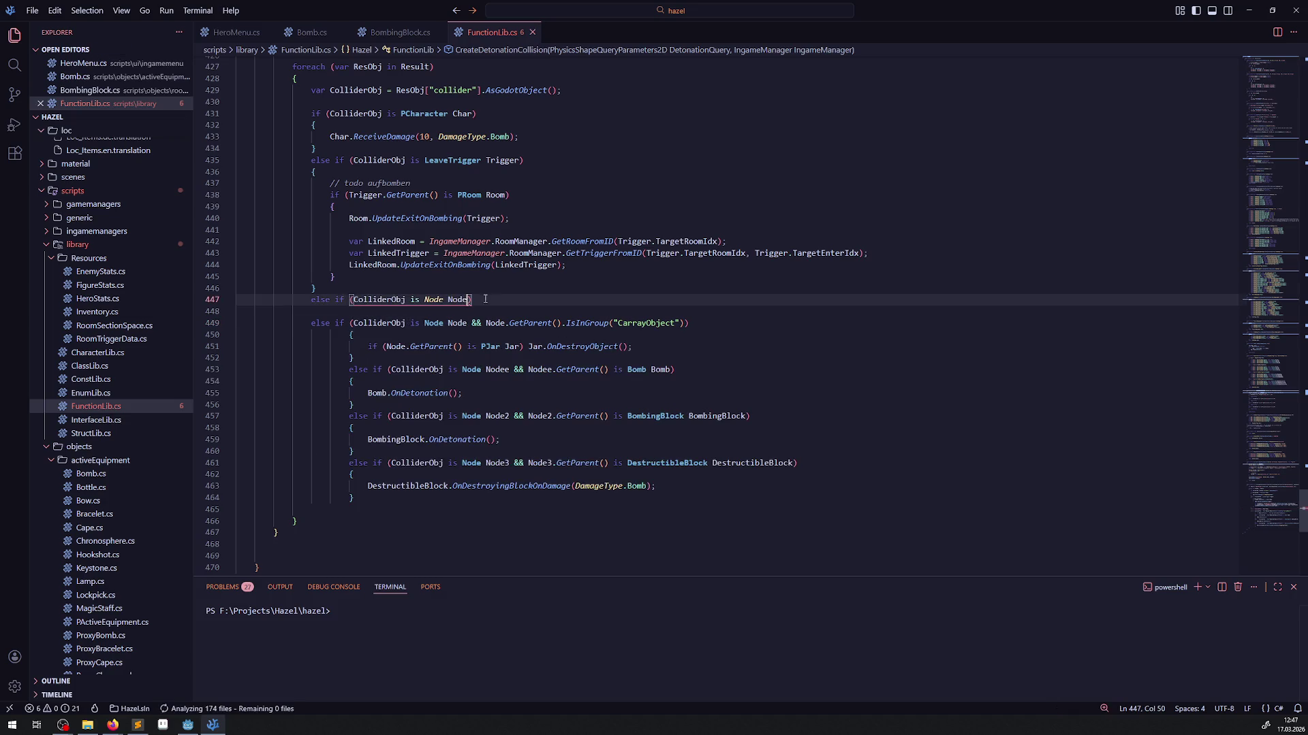
{"action": "key", "text": "Return"}
{"action": "type", "text": "{"}
{"action": "key", "text": "Return"}
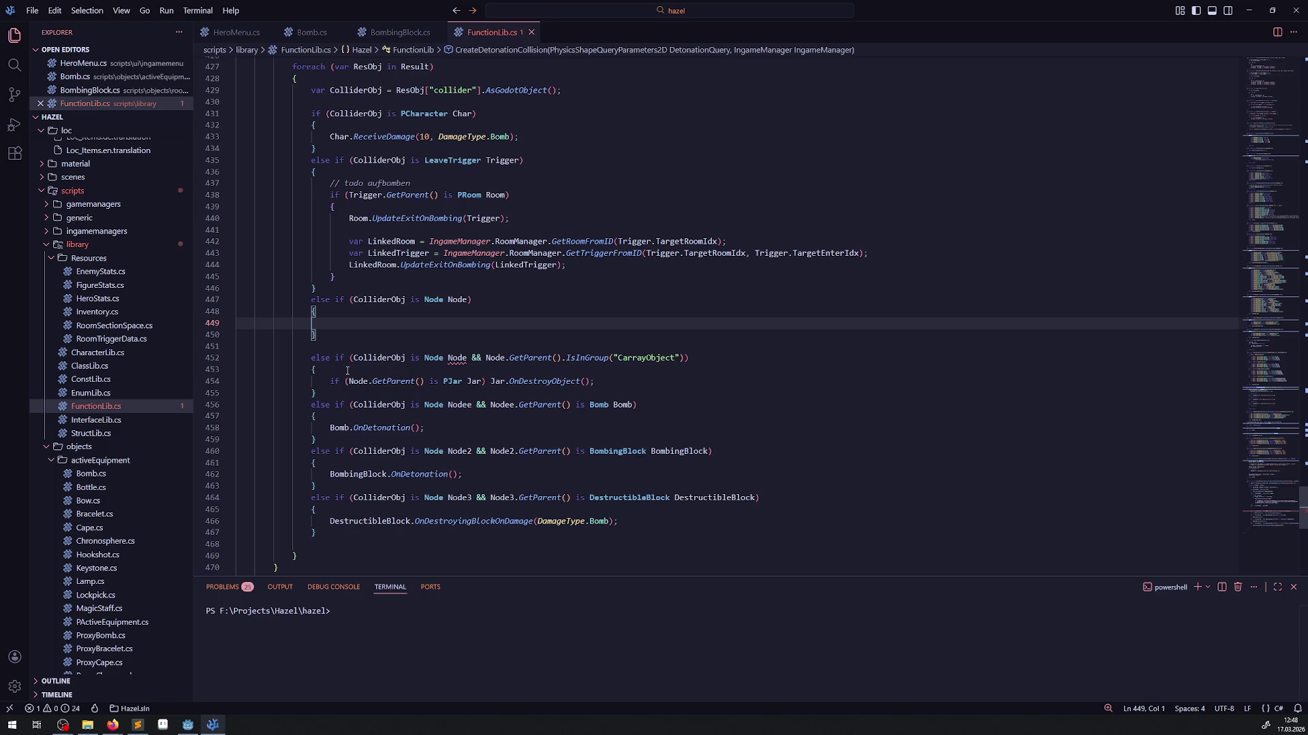
{"action": "key", "text": "Tab"}
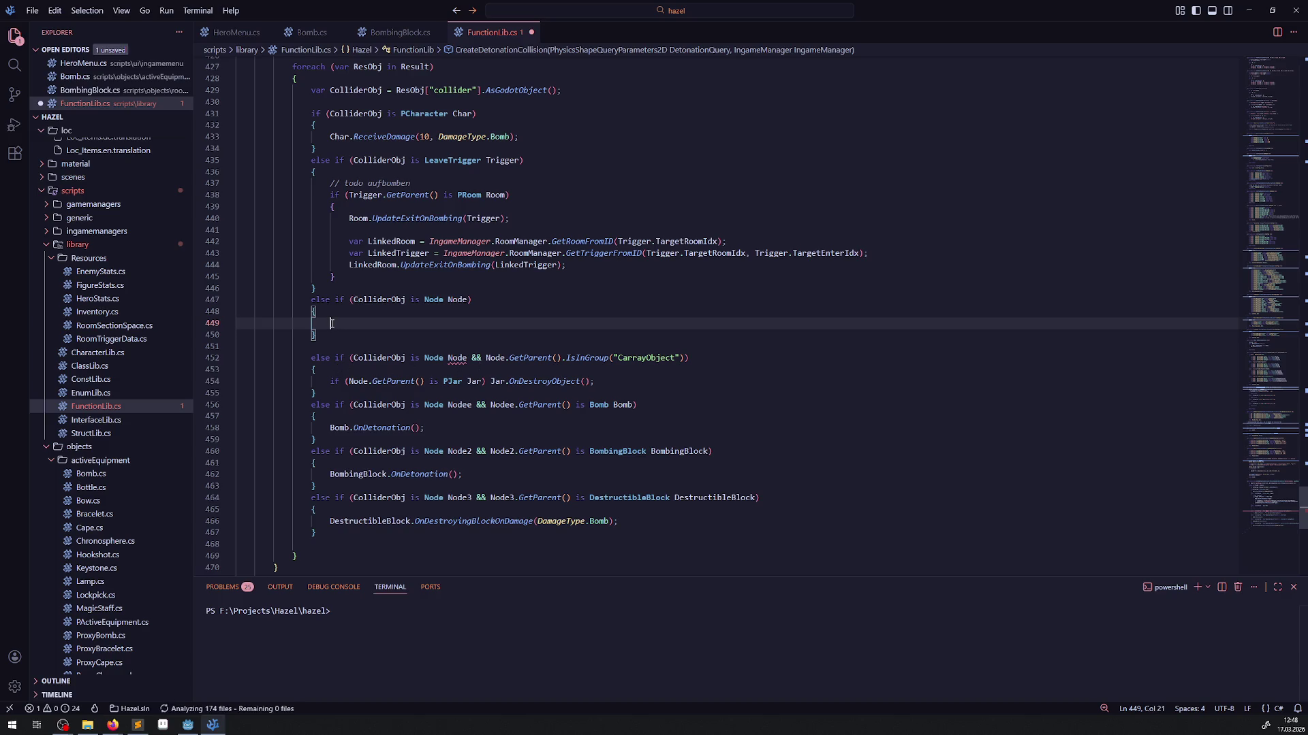
{"action": "type", "text": "if("}
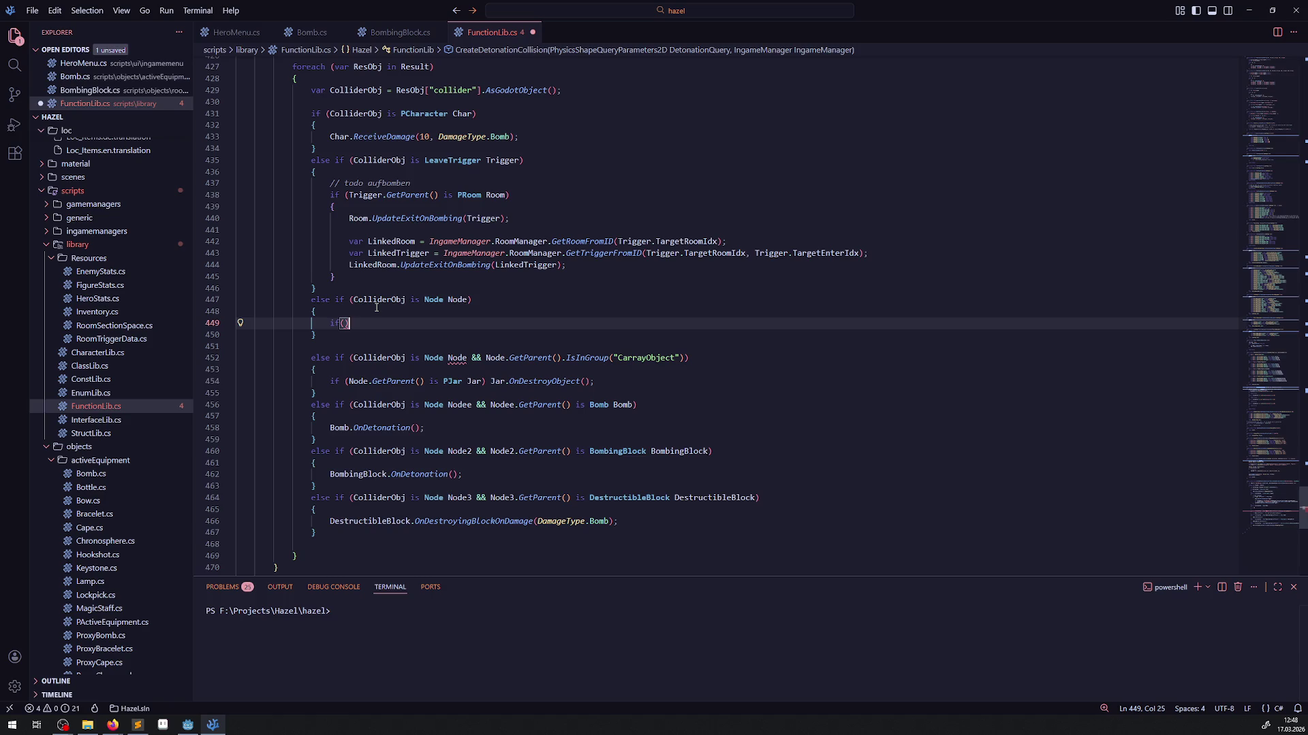
- Delete the todo aufbomben comment and put the CarrayObject group check in the inner if
{"action": "left_click_drag", "start_coordinate": [415, 183], "coordinate": [240, 183]}
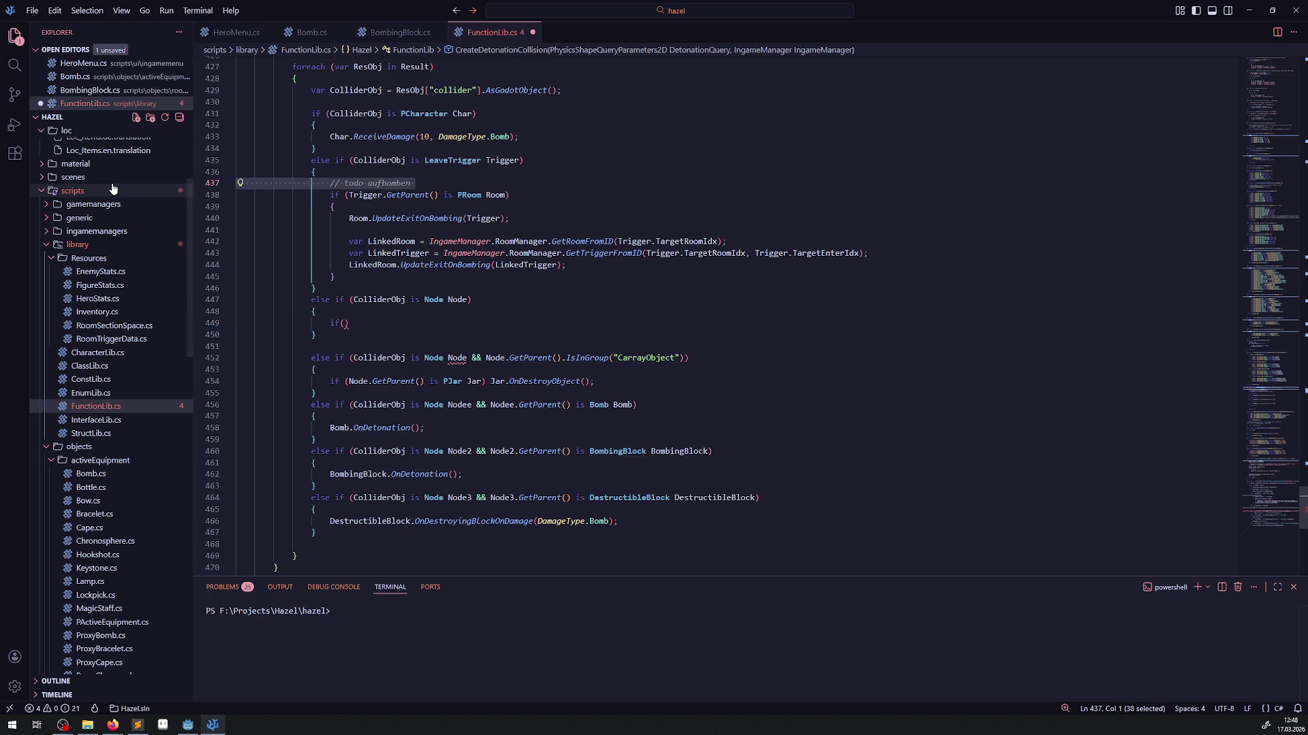
{"action": "key", "text": "BackSpace"}
{"action": "key", "text": "BackSpace"}
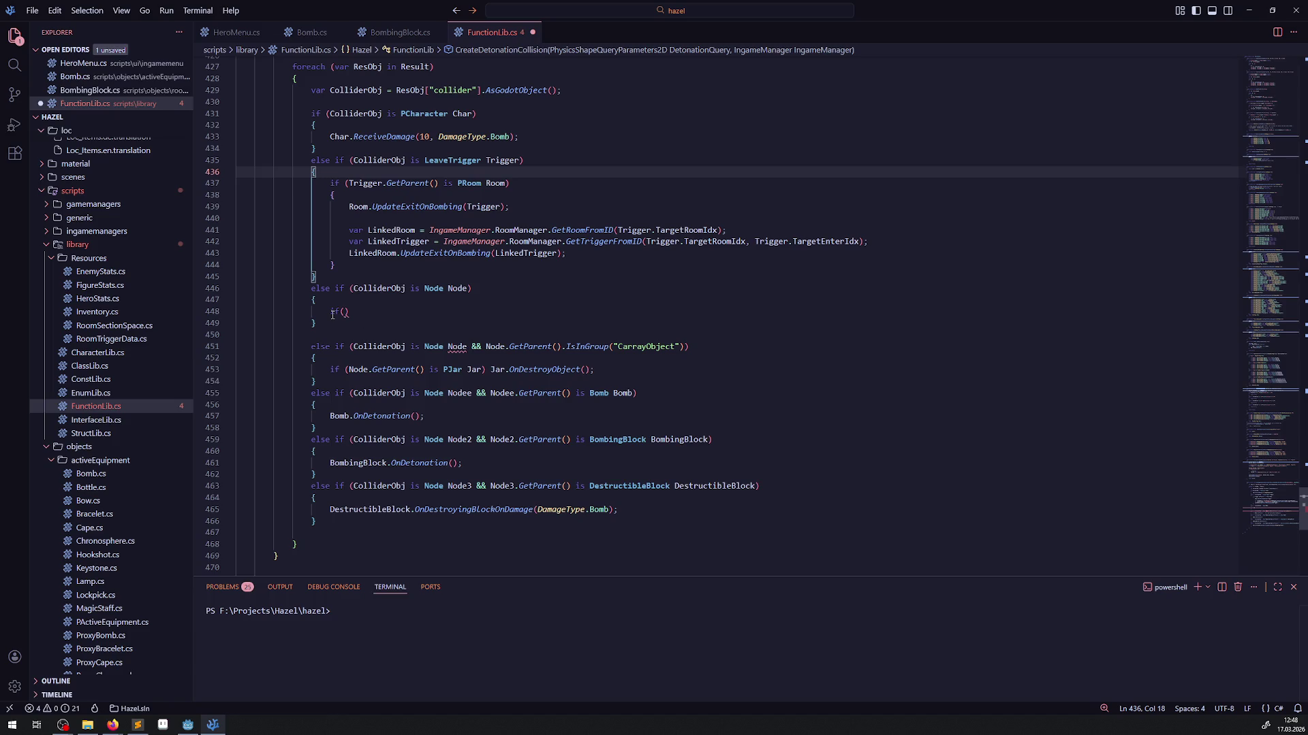
{"action": "left_click", "coordinate": [331, 312]}
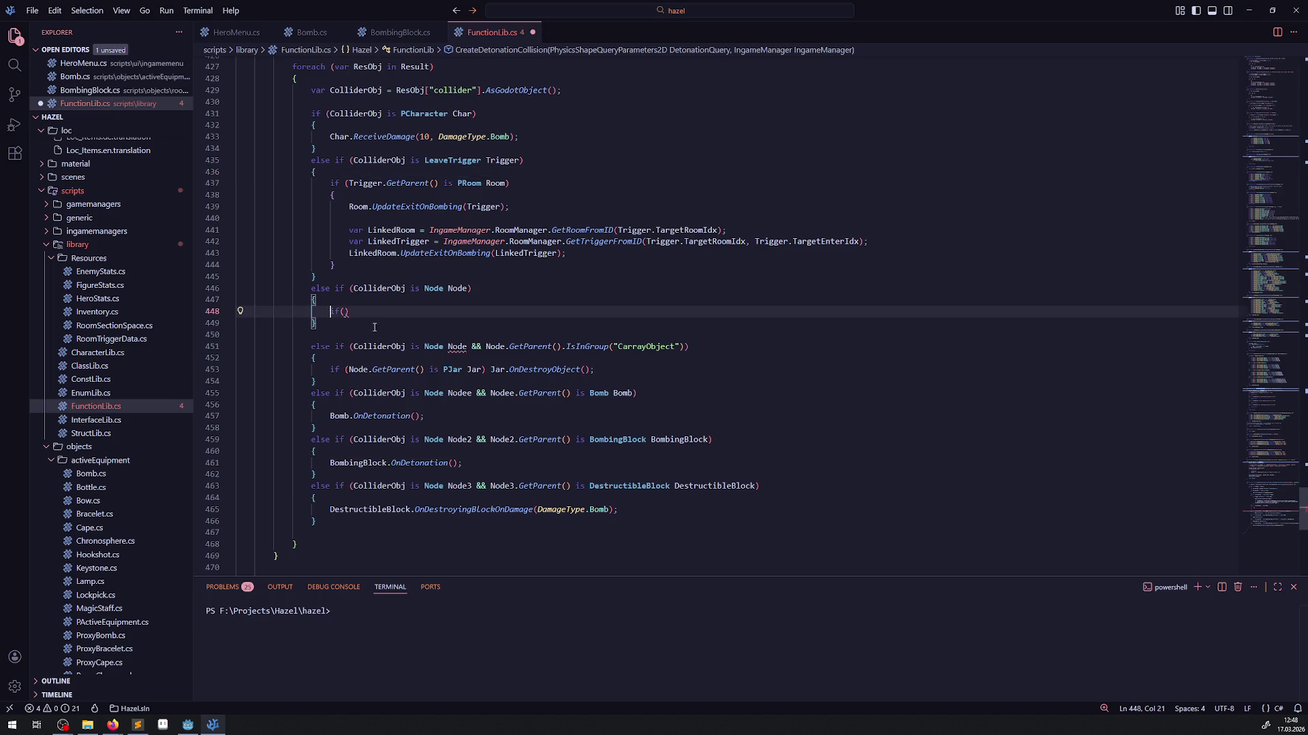
{"action": "left_click", "coordinate": [345, 312]}
{"action": "left_click_drag", "start_coordinate": [484, 348], "coordinate": [686, 346]}
{"action": "key", "text": "ctrl+c"}
{"action": "left_click", "coordinate": [343, 311]}
{"action": "key", "text": "ctrl+v"}
{"action": "key", "text": "ctrl+s"}
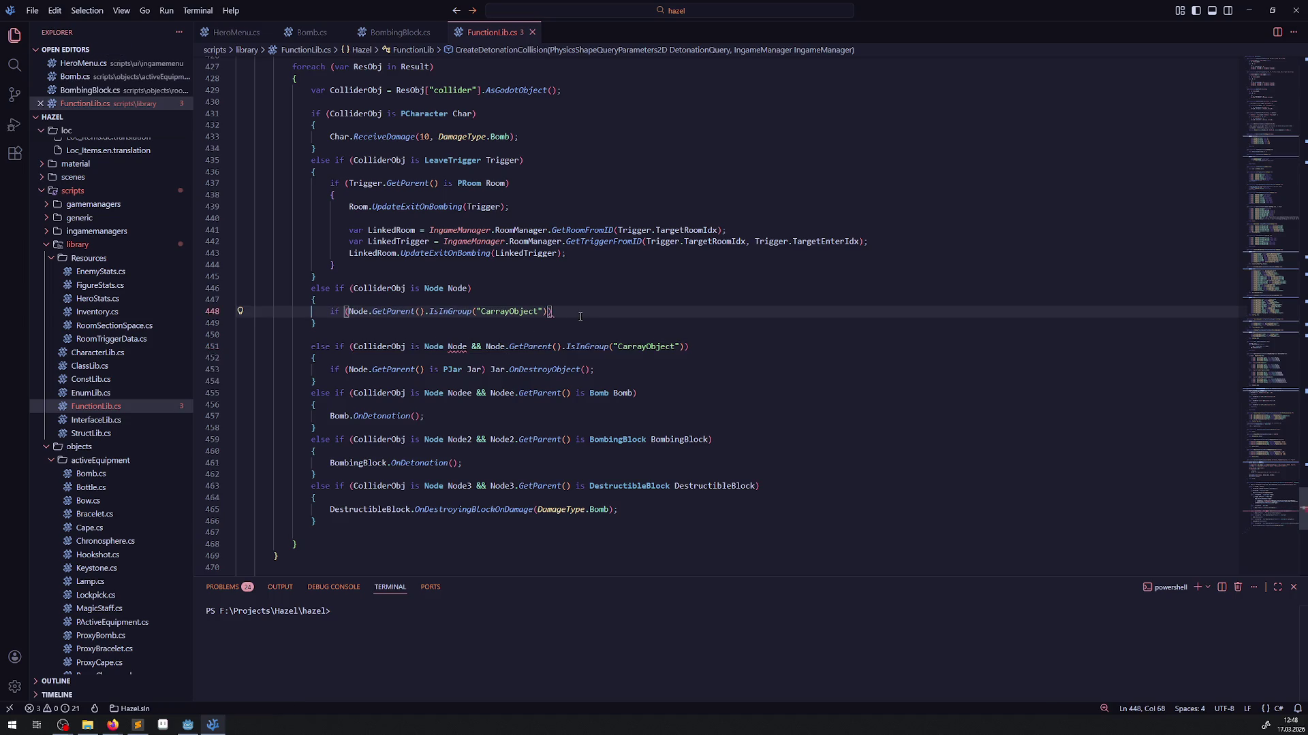
- Give the inner if a body with the PJar OnDestroyObject statement and save
{"action": "key", "text": "Return"}
{"action": "type", "text": "{"}
{"action": "key", "text": "Return"}
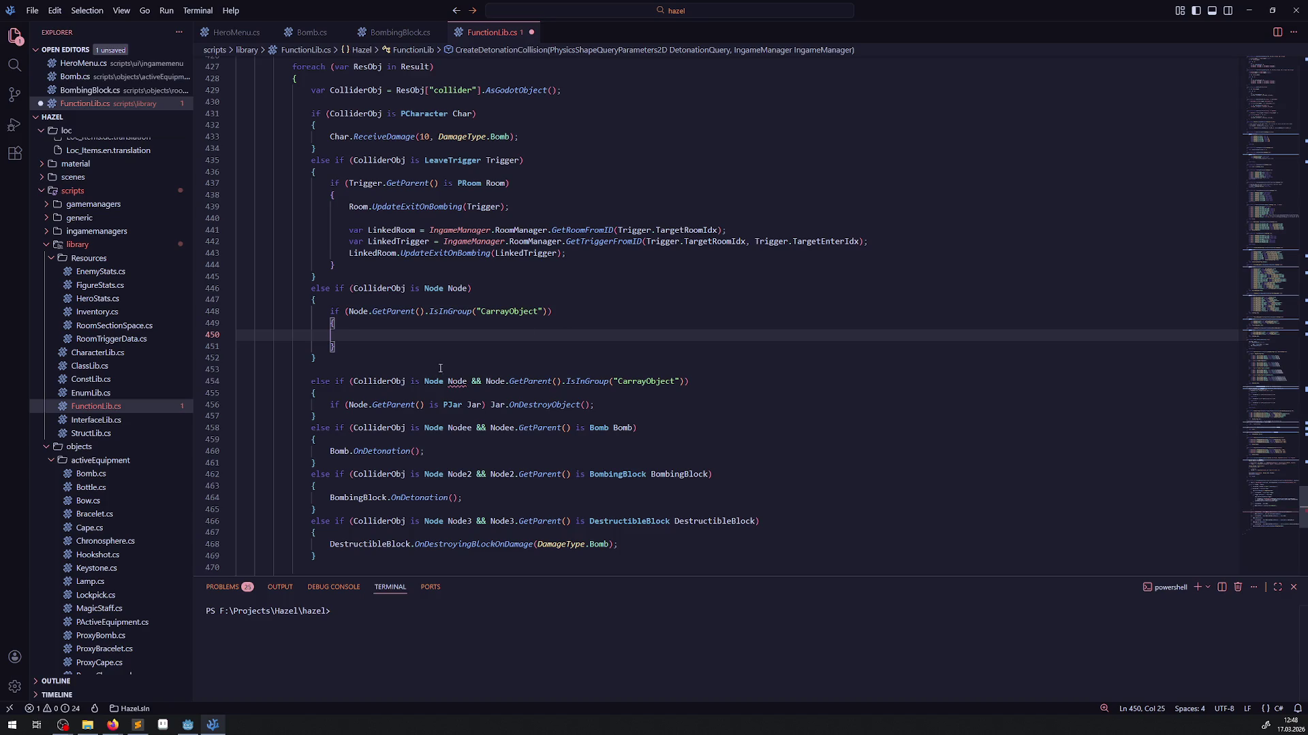
{"action": "left_click_drag", "start_coordinate": [330, 405], "coordinate": [611, 404]}
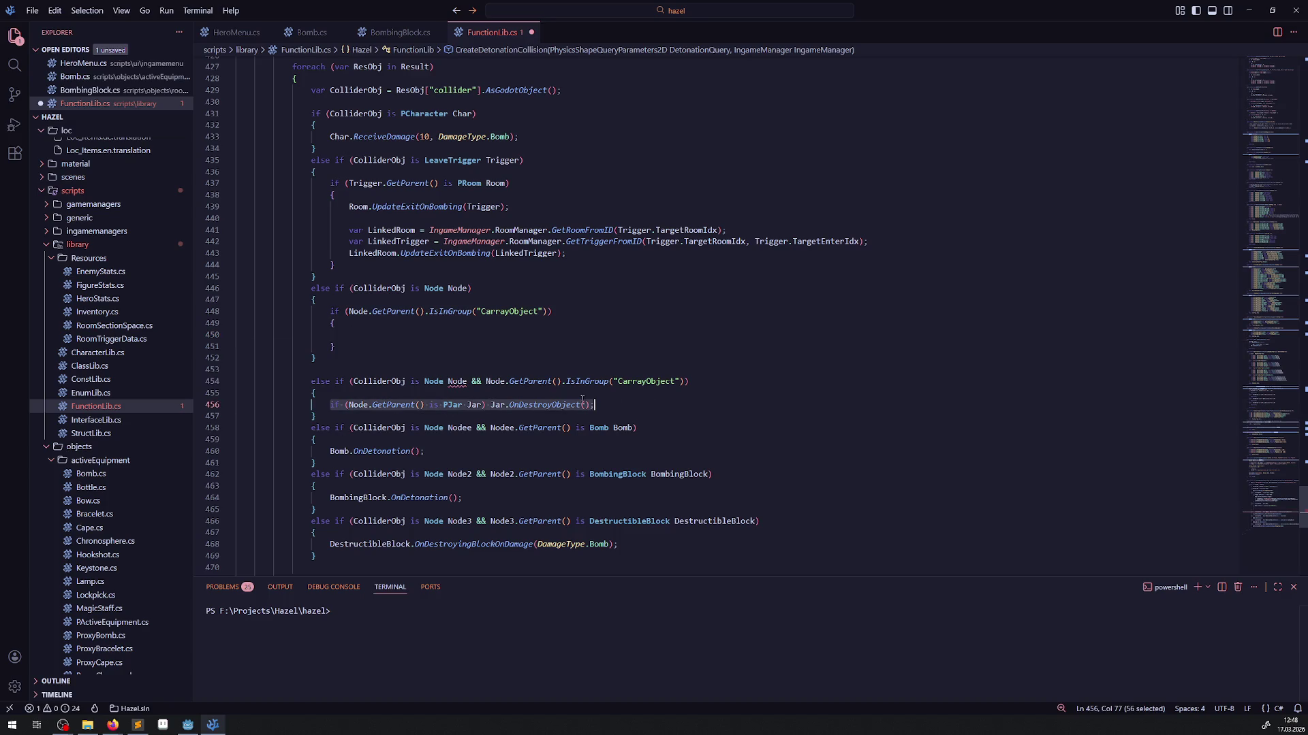
{"action": "key", "text": "ctrl+c"}
{"action": "left_click", "coordinate": [341, 335]}
{"action": "key", "text": "ctrl+v"}
{"action": "key", "text": "ctrl+s"}
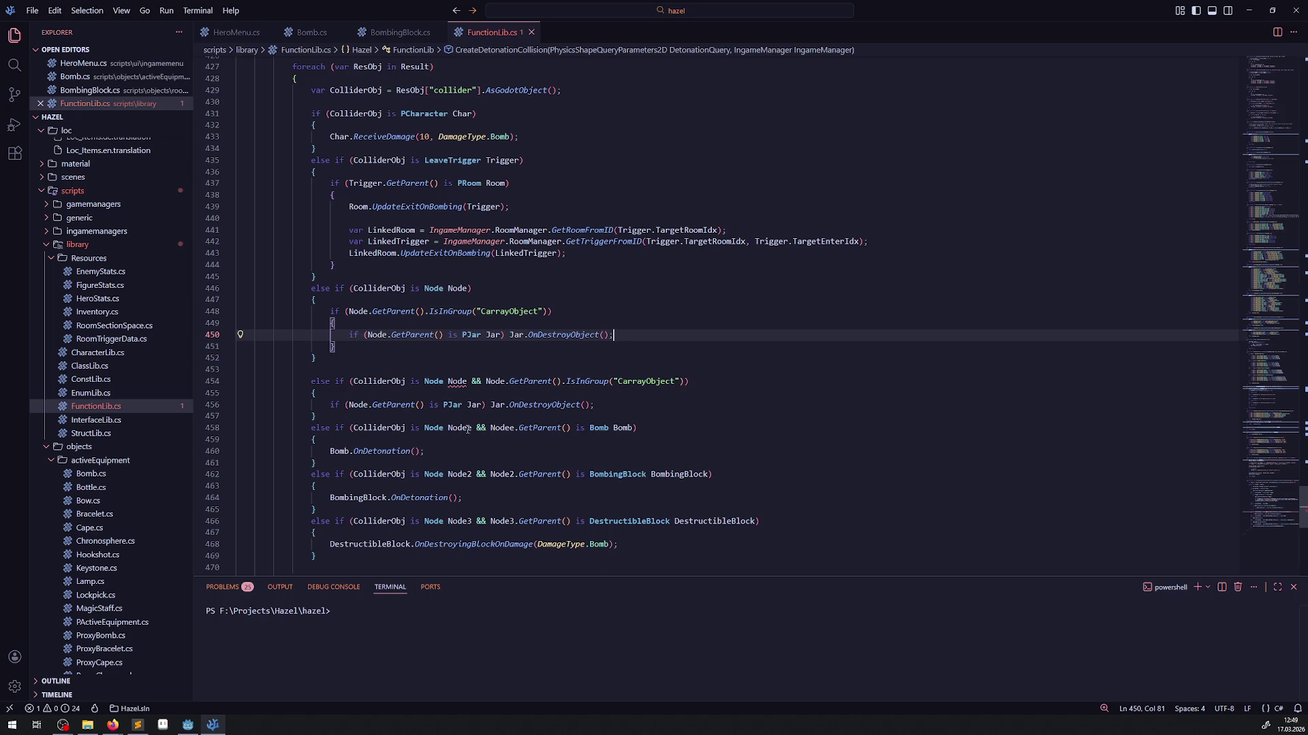
- Duplicate the PJar line in the CarrayObject branch as a Bomb line and save
{"action": "left_click", "coordinate": [501, 335]}
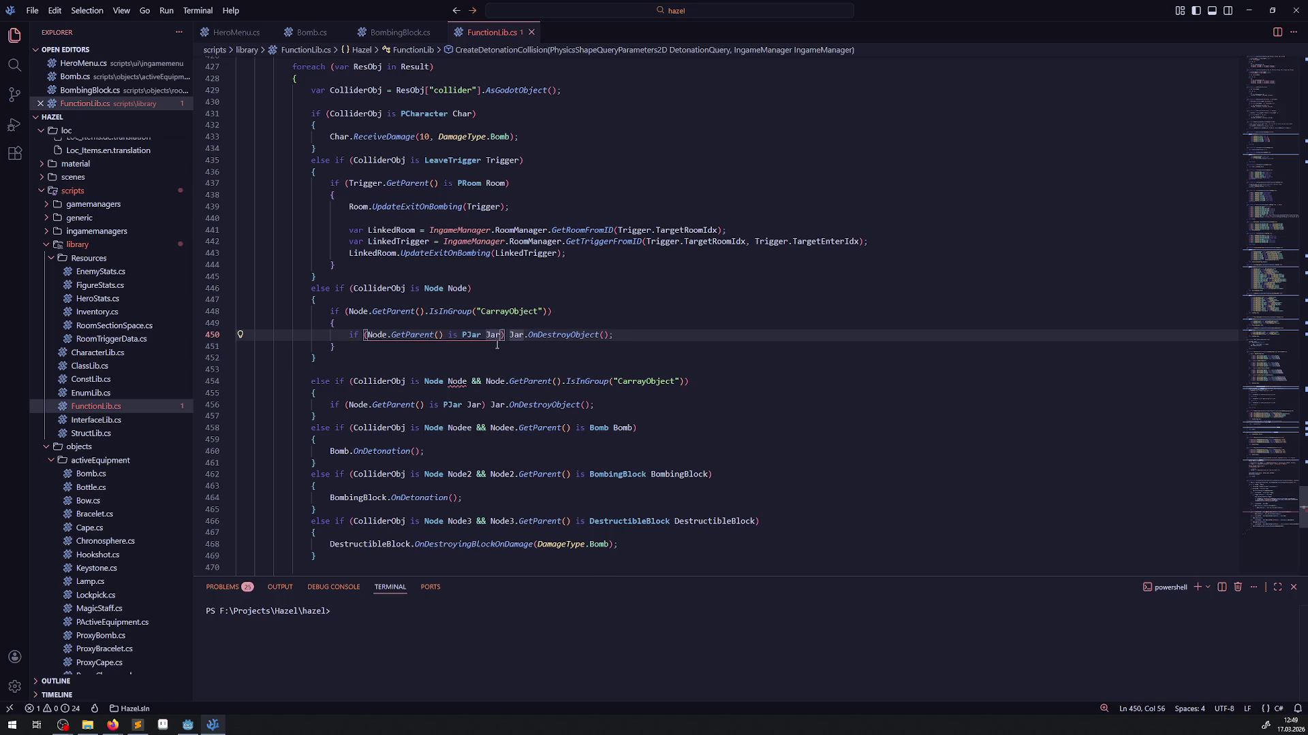
{"action": "key", "text": "shift+alt+Down"}
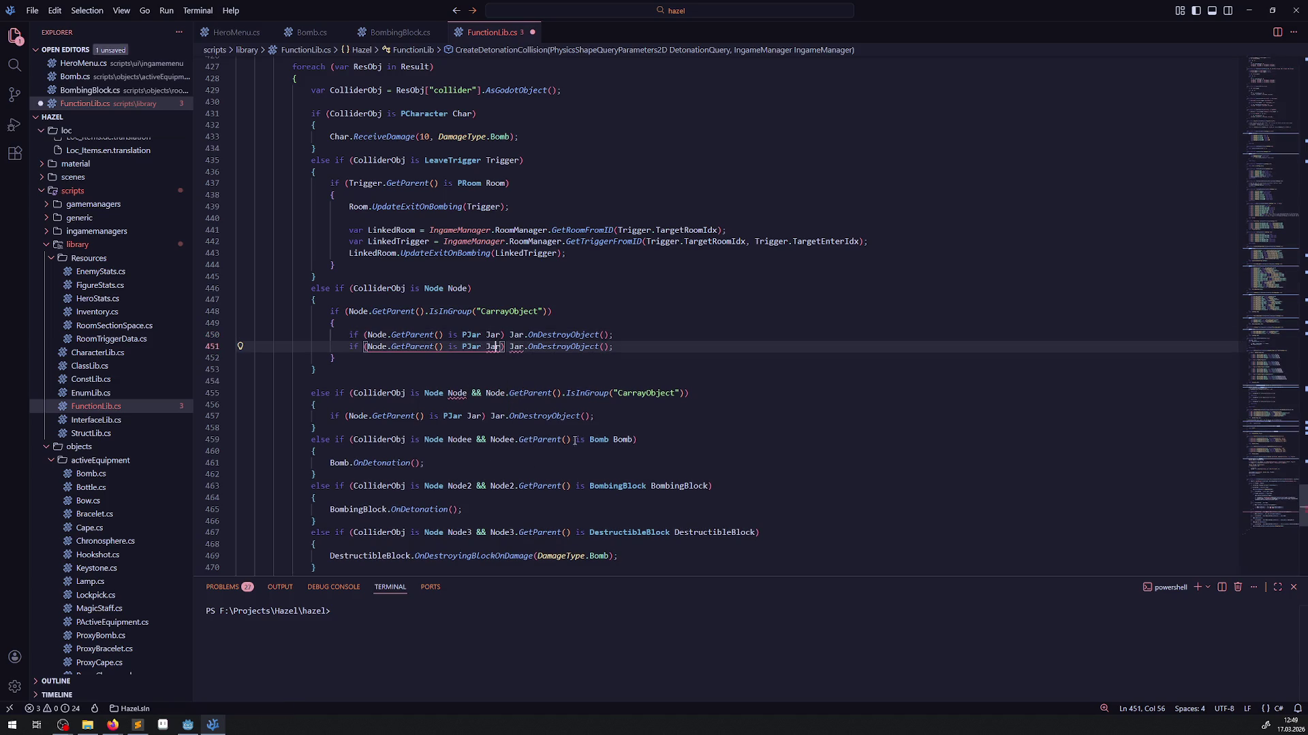
{"action": "double_click", "coordinate": [598, 439]}
{"action": "key", "text": "ctrl+c"}
{"action": "double_click", "coordinate": [471, 347]}
{"action": "key", "text": "ctrl+v"}
{"action": "double_click", "coordinate": [495, 346]}
{"action": "key", "text": "ctrl+v"}
{"action": "double_click", "coordinate": [522, 346]}
{"action": "key", "text": "ctrl+v"}
{"action": "key", "text": "ctrl+s"}
- Make the Bomb line call OnDetonation instead of OnDestroyObject, and save
{"action": "left_click", "coordinate": [545, 369]}
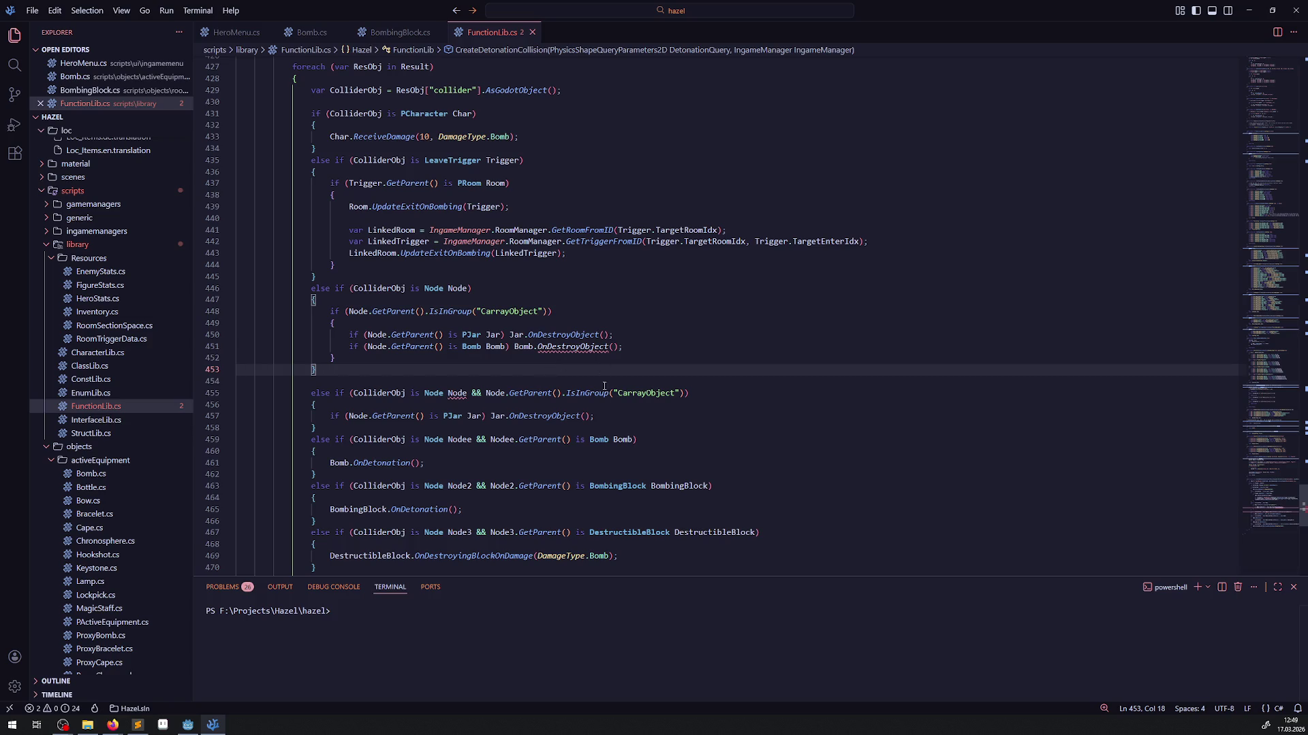
{"action": "double_click", "coordinate": [380, 464]}
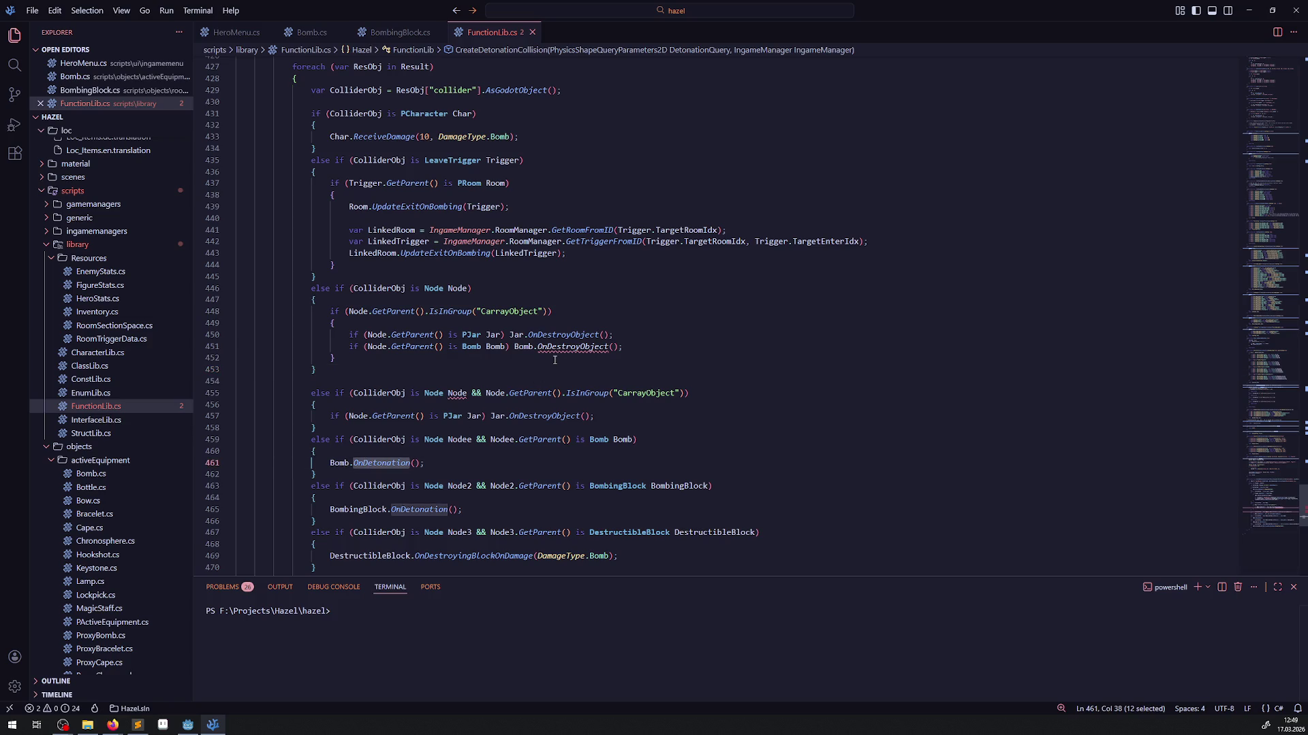
{"action": "key", "text": "ctrl+c"}
{"action": "double_click", "coordinate": [570, 346]}
{"action": "key", "text": "ctrl+v"}
{"action": "key", "text": "ctrl+s"}
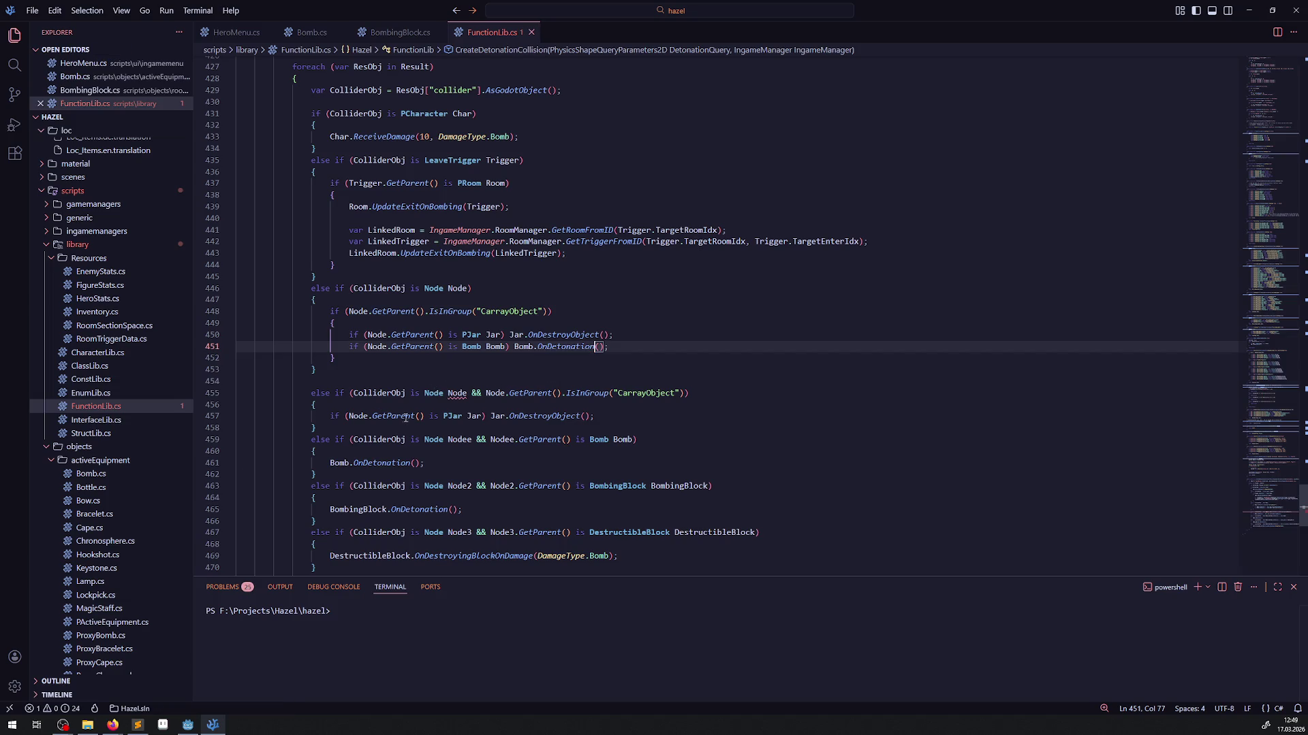
- Delete the old Node CarrayObject else-if block and save FunctionLib.cs
{"action": "left_click", "coordinate": [353, 358]}
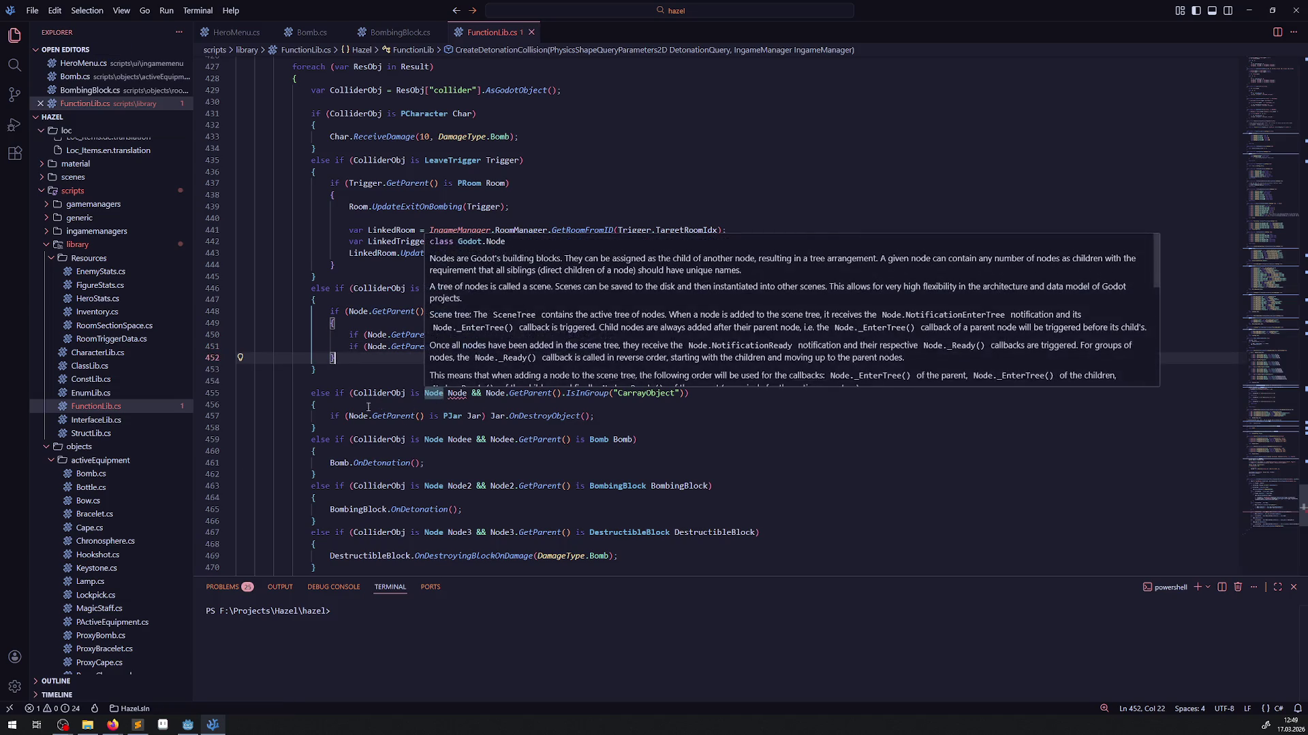
{"action": "mouse_move", "coordinate": [333, 431]}
{"action": "left_mouse_down"}
{"action": "mouse_move", "coordinate": [273, 394]}
{"action": "mouse_move", "coordinate": [239, 393]}
{"action": "left_mouse_up"}
{"action": "key", "text": "BackSpace"}
{"action": "left_click", "coordinate": [351, 361]}
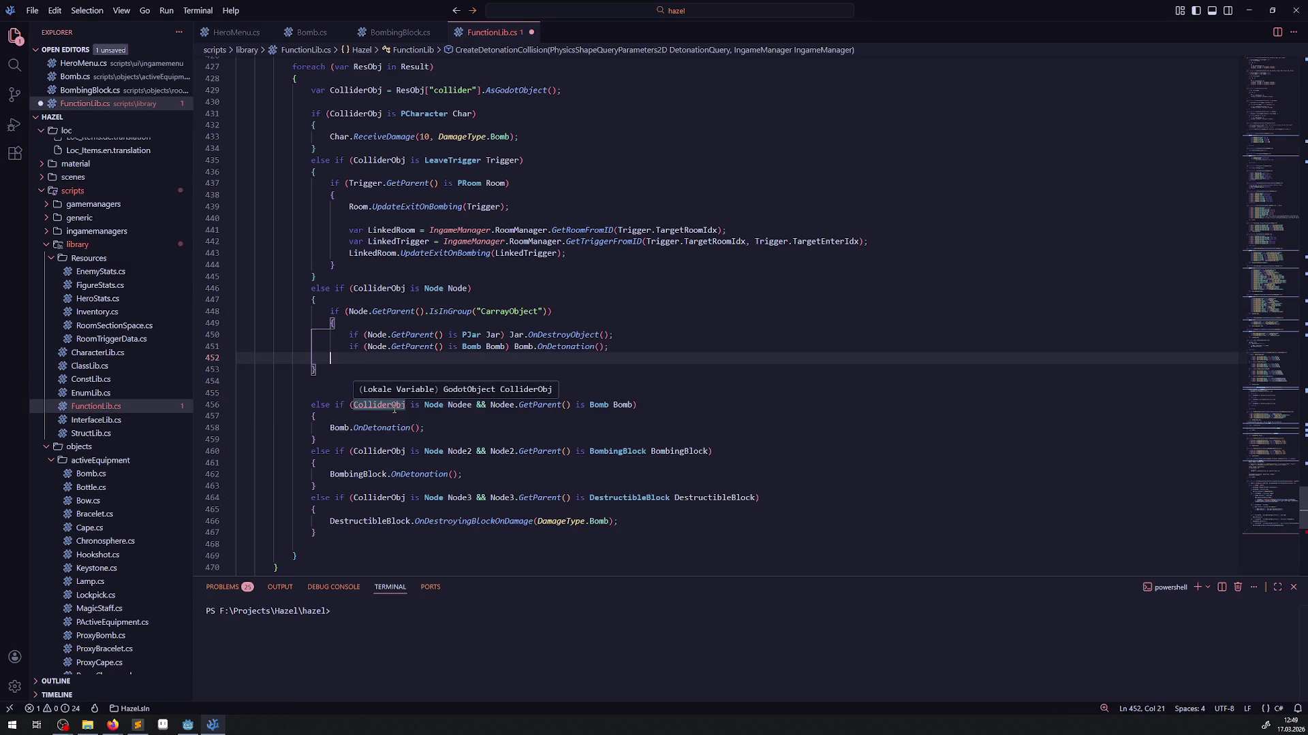
{"action": "type", "text": "}"}
{"action": "key", "text": "ctrl+s"}
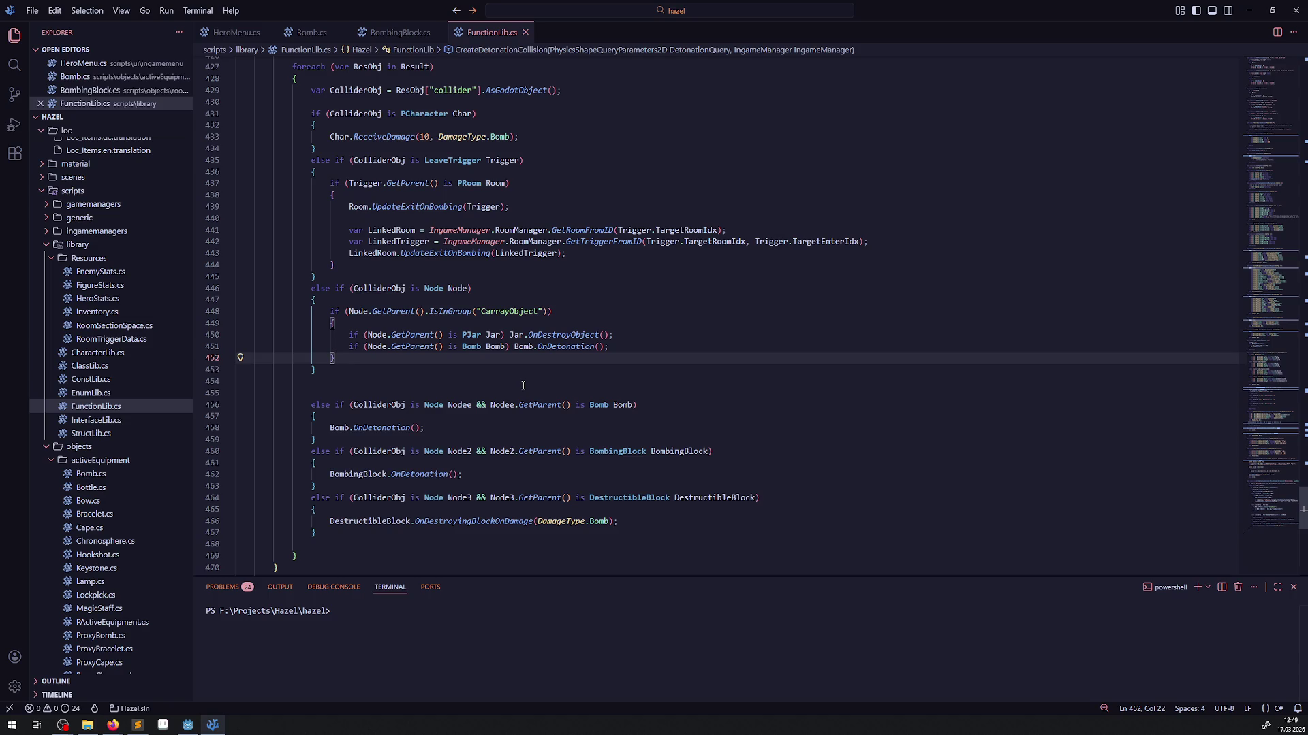
{"action": "left_click", "coordinate": [561, 347]}
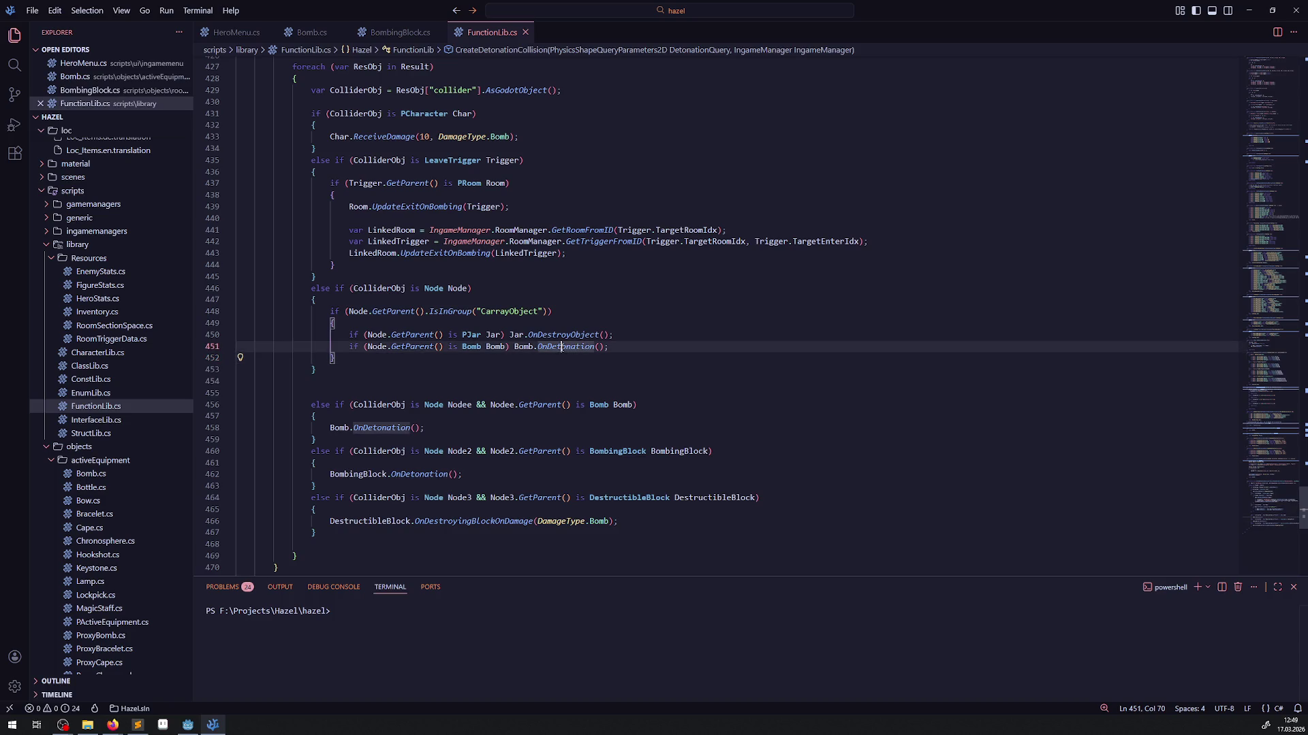
- Peek the Bomb class definition from its reference in FunctionLib.cs
{"action": "right_click", "coordinate": [599, 403]}
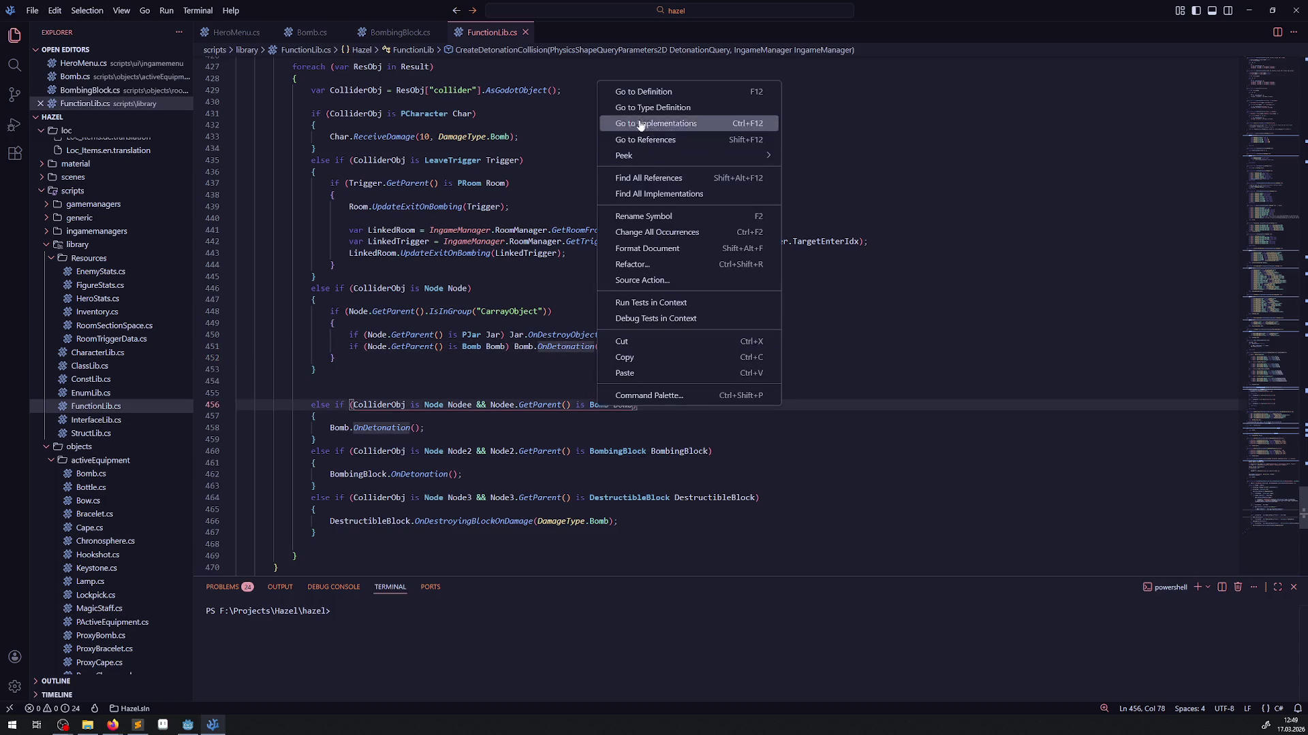
{"action": "left_click", "coordinate": [671, 89]}
{"action": "scroll", "coordinate": [446, 317], "scroll_direction": "down", "scroll_amount": 8}
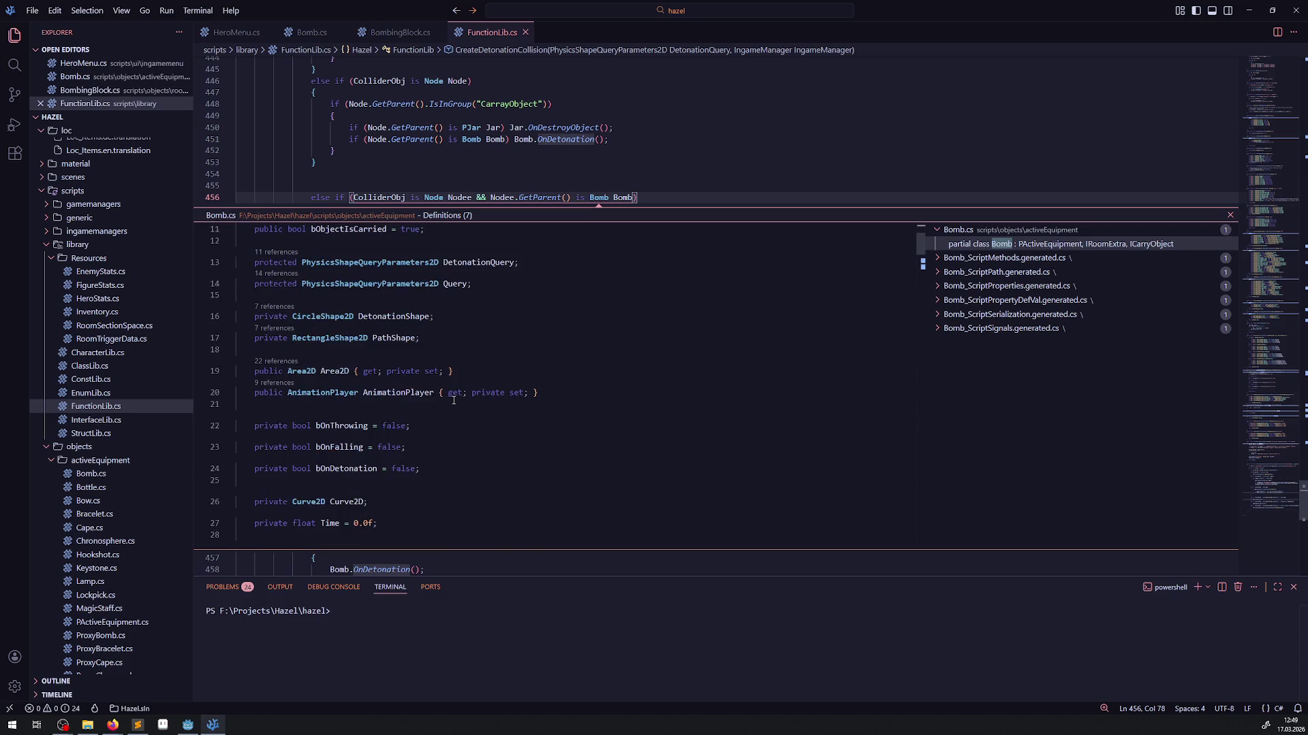
{"action": "scroll", "coordinate": [455, 401], "scroll_direction": "down", "scroll_amount": 19}
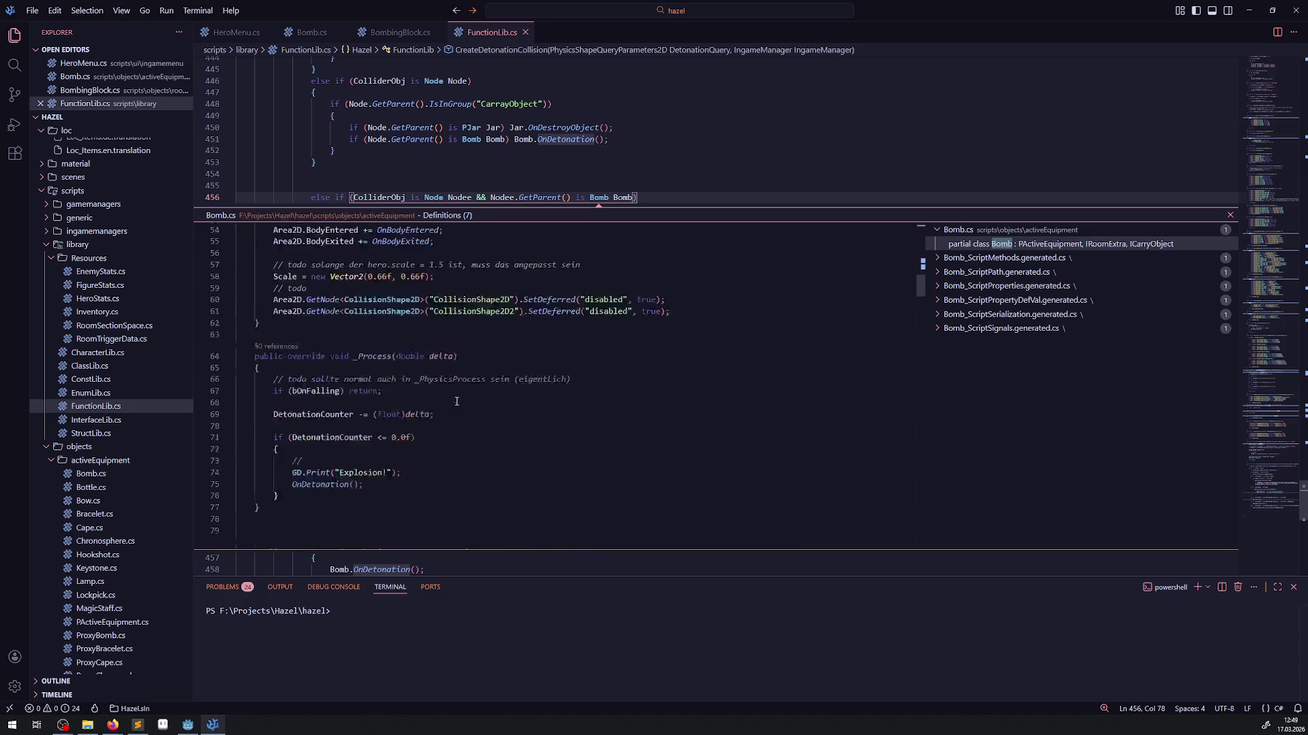
{"action": "scroll", "coordinate": [463, 409], "scroll_direction": "up", "scroll_amount": 20}
{"action": "scroll", "coordinate": [472, 426], "scroll_direction": "down", "scroll_amount": 20}
{"action": "scroll", "coordinate": [472, 427], "scroll_direction": "down", "scroll_amount": 20}
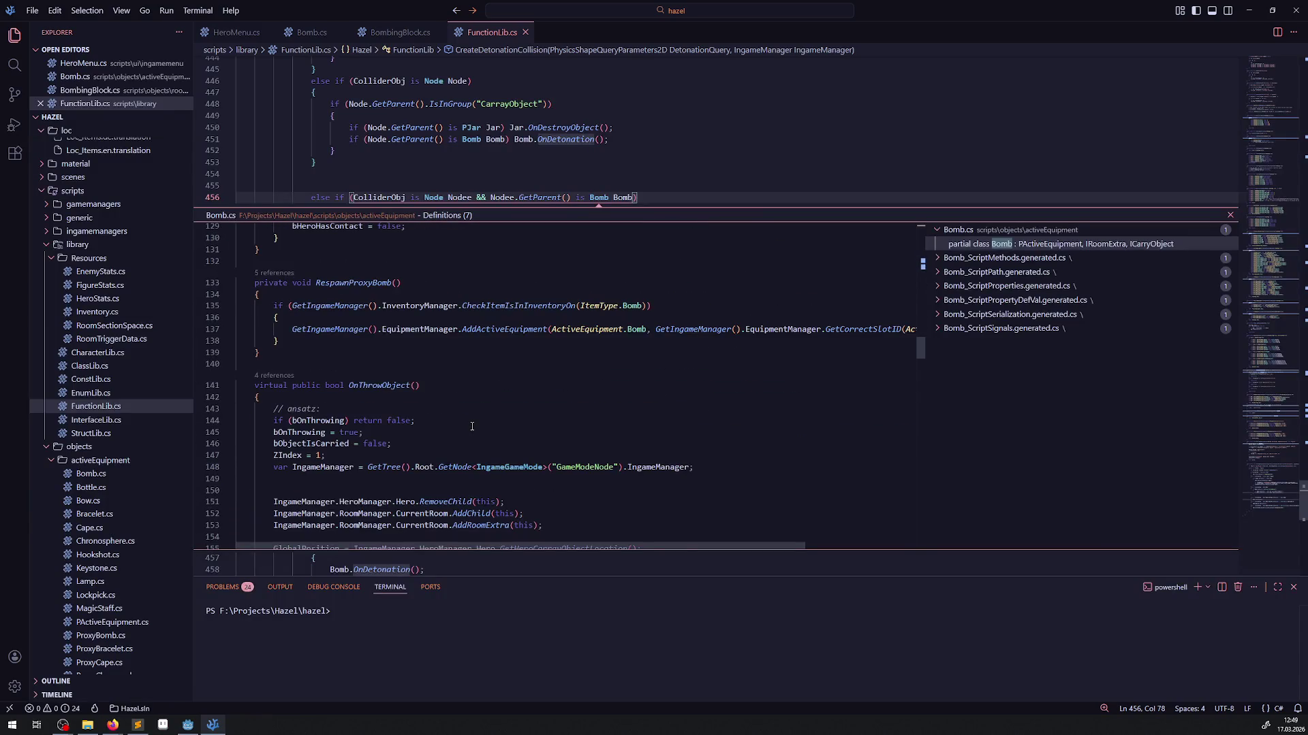
{"action": "scroll", "coordinate": [472, 427], "scroll_direction": "up", "scroll_amount": 5}
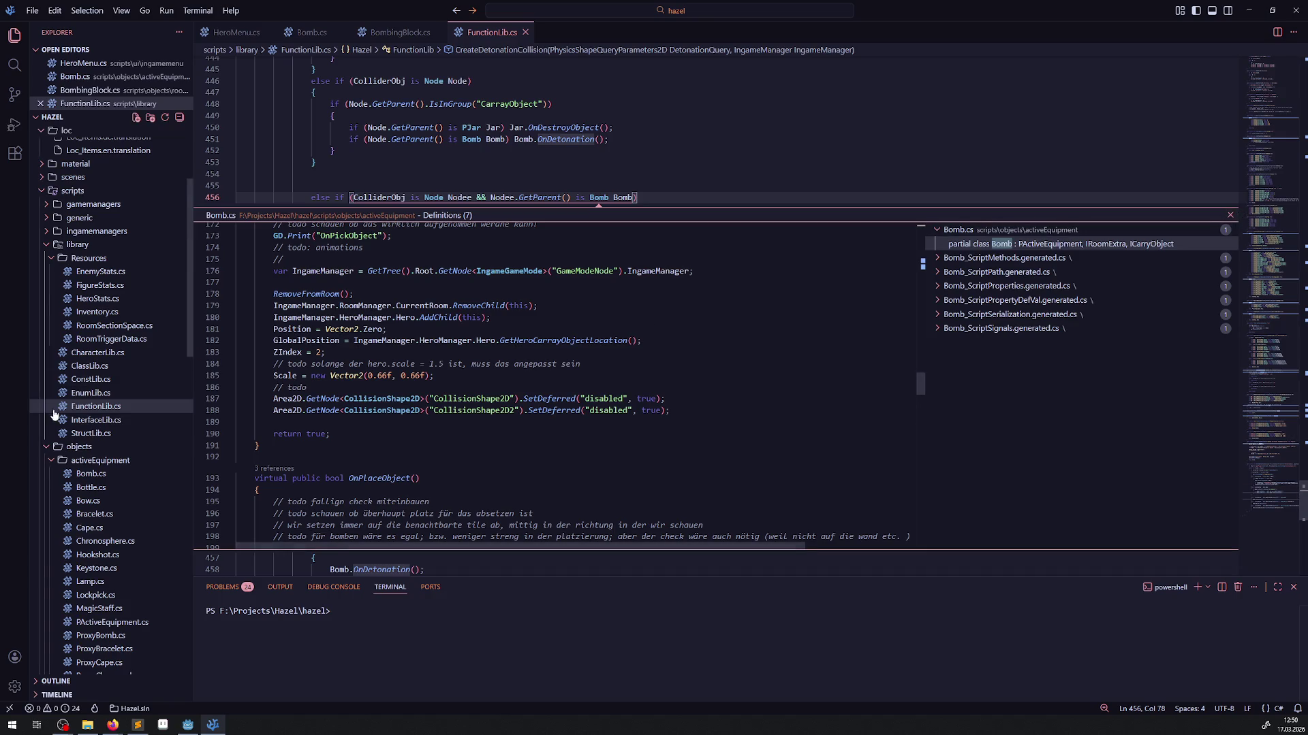
- Open PJar.cs from objects/rooms/genericExtras in the Explorer
{"action": "scroll", "coordinate": [175, 444], "scroll_direction": "down", "scroll_amount": 10}
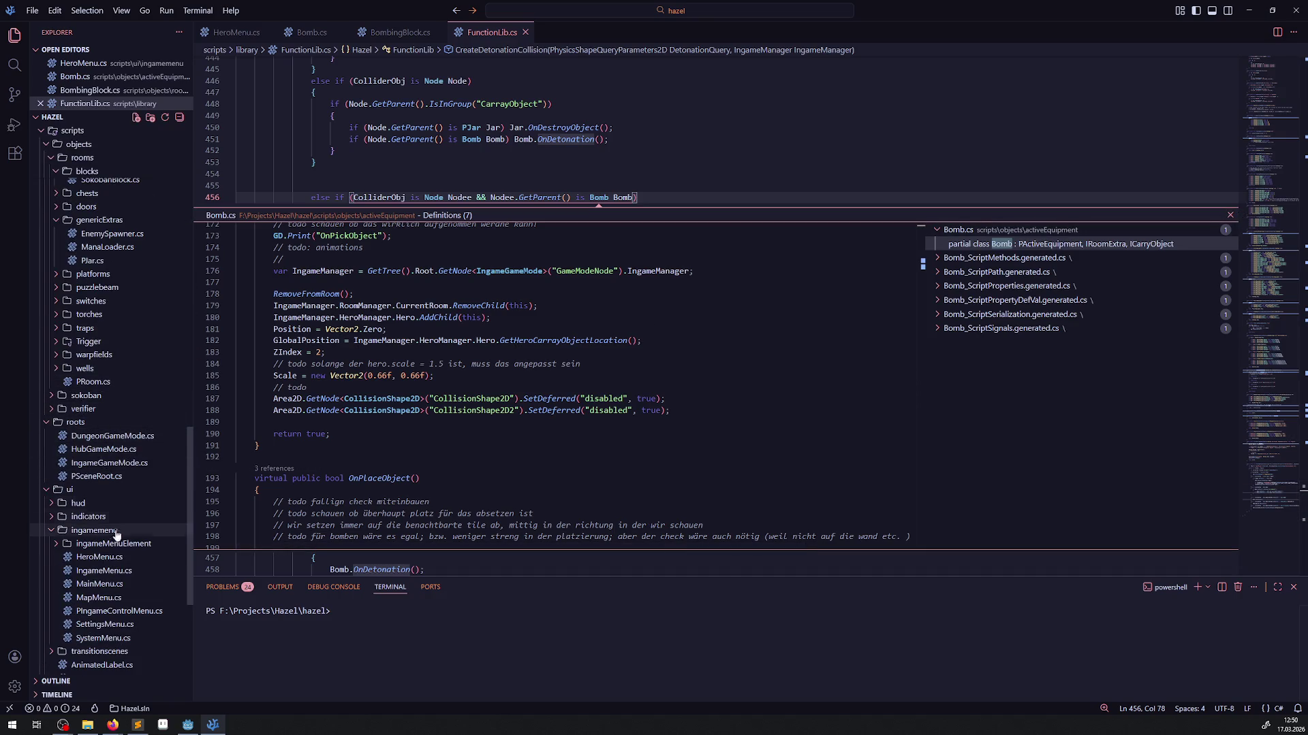
{"action": "scroll", "coordinate": [120, 538], "scroll_direction": "down", "scroll_amount": 5}
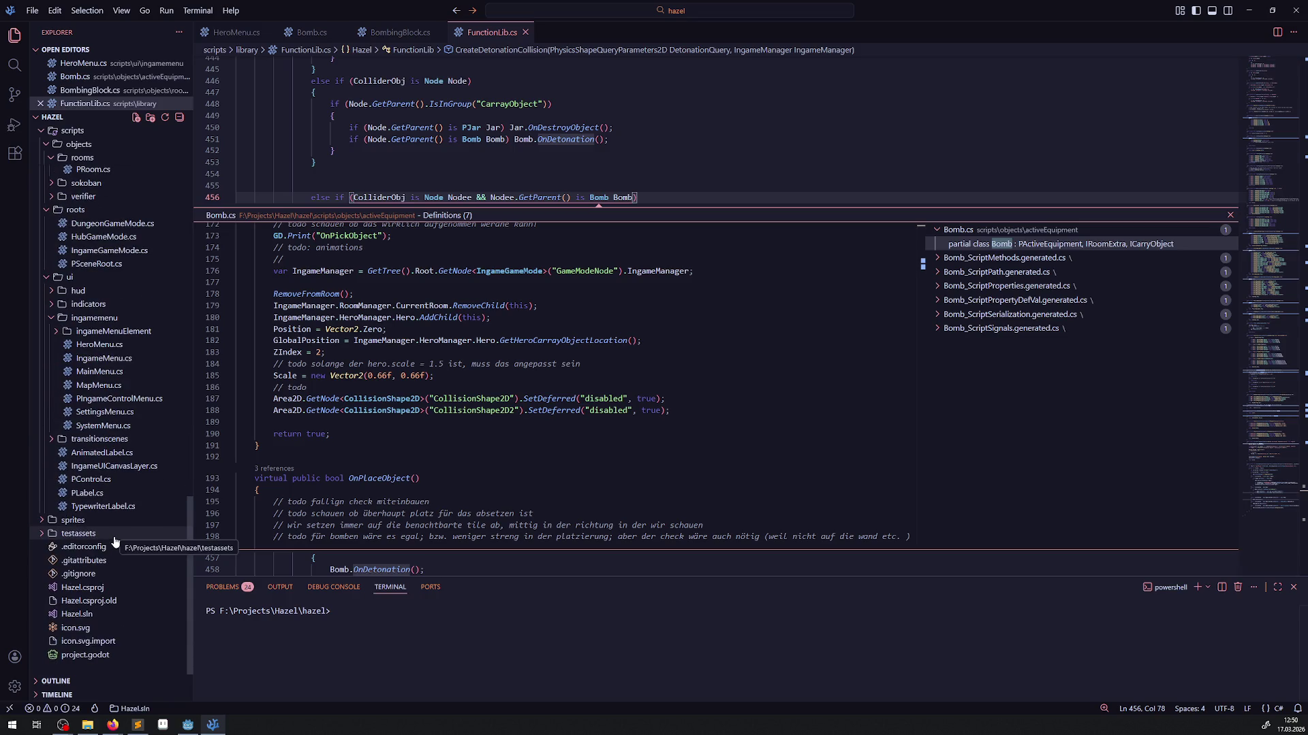
{"action": "scroll", "coordinate": [95, 476], "scroll_direction": "up", "scroll_amount": 7}
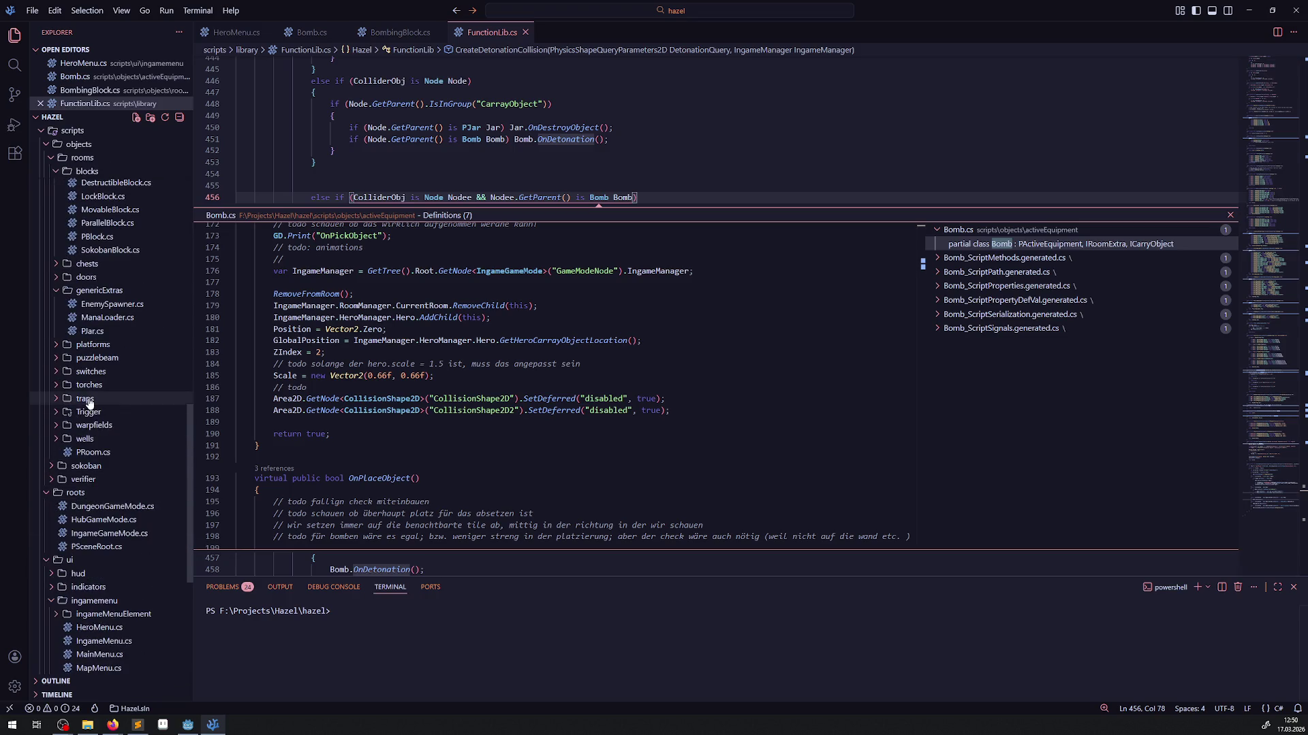
{"action": "scroll", "coordinate": [76, 422], "scroll_direction": "up", "scroll_amount": 1}
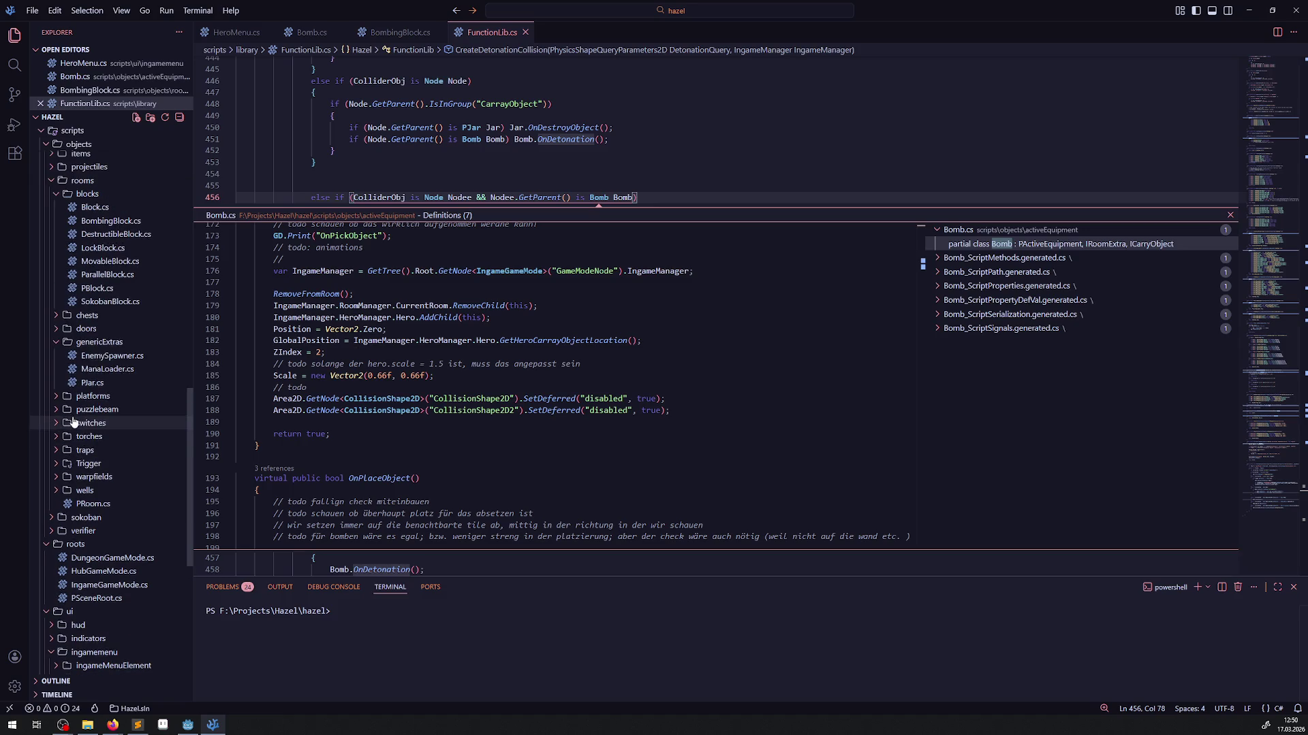
{"action": "left_click", "coordinate": [92, 383]}
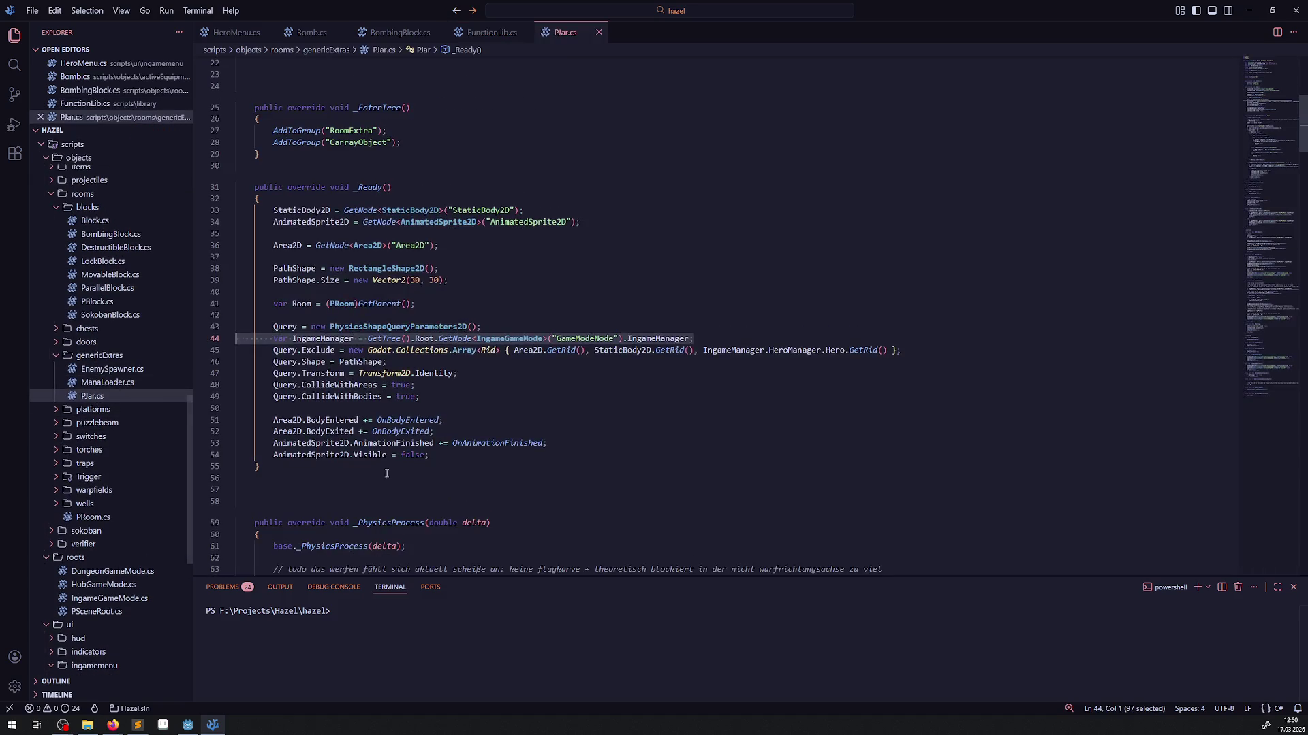
- Select PJar.cs's _EnterTree method and remove the blank lines above it
{"action": "scroll", "coordinate": [309, 307], "scroll_direction": "up", "scroll_amount": 5}
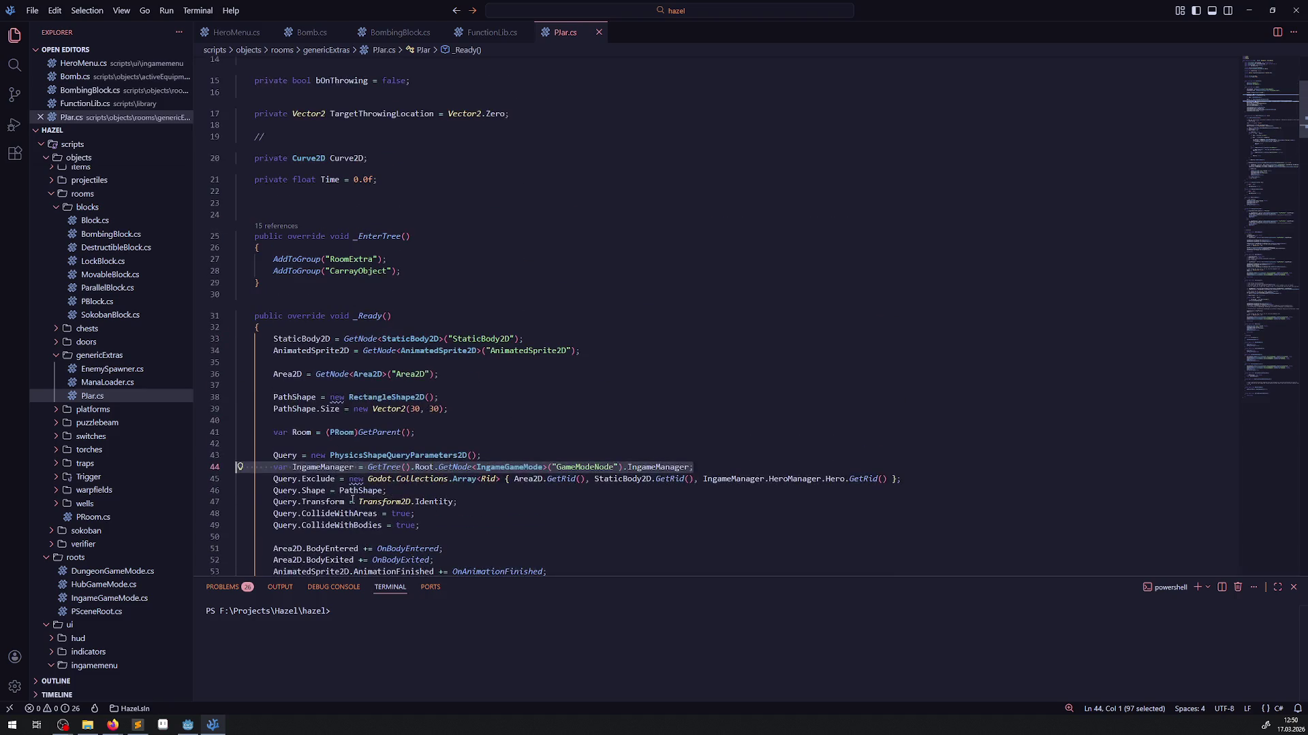
{"action": "left_click_drag", "start_coordinate": [293, 282], "coordinate": [235, 235]}
{"action": "key", "text": "ctrl+c"}
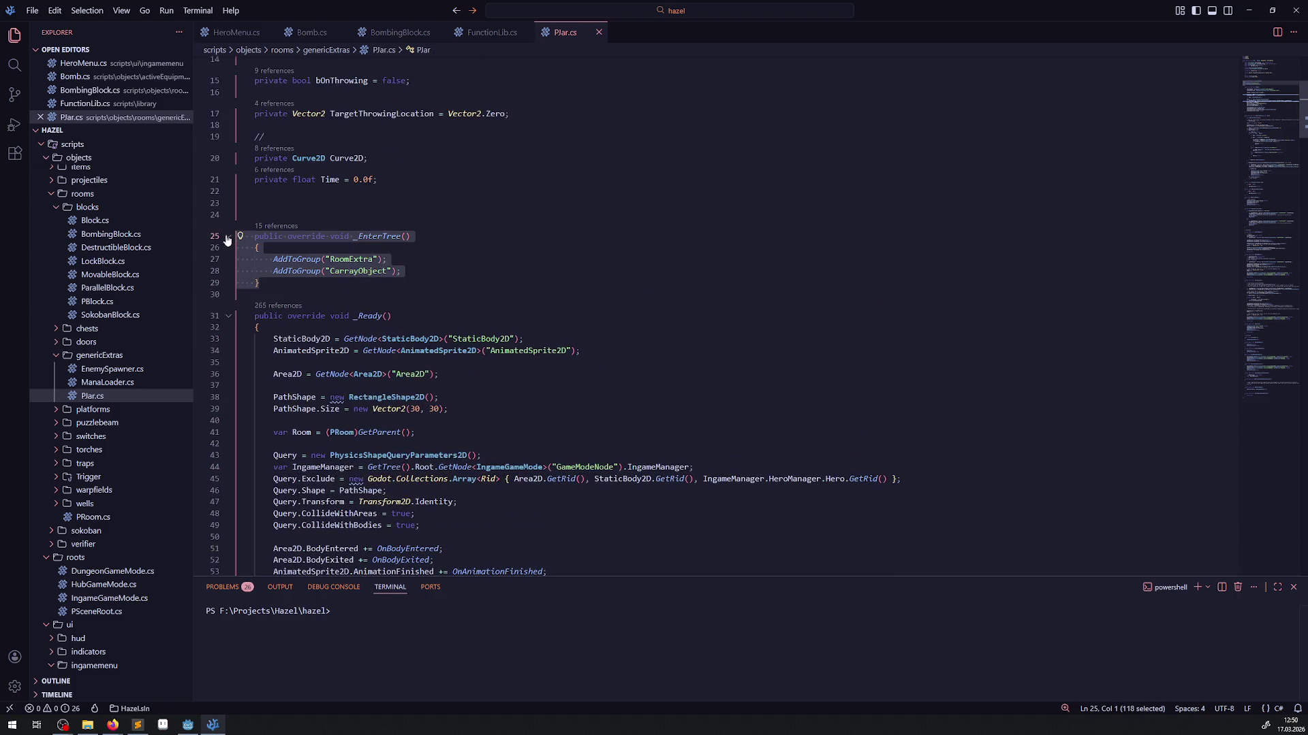
{"action": "left_click", "coordinate": [269, 205]}
{"action": "key", "text": "Delete"}
{"action": "key", "text": "Delete"}
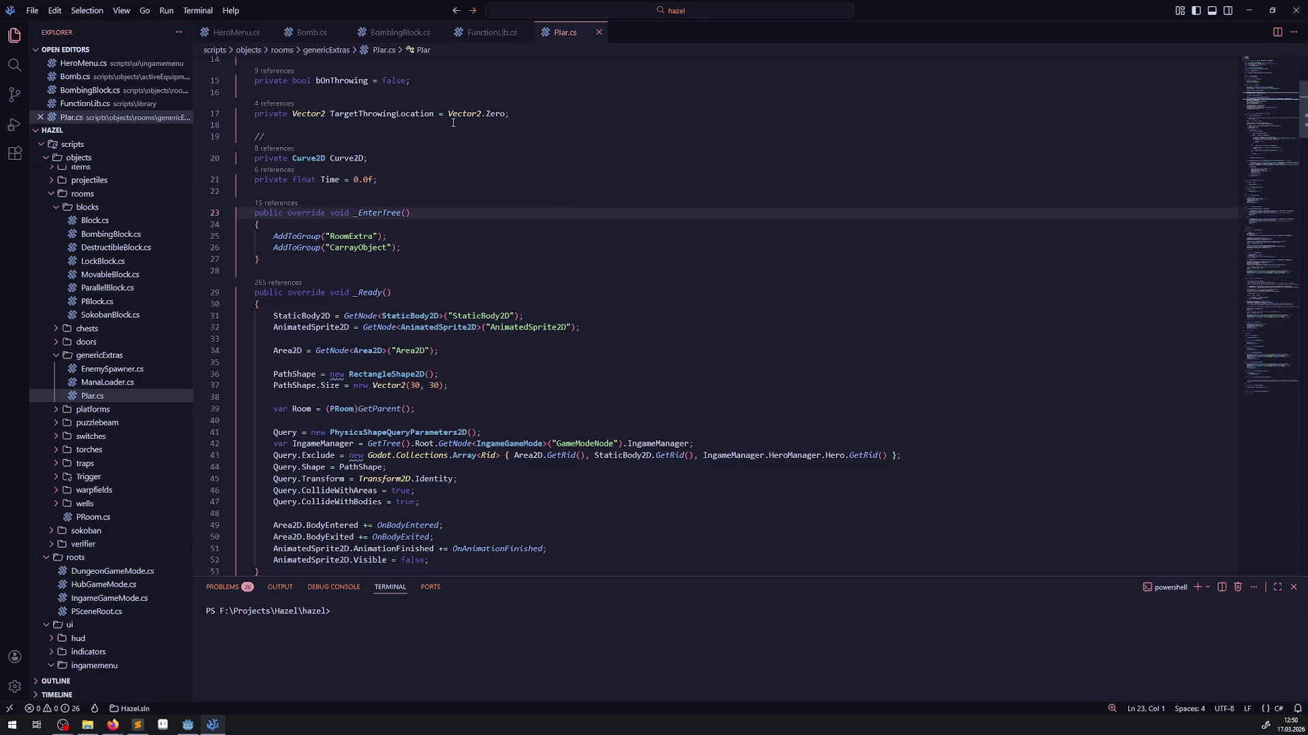
- Paste the _EnterTree method above _Ready in Bomb.cs and save
{"action": "left_click", "coordinate": [293, 27]}
{"action": "scroll", "coordinate": [708, 387], "scroll_direction": "up", "scroll_amount": 10}
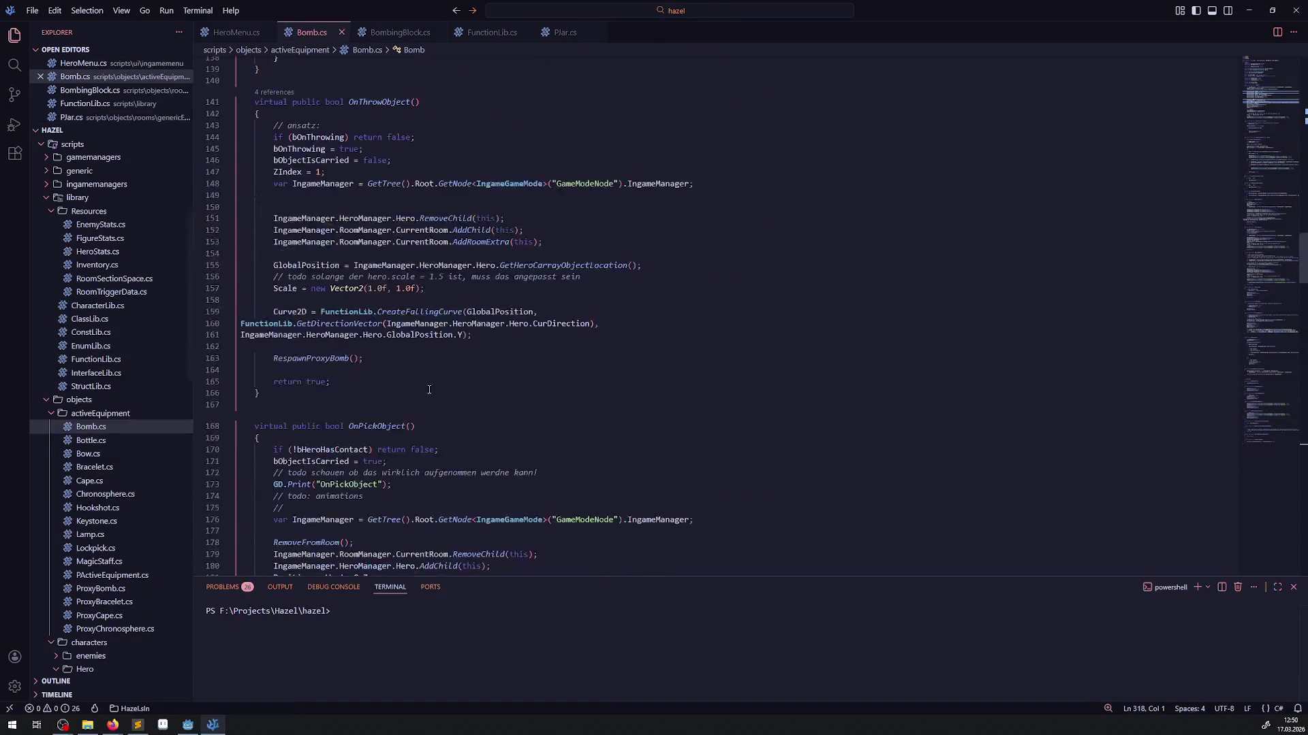
{"action": "scroll", "coordinate": [722, 368], "scroll_direction": "up", "scroll_amount": 3}
{"action": "left_click", "coordinate": [739, 345]}
{"action": "type", "text": "entertr"}
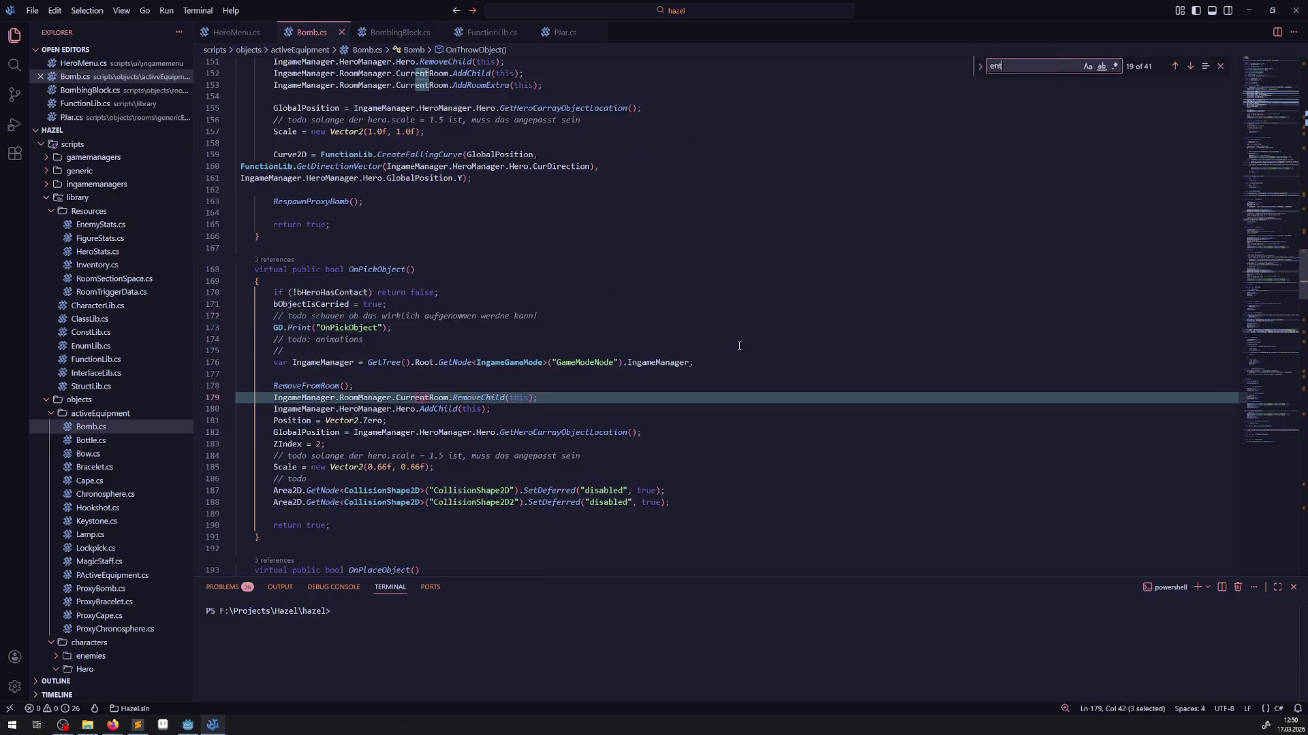
{"action": "scroll", "coordinate": [594, 447], "scroll_direction": "up", "scroll_amount": 20}
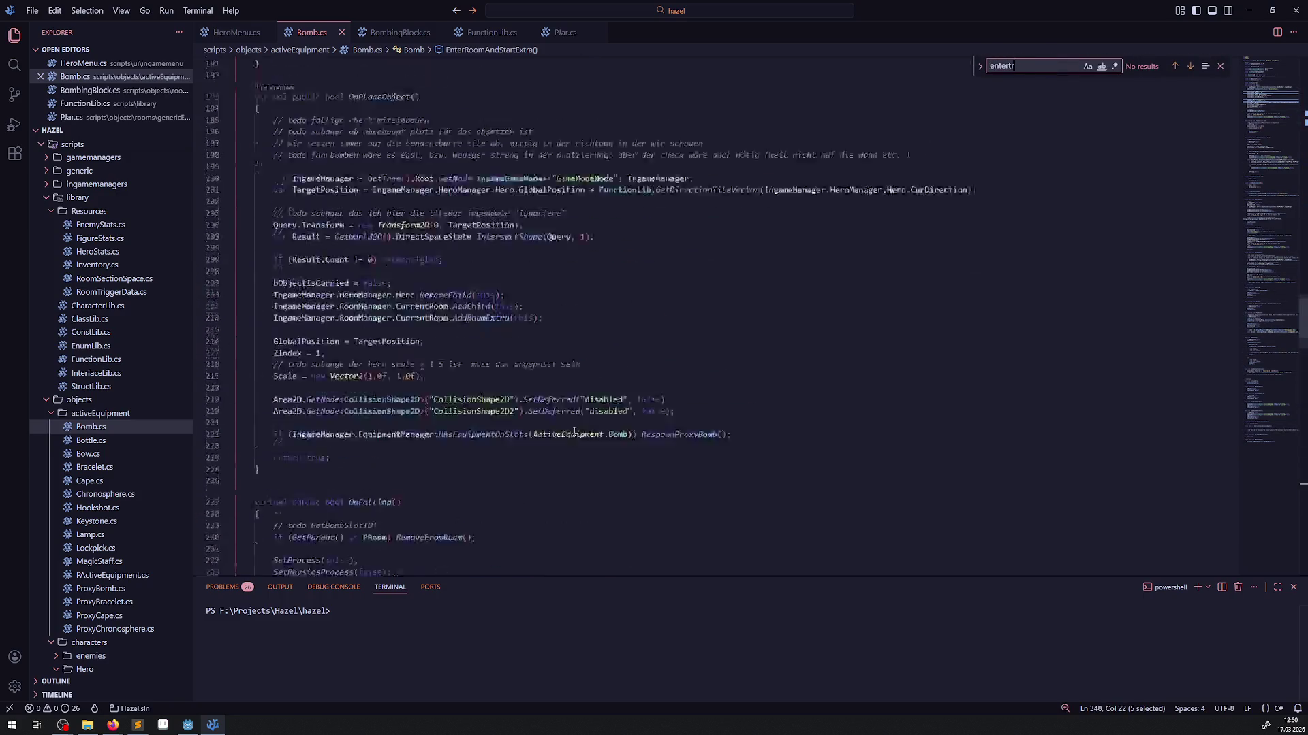
{"action": "scroll", "coordinate": [300, 359], "scroll_direction": "down", "scroll_amount": 5}
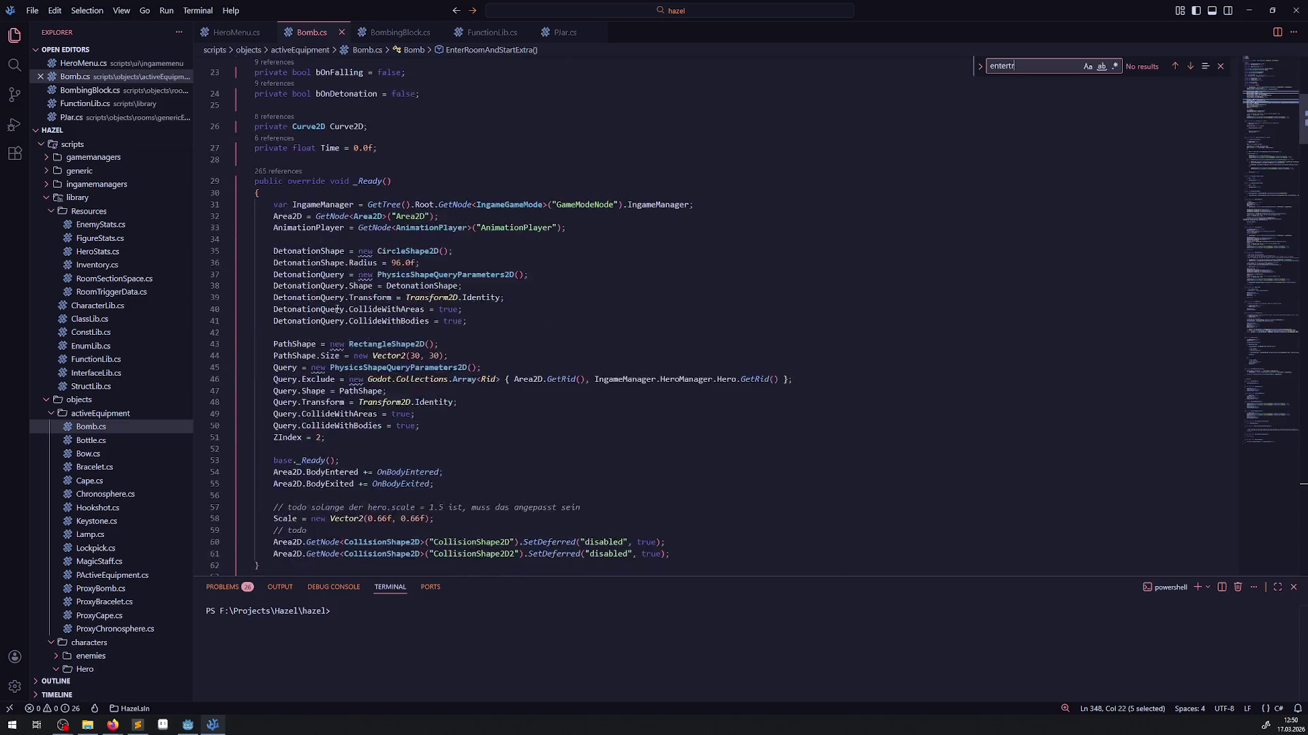
{"action": "left_click", "coordinate": [263, 173]}
{"action": "key", "text": "Return"}
{"action": "key", "text": "Return"}
{"action": "key", "text": "Up"}
{"action": "key", "text": "ctrl+v"}
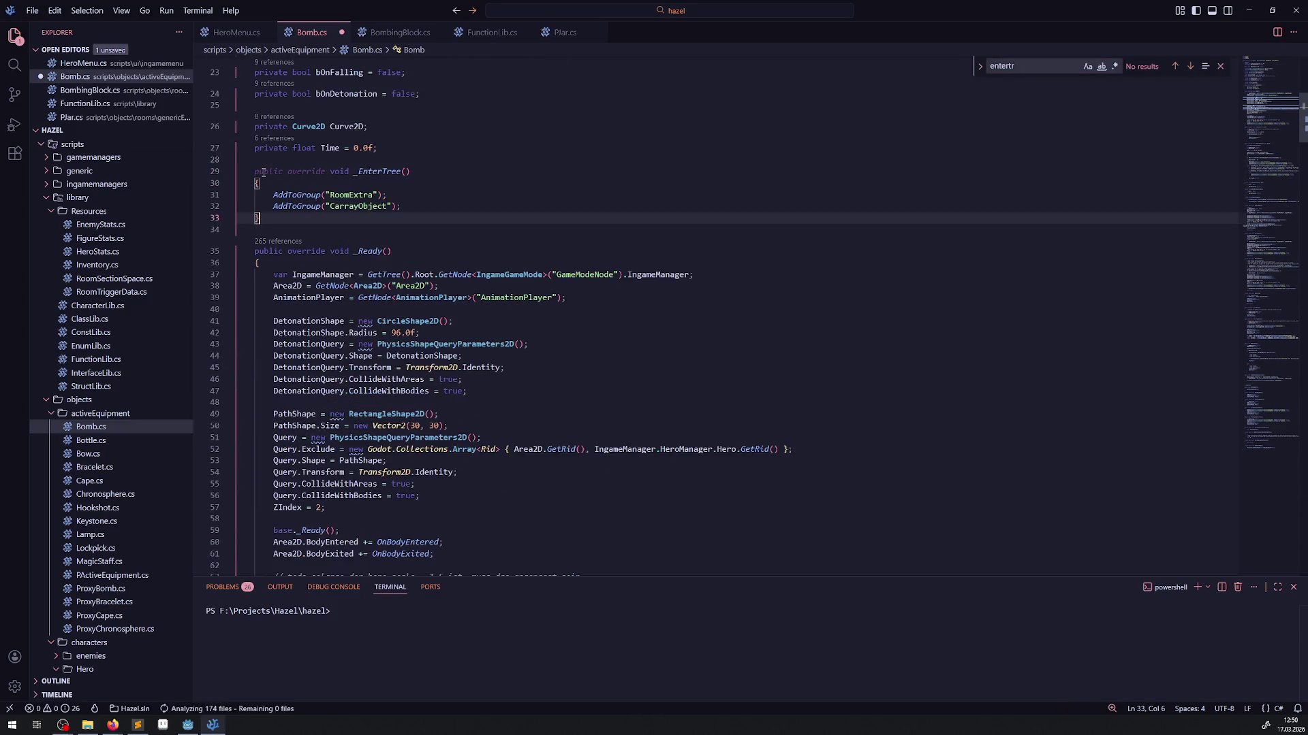
{"action": "key", "text": "ctrl+s"}
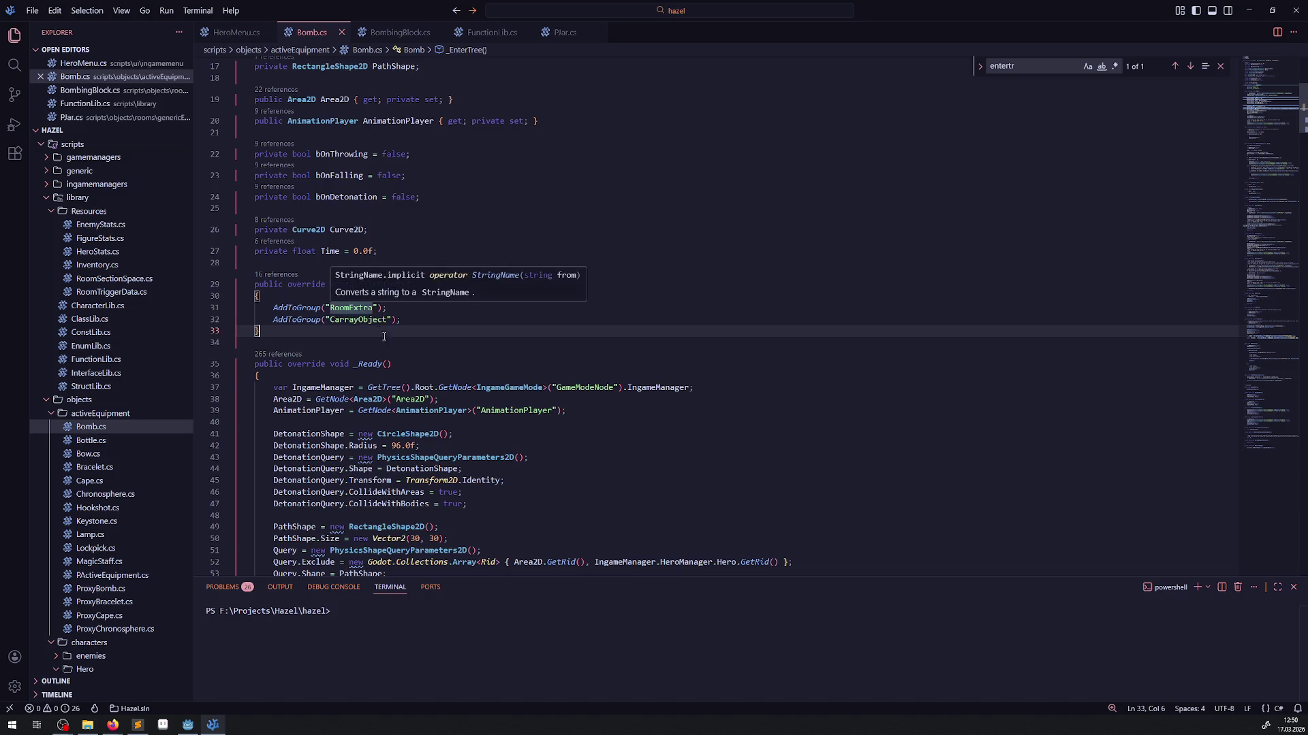
- Add an AddToGroup("Bomb") line to _EnterTree, save, and return to PJar.cs
{"action": "scroll", "coordinate": [372, 391], "scroll_direction": "up", "scroll_amount": 2}
{"action": "scroll", "coordinate": [386, 409], "scroll_direction": "up", "scroll_amount": 4}
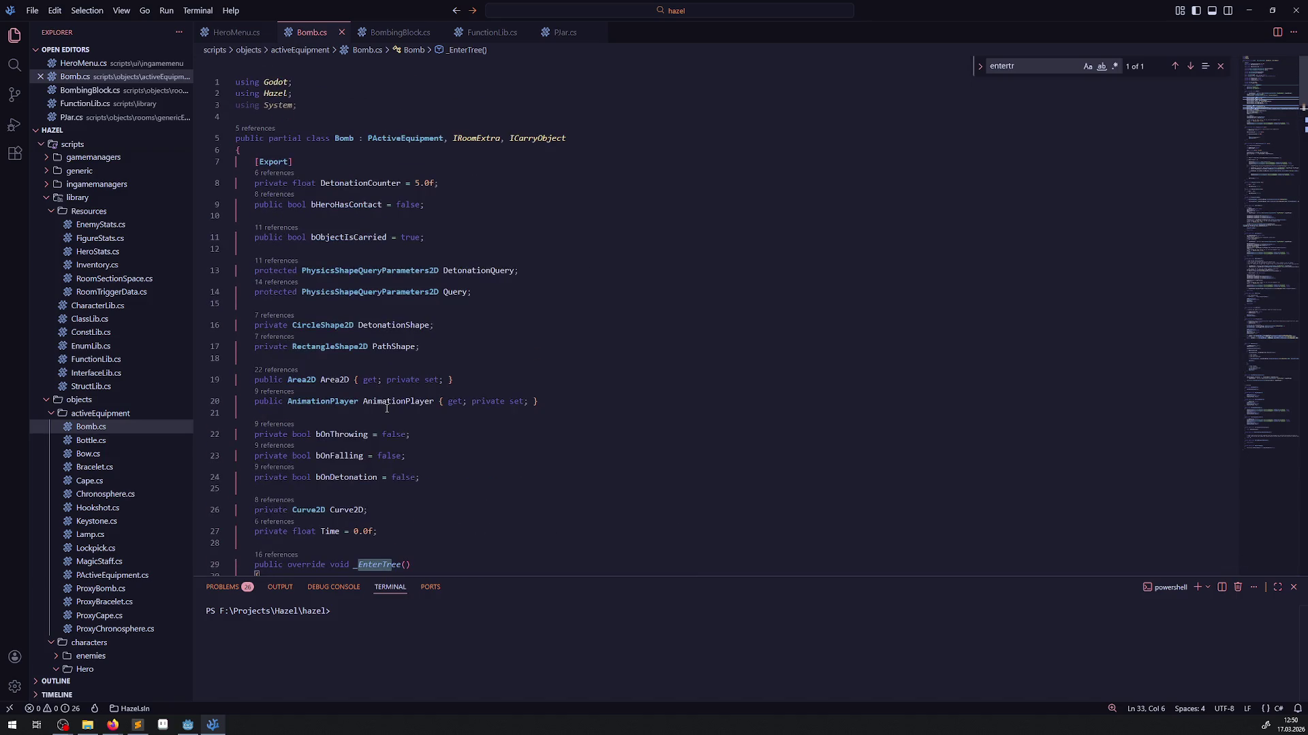
{"action": "double_click", "coordinate": [344, 139]}
{"action": "scroll", "coordinate": [349, 194], "scroll_direction": "down", "scroll_amount": 8}
{"action": "left_click", "coordinate": [273, 131]}
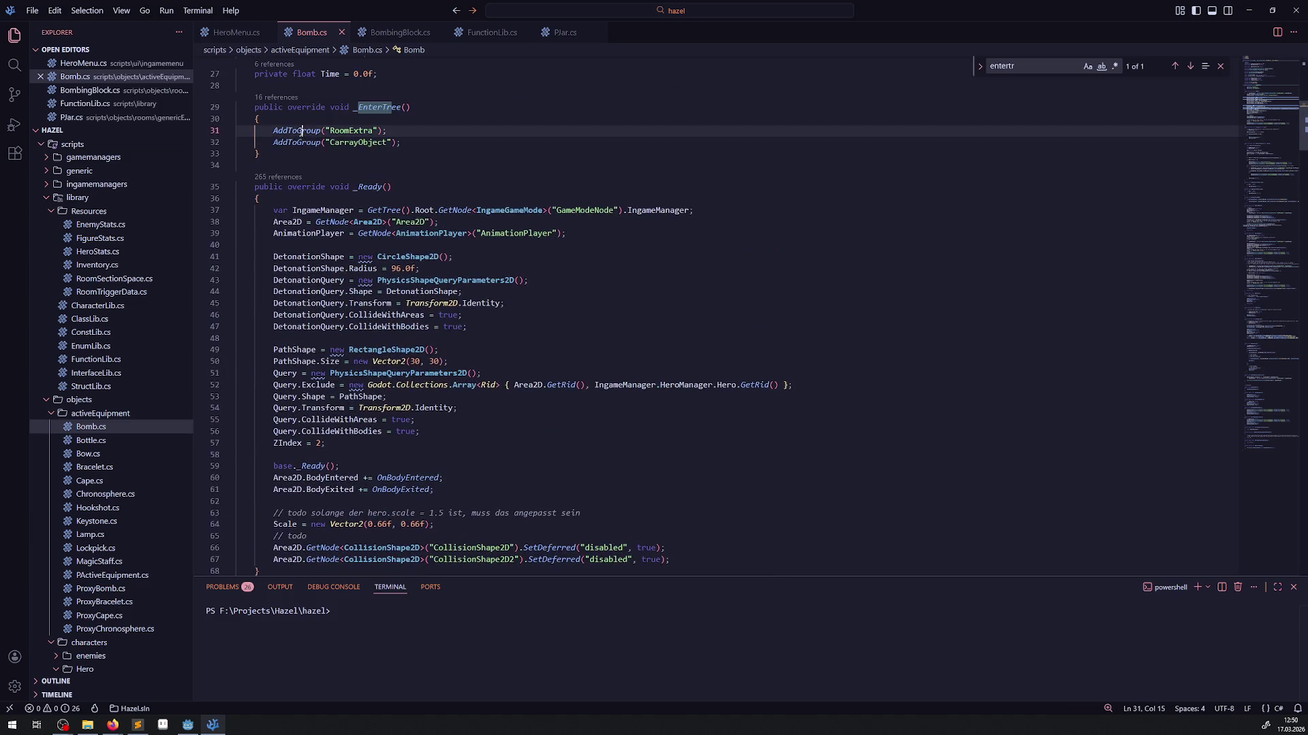
{"action": "key", "text": "shift+alt+Down"}
{"action": "double_click", "coordinate": [352, 130]}
{"action": "type", "text": "Bomb"}
{"action": "key", "text": "ctrl+s"}
{"action": "left_click", "coordinate": [472, 168]}
{"action": "left_click", "coordinate": [472, 154]}
{"action": "left_click", "coordinate": [562, 33]}
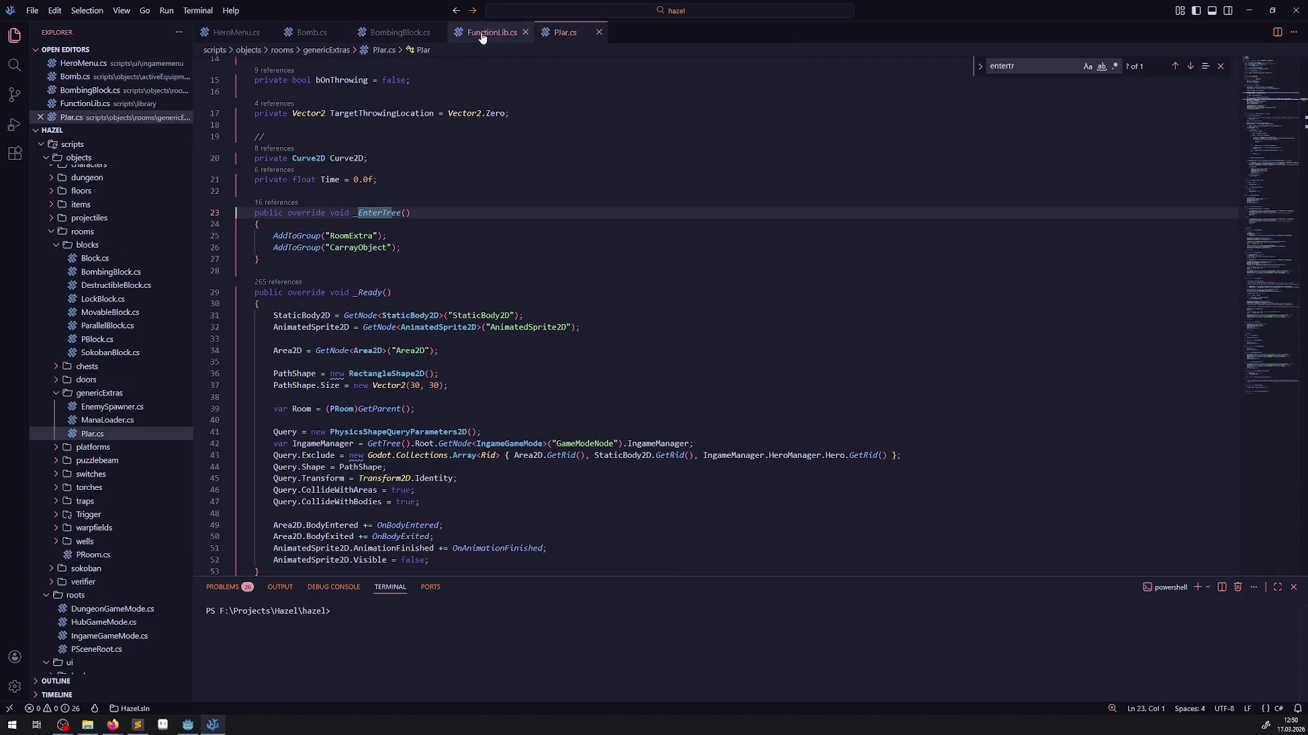
- Review FunctionLib.cs's CarrayObject branch with its Bomb detonation call on line 451
{"action": "left_click", "coordinate": [496, 34]}
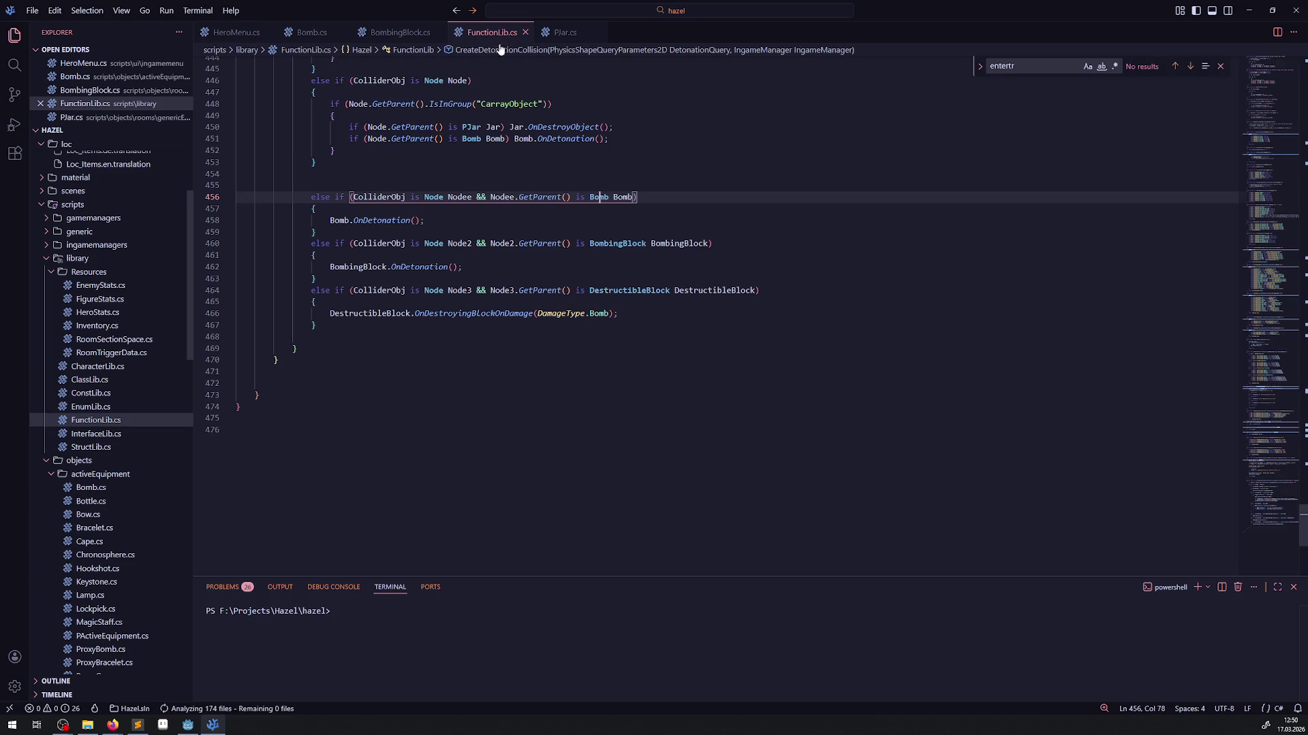
{"action": "scroll", "coordinate": [562, 248], "scroll_direction": "up", "scroll_amount": 3}
{"action": "left_click_drag", "start_coordinate": [631, 243], "coordinate": [272, 240]}
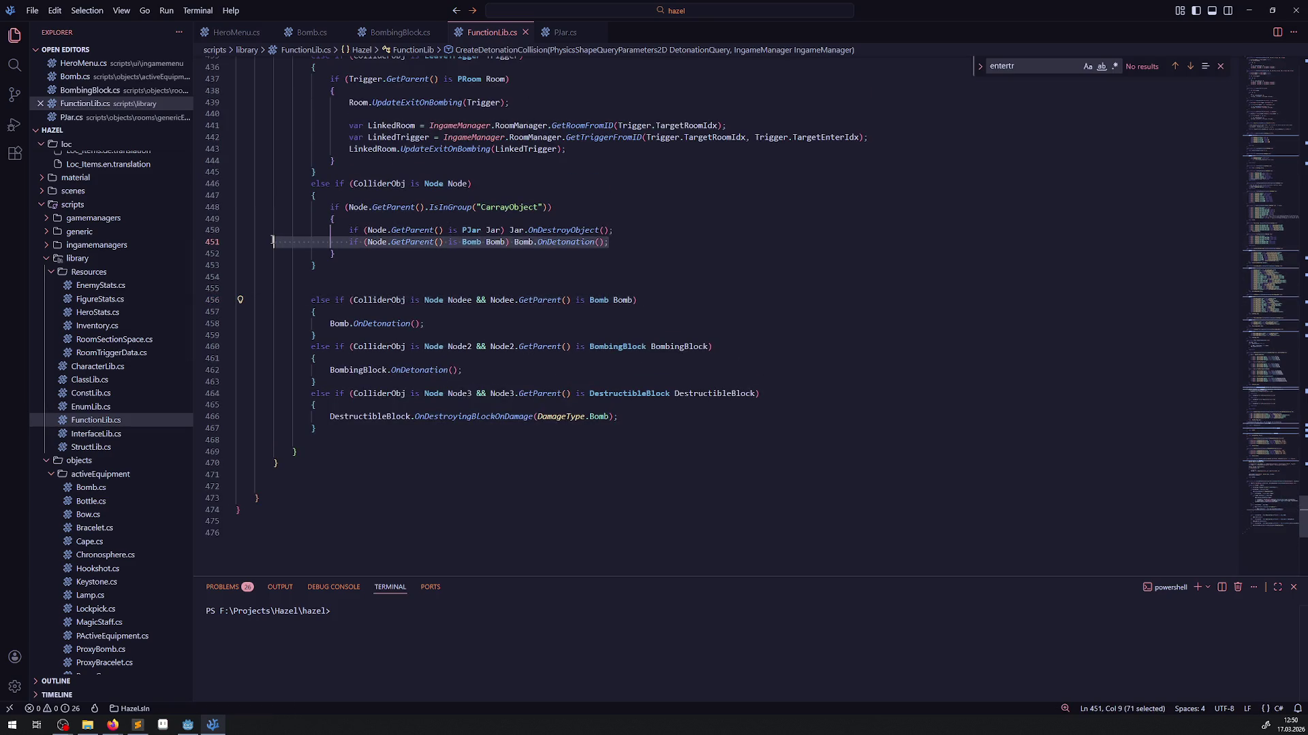
{"action": "double_click", "coordinate": [506, 207]}
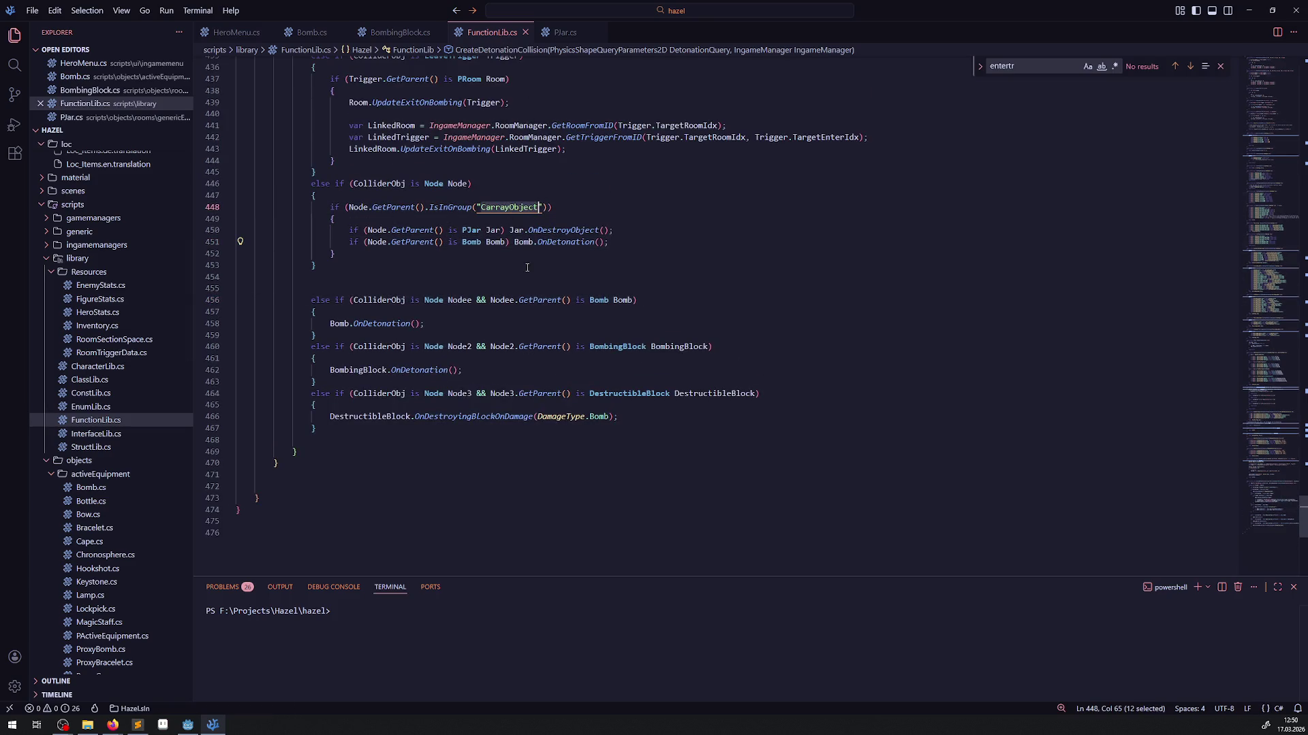
{"action": "left_click", "coordinate": [113, 724]}
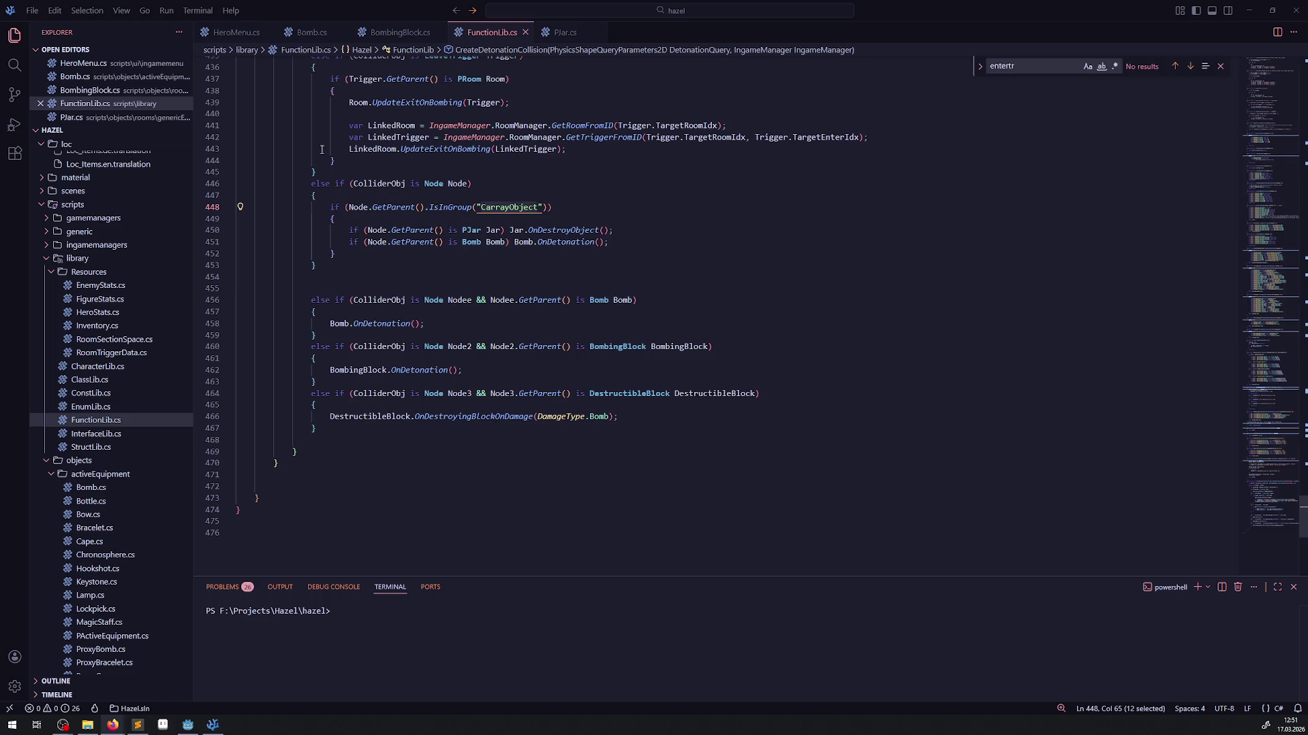
- Retype the group name on line 448 of FunctionLib.cs as CarryingObject
{"action": "left_click", "coordinate": [510, 211]}
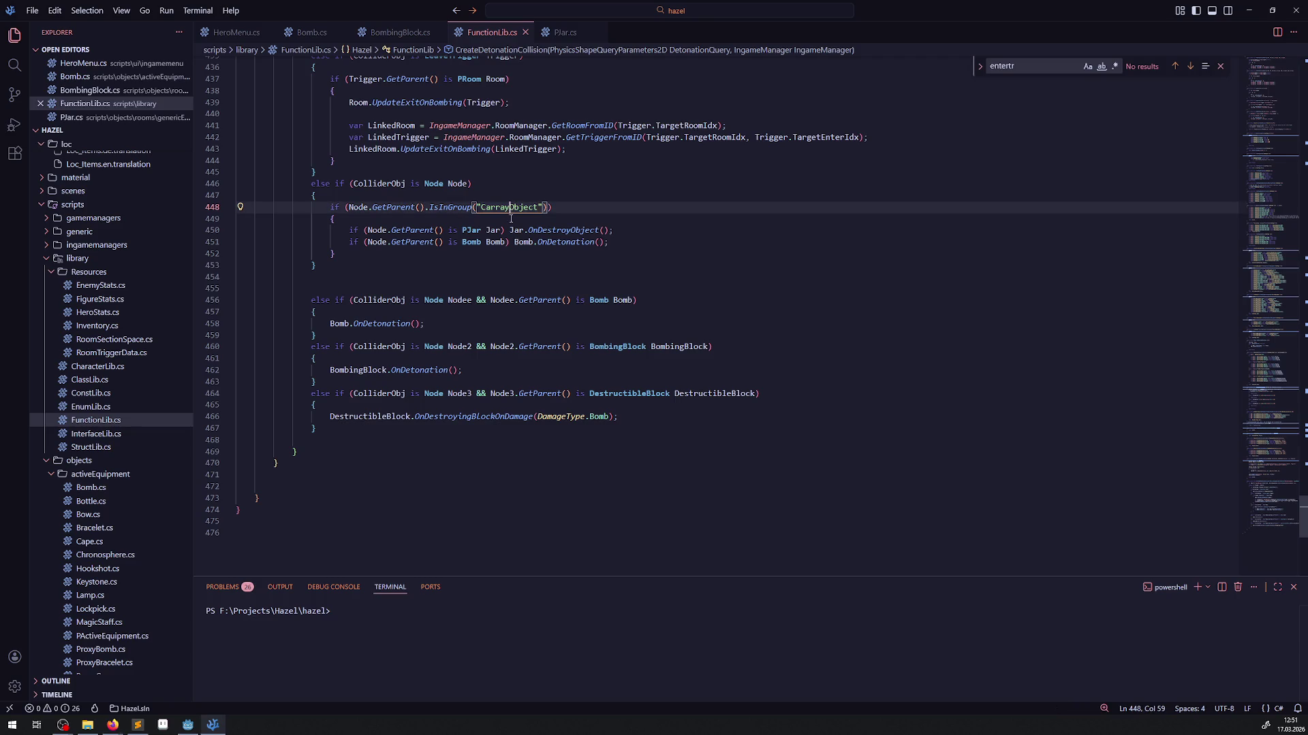
{"action": "key", "text": "BackSpace"}
{"action": "key", "text": "BackSpace"}
{"action": "key", "text": "BackSpace"}
{"action": "type", "text": "carryingObject"}
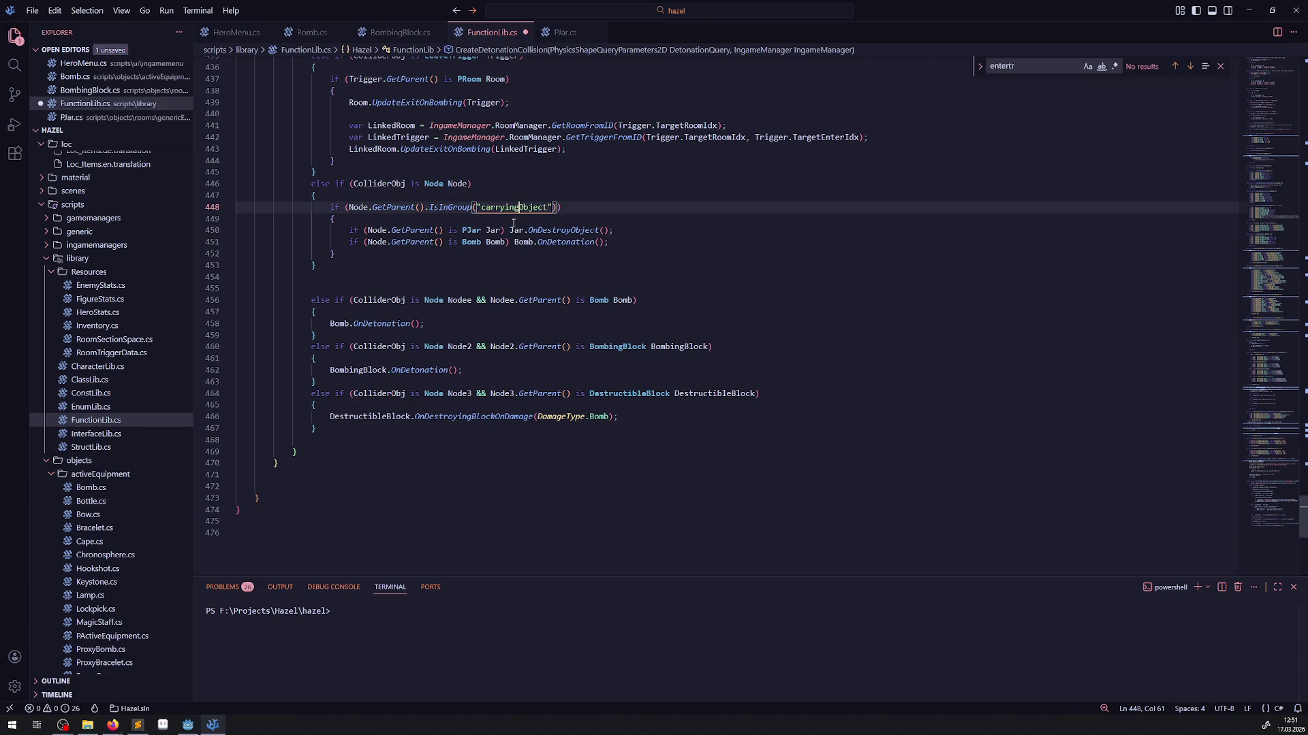
{"action": "left_click", "coordinate": [486, 210]}
{"action": "key", "text": "BackSpace"}
{"action": "type", "text": "C"}
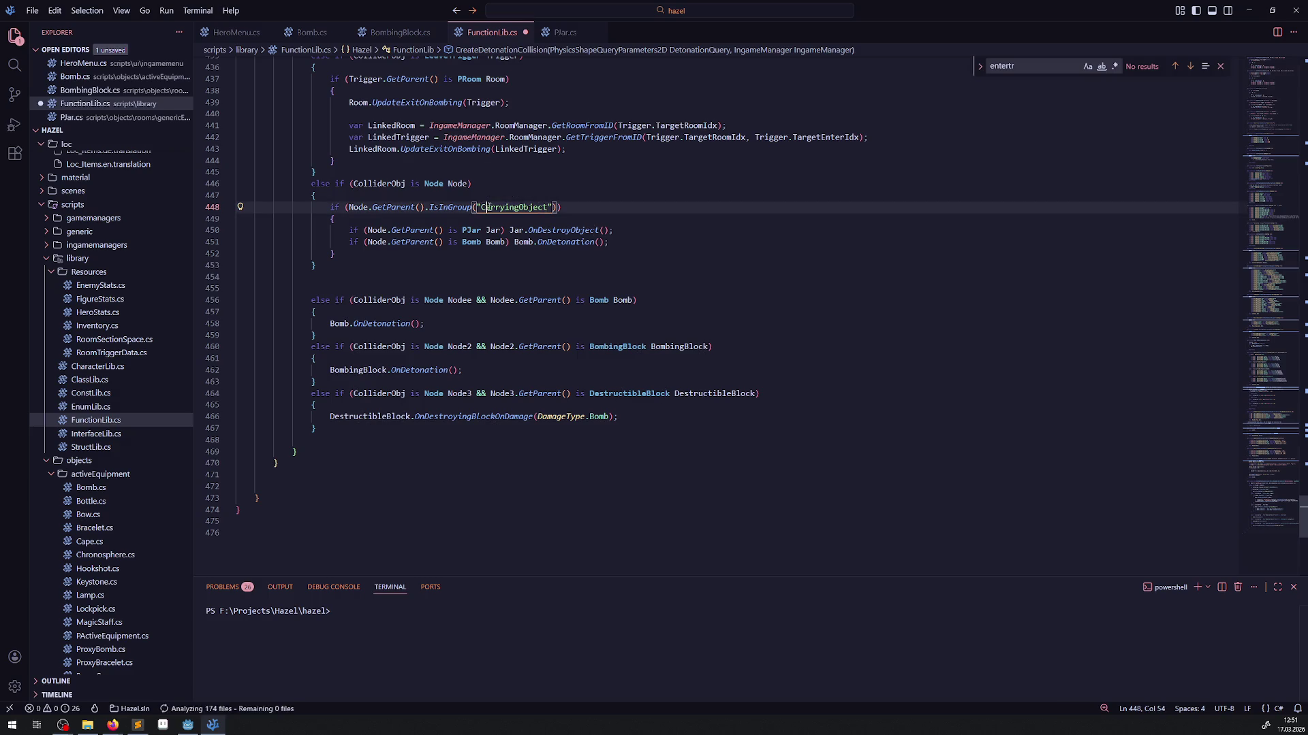
{"action": "double_click", "coordinate": [505, 208]}
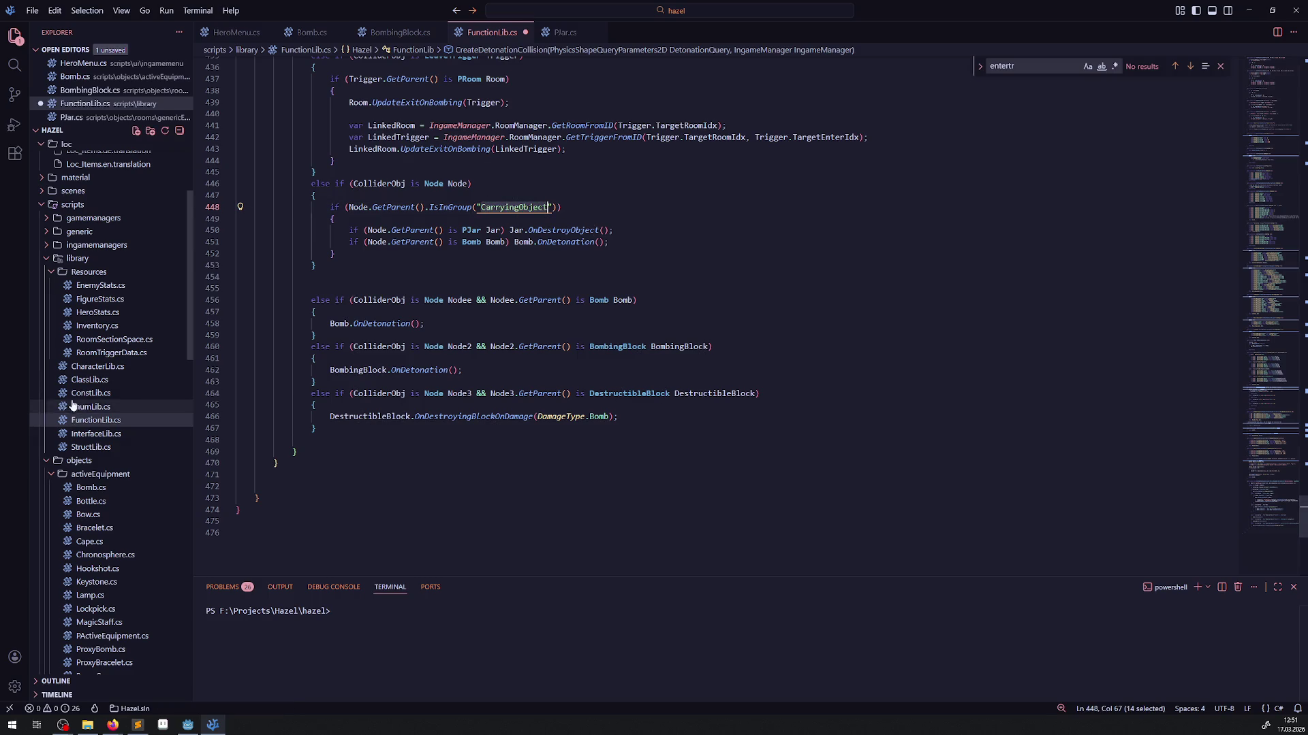
- Copy the CarryObject name from the ICarryObject interface in InterfaceLib.cs into FunctionLib.cs's group name, then save
{"action": "left_click", "coordinate": [107, 437]}
{"action": "scroll", "coordinate": [444, 424], "scroll_direction": "down", "scroll_amount": 10}
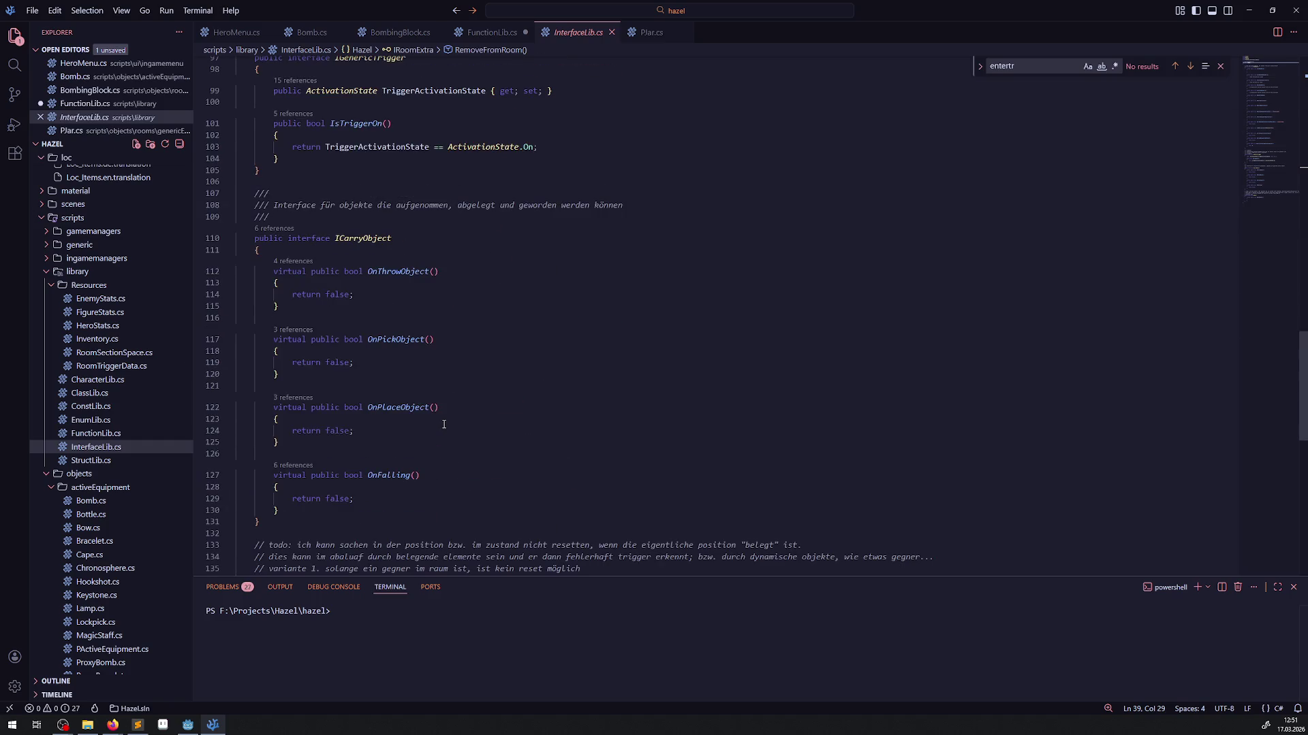
{"action": "double_click", "coordinate": [342, 241]}
{"action": "key", "text": "ctrl+c"}
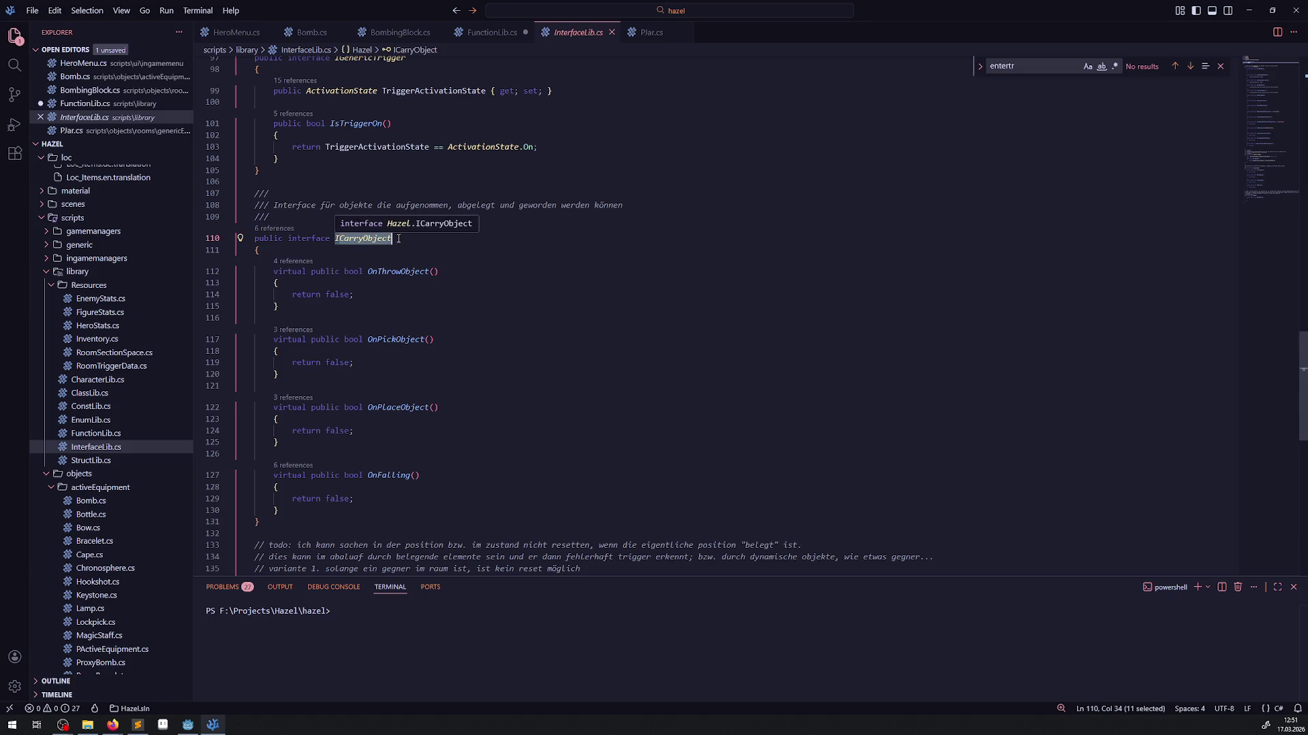
{"action": "left_click", "coordinate": [489, 32]}
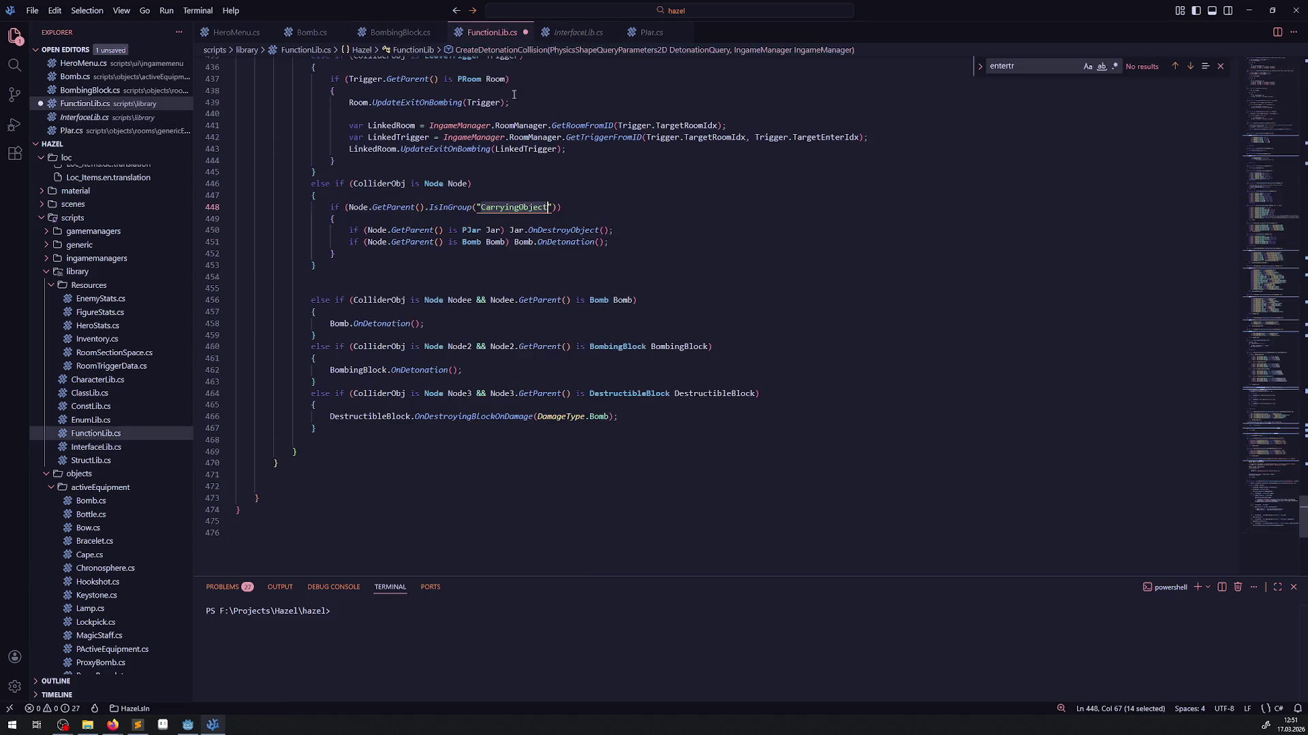
{"action": "key", "text": "ctrl+v"}
{"action": "key", "text": "ctrl+s"}
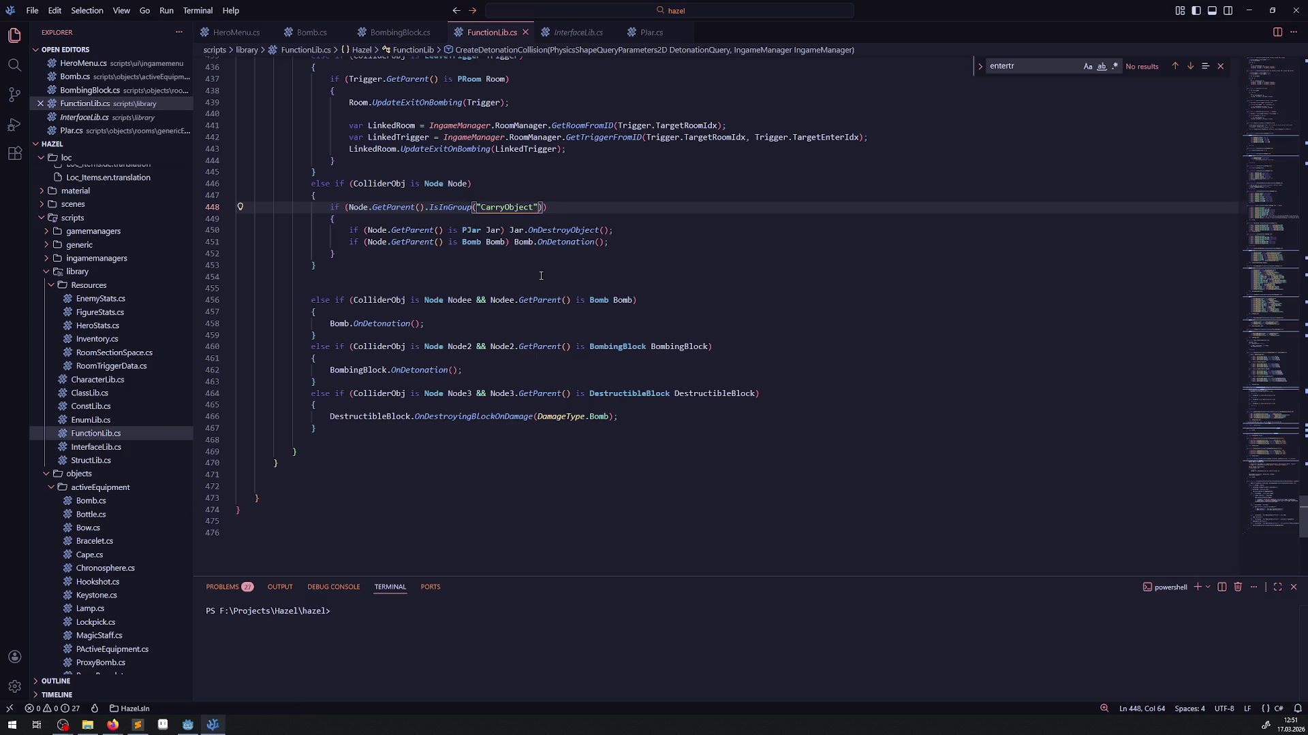
- Set the group name to CarryObject on Plar.cs line 26 and Bomb.cs line 33, saving Bomb.cs
{"action": "left_click", "coordinate": [650, 32]}
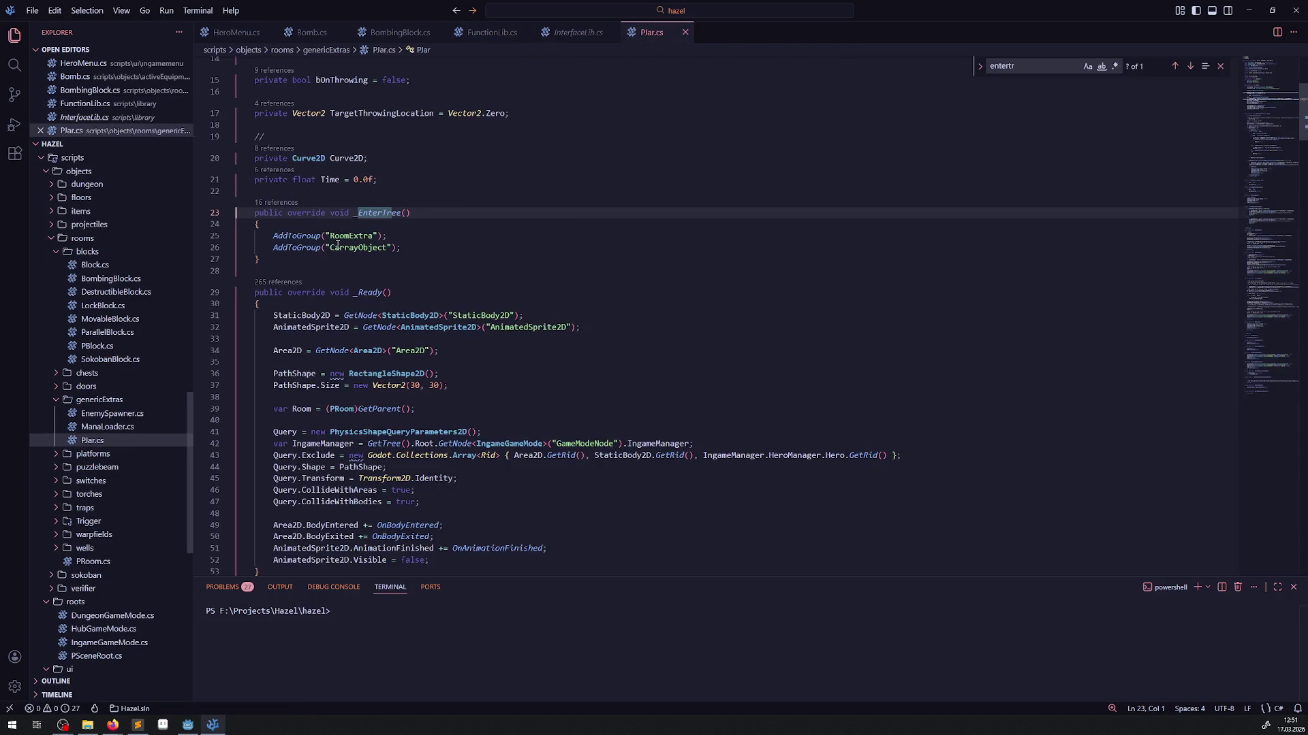
{"action": "double_click", "coordinate": [355, 248]}
{"action": "key", "text": "ctrl+v"}
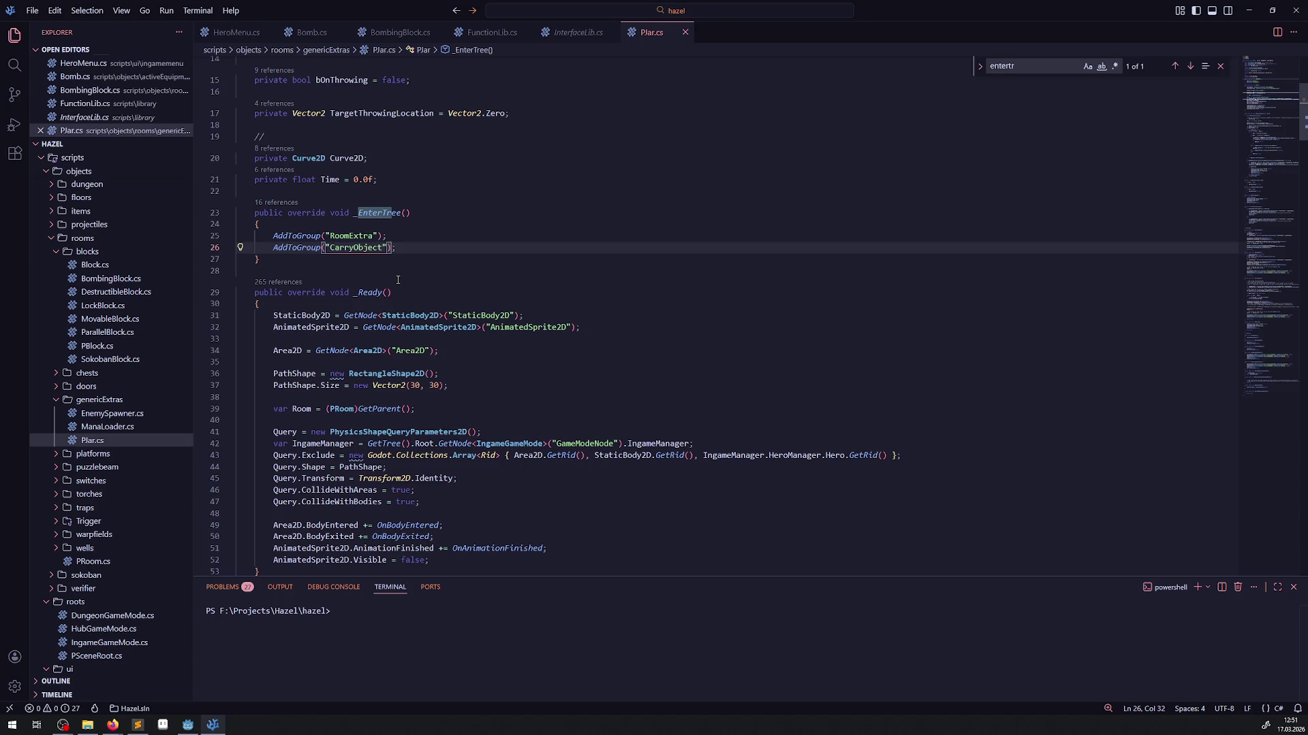
{"action": "left_click", "coordinate": [320, 38]}
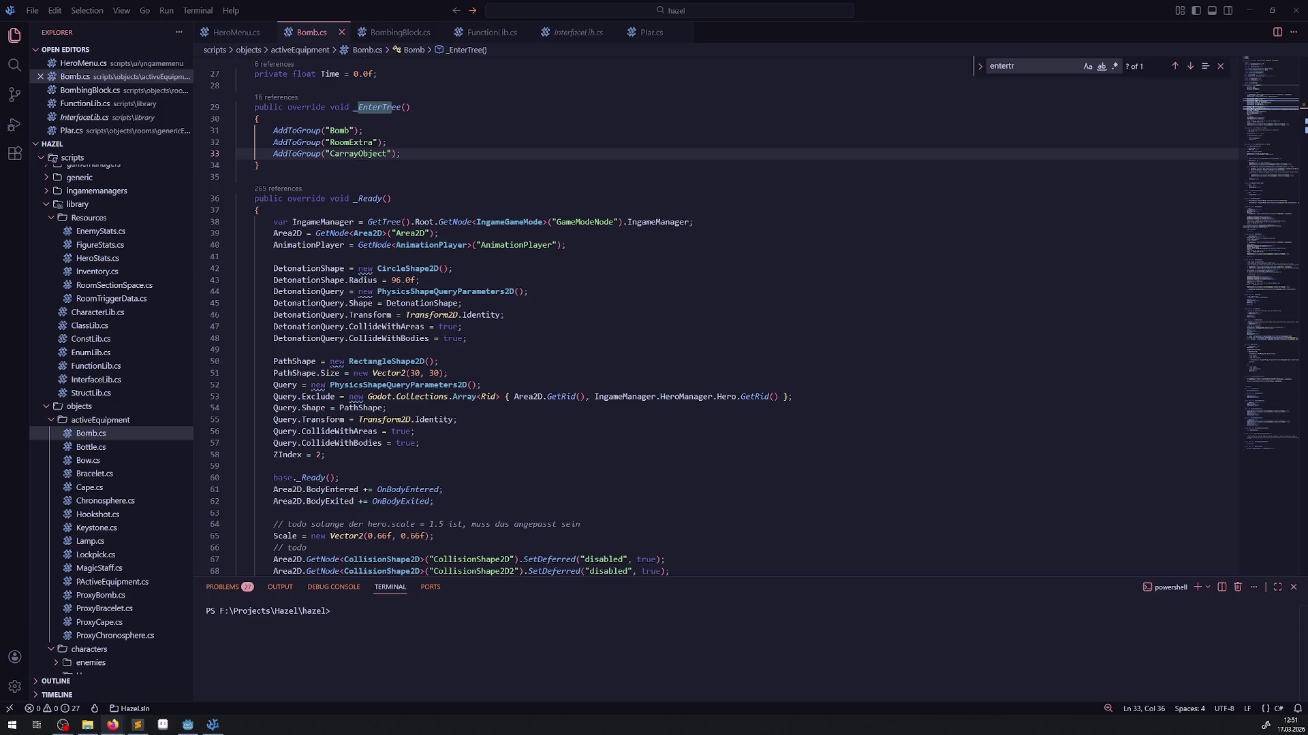
{"action": "double_click", "coordinate": [361, 153]}
{"action": "type", "text": "CarryObject"}
{"action": "key", "text": "ctrl+s"}
{"action": "left_click", "coordinate": [513, 187]}
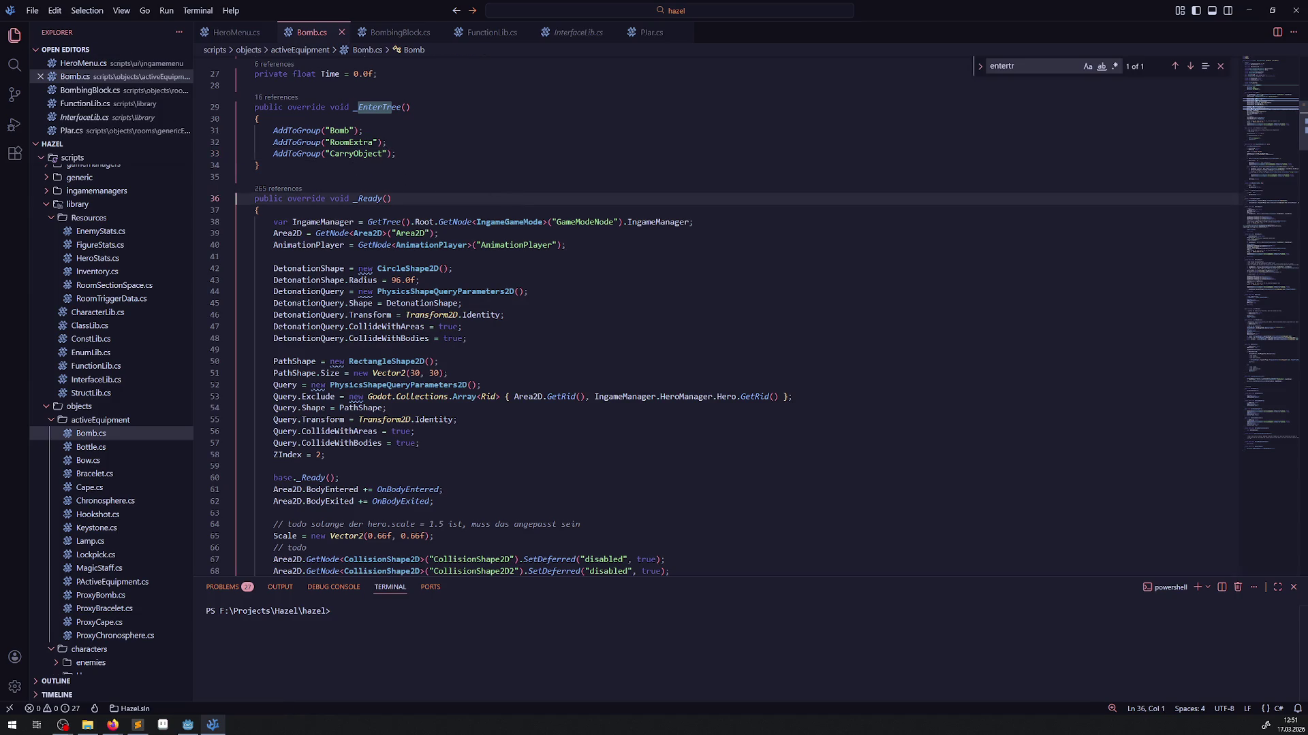
- Temporarily restore CarrayObject in Plar.cs to copy the misspelling, save, and start a project-wide search
{"action": "left_click", "coordinate": [72, 130]}
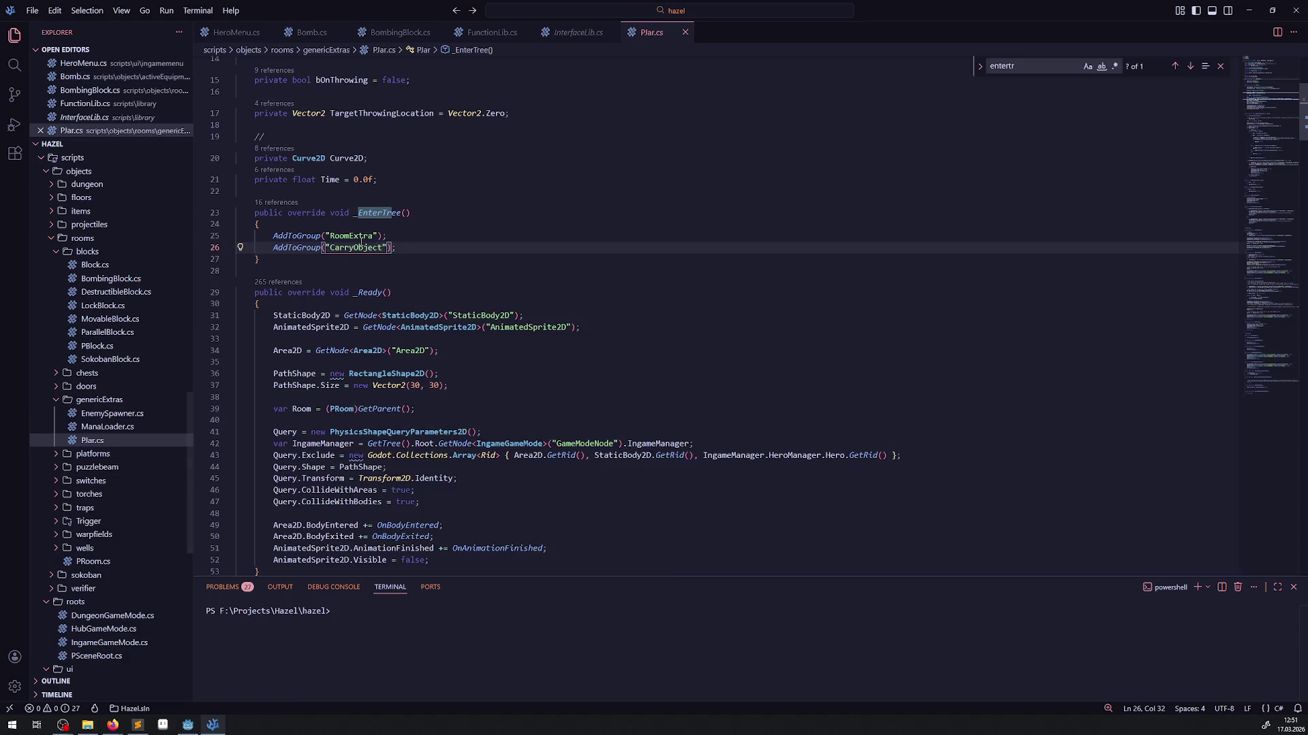
{"action": "left_click", "coordinate": [349, 247]}
{"action": "type", "text": "a"}
{"action": "double_click", "coordinate": [370, 248]}
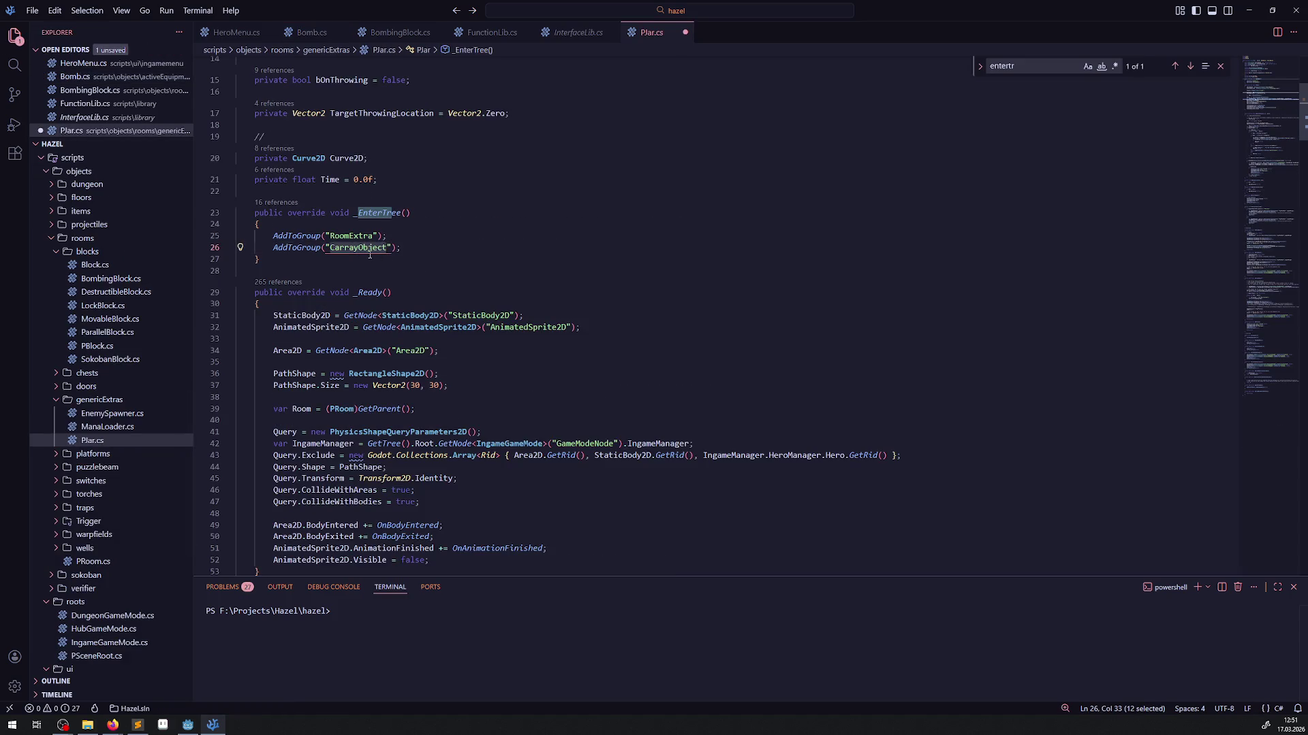
{"action": "key", "text": "shift+alt+Down"}
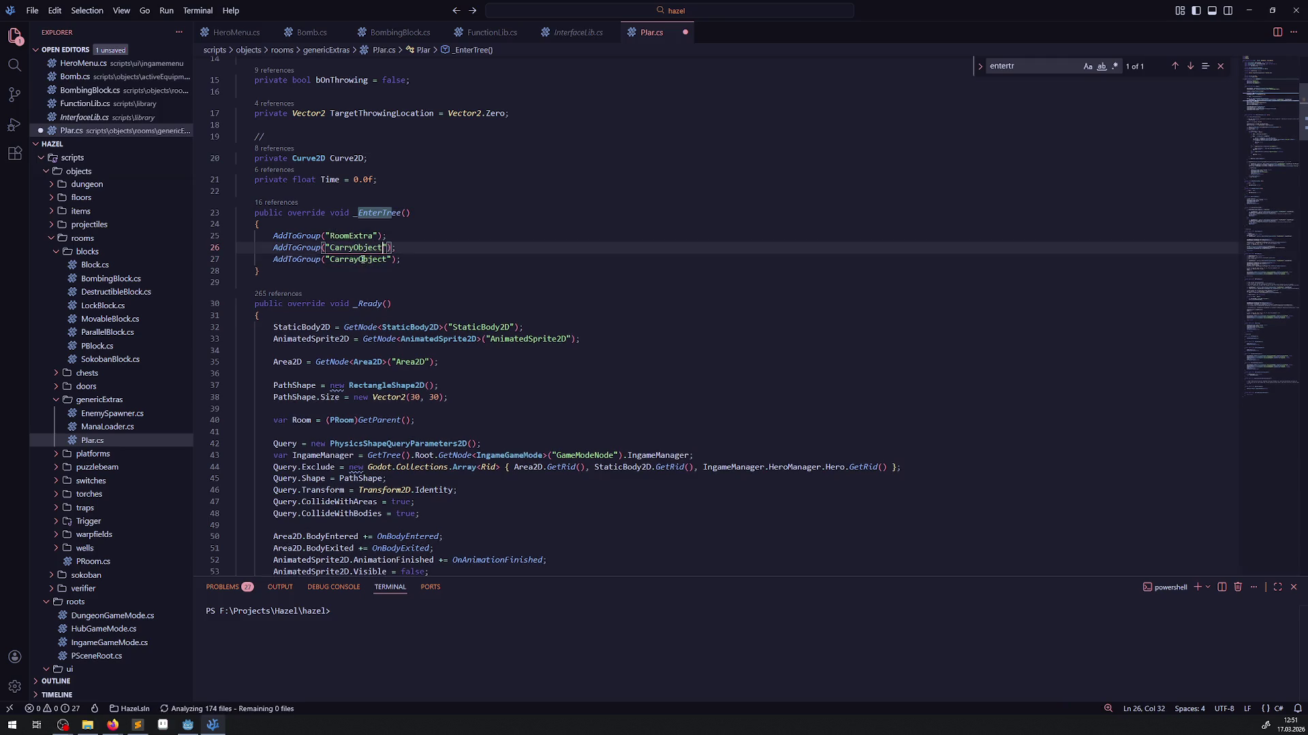
{"action": "key", "text": "ctrl+shift+k"}
{"action": "key", "text": "ctrl+s"}
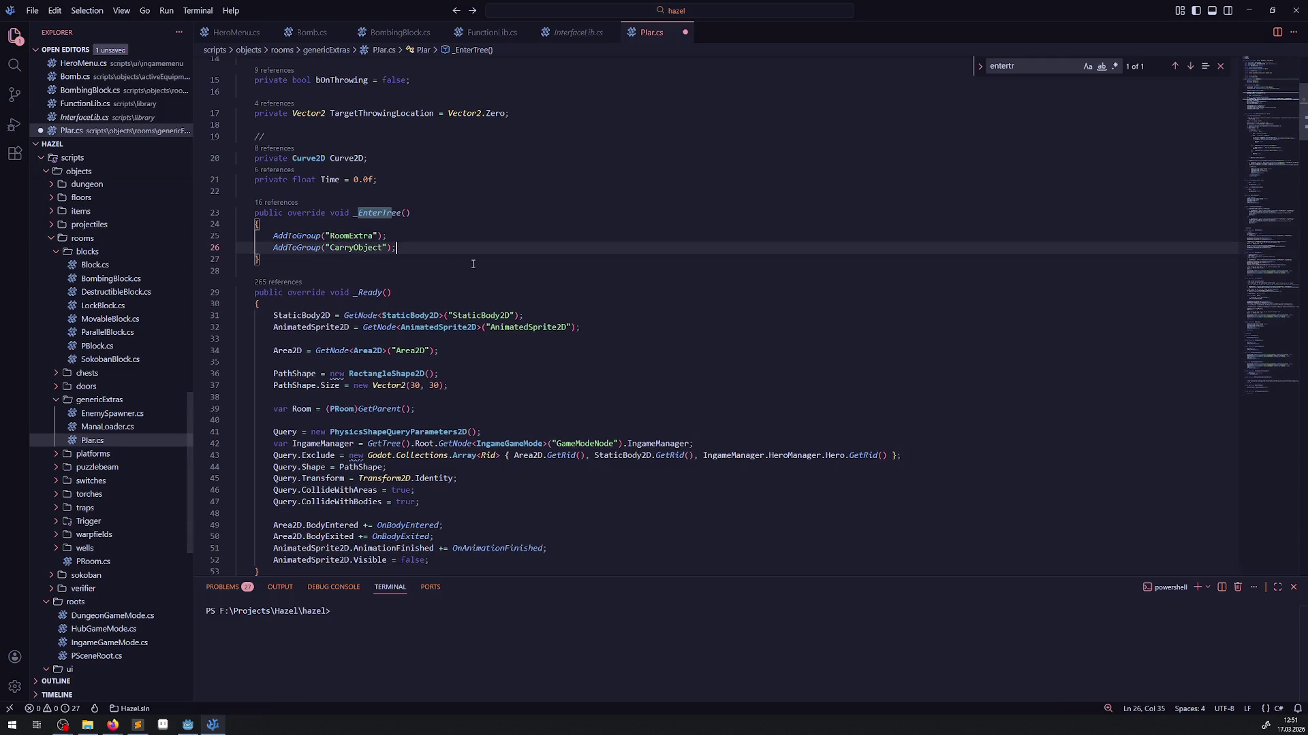
{"action": "left_click", "coordinate": [15, 65]}
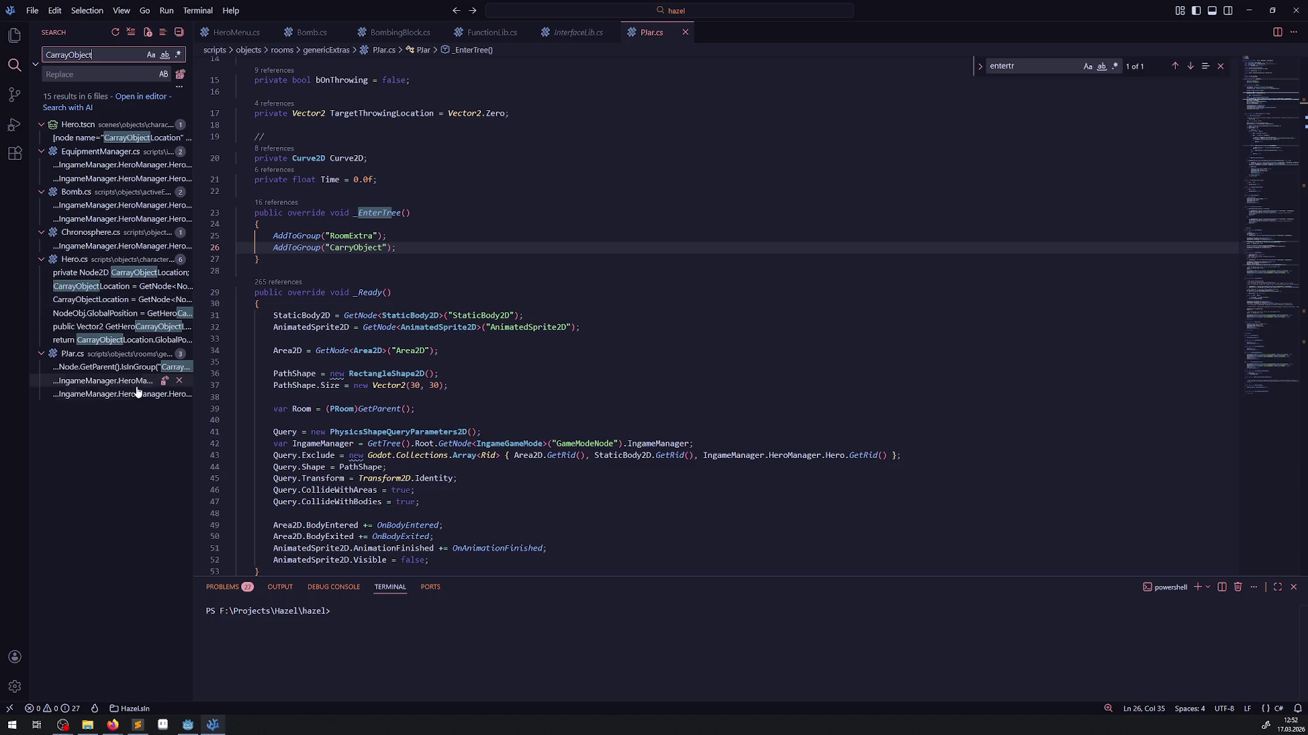
- Rename GetHeroCarrayObjectLocation to GetHeroCarryObjectLocation in EquipmentManager.cs
{"action": "left_click", "coordinate": [354, 248]}
{"action": "double_click", "coordinate": [354, 247]}
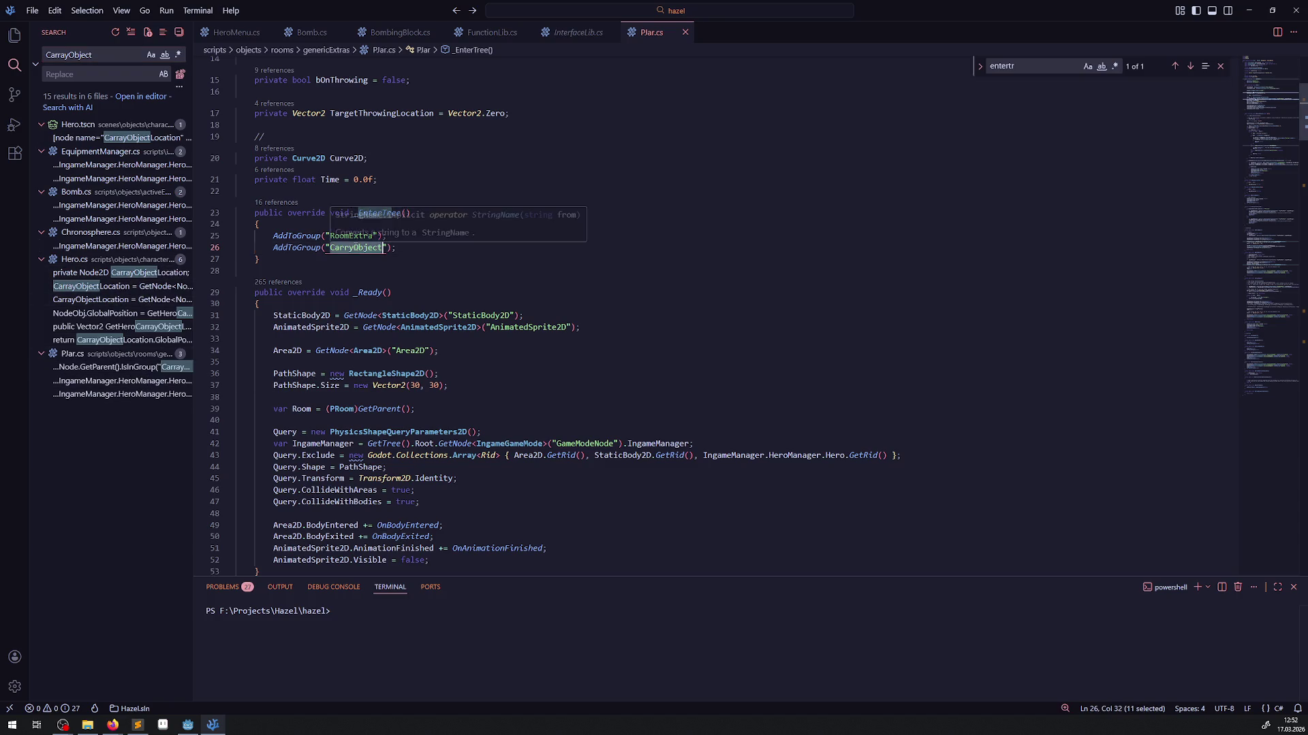
{"action": "left_click", "coordinate": [113, 138]}
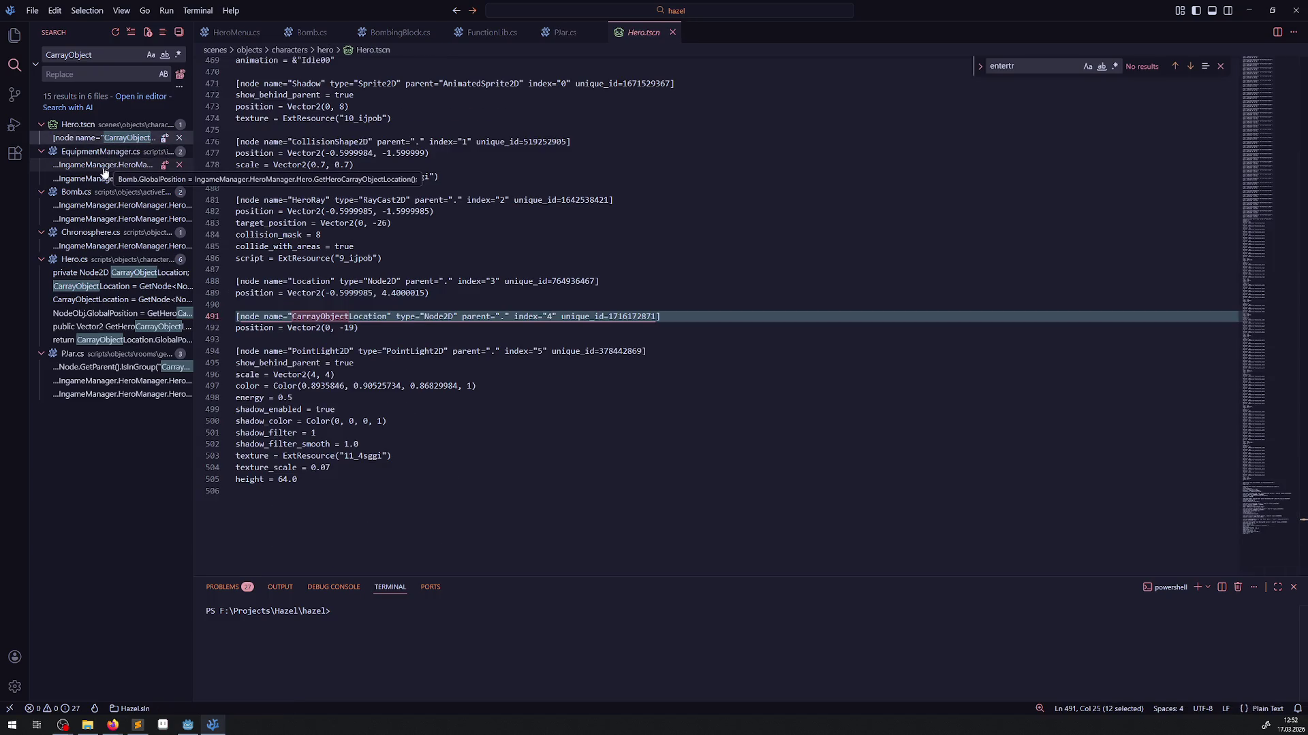
{"action": "left_click", "coordinate": [105, 167]}
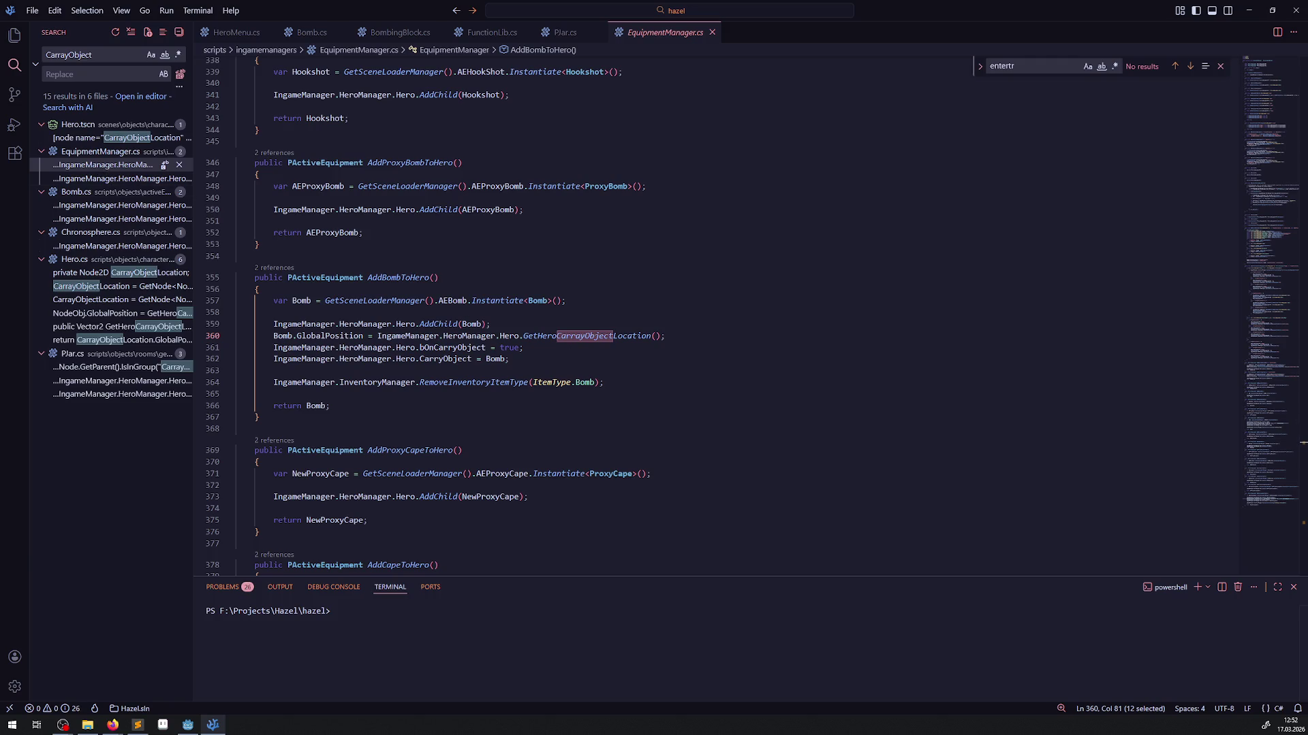
{"action": "left_click", "coordinate": [113, 725]}
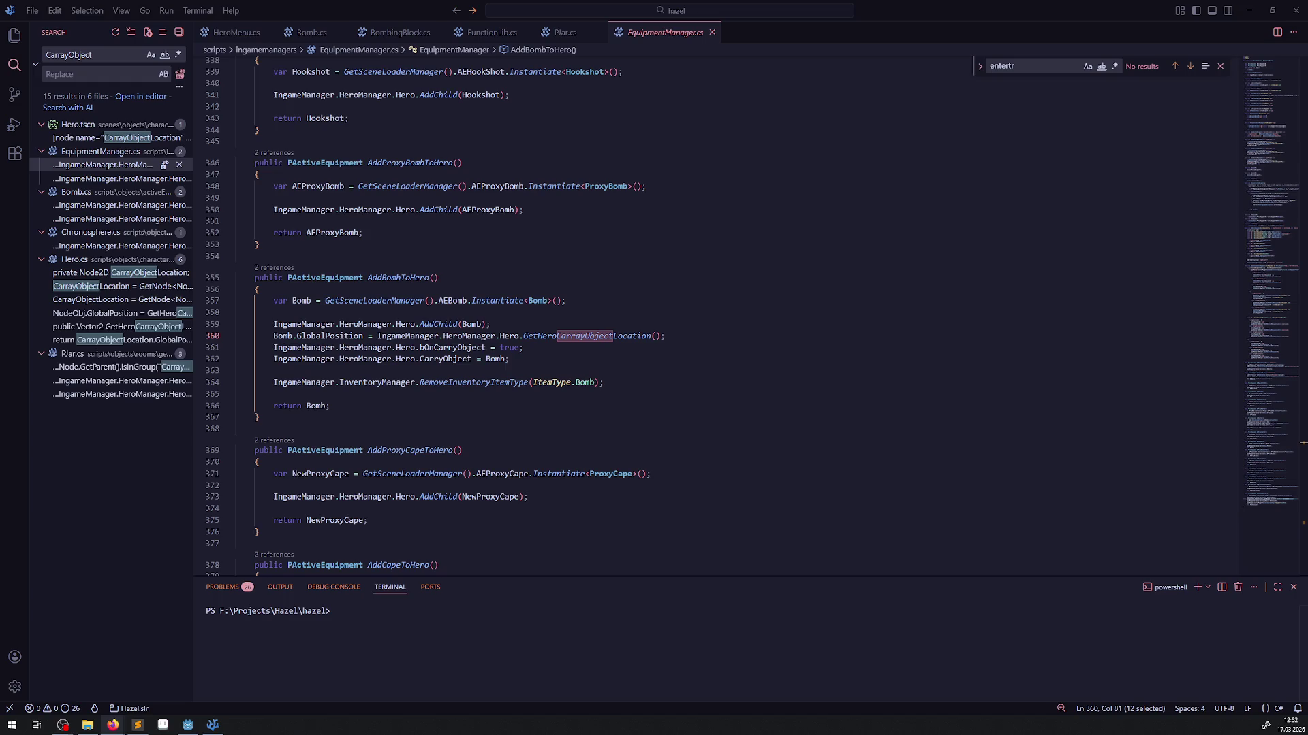
{"action": "left_click", "coordinate": [603, 301]}
{"action": "left_click", "coordinate": [580, 336]}
{"action": "right_click", "coordinate": [579, 337]}
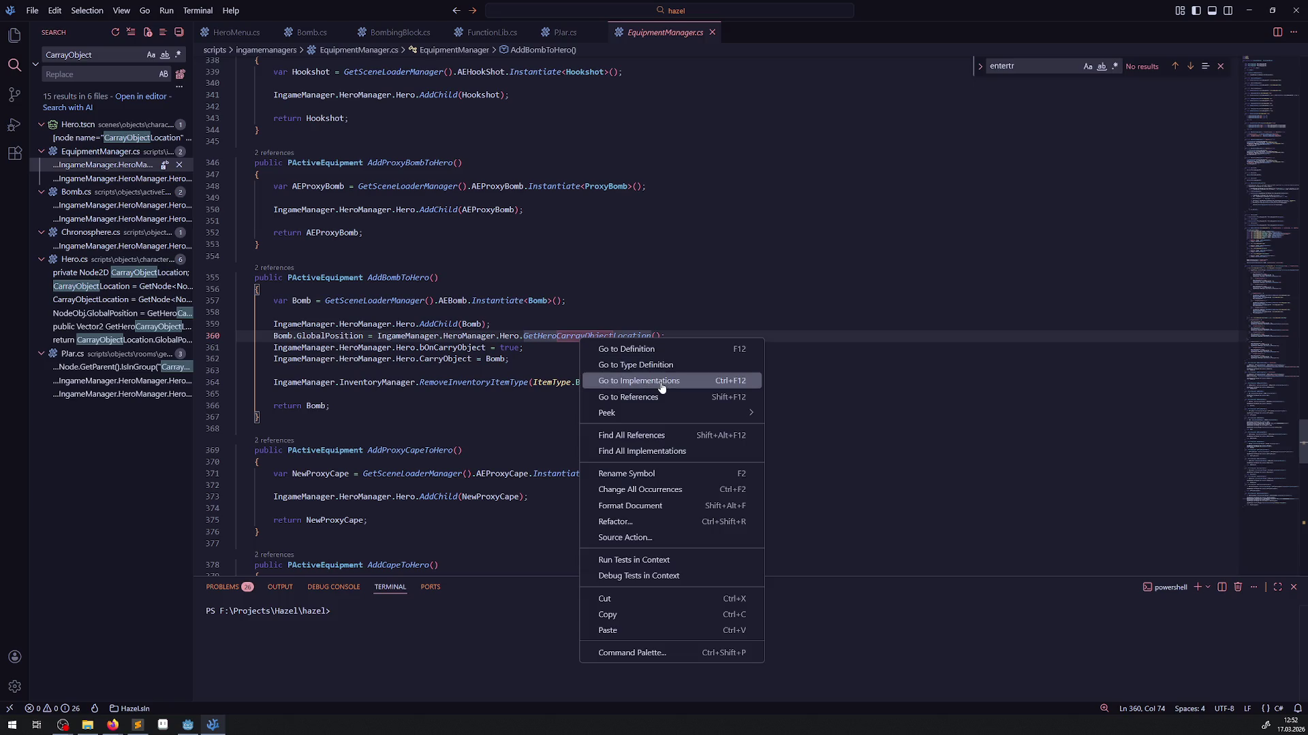
{"action": "left_click", "coordinate": [653, 474]}
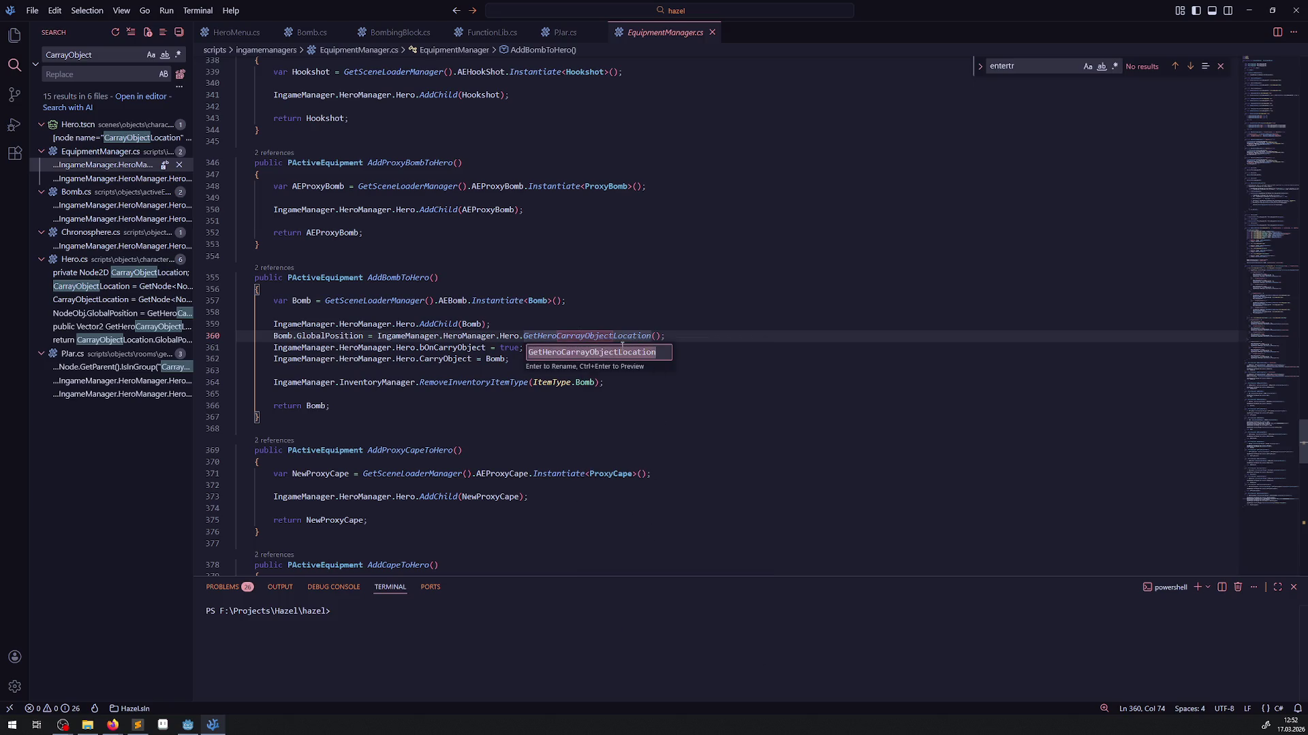
{"action": "left_click", "coordinate": [562, 352]}
{"action": "key", "text": "Delete"}
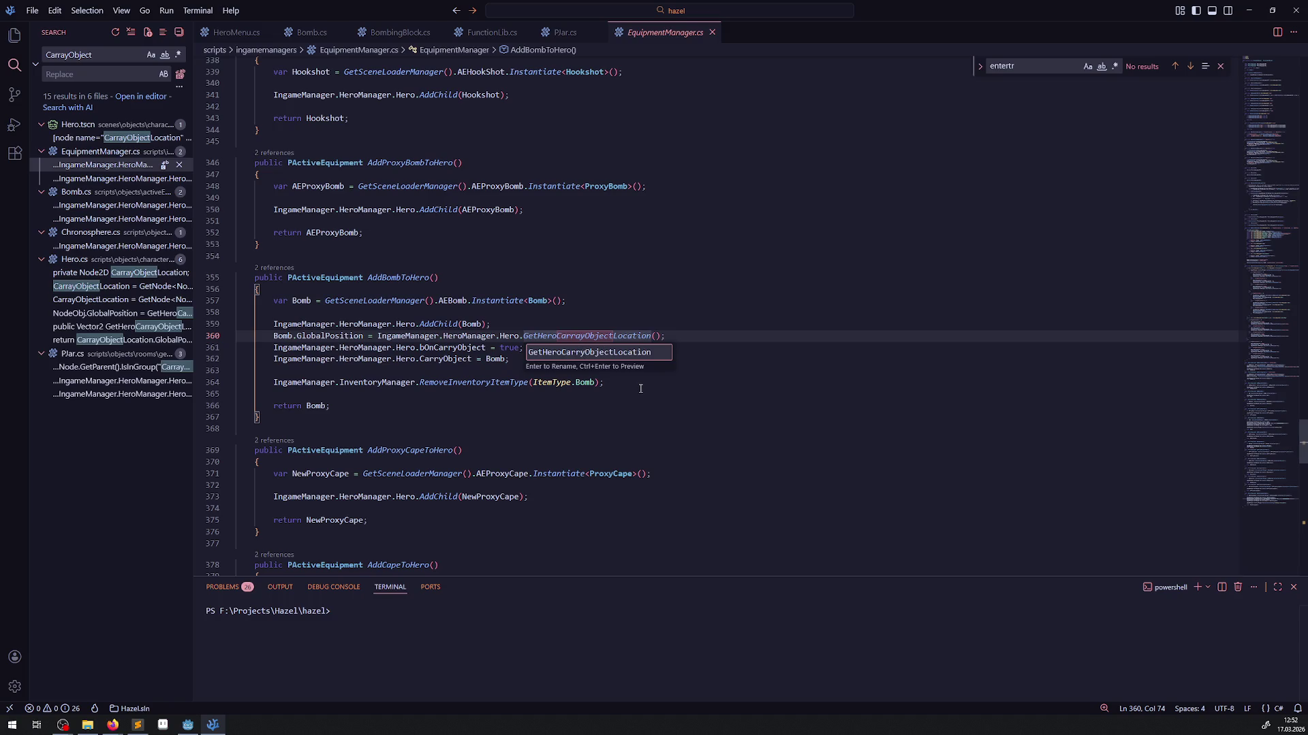
{"action": "key", "text": "Return"}
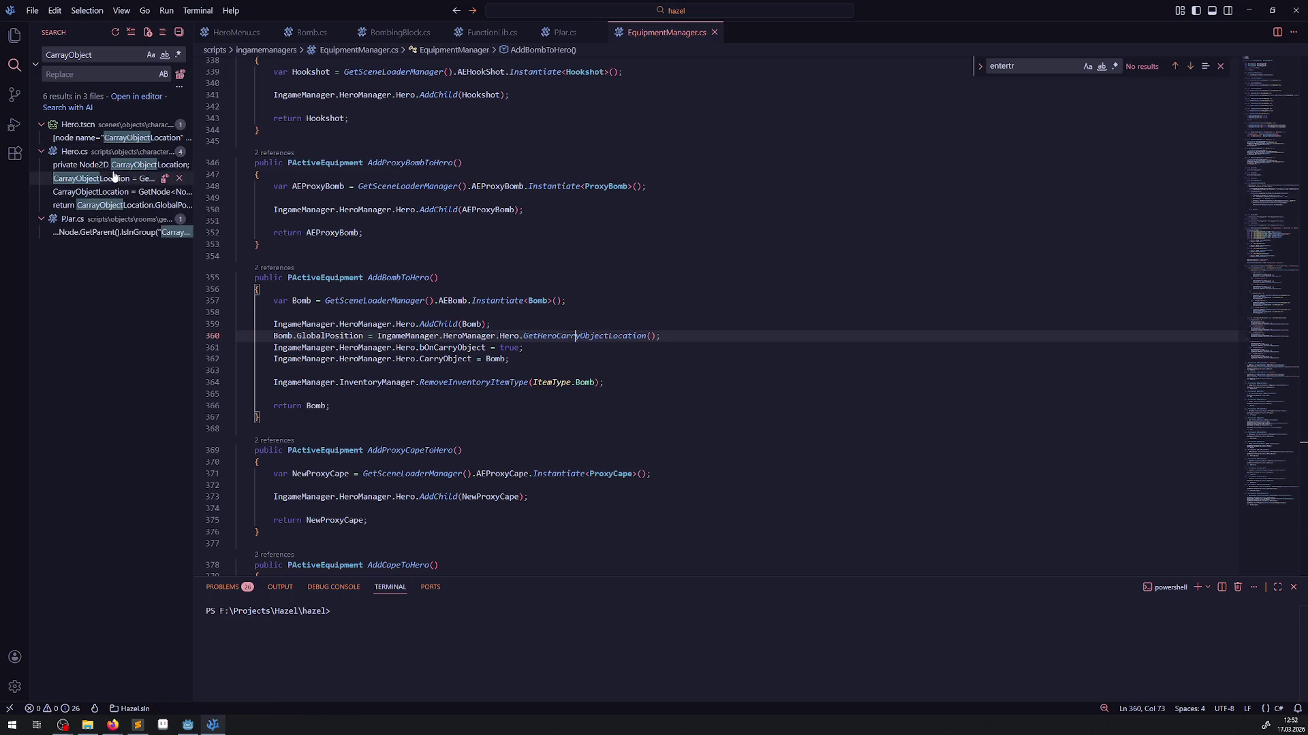
- Rename the Hero.cs field CarrayObjectLocation to CarryObjectLocation
{"action": "left_click", "coordinate": [120, 166]}
{"action": "right_click", "coordinate": [365, 317]}
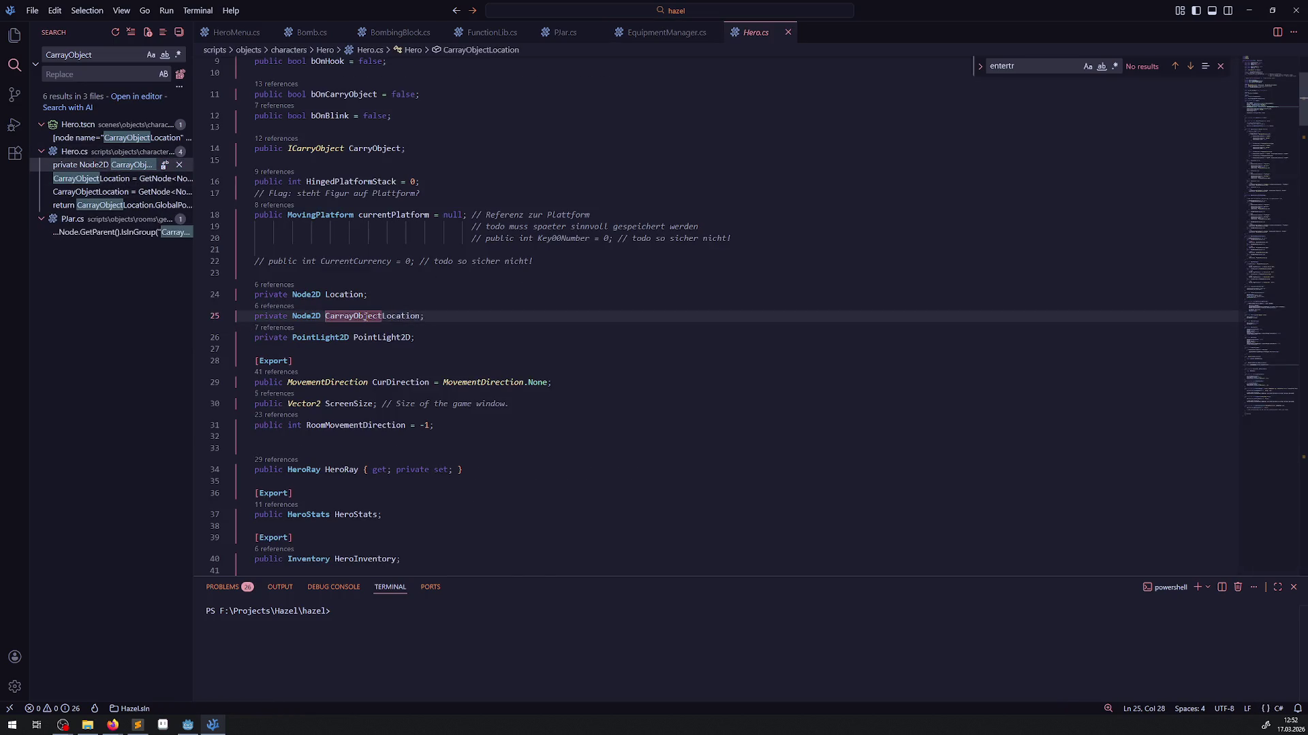
{"action": "left_click", "coordinate": [427, 455]}
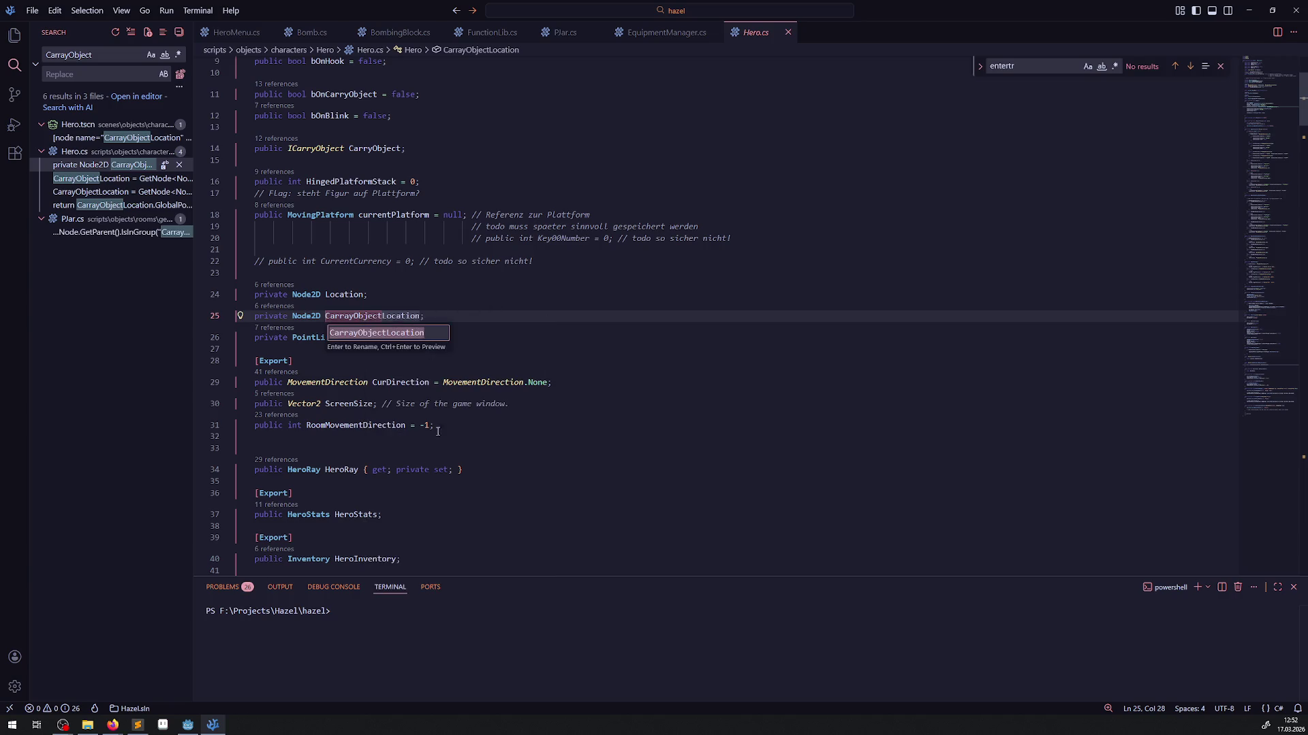
{"action": "left_click", "coordinate": [353, 336]}
{"action": "key", "text": "BackSpace"}
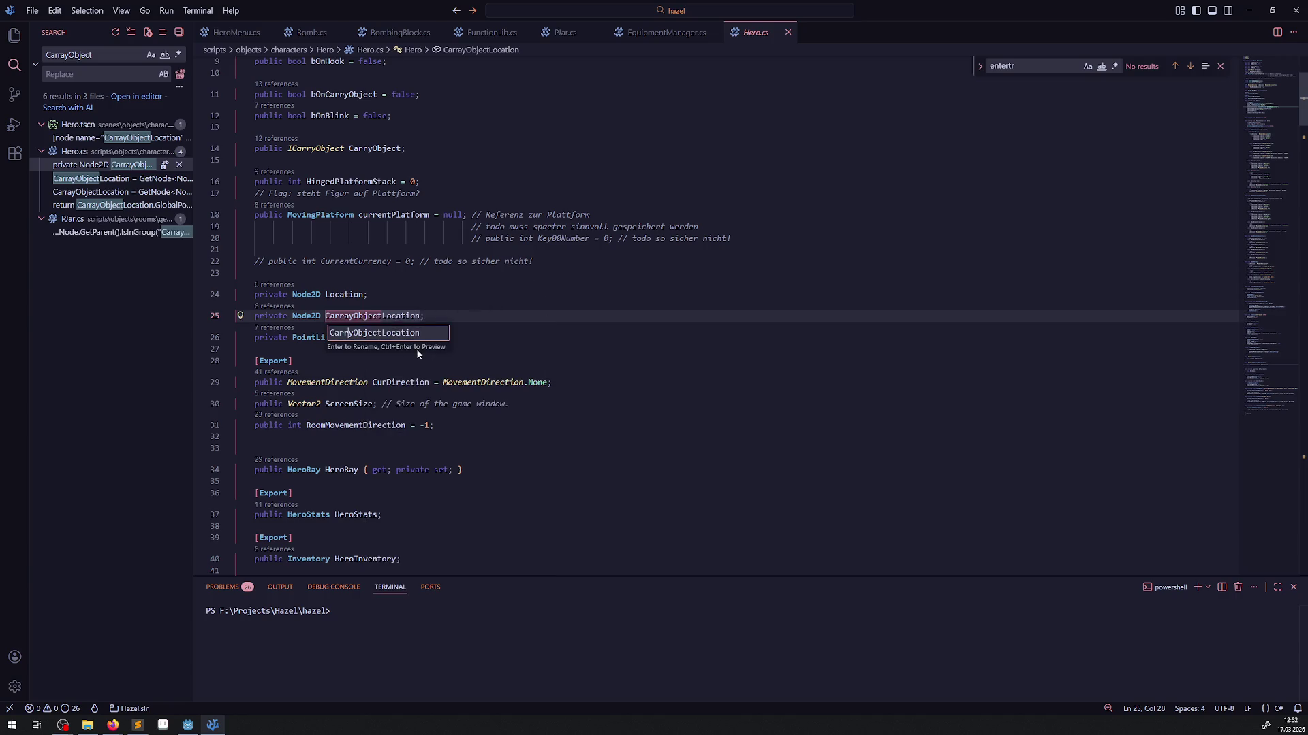
{"action": "key", "text": "Return"}
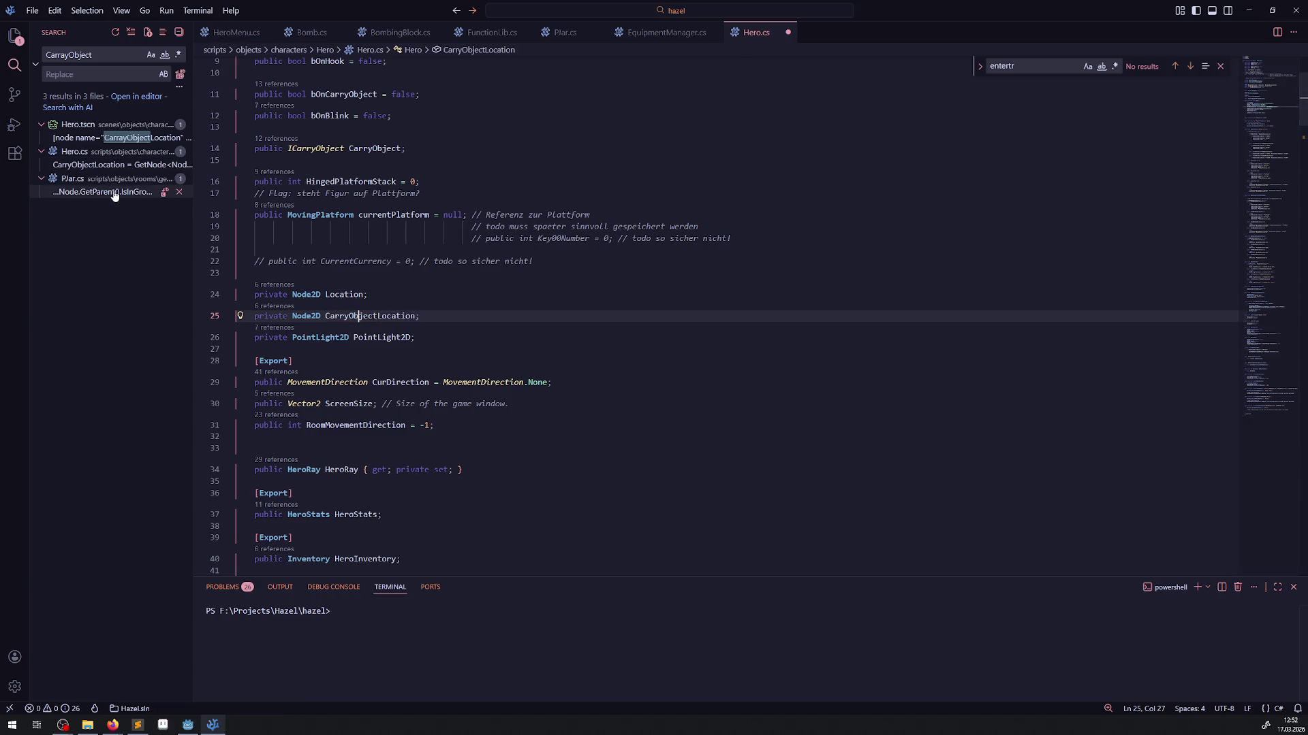
- Enter CarryObject in the Plar.cs match and correct Hero.cs's node path string to CarryObjectLocation
{"action": "left_click", "coordinate": [109, 192]}
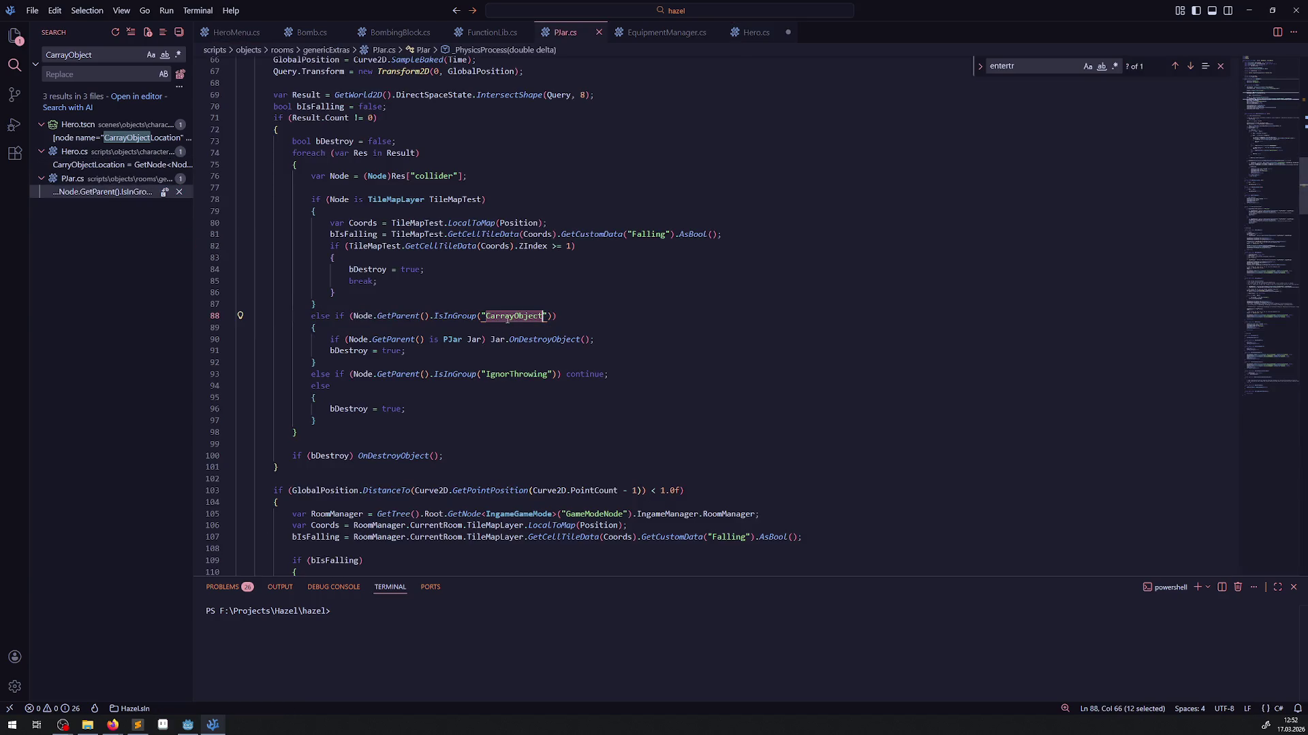
{"action": "type", "text": "CarryObject"}
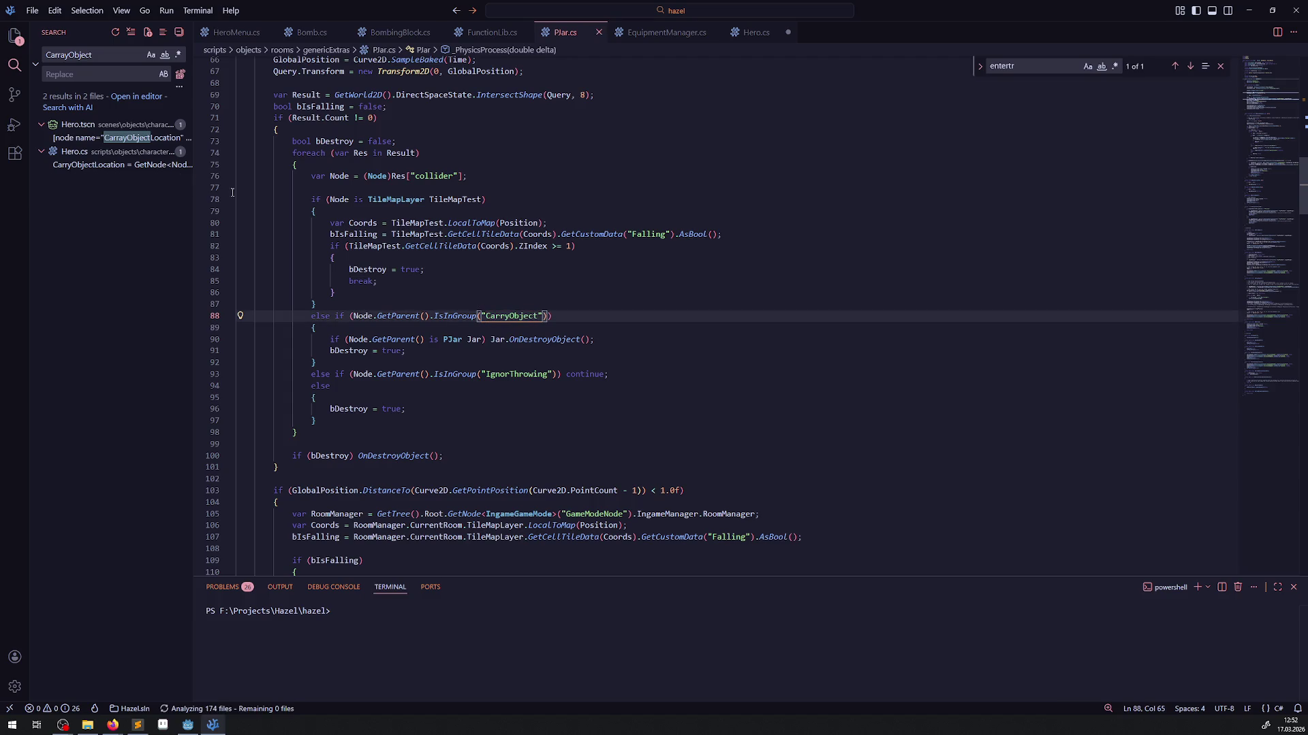
{"action": "left_click", "coordinate": [107, 166]}
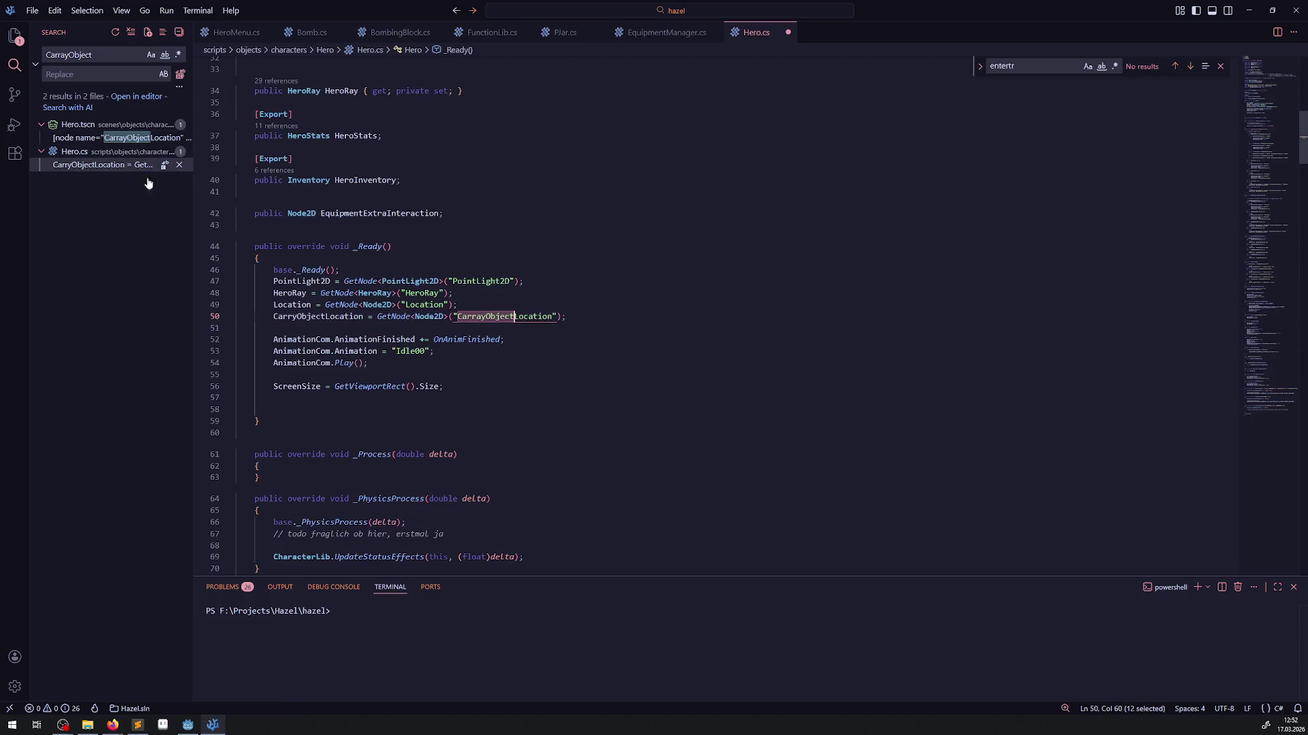
{"action": "left_click", "coordinate": [485, 339]}
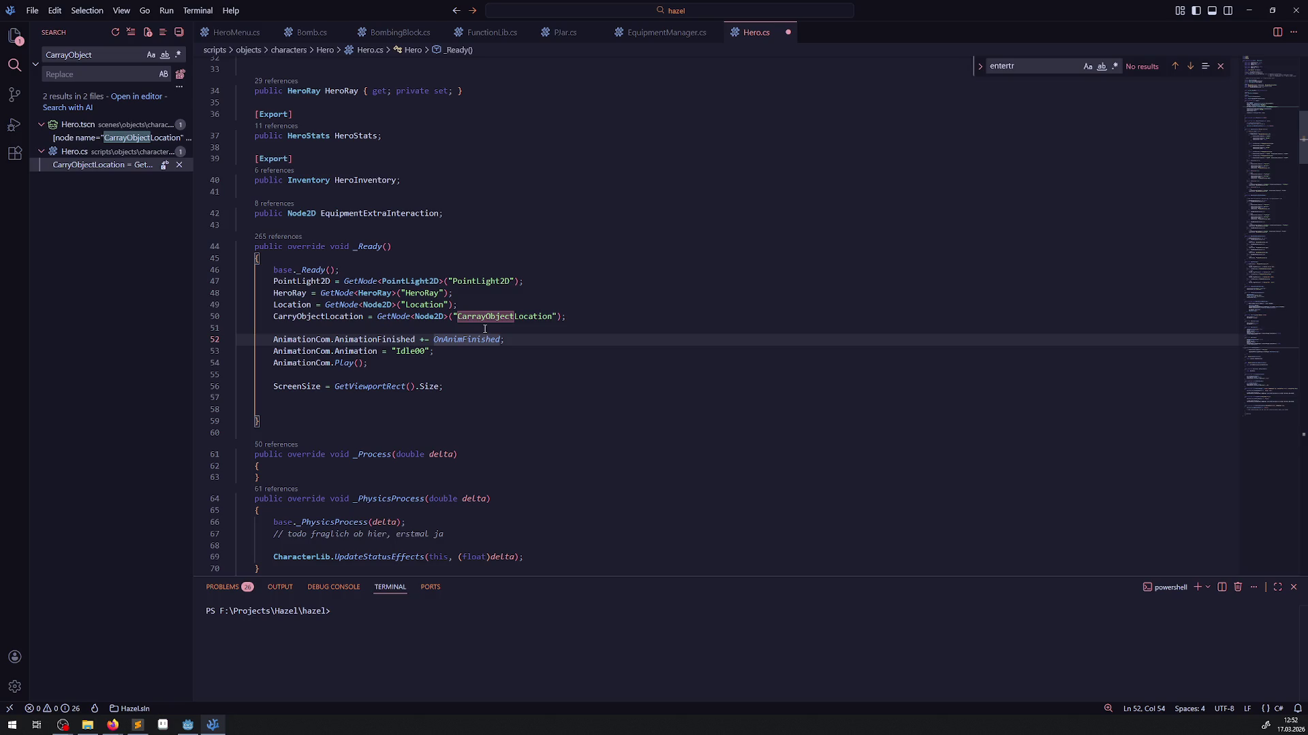
{"action": "left_click", "coordinate": [481, 317]}
{"action": "key", "text": "BackSpace"}
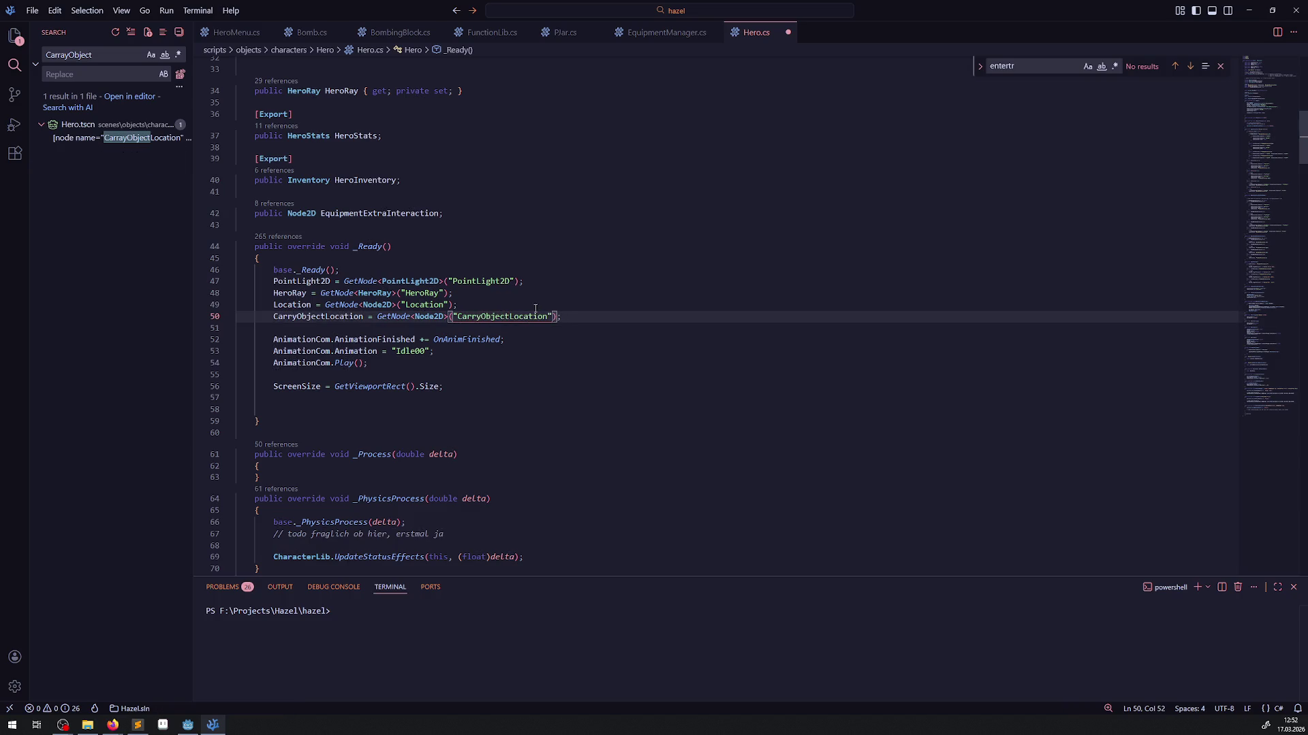
- Rename the Hero scene's CarrayObjectLocation node to CarryObjectLocation and save the scene
{"action": "left_click", "coordinate": [188, 725]}
{"action": "scroll", "coordinate": [129, 535], "scroll_direction": "up", "scroll_amount": 5}
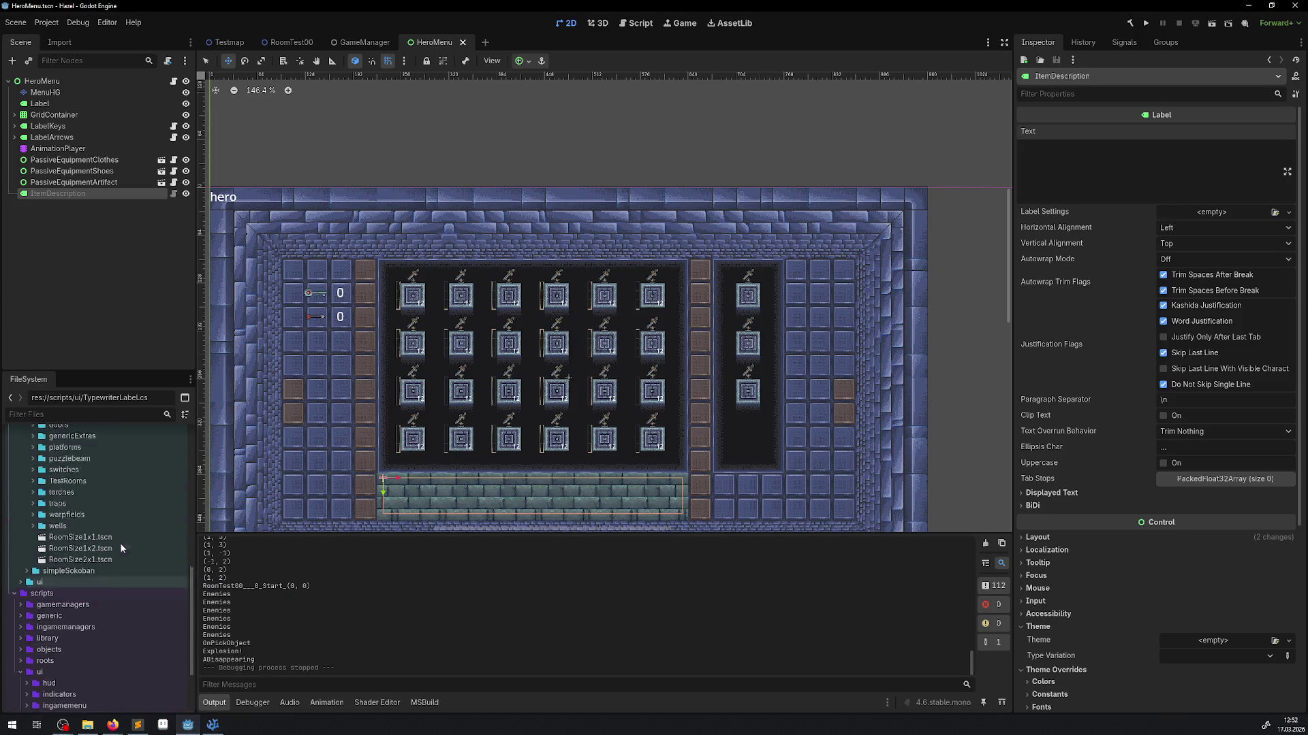
{"action": "scroll", "coordinate": [118, 545], "scroll_direction": "down", "scroll_amount": 2}
{"action": "double_click", "coordinate": [109, 557]}
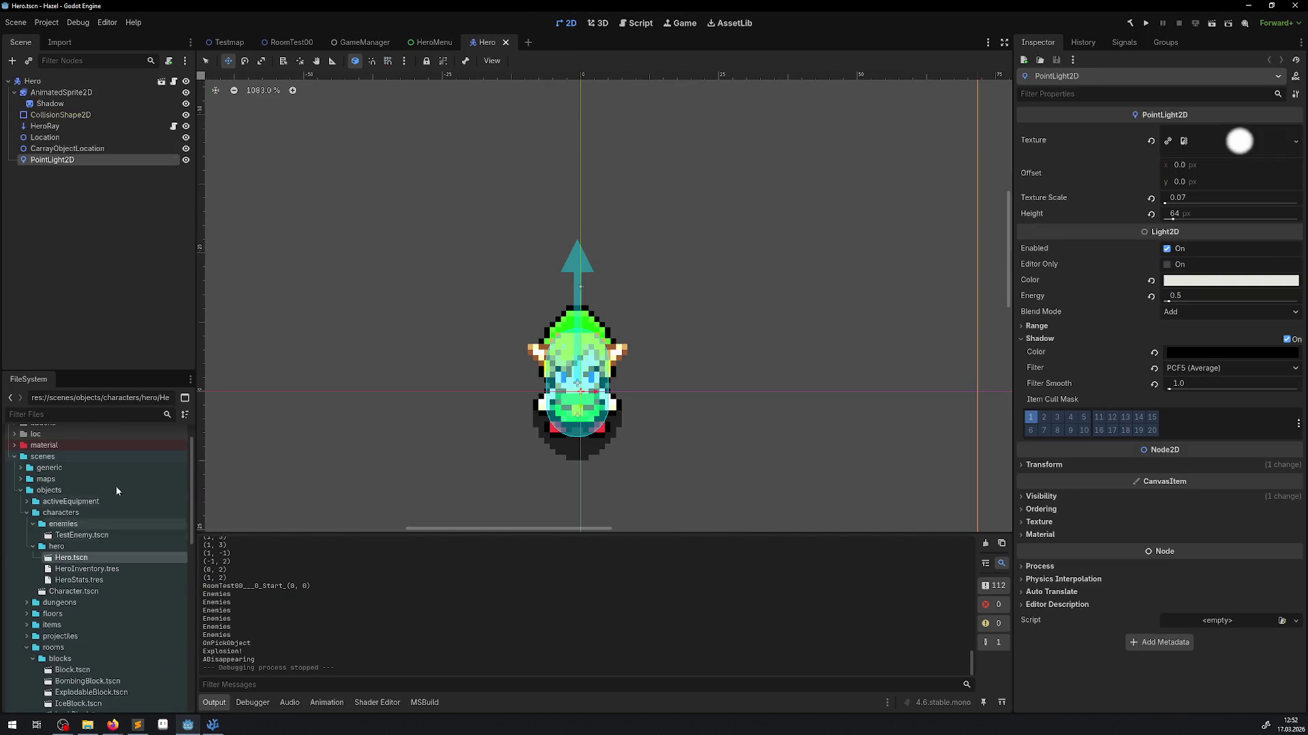
{"action": "double_click", "coordinate": [62, 149]}
{"action": "left_click", "coordinate": [58, 149]}
{"action": "key", "text": "BackSpace"}
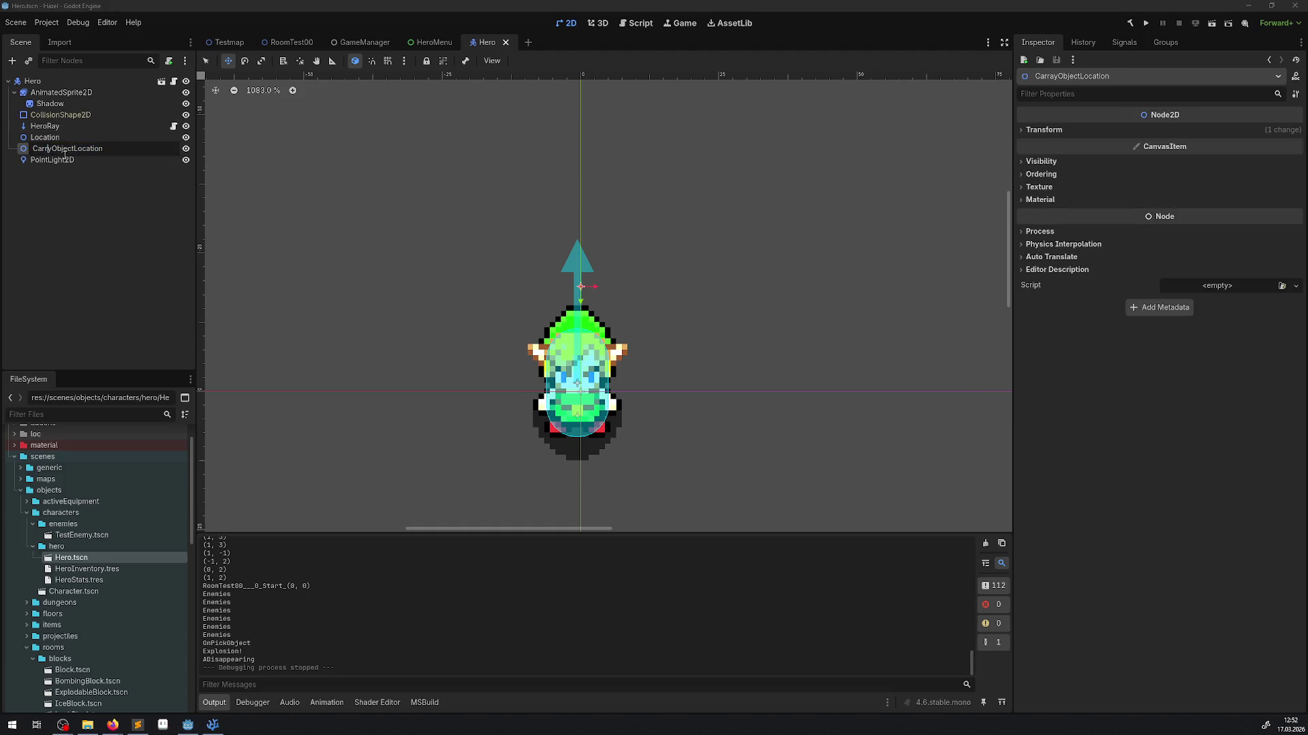
{"action": "key", "text": "Return"}
{"action": "key", "text": "ctrl+s"}
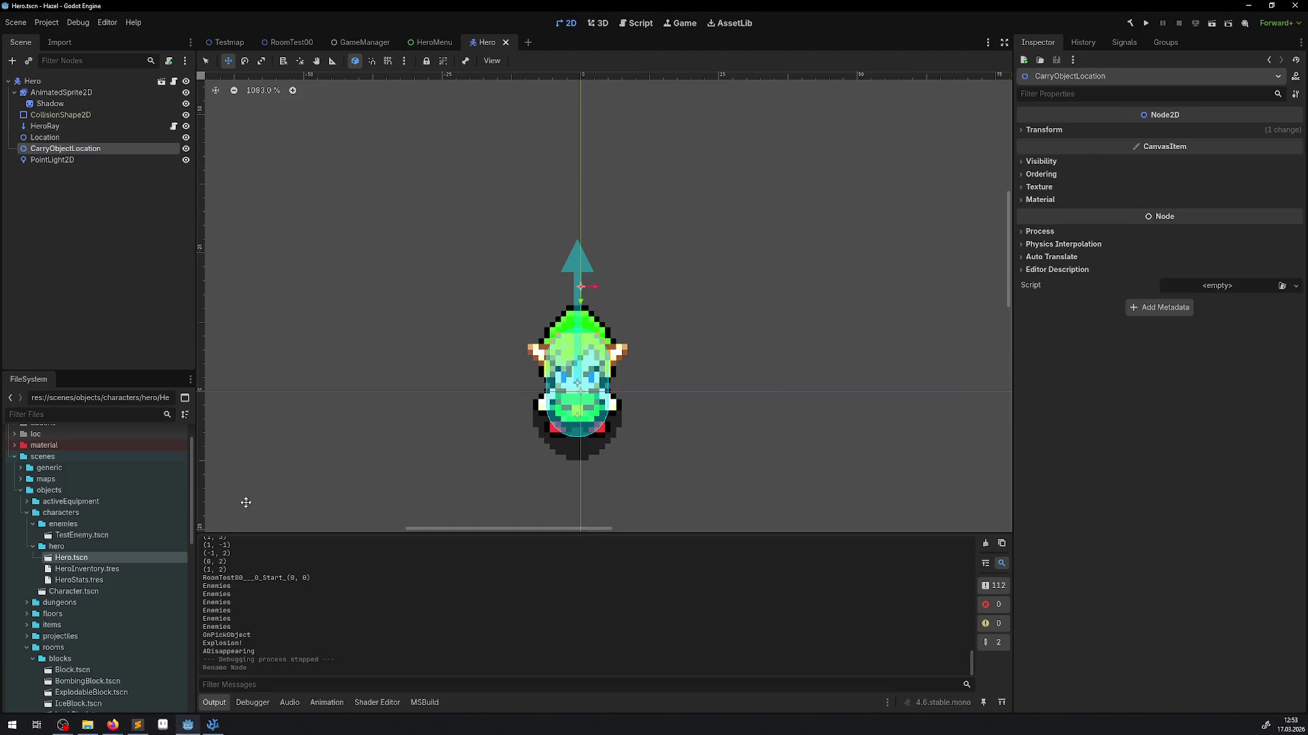
- Rebuild the .NET project, then return to Hero.cs in the code editor
{"action": "left_click", "coordinate": [216, 725]}
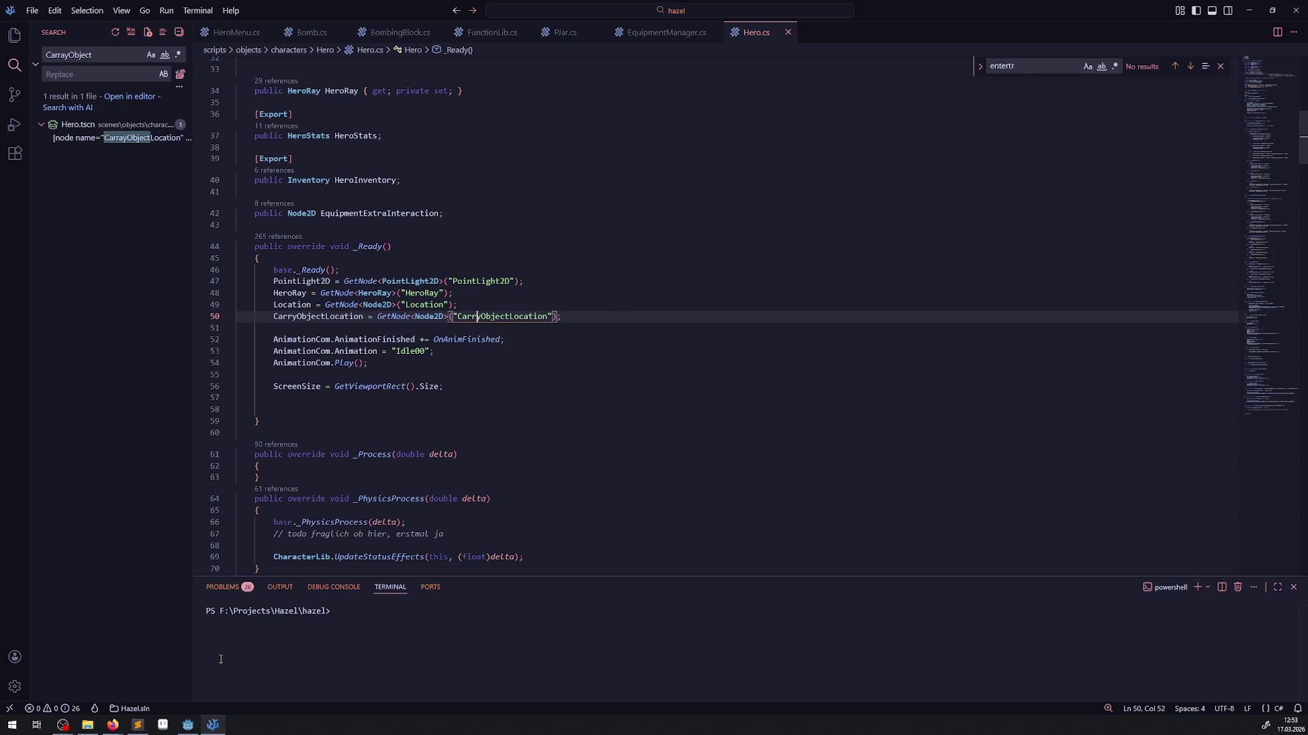
{"action": "key", "text": "alt+Tab"}
{"action": "left_click", "coordinate": [1129, 23]}
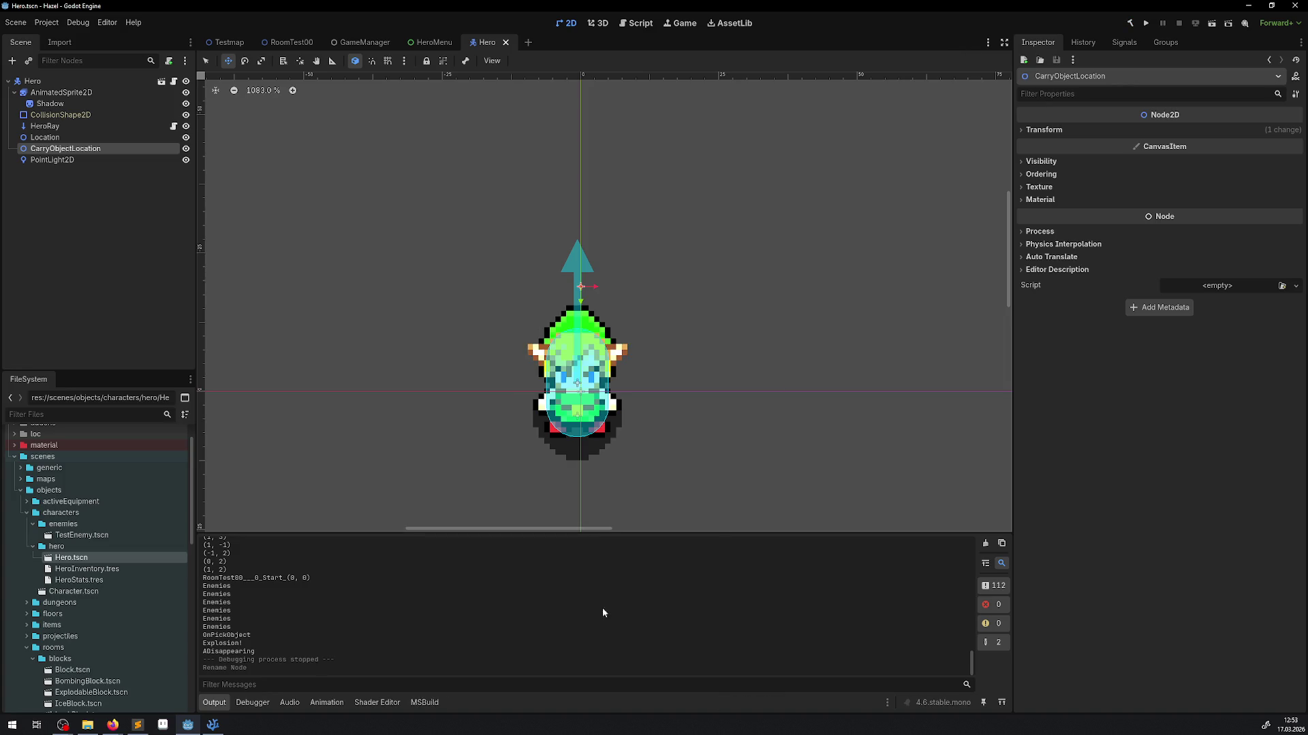
{"action": "left_click", "coordinate": [213, 725]}
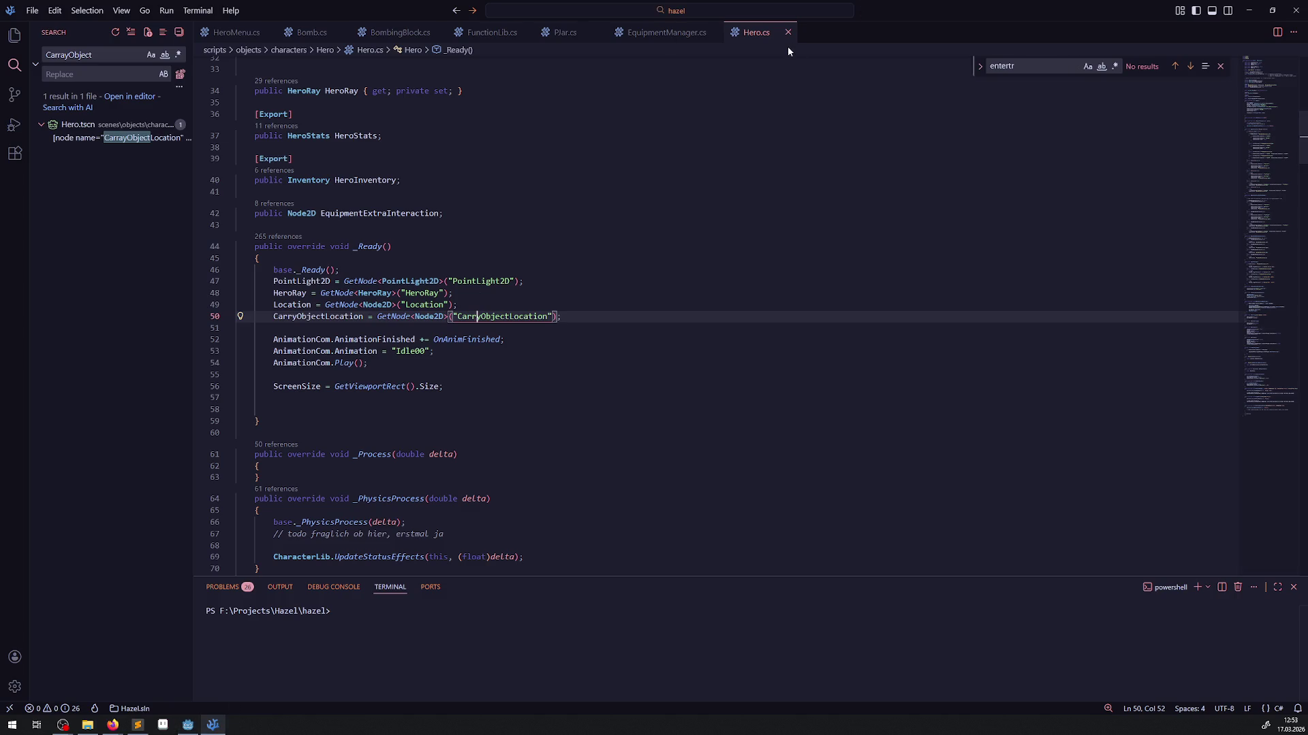
{"action": "left_click", "coordinate": [273, 421]}
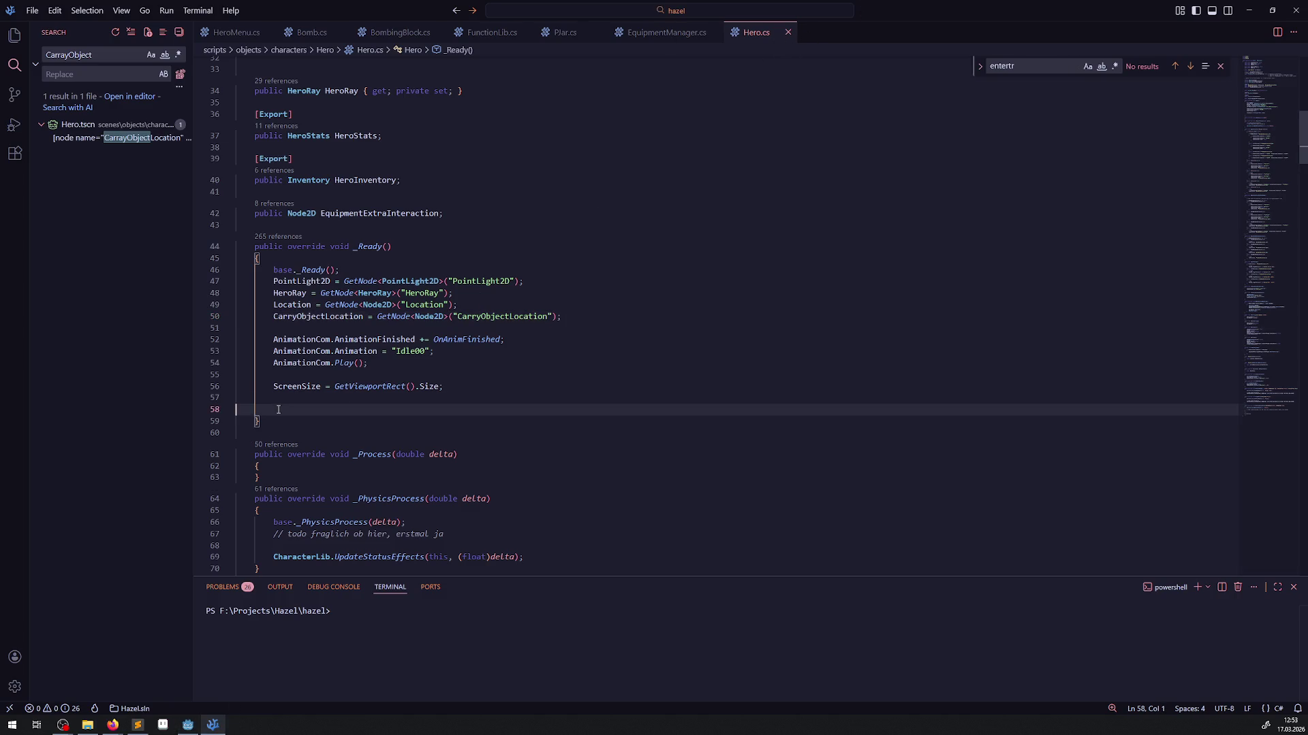
- Delete the blank lines ending _Ready, close EquipmentManager.cs, and search the project for CarryObject
{"action": "key", "text": "BackSpace"}
{"action": "key", "text": "BackSpace"}
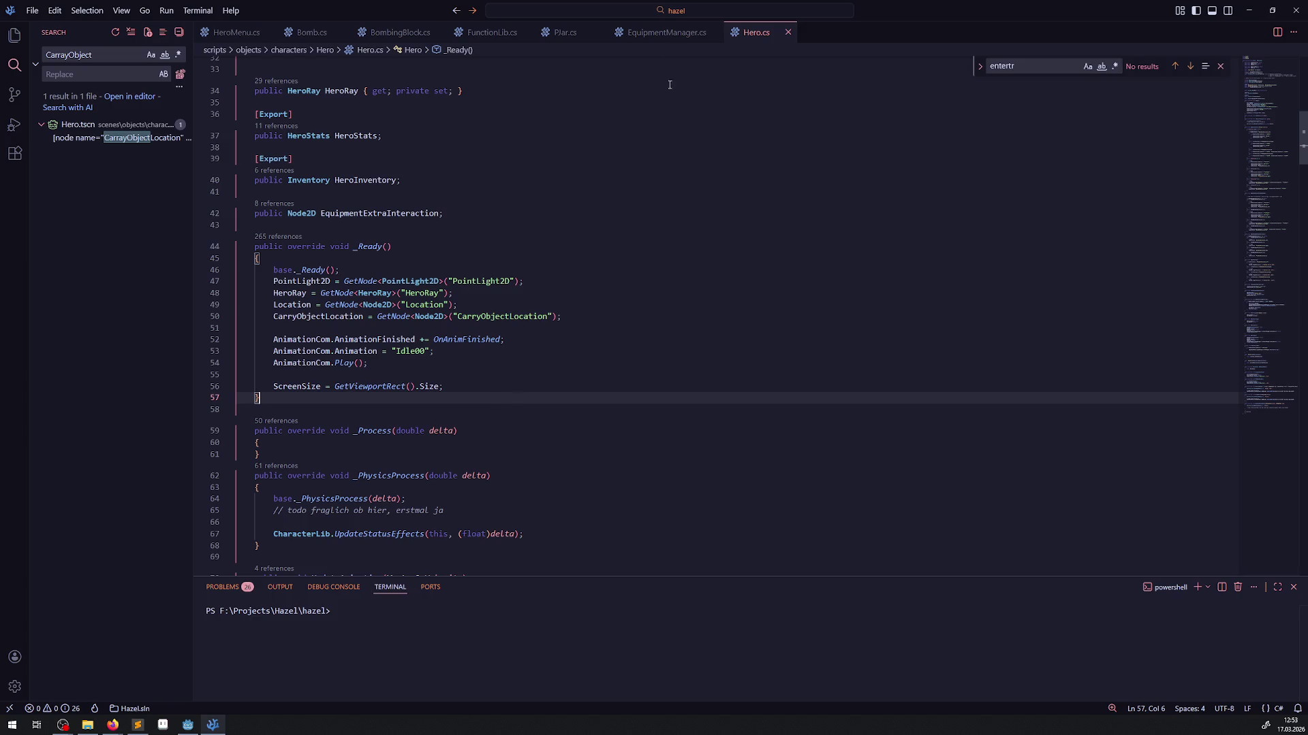
{"action": "left_click", "coordinate": [671, 31]}
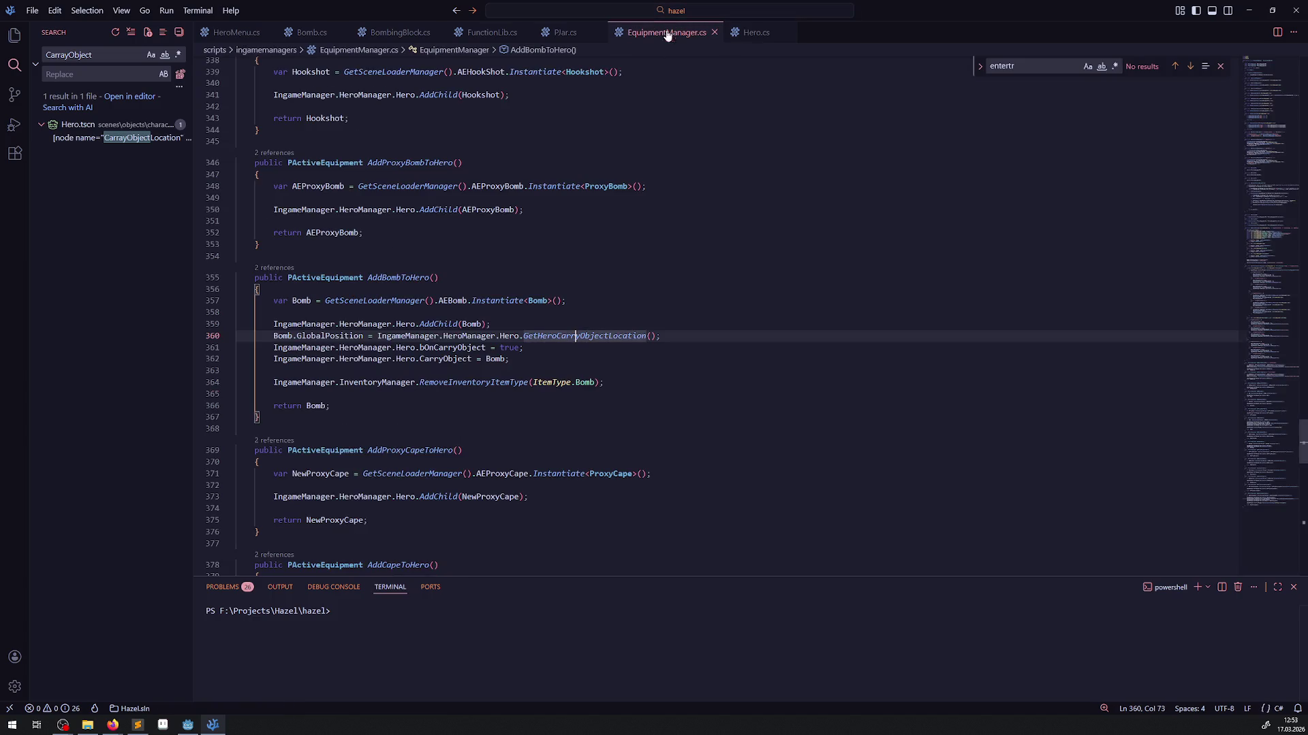
{"action": "left_click", "coordinate": [713, 32]}
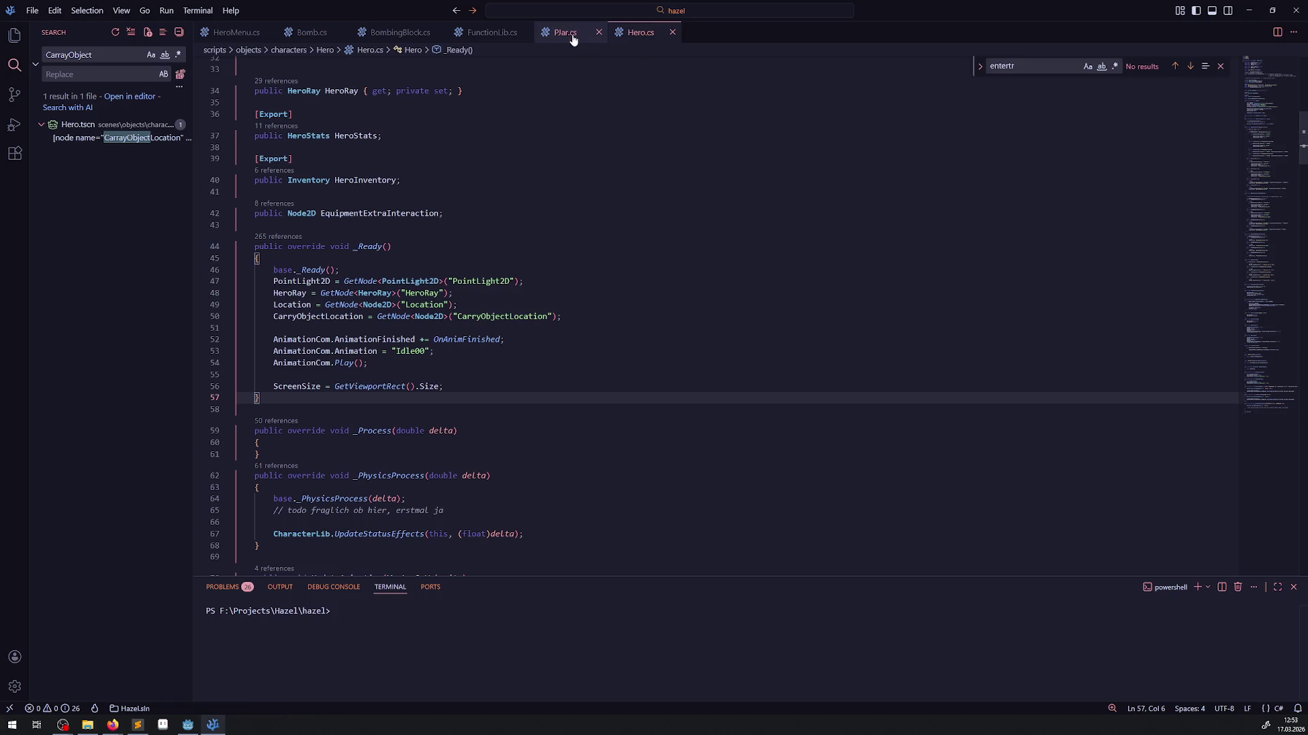
{"action": "left_click", "coordinate": [492, 32]}
{"action": "scroll", "coordinate": [491, 233], "scroll_direction": "down", "scroll_amount": 5}
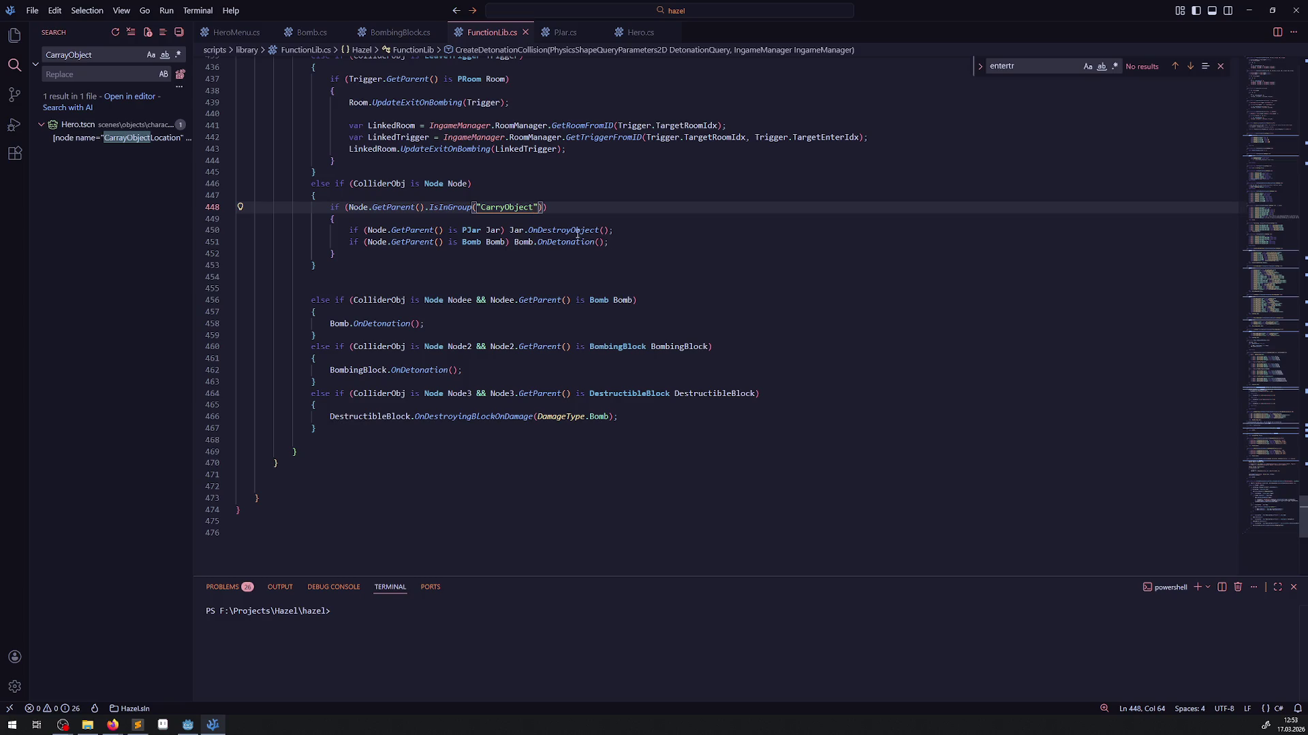
{"action": "double_click", "coordinate": [533, 207]}
{"action": "key", "text": "ctrl+shift+f"}
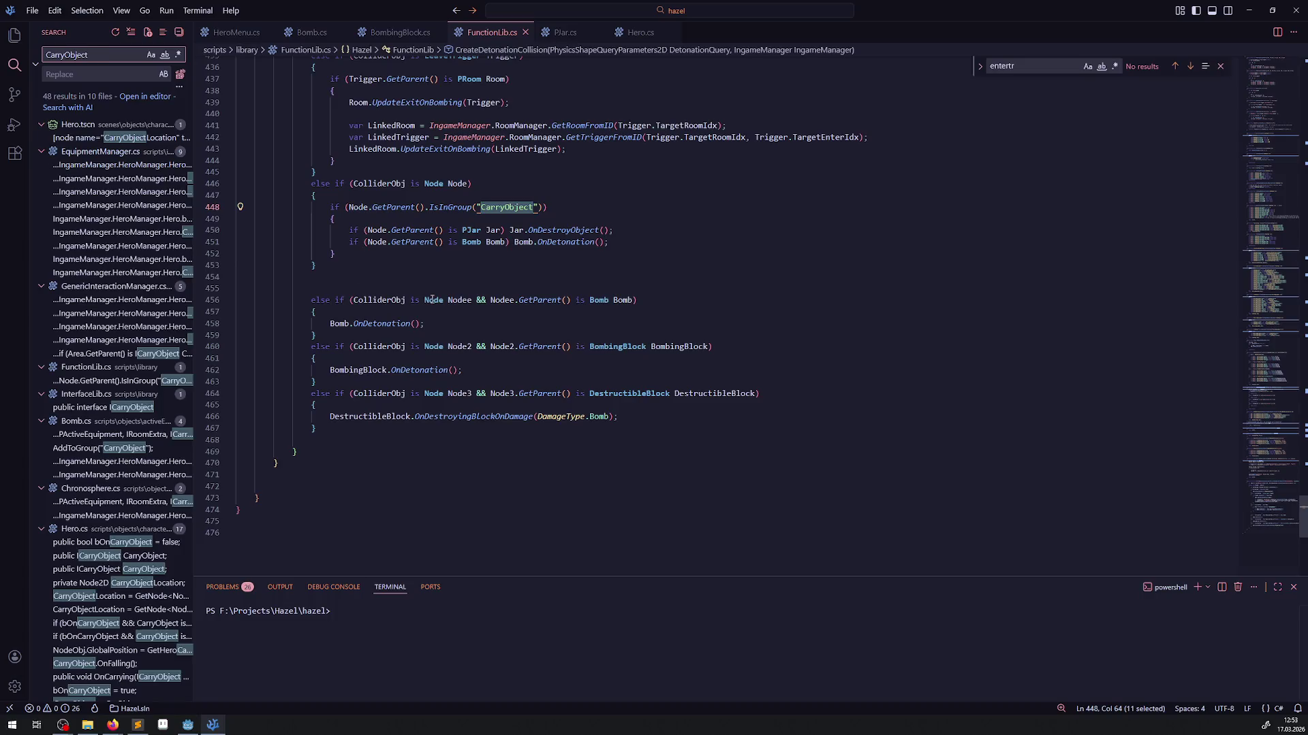
- Delete the Bomb else-if block and strip 'ColliderObj is Node Node2 &&' from the BombingBlock condition
{"action": "left_click_drag", "start_coordinate": [373, 333], "coordinate": [233, 288]}
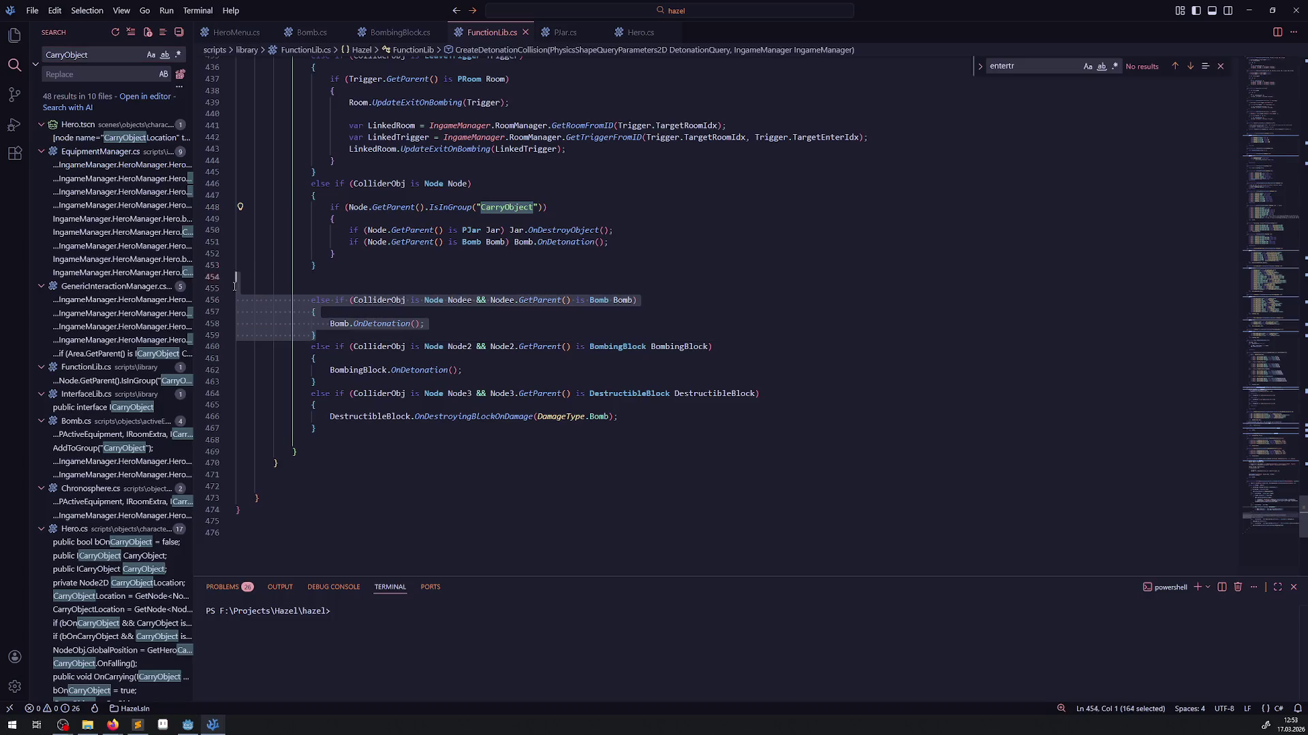
{"action": "key", "text": "BackSpace"}
{"action": "key", "text": "BackSpace"}
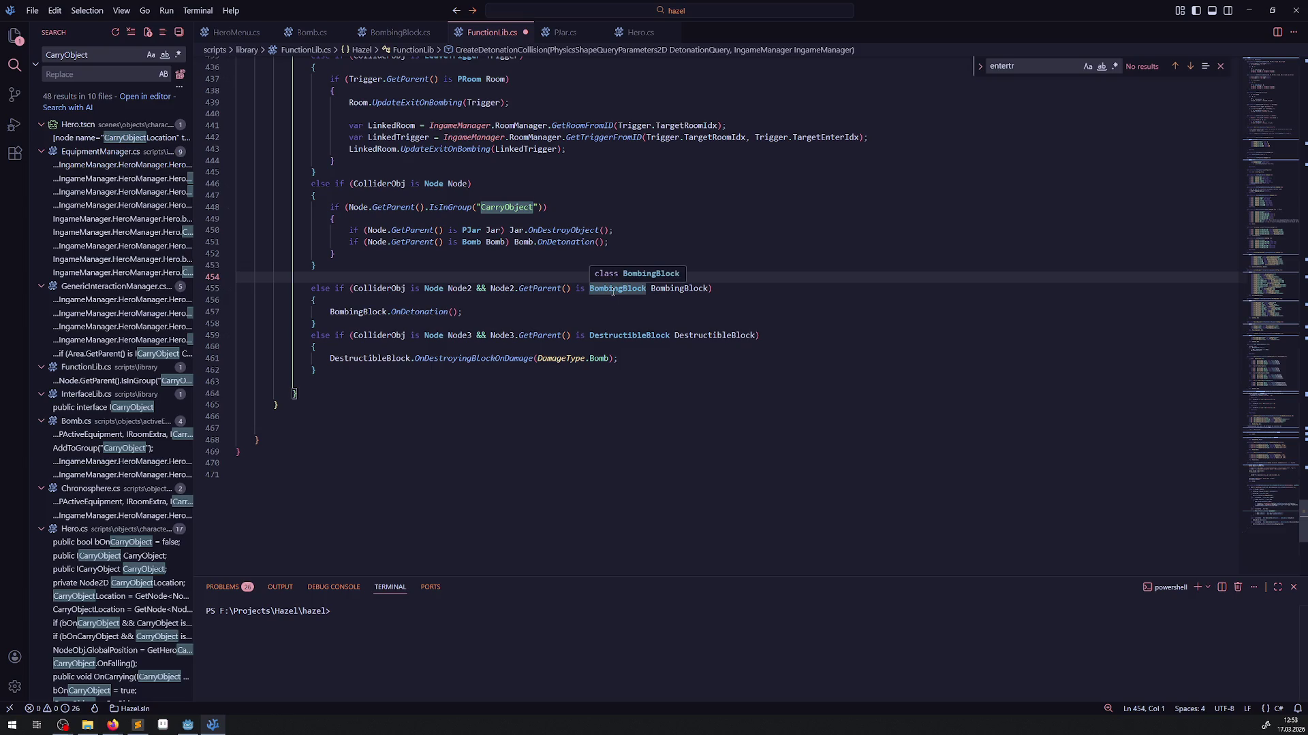
{"action": "left_click", "coordinate": [389, 252]}
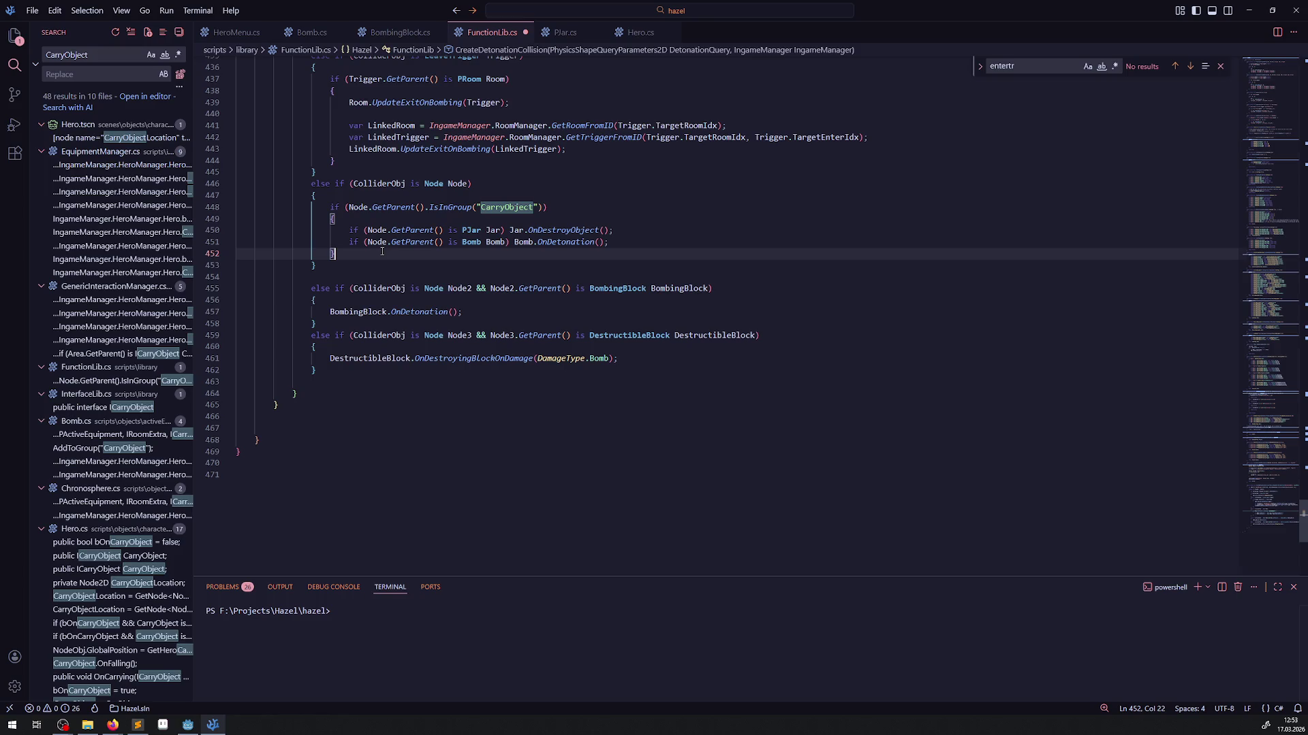
{"action": "left_click_drag", "start_coordinate": [479, 289], "coordinate": [260, 301]}
{"action": "left_click", "coordinate": [354, 289], "text": "shift"}
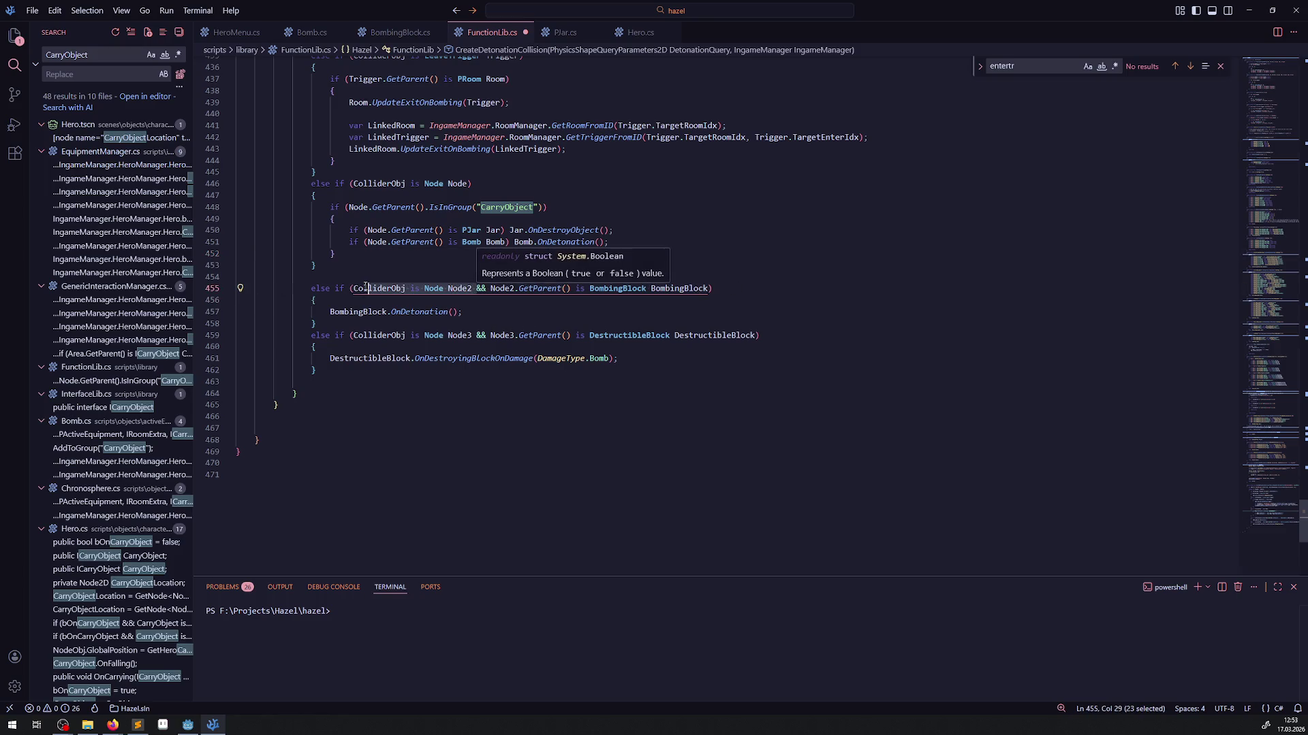
{"action": "key", "text": "BackSpace"}
{"action": "key", "text": "Delete"}
{"action": "key", "text": "Delete"}
{"action": "key", "text": "Delete"}
- Move the BombingBlock else-if block to just after the CarryObject check
{"action": "mouse_move", "coordinate": [319, 324]}
{"action": "left_mouse_down"}
{"action": "mouse_move", "coordinate": [317, 307]}
{"action": "mouse_move", "coordinate": [240, 289]}
{"action": "left_mouse_up"}
{"action": "key", "text": "ctrl+c"}
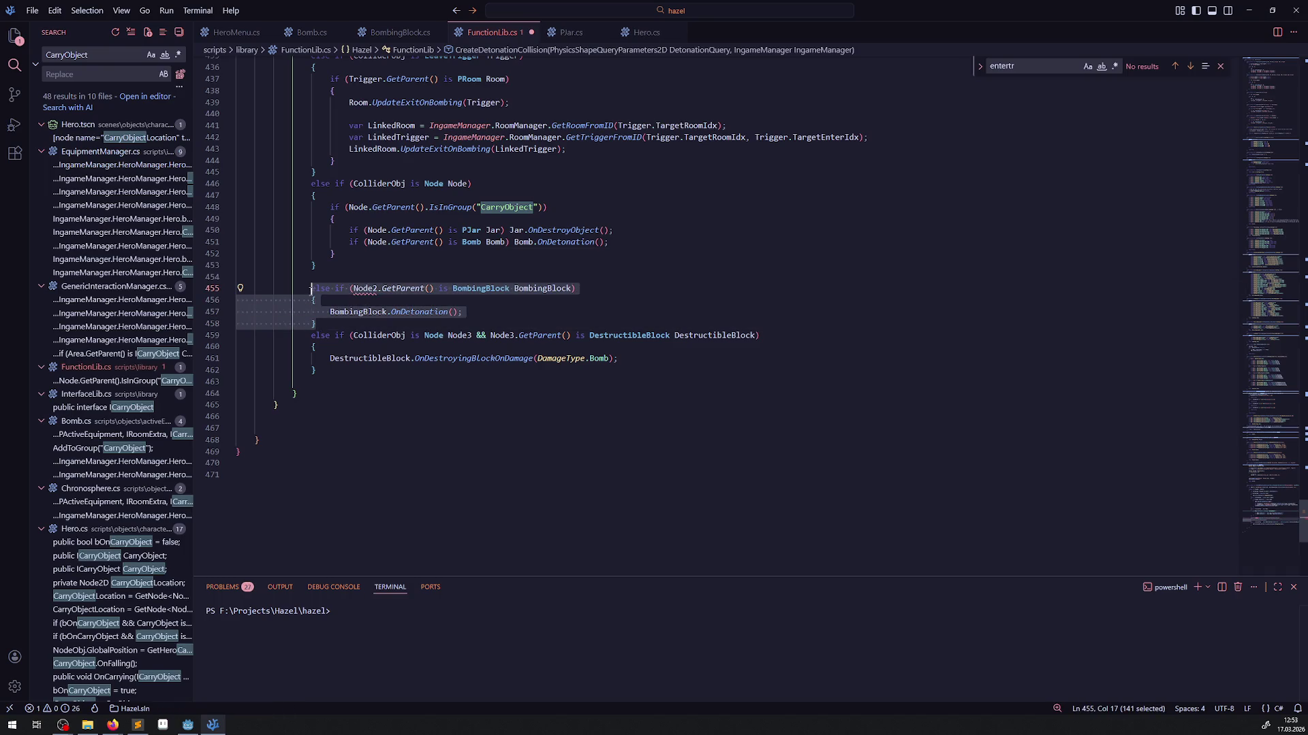
{"action": "key", "text": "Delete"}
{"action": "left_click", "coordinate": [359, 254]}
{"action": "key", "text": "ctrl+v"}
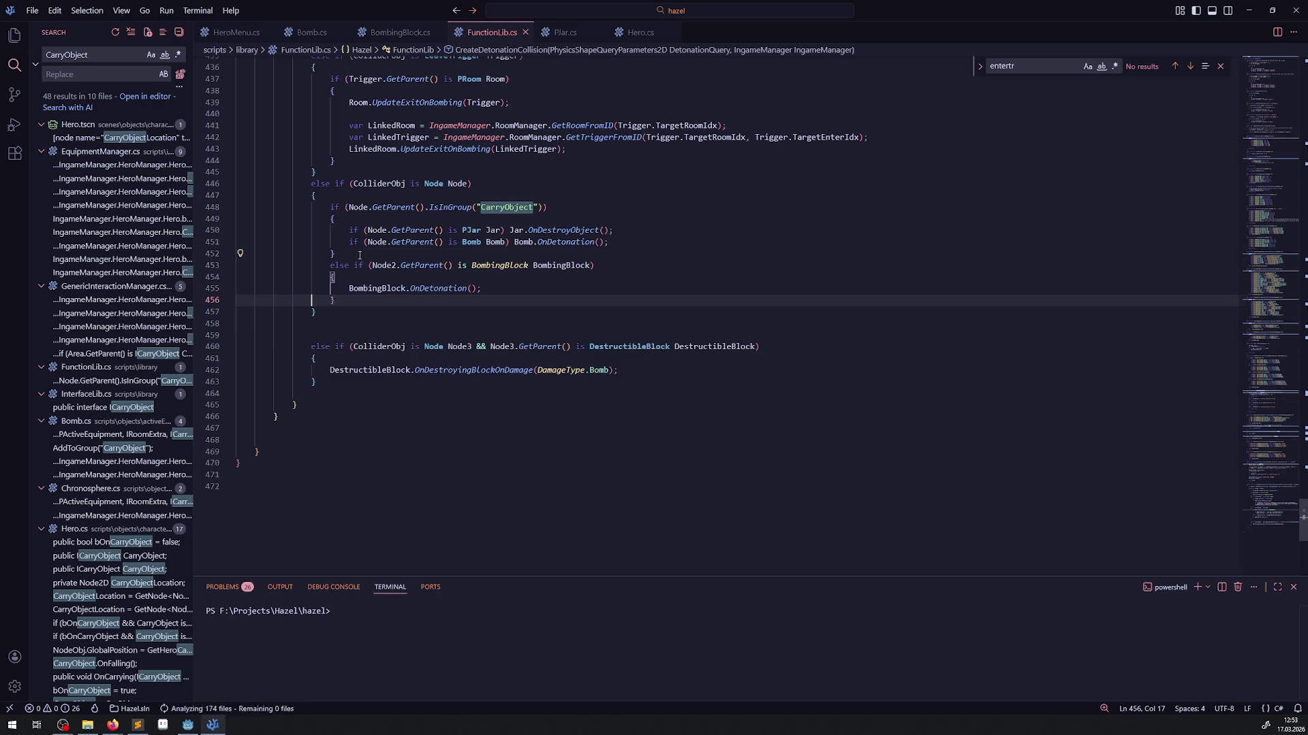
- Change Node2 to Node and move the DestructibleBlock else-if after the BombingBlock block
{"action": "left_click", "coordinate": [397, 266]}
{"action": "key", "text": "BackSpace"}
{"action": "left_click", "coordinate": [397, 318]}
{"action": "left_click_drag", "start_coordinate": [317, 382], "coordinate": [307, 346]}
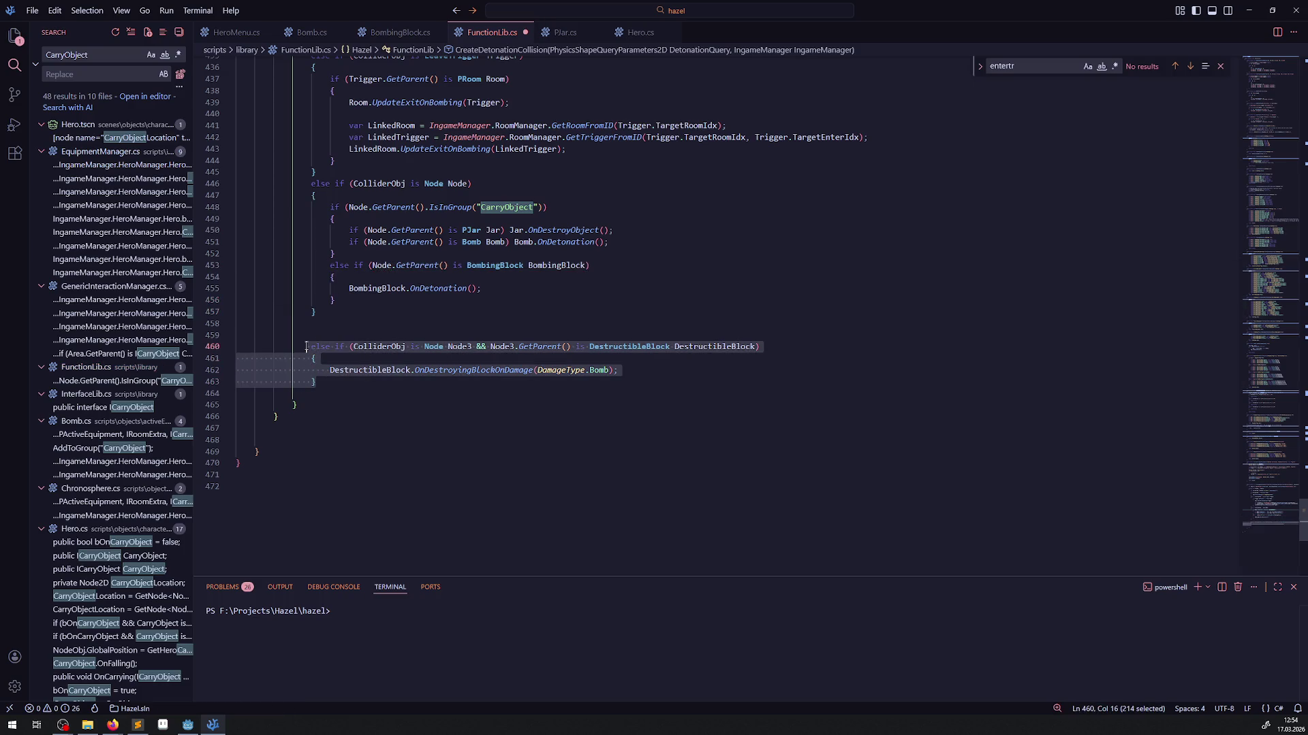
{"action": "key", "text": "ctrl+x"}
{"action": "left_click", "coordinate": [342, 300]}
{"action": "key", "text": "Return"}
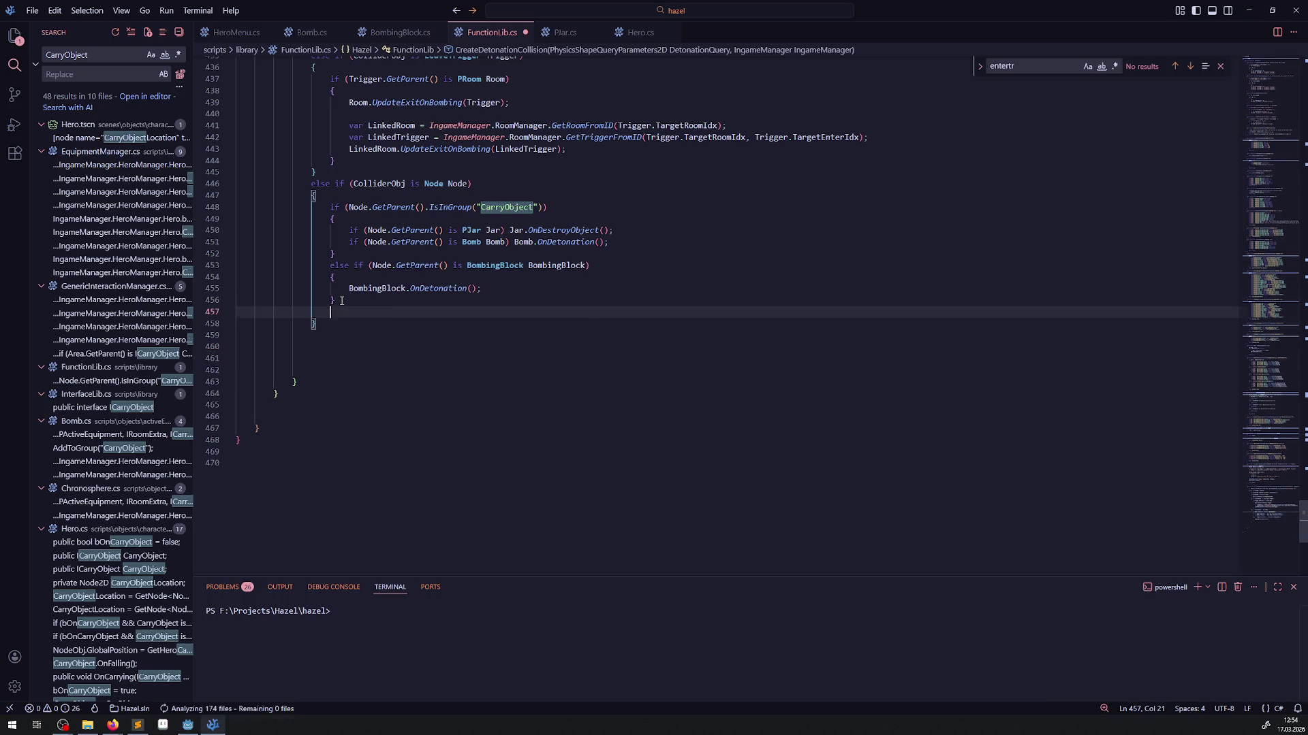
{"action": "key", "text": "ctrl+v"}
- Change Node3 to Node, remove the ColliderObj Node3 test, and delete a leftover blank line
{"action": "left_click", "coordinate": [532, 312]}
{"action": "key", "text": "BackSpace"}
{"action": "left_click_drag", "start_coordinate": [376, 309], "coordinate": [371, 312]}
{"action": "key", "text": "BackSpace"}
{"action": "left_click", "coordinate": [561, 354]}
{"action": "left_click", "coordinate": [304, 406]}
{"action": "key", "text": "BackSpace"}
{"action": "key", "text": "BackSpace"}
{"action": "key", "text": "BackSpace"}
{"action": "key", "text": "BackSpace"}
- Remove the extra blank lines near the end of FunctionLib.cs and save it
{"action": "left_click", "coordinate": [374, 382]}
{"action": "scroll", "coordinate": [428, 387], "scroll_direction": "up", "scroll_amount": 3}
{"action": "scroll", "coordinate": [428, 387], "scroll_direction": "up", "scroll_amount": 1}
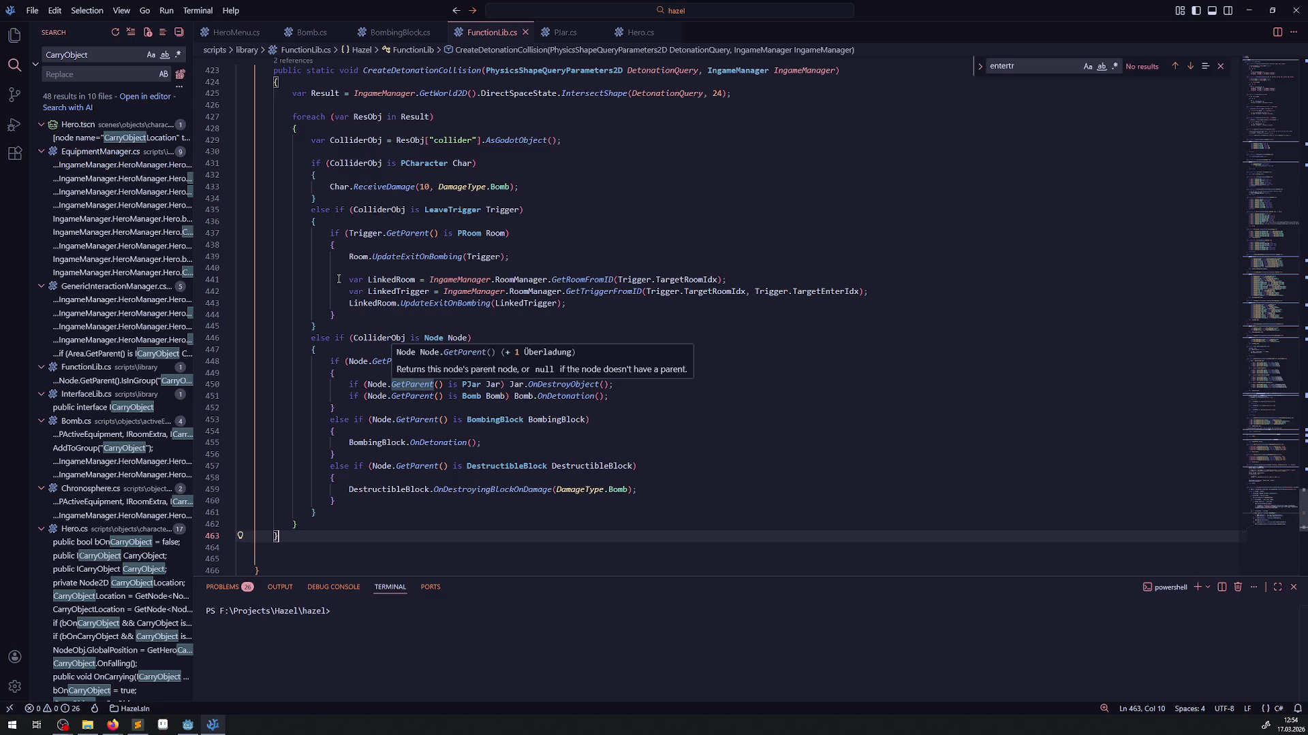
{"action": "left_click", "coordinate": [651, 377]}
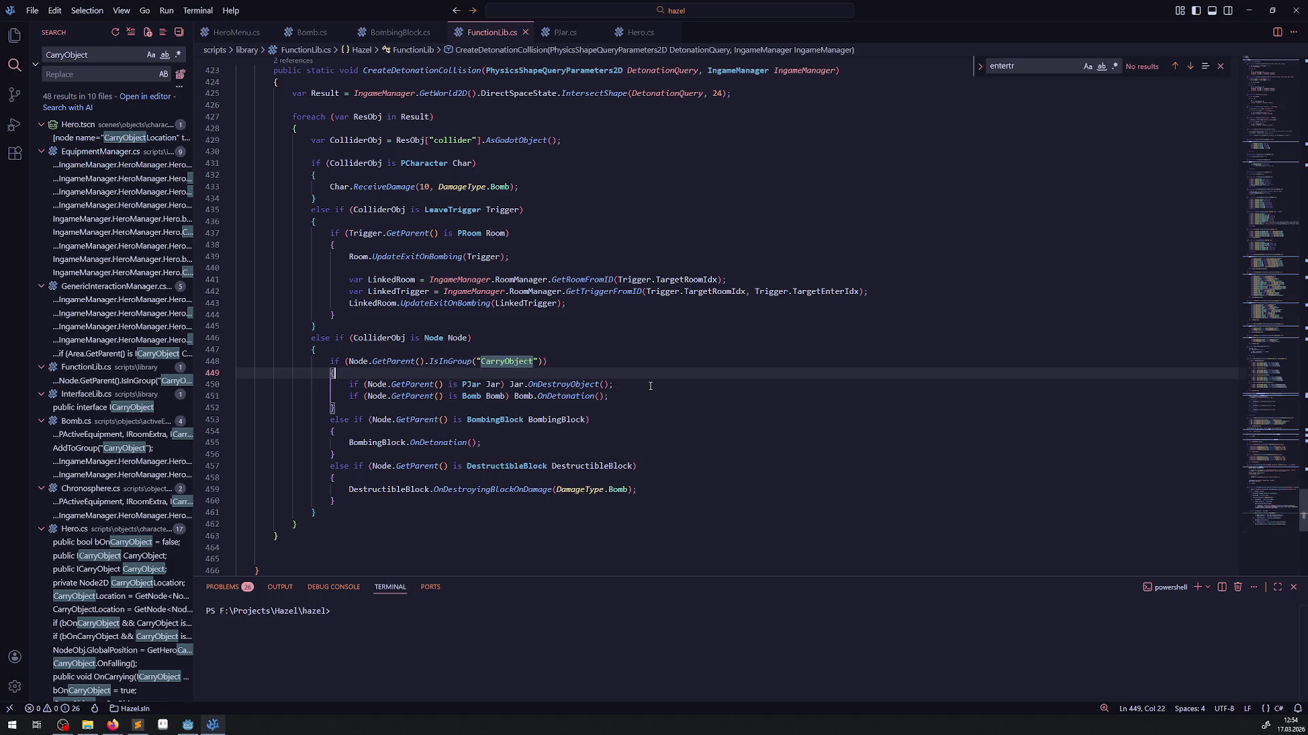
{"action": "scroll", "coordinate": [308, 518], "scroll_direction": "down", "scroll_amount": 1}
{"action": "left_click", "coordinate": [309, 518]}
{"action": "key", "text": "BackSpace"}
{"action": "key", "text": "BackSpace"}
{"action": "key", "text": "ctrl+s"}
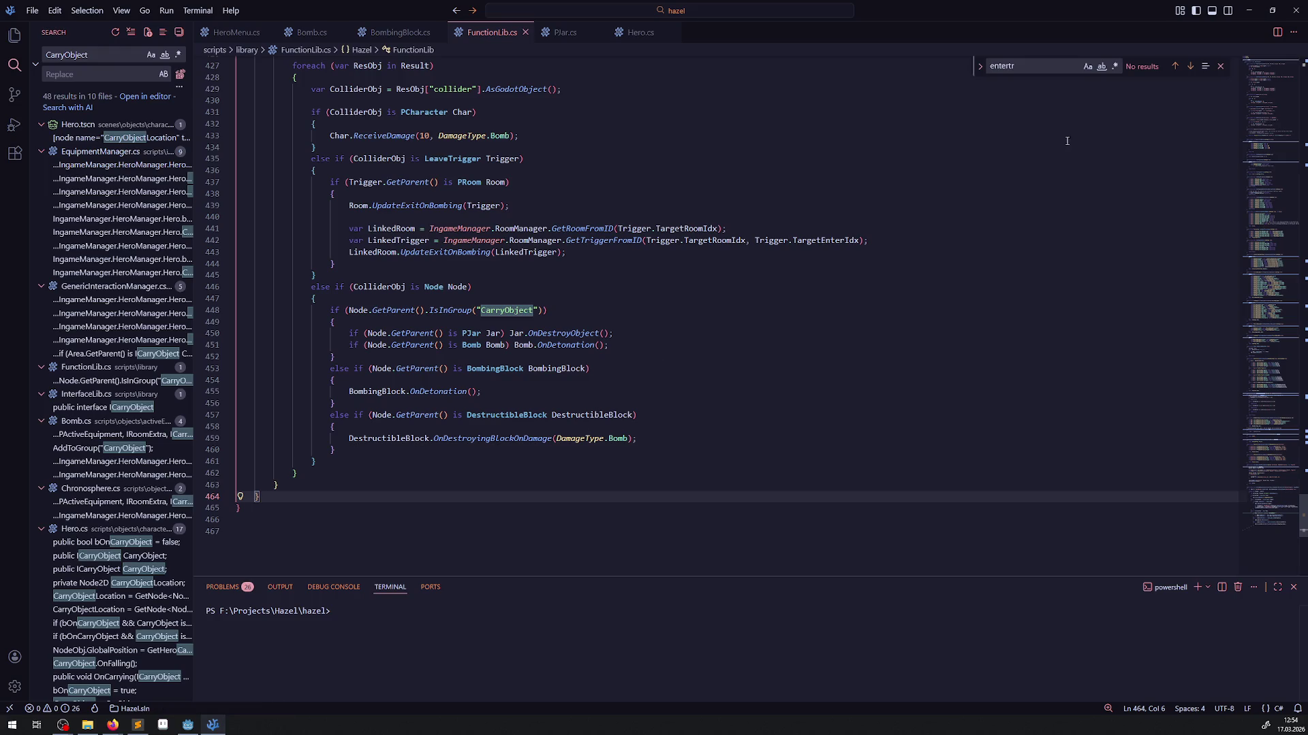
{"action": "left_click", "coordinate": [1219, 65]}
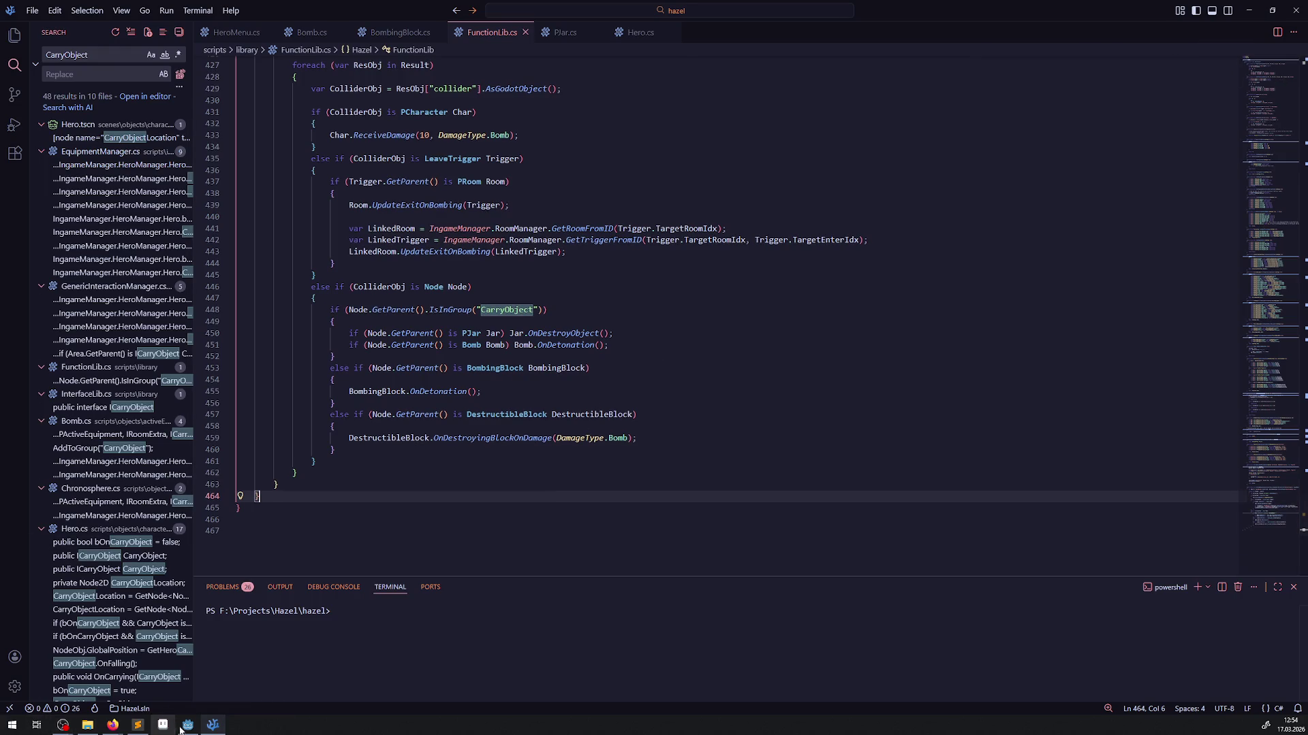
{"action": "left_click", "coordinate": [187, 724]}
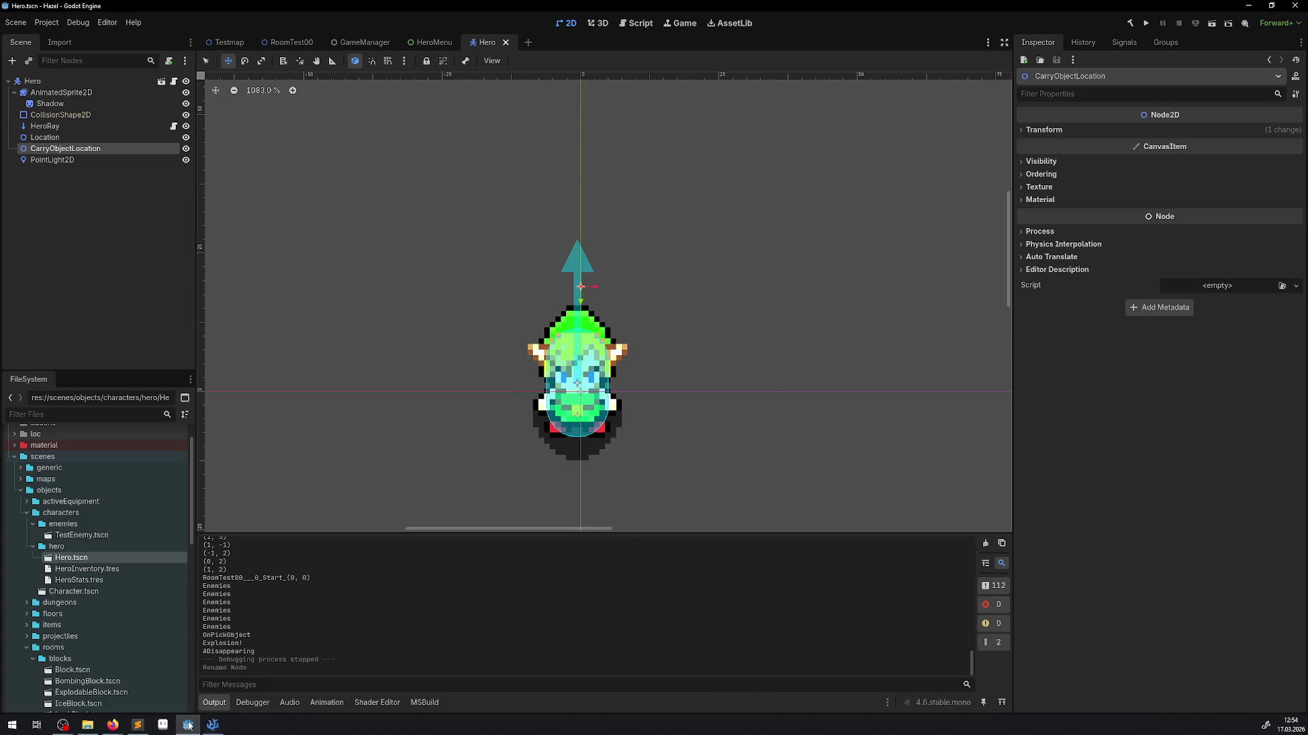
- Build the .NET project with the hammer button and launch the game
{"action": "left_click", "coordinate": [1129, 22]}
{"action": "left_click", "coordinate": [1146, 22]}
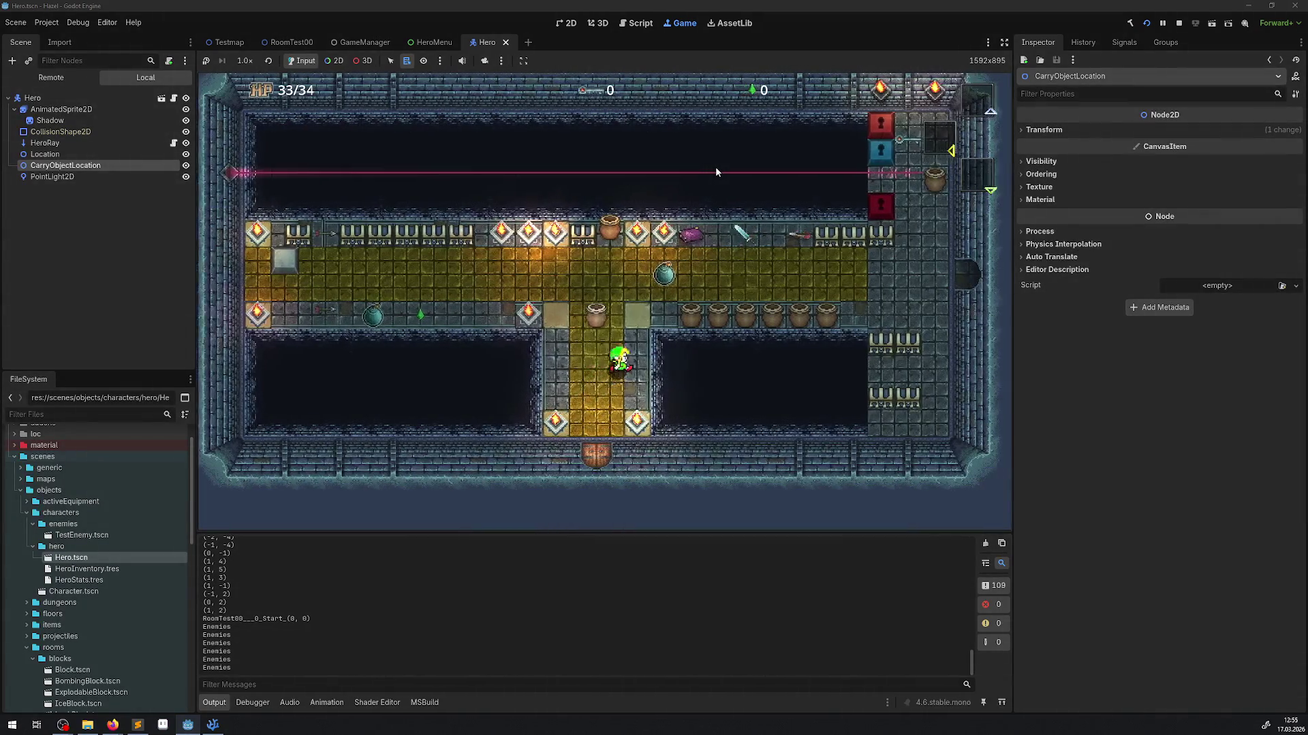
- Walk the hero across the room, check the inventory, and drop a bomb
{"action": "key", "text": "Right"}
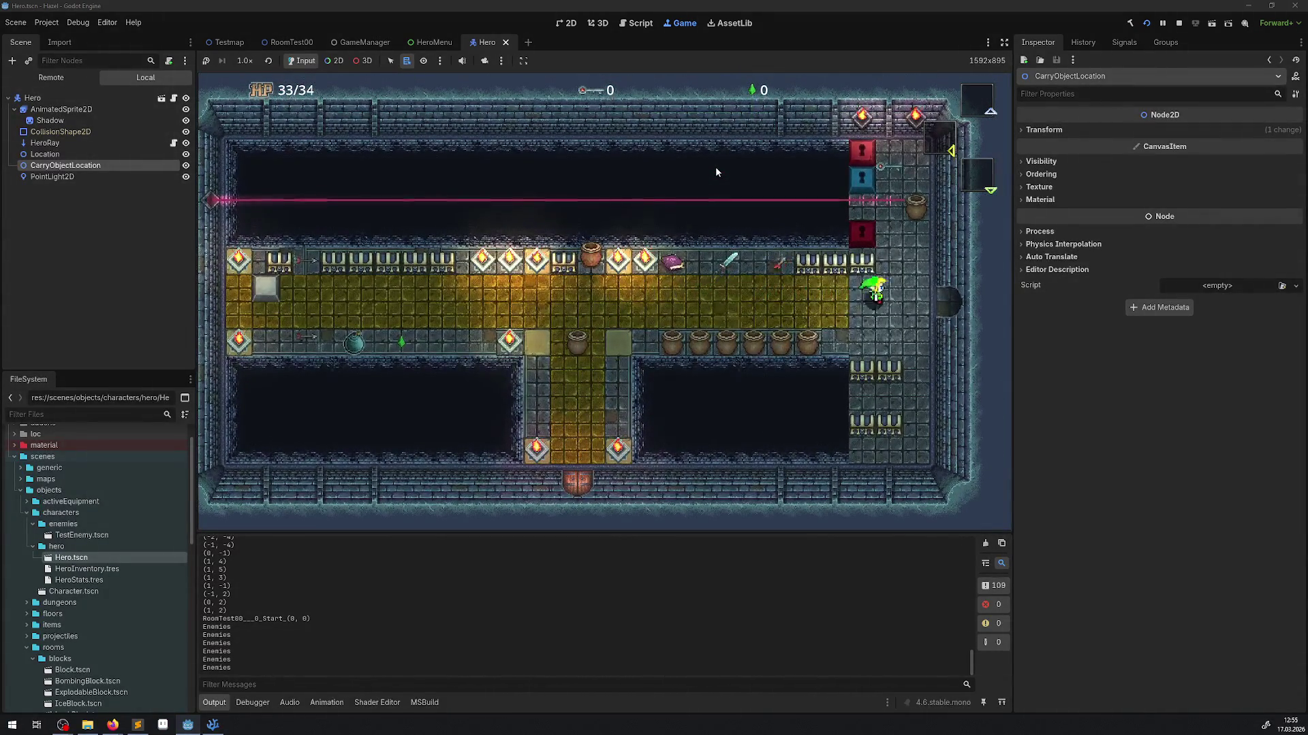
{"action": "key", "text": "Up"}
{"action": "key", "text": "Down"}
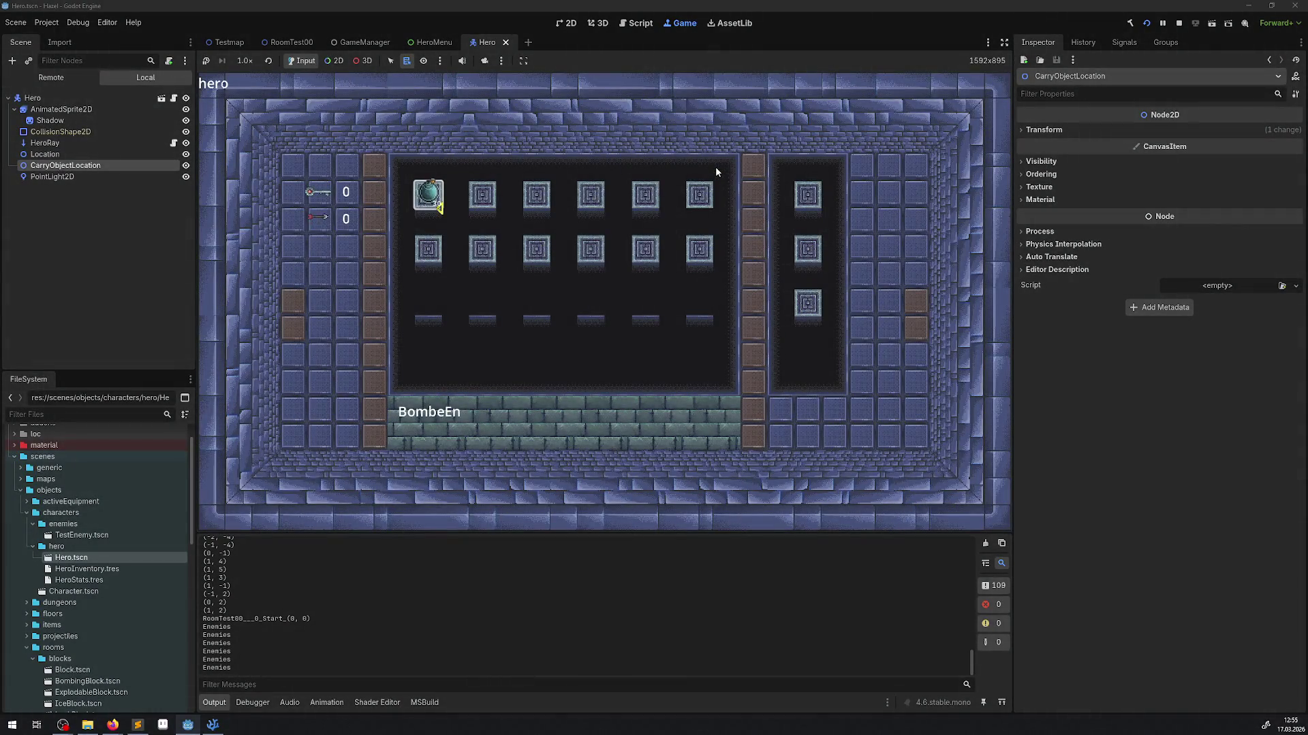
{"action": "key", "text": "Escape"}
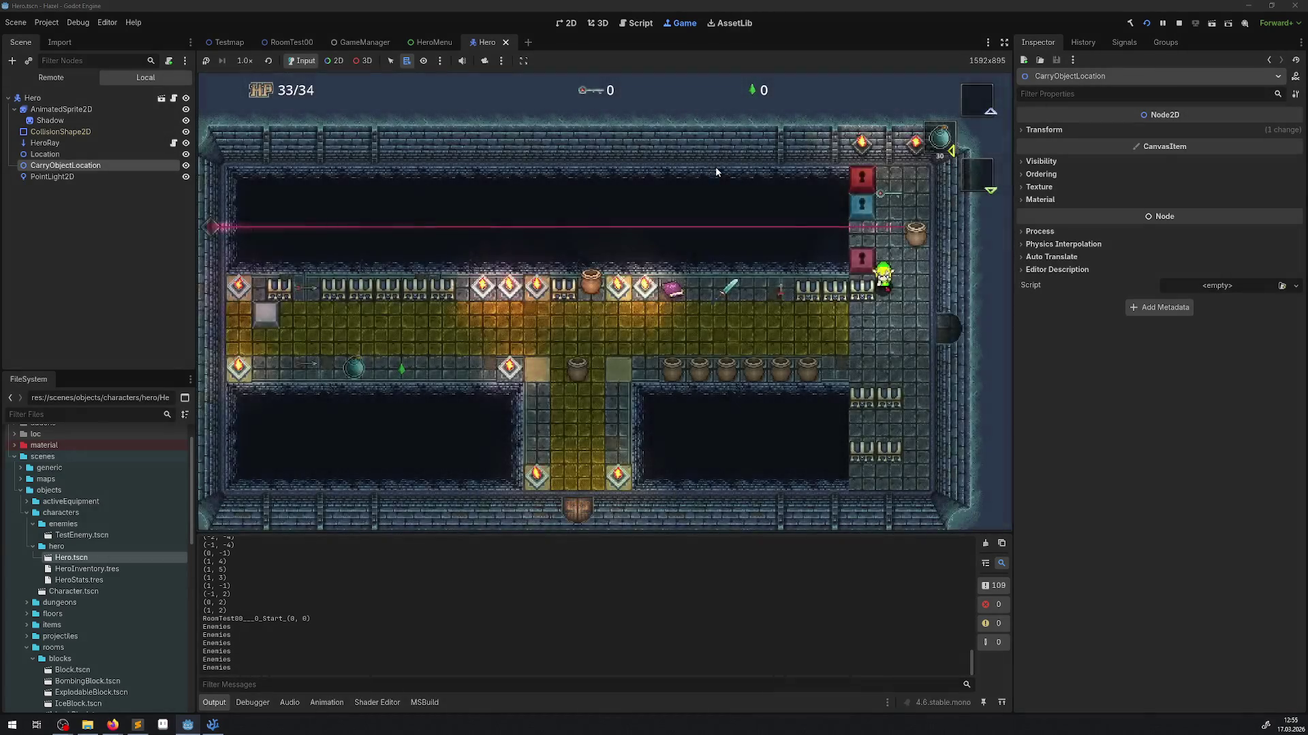
{"action": "key", "text": "Up"}
{"action": "key", "text": "space"}
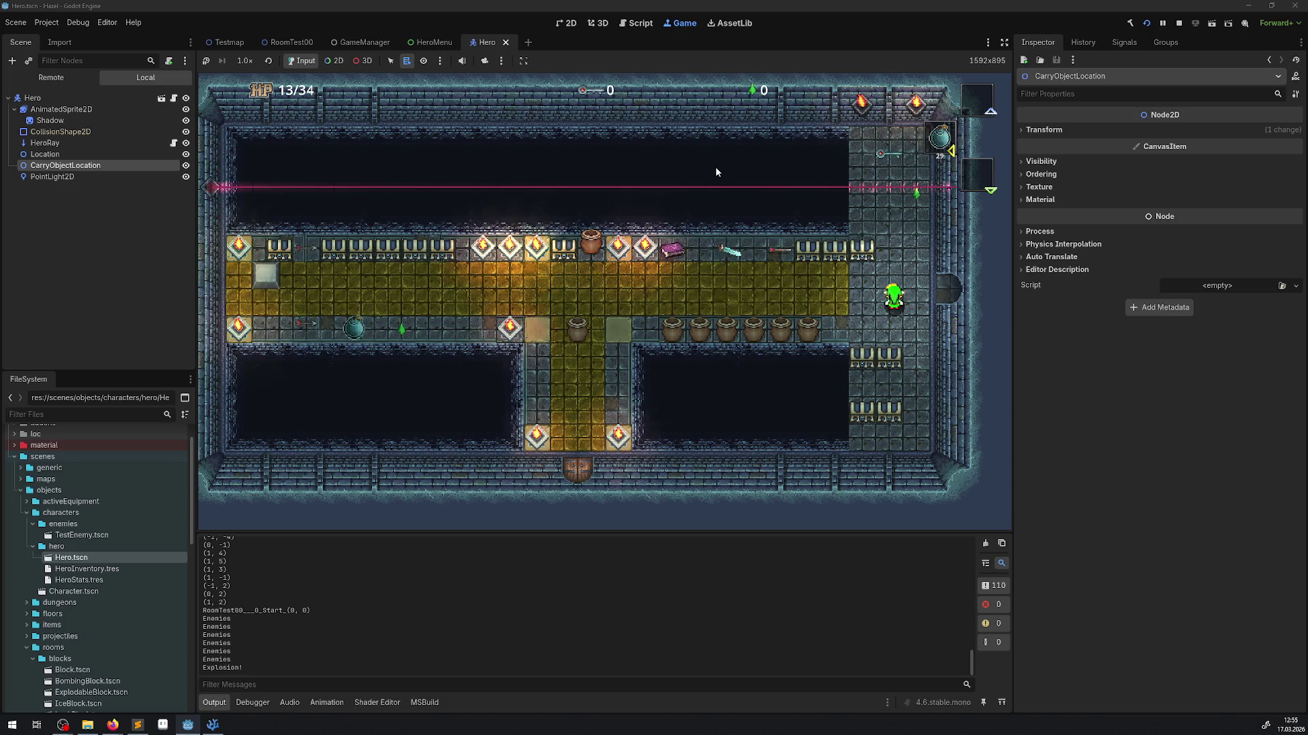
- Walk left through the corridor to pick up the key and collect 500 gems
{"action": "key", "text": "Up"}
{"action": "key", "text": "Left"}
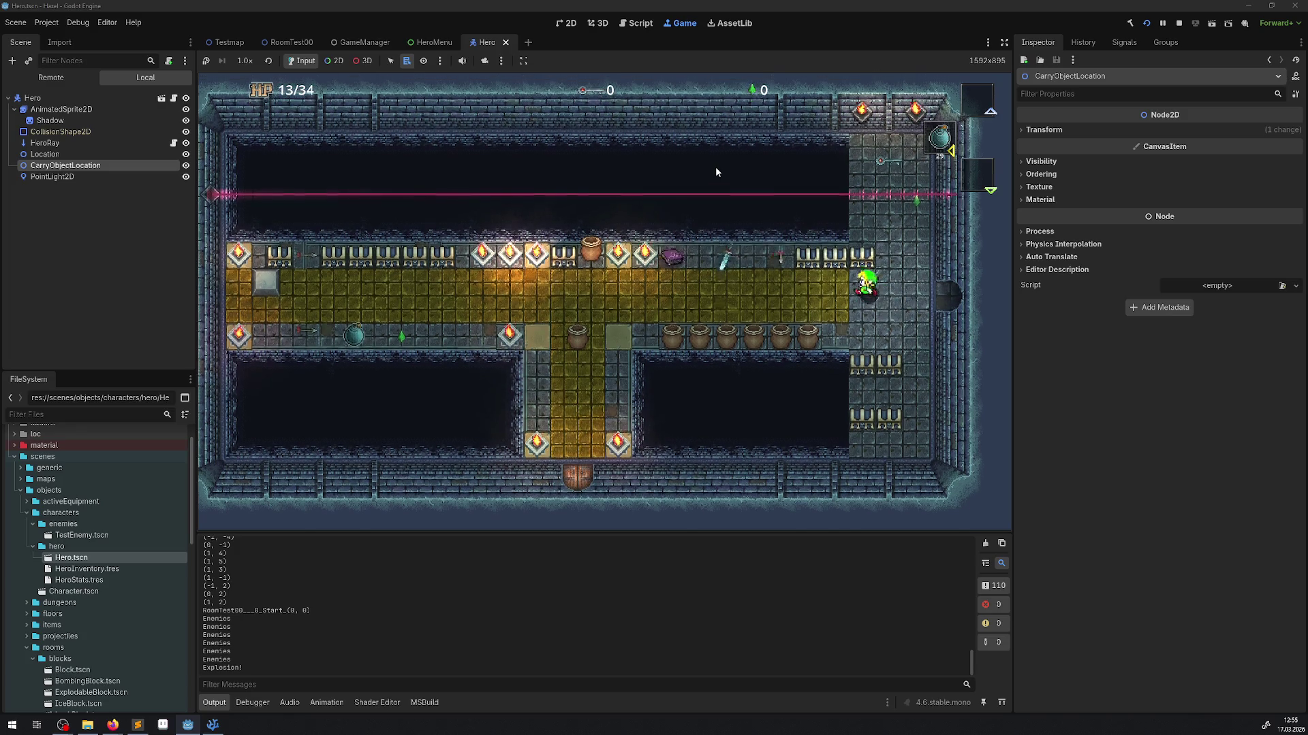
{"action": "key", "text": "Left"}
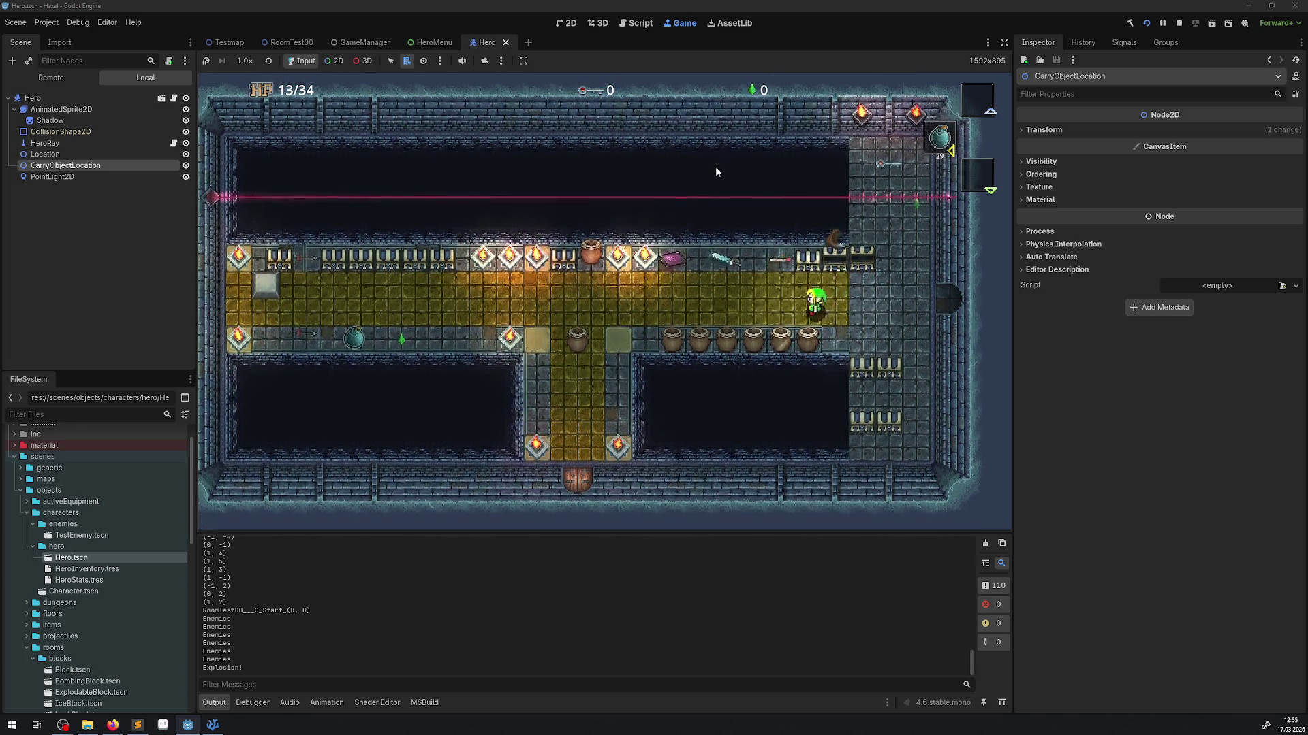
{"action": "key", "text": "Left"}
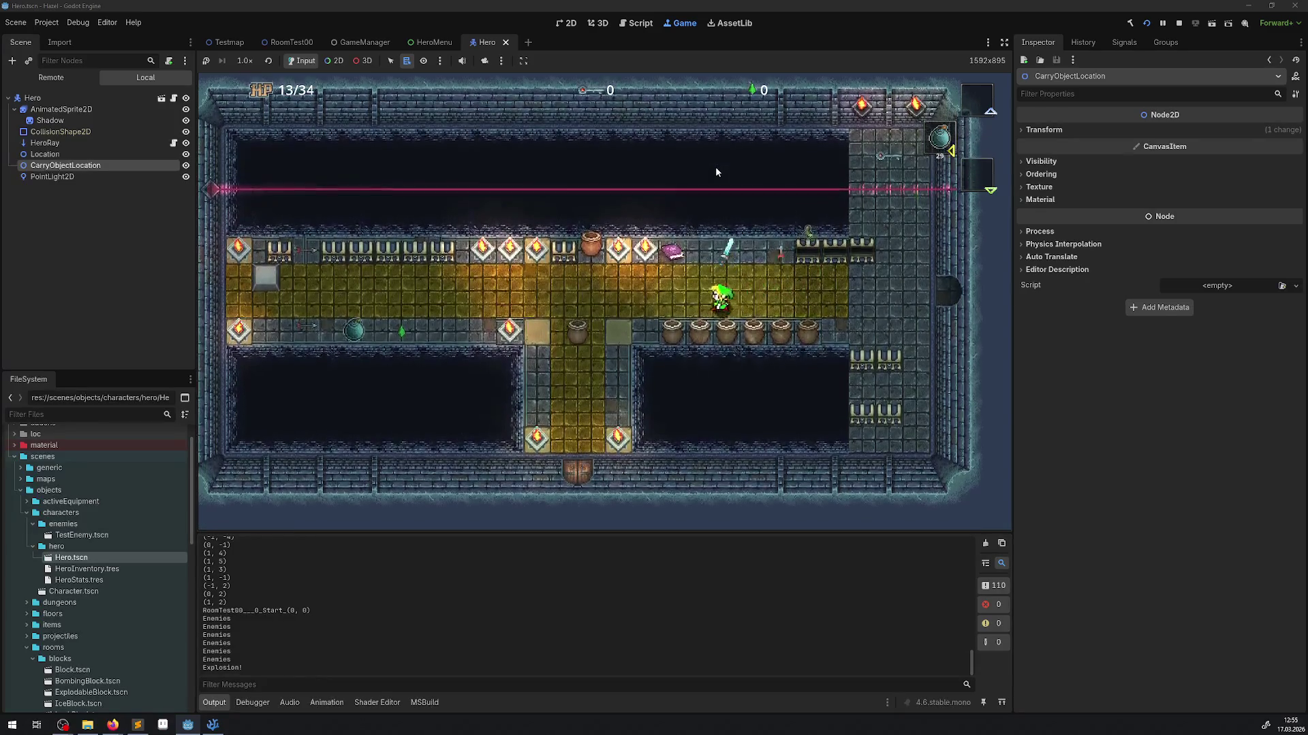
{"action": "key", "text": "Left"}
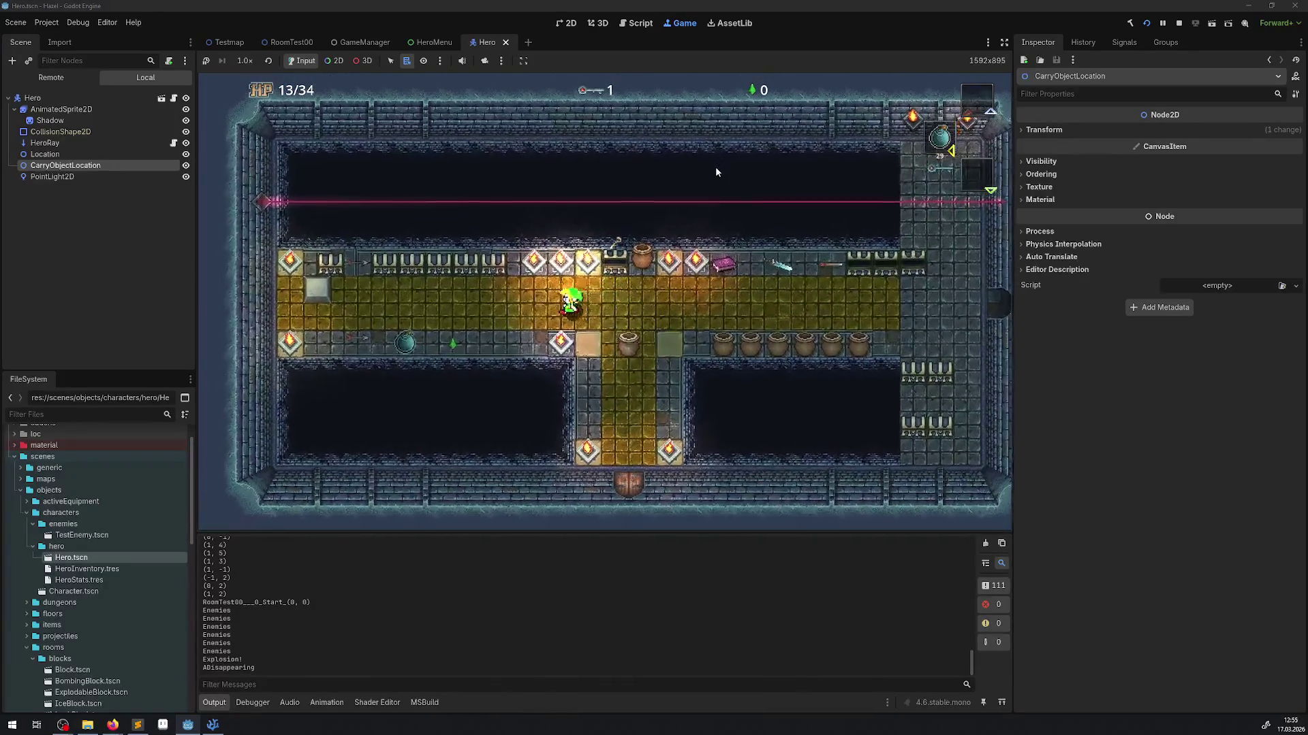
{"action": "key", "text": "Left"}
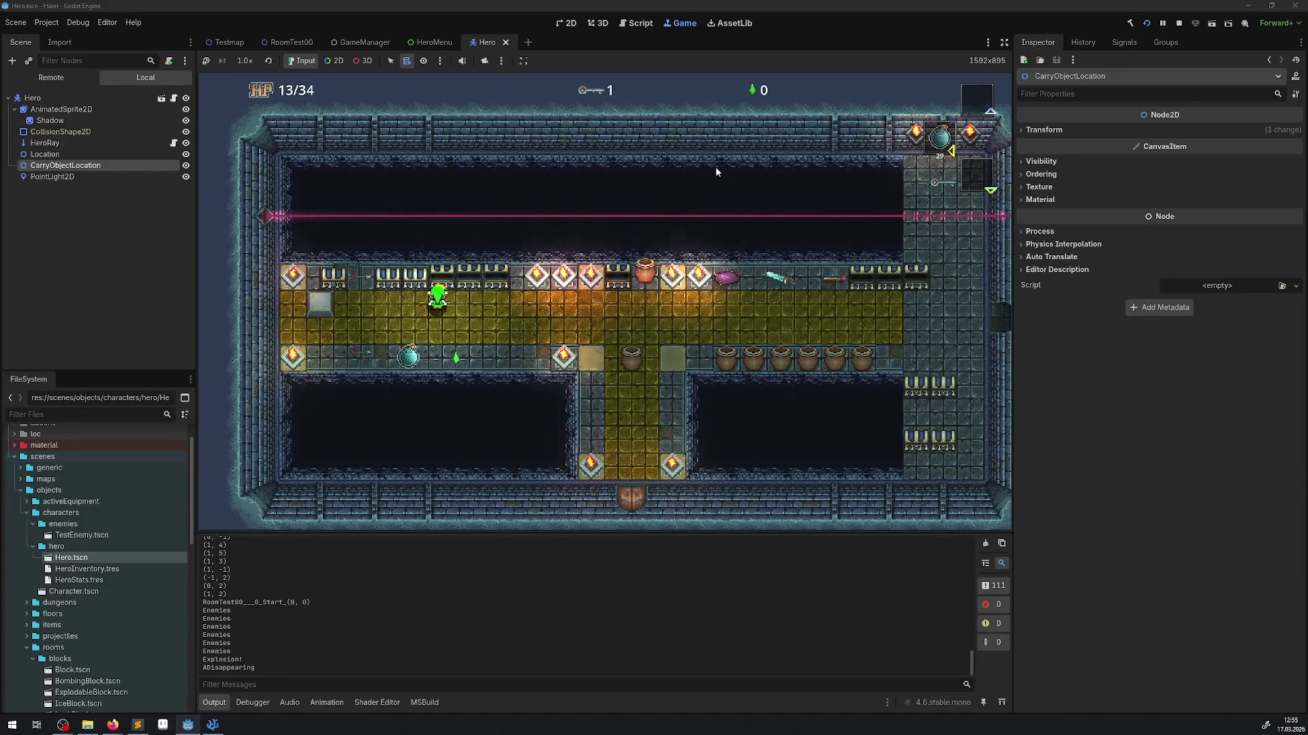
{"action": "key", "text": "Left"}
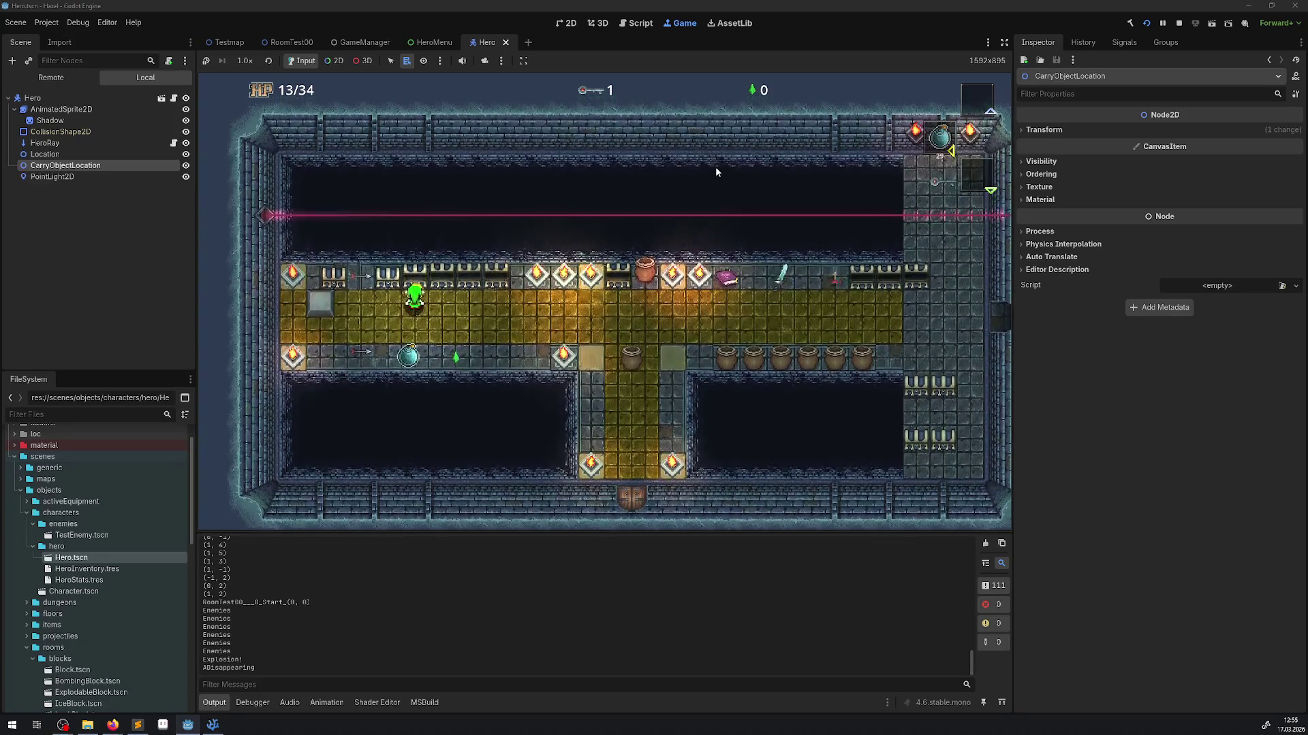
{"action": "key", "text": "Left"}
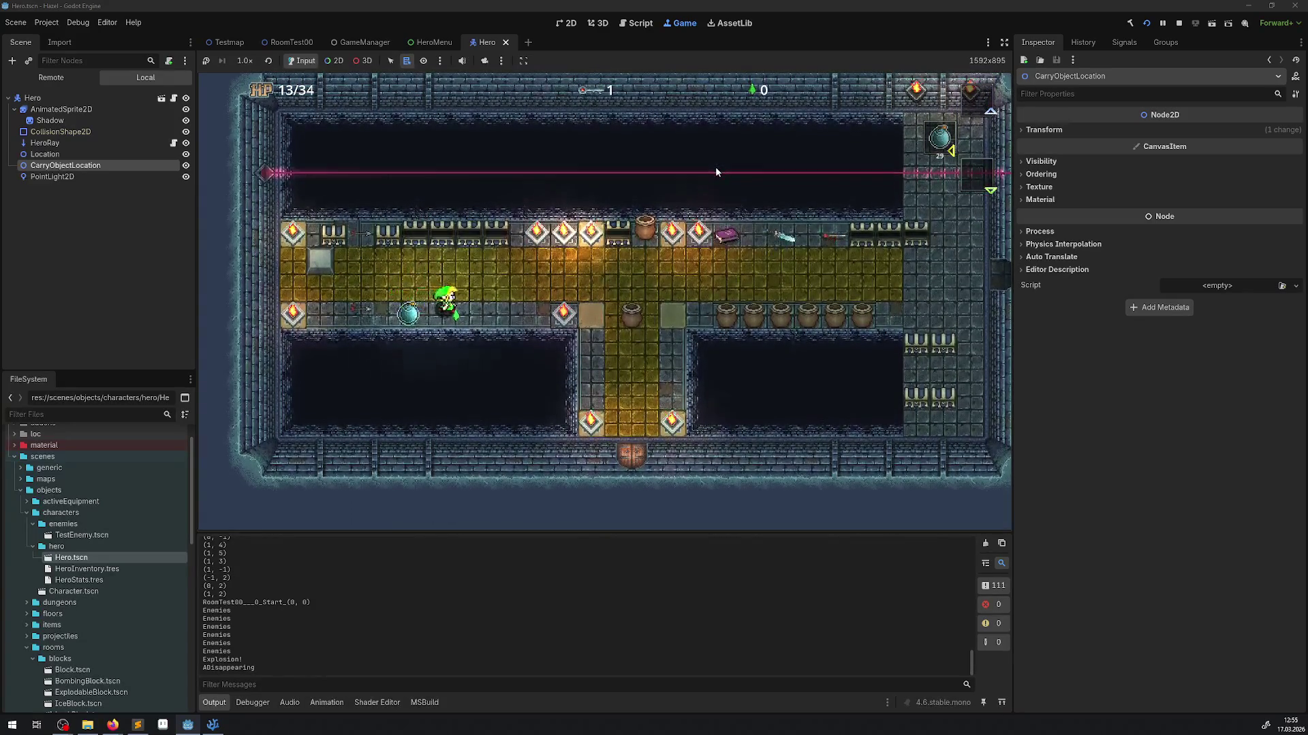
{"action": "key", "text": "Right"}
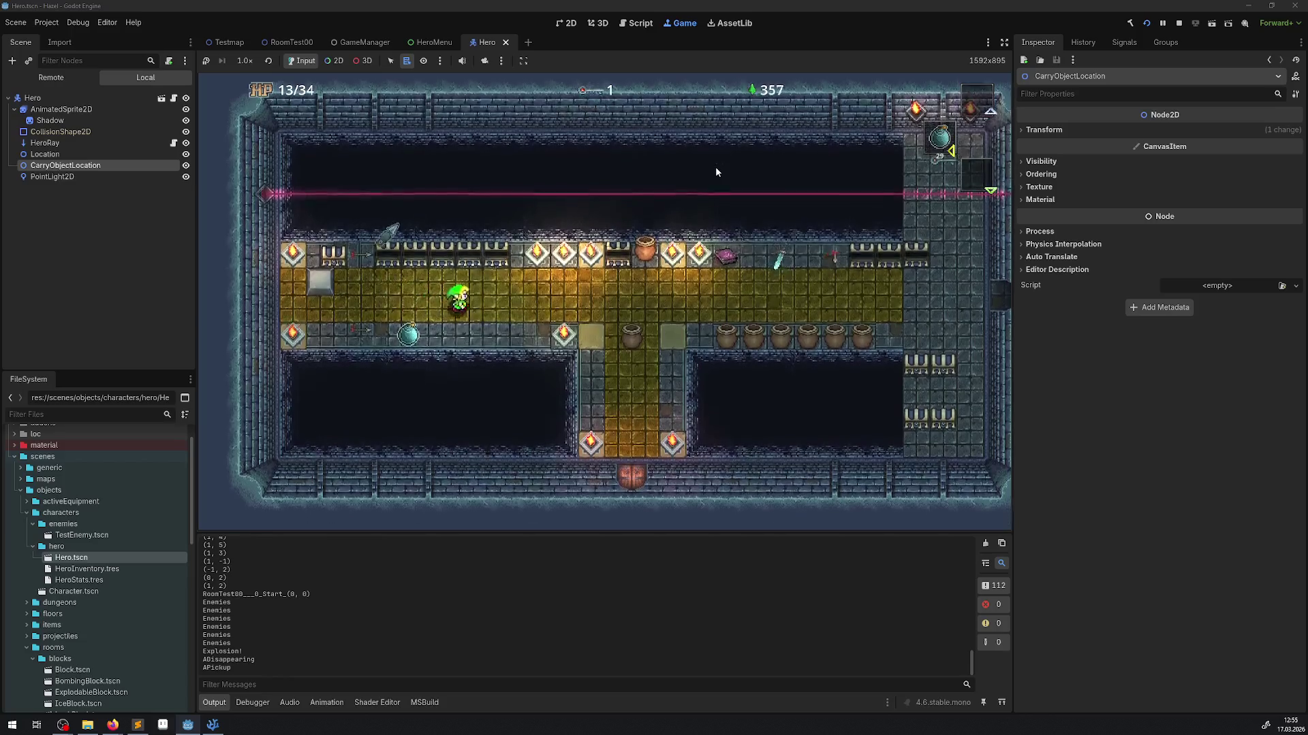
{"action": "key", "text": "Right"}
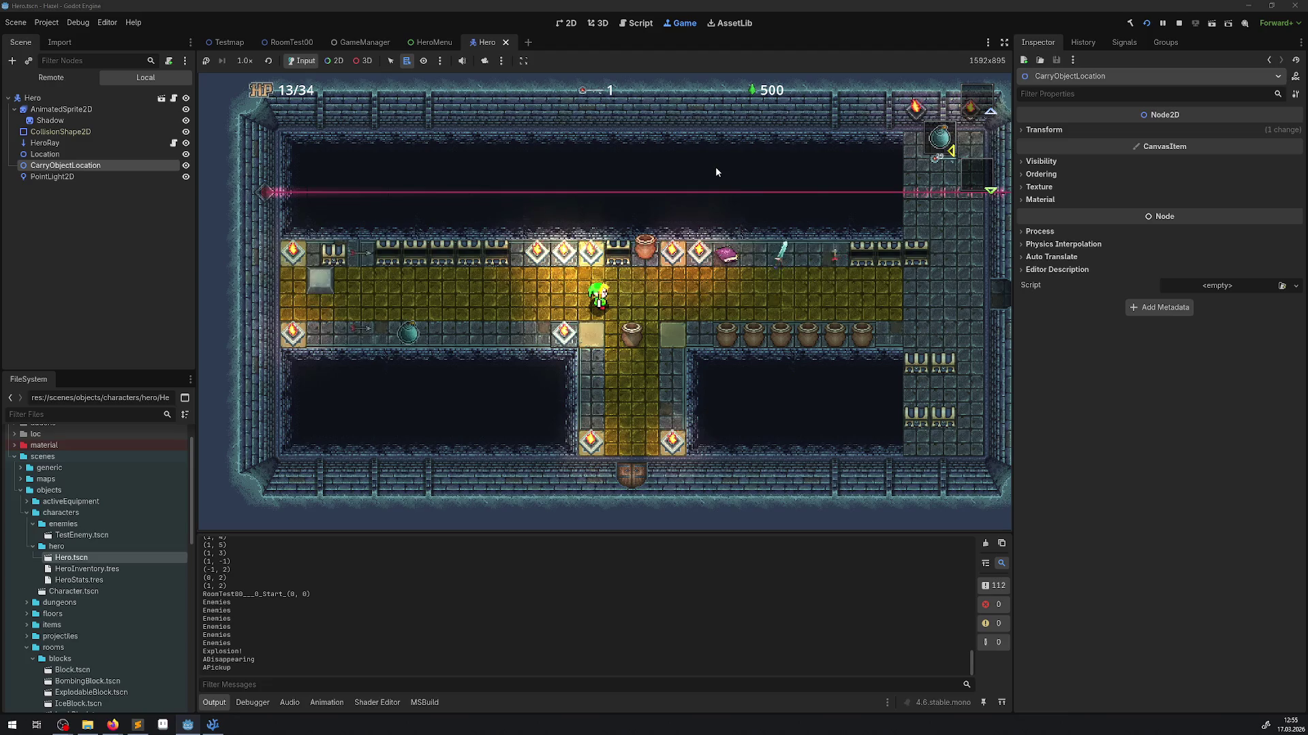
- Walk the hero over to the right column and back, then stop the game
{"action": "key", "text": "Left"}
{"action": "key", "text": "Left"}
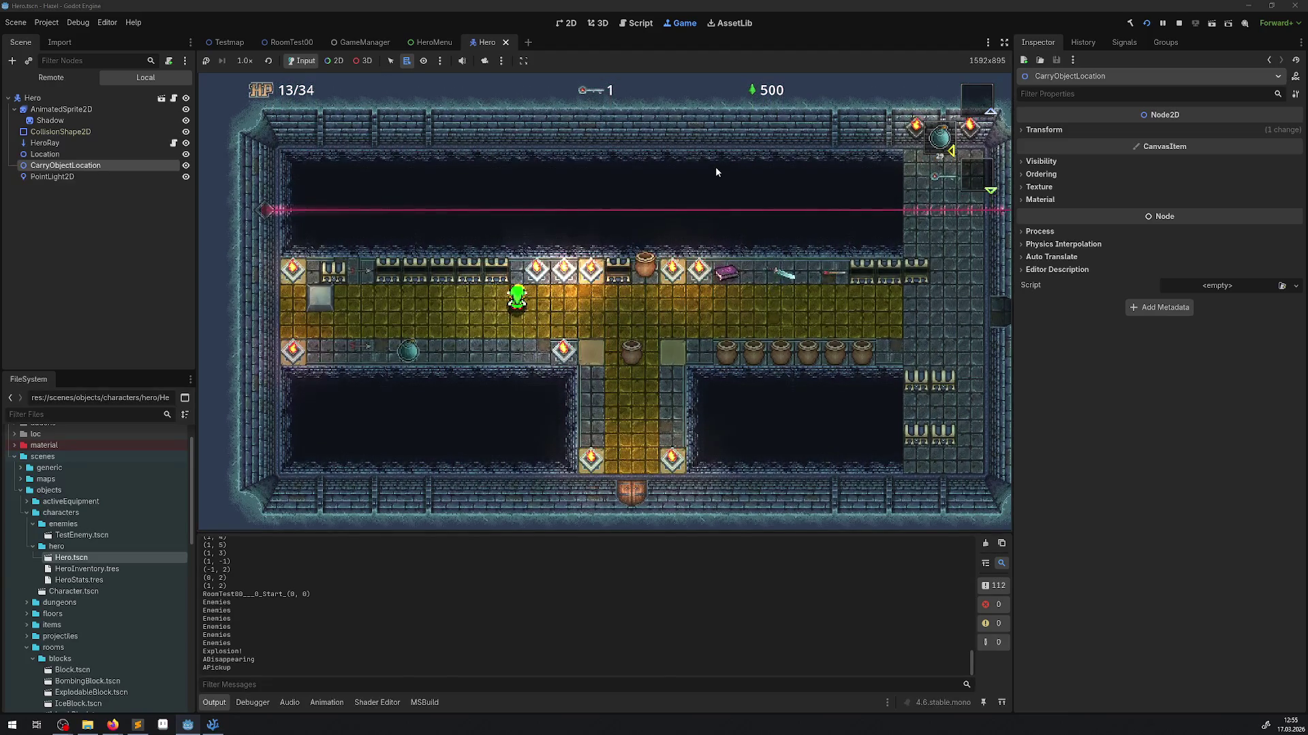
{"action": "key", "text": "Right"}
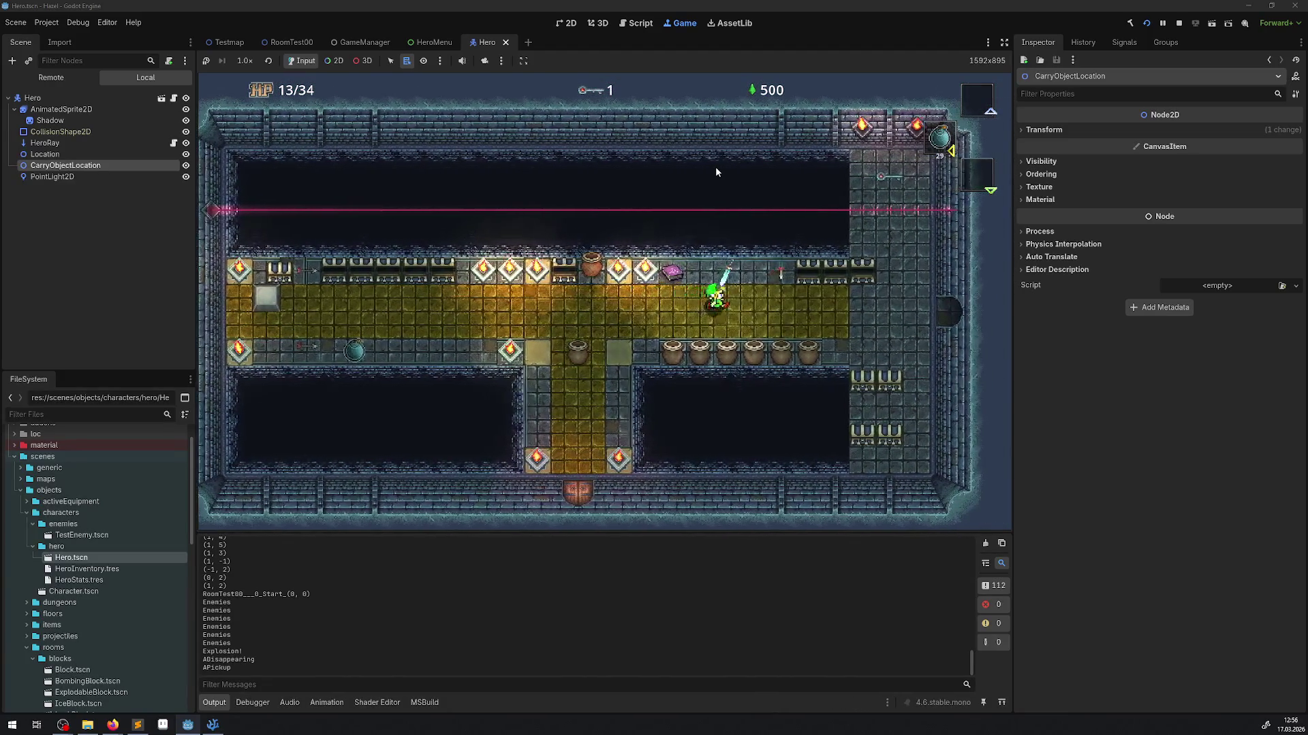
{"action": "key", "text": "Right"}
{"action": "key", "text": "Down"}
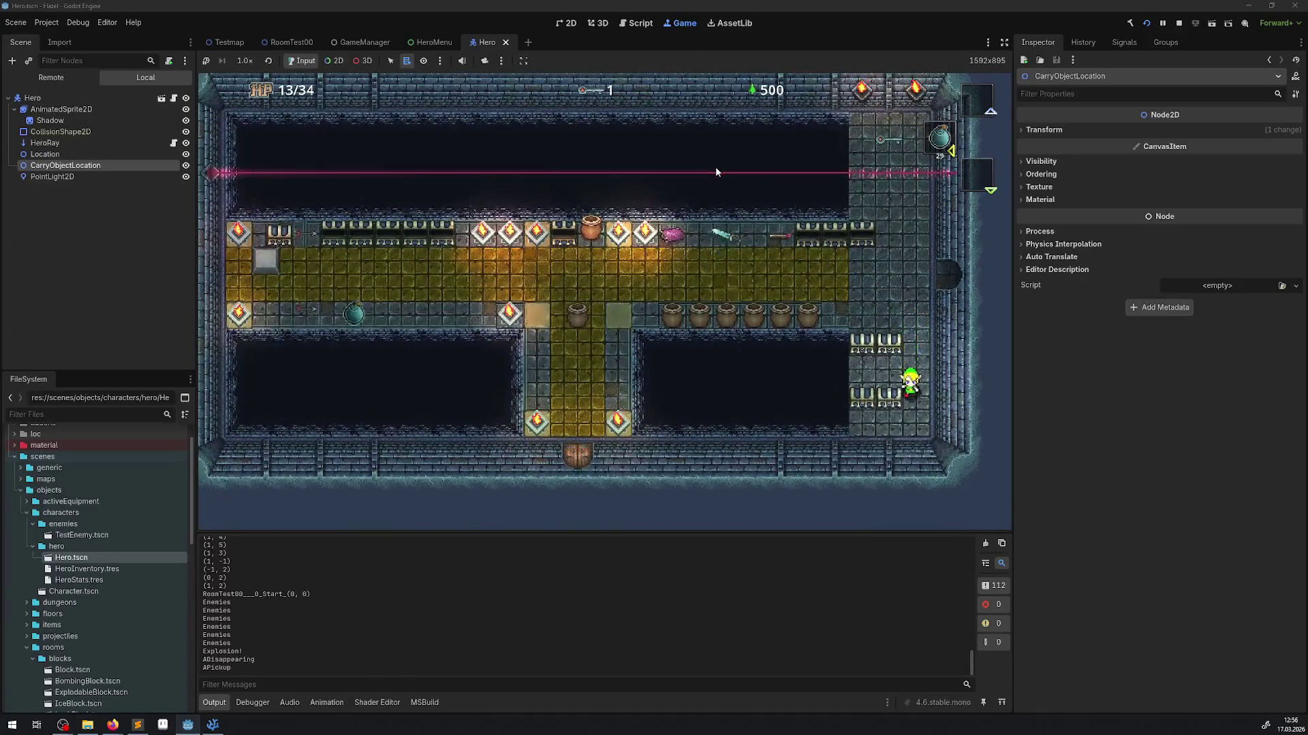
{"action": "key", "text": "Up"}
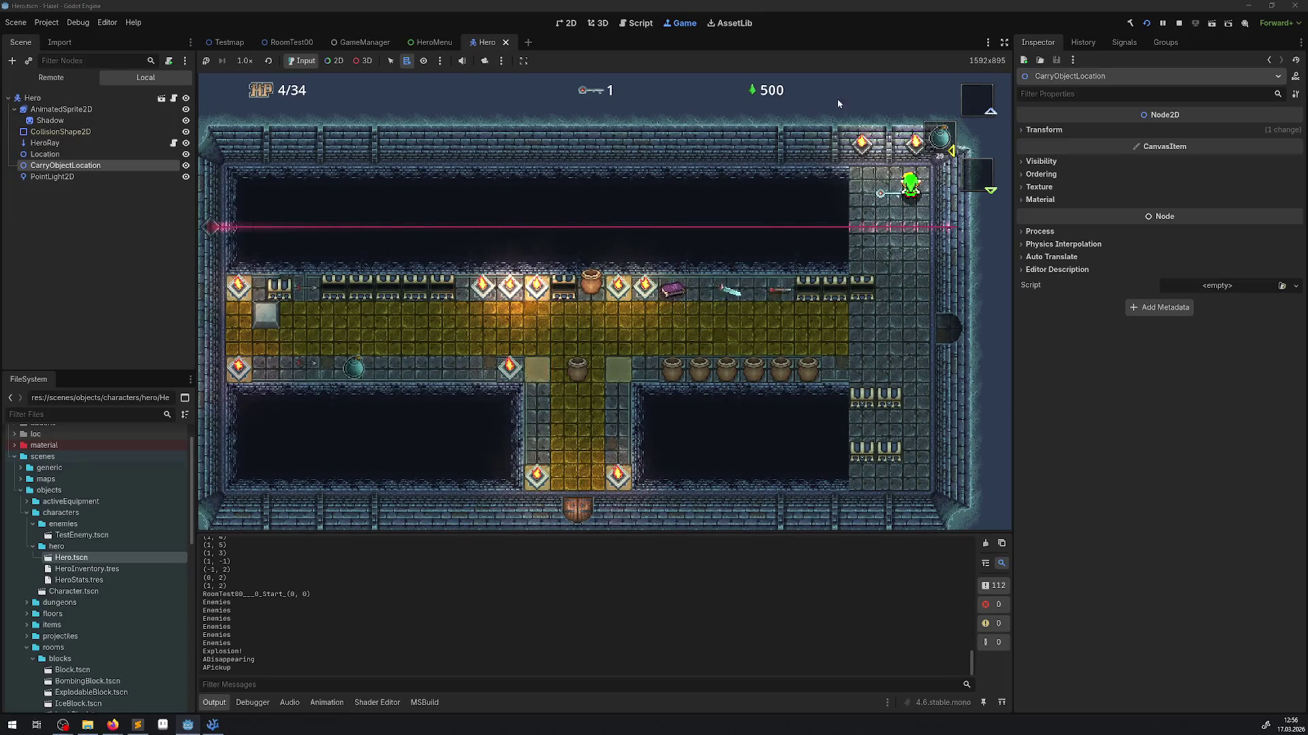
{"action": "left_click", "coordinate": [1180, 24]}
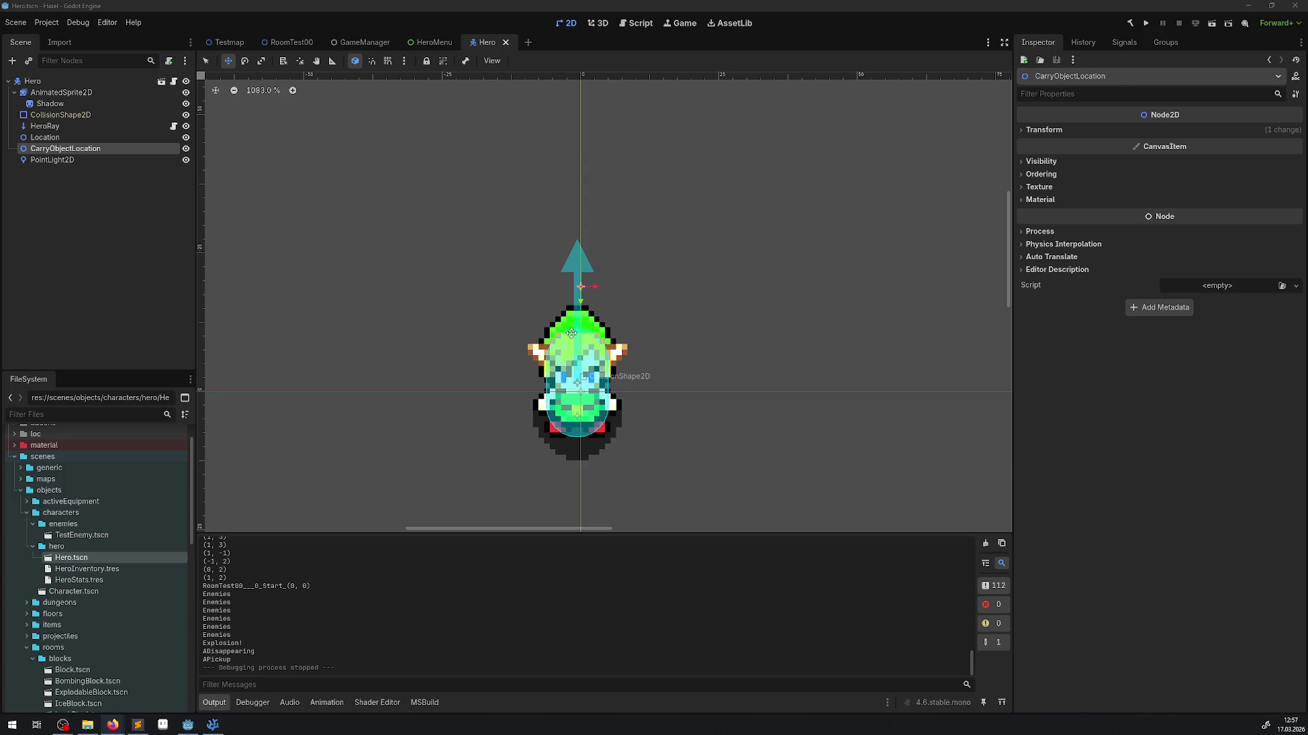
- Return to FunctionLib.cs in Visual Studio Code with the CarryObject search results (48 in 10 files)
{"action": "left_click", "coordinate": [212, 725]}
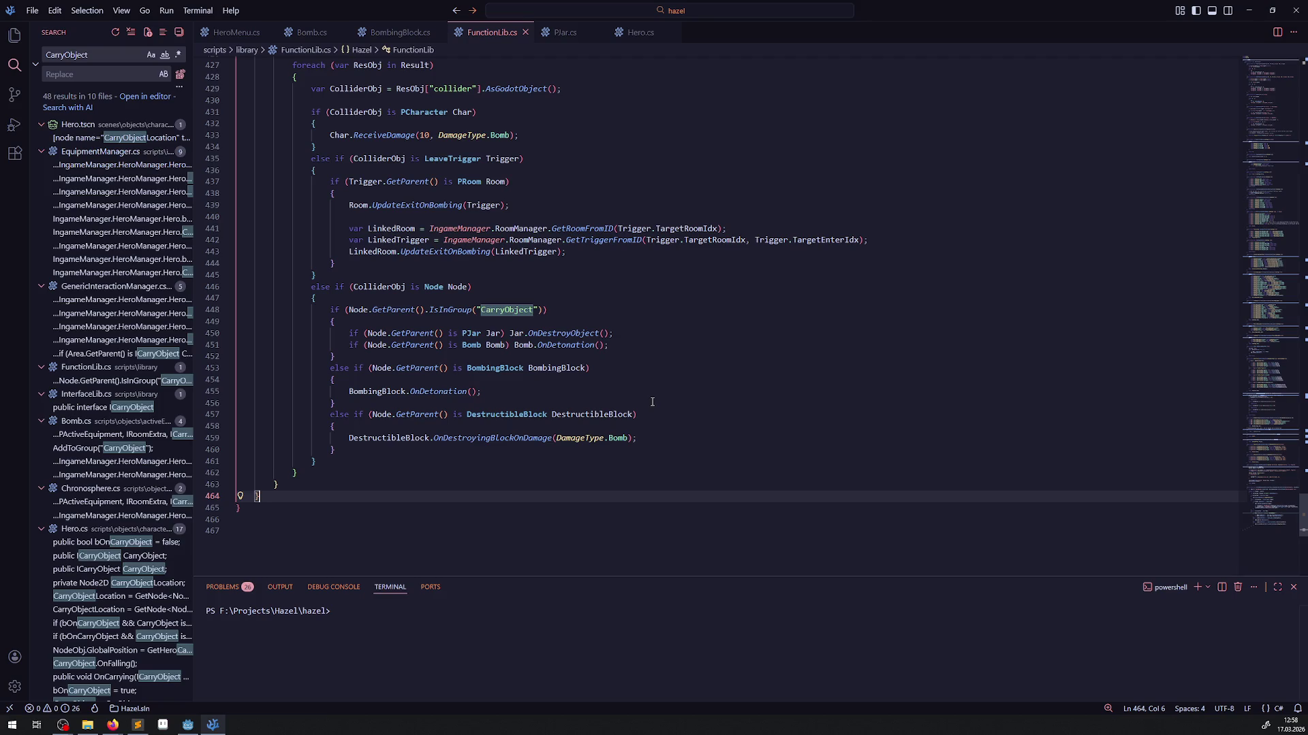
- Highlight the character damage line 433 and the PRoom trigger block, lines 437–444, in FunctionLib.cs
{"action": "scroll", "coordinate": [652, 402], "scroll_direction": "up", "scroll_amount": 1}
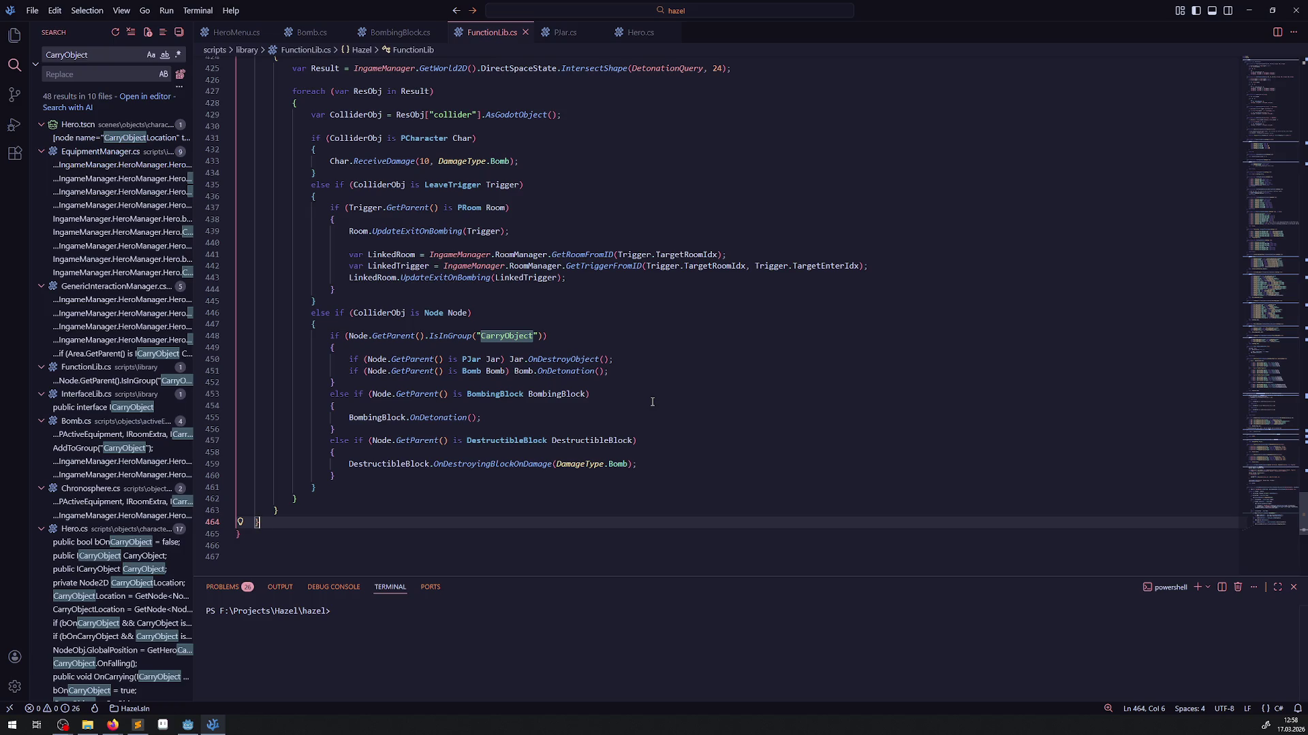
{"action": "left_click_drag", "start_coordinate": [321, 161], "coordinate": [536, 163]}
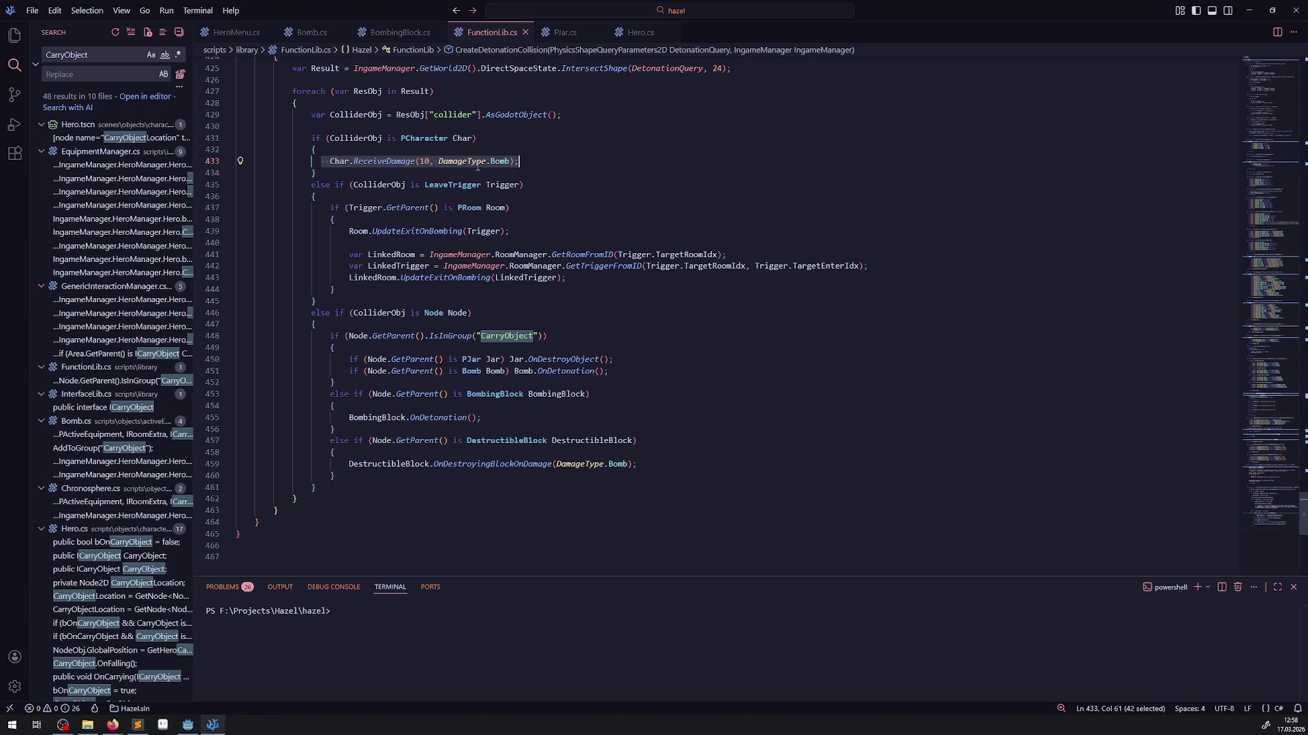
{"action": "mouse_move", "coordinate": [417, 186]}
{"action": "left_mouse_down"}
{"action": "mouse_move", "coordinate": [574, 267]}
{"action": "mouse_move", "coordinate": [569, 278]}
{"action": "left_mouse_up"}
{"action": "left_click", "coordinate": [569, 278]}
{"action": "left_click", "coordinate": [489, 199]}
{"action": "mouse_move", "coordinate": [334, 208]}
{"action": "left_mouse_down"}
{"action": "mouse_move", "coordinate": [511, 208]}
{"action": "mouse_move", "coordinate": [437, 293]}
{"action": "left_mouse_up"}
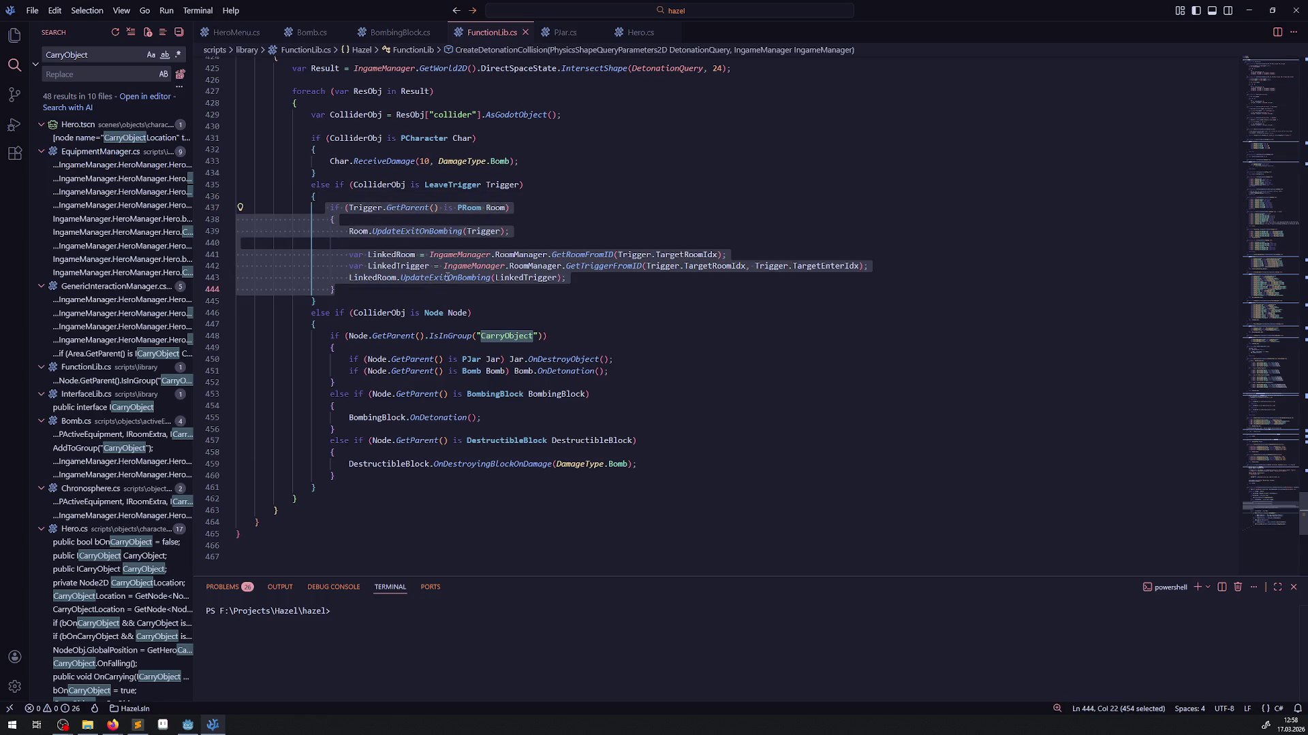
- Highlight the CarryObject group check, the jar and bomb detonation calls, and the whole Node if/else chain
{"action": "scroll", "coordinate": [448, 277], "scroll_direction": "down", "scroll_amount": 1}
{"action": "mouse_move", "coordinate": [328, 311]}
{"action": "left_mouse_down"}
{"action": "mouse_move", "coordinate": [599, 346]}
{"action": "mouse_move", "coordinate": [466, 368]}
{"action": "mouse_move", "coordinate": [479, 354]}
{"action": "left_mouse_up"}
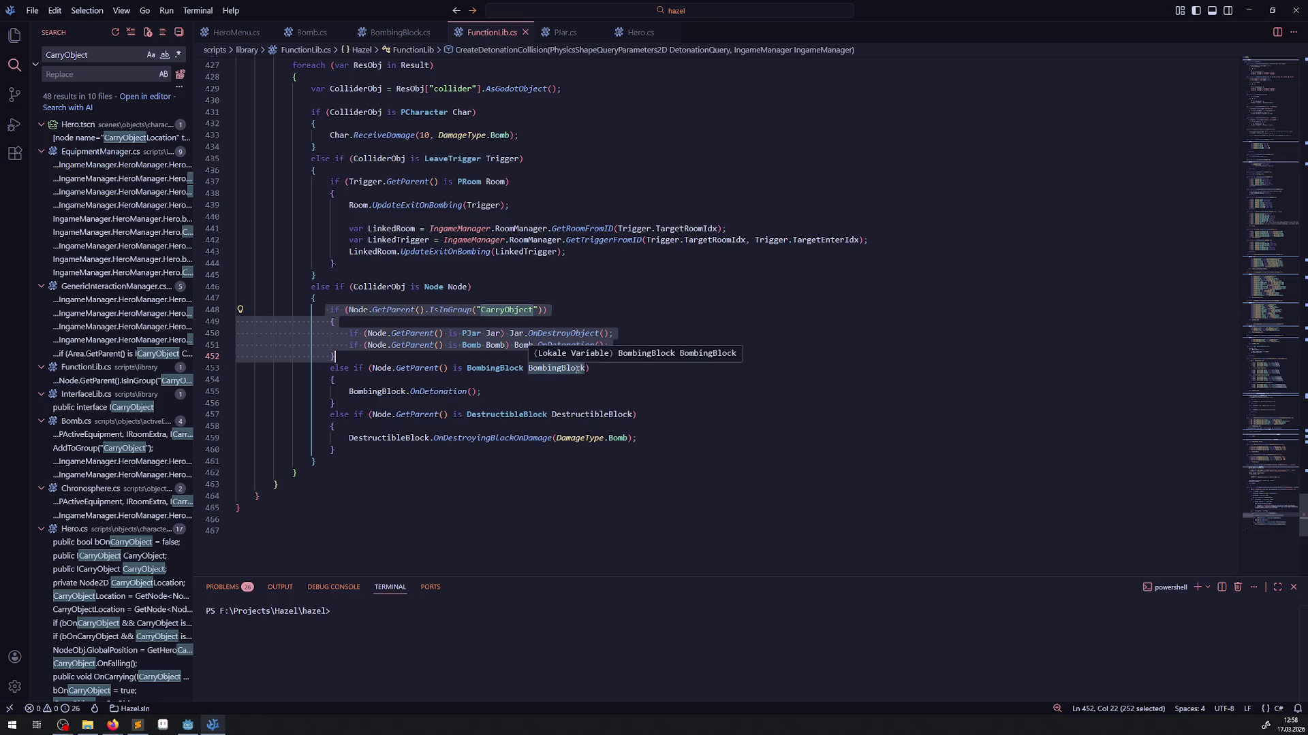
{"action": "left_click", "coordinate": [518, 358]}
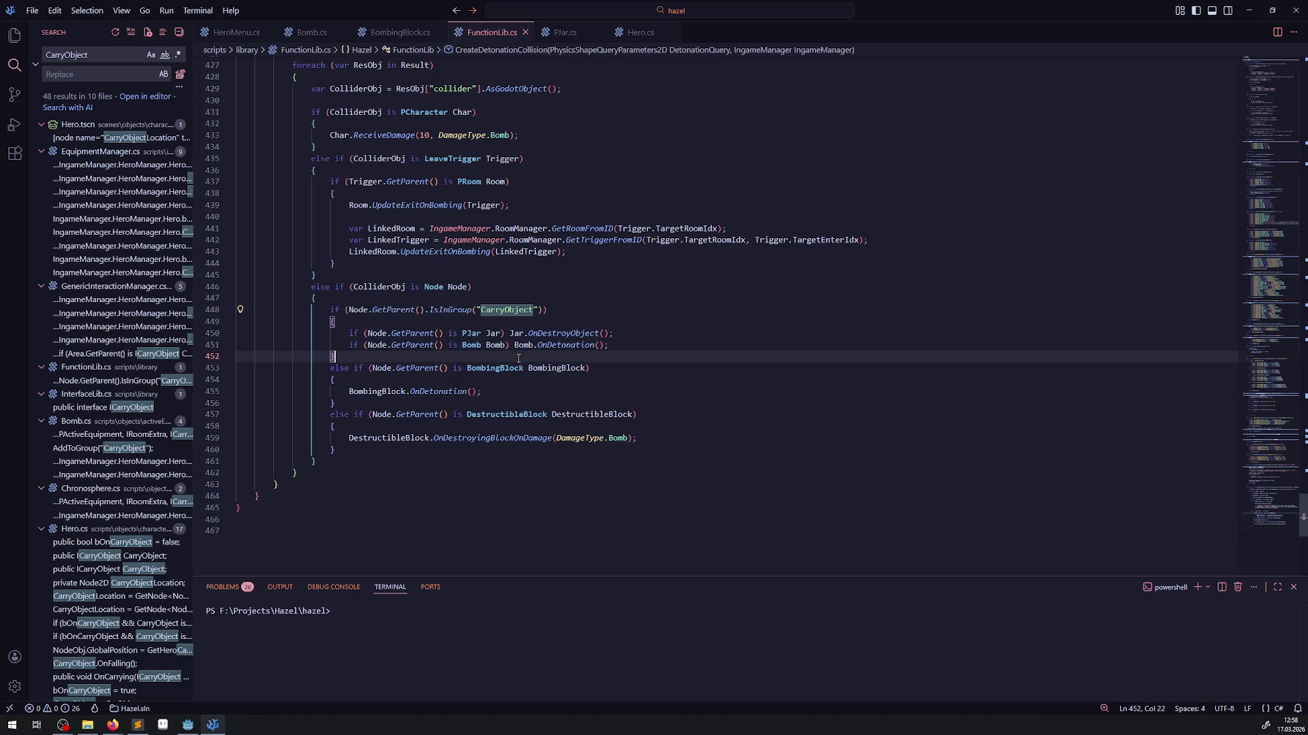
{"action": "left_click_drag", "start_coordinate": [626, 345], "coordinate": [345, 334]}
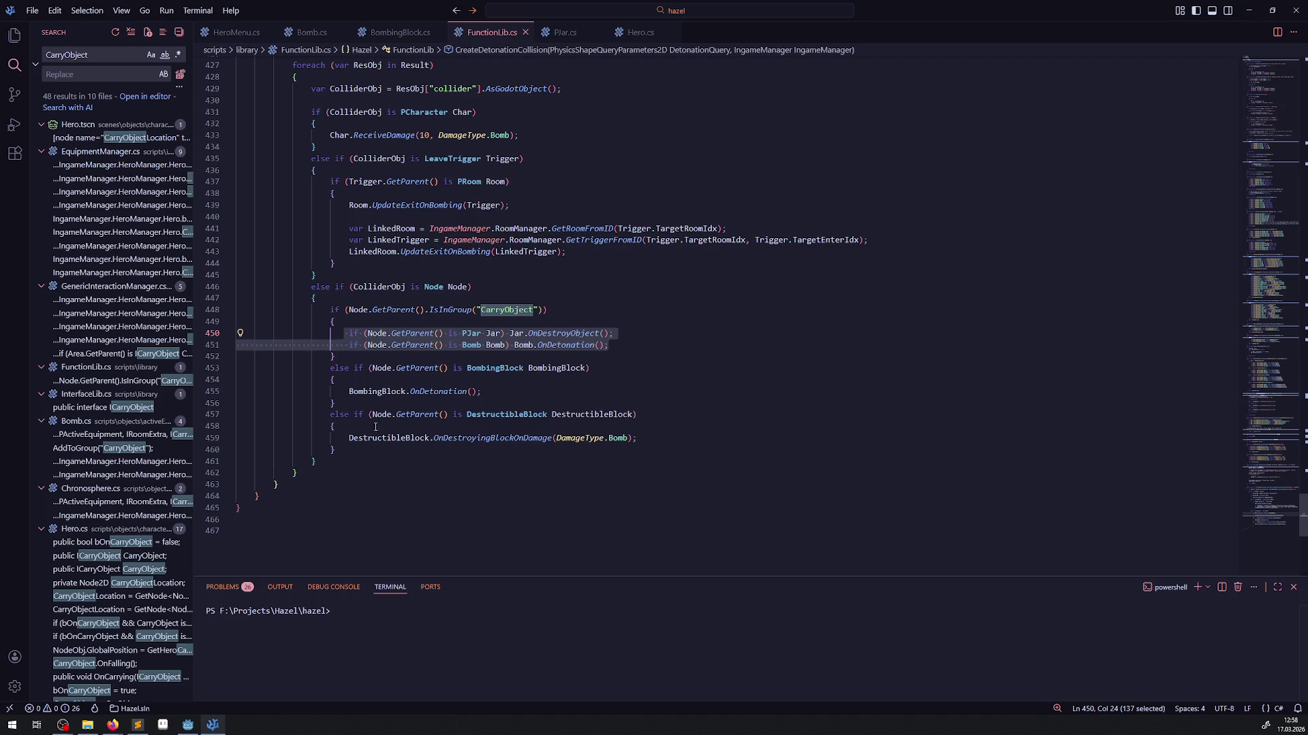
{"action": "left_click_drag", "start_coordinate": [357, 449], "coordinate": [324, 310]}
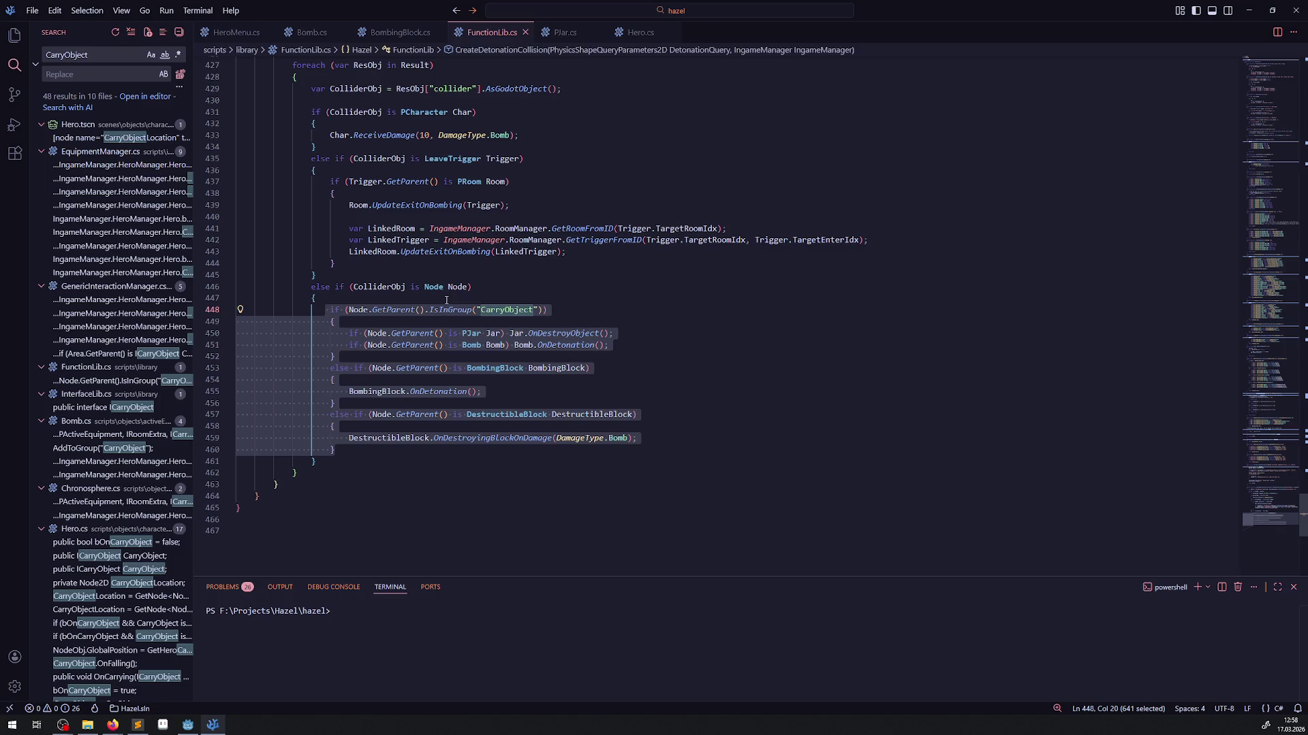
- Highlight PCharacter, LeaveTrigger and the CarryObject if-block on lines 448–460, then drop the selection
{"action": "double_click", "coordinate": [416, 112]}
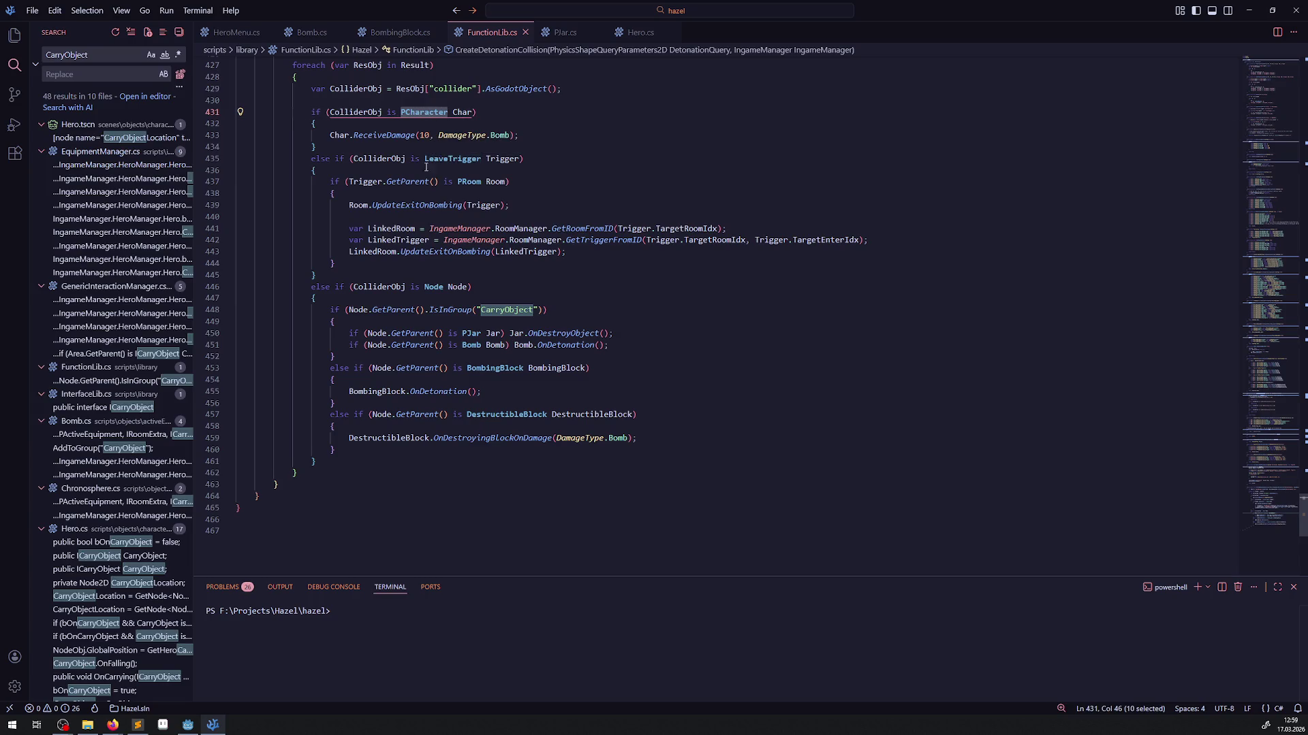
{"action": "double_click", "coordinate": [450, 159]}
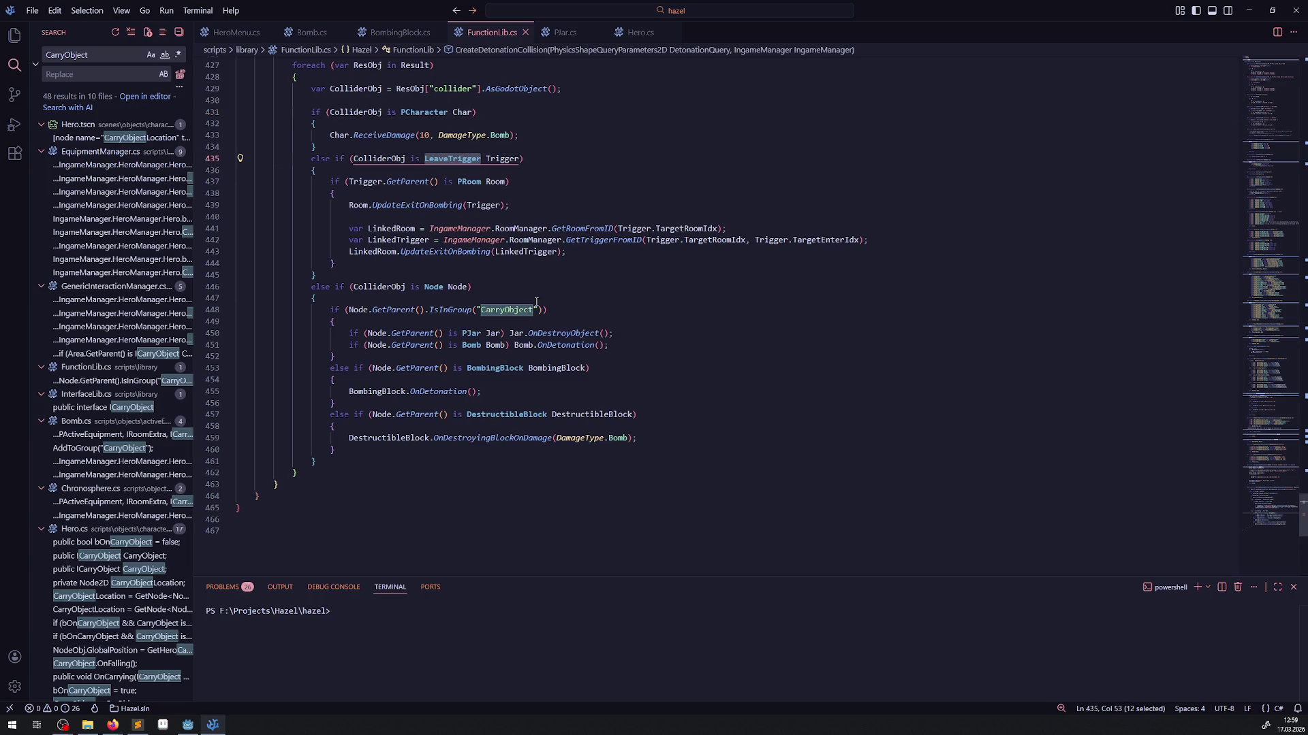
{"action": "left_click_drag", "start_coordinate": [325, 308], "coordinate": [376, 452]}
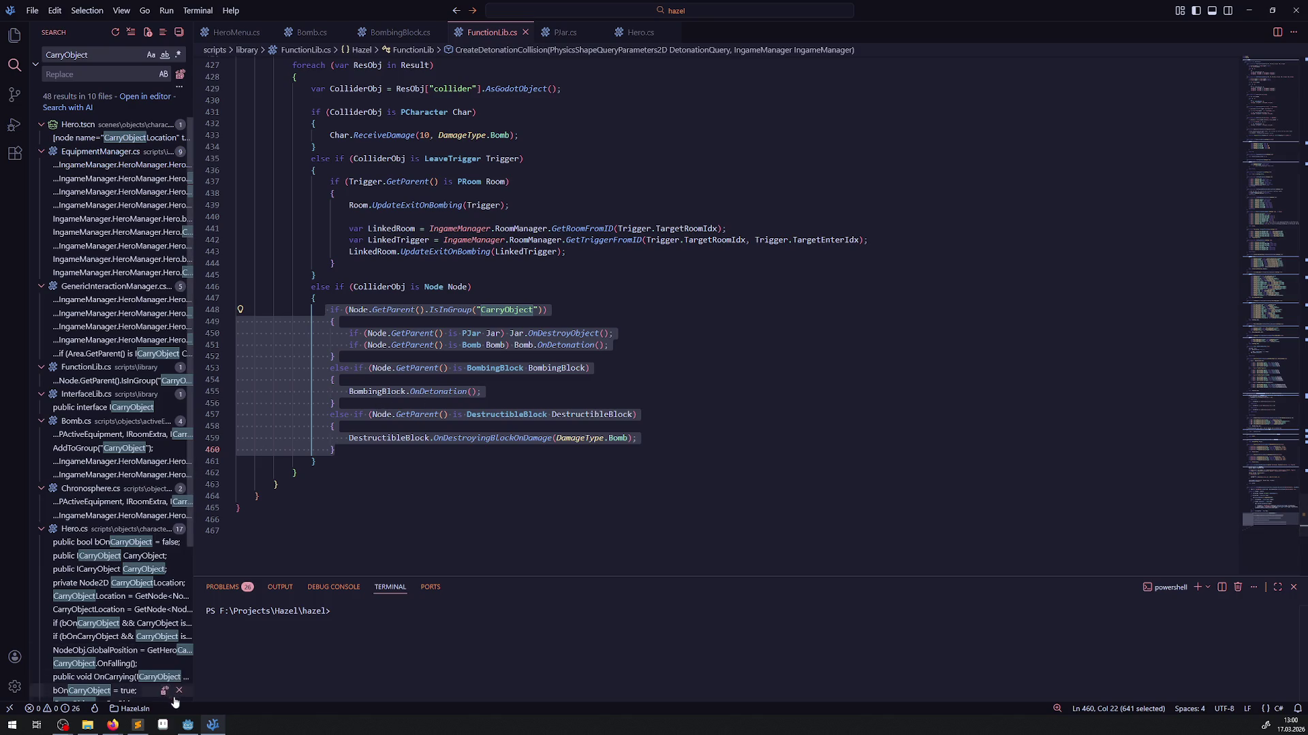
{"action": "key", "text": "Down"}
{"action": "key", "text": "Down"}
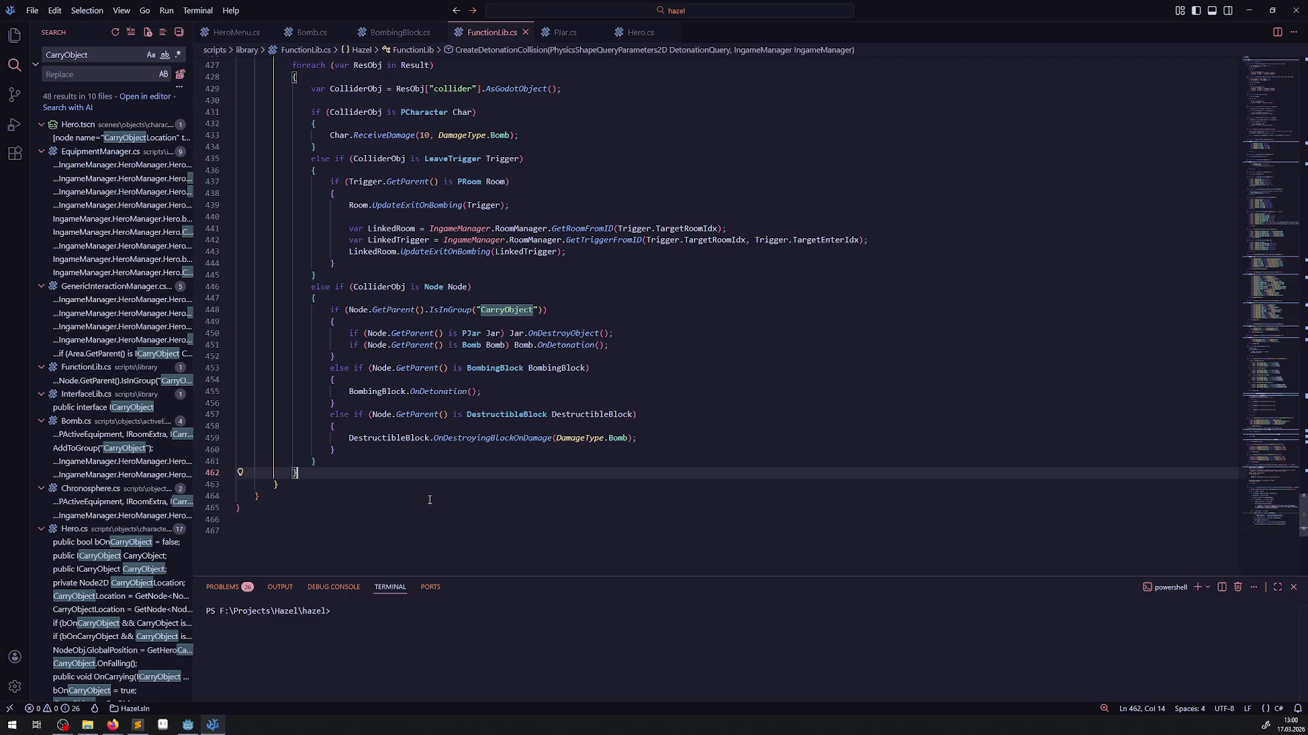
- Put the caret at the end of line 446 and switch back to Godot
{"action": "scroll", "coordinate": [429, 500], "scroll_direction": "up", "scroll_amount": 2}
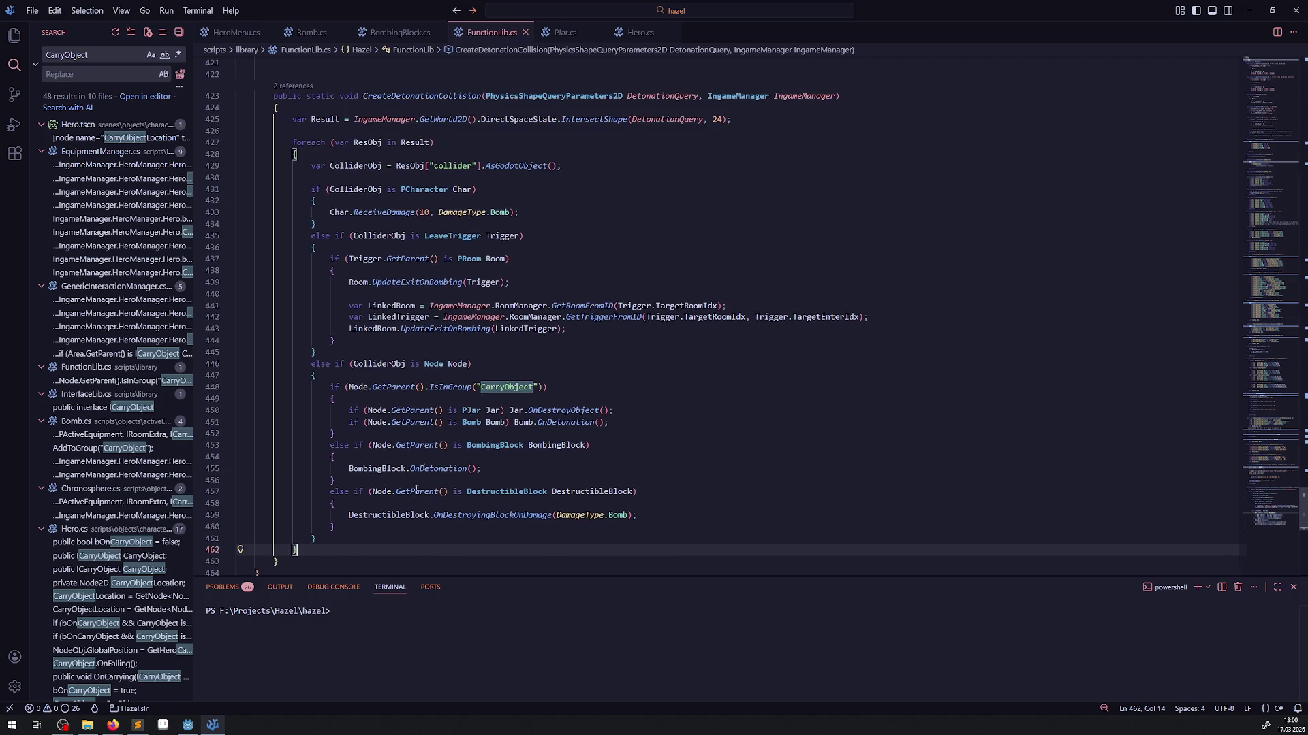
{"action": "left_click", "coordinate": [513, 368]}
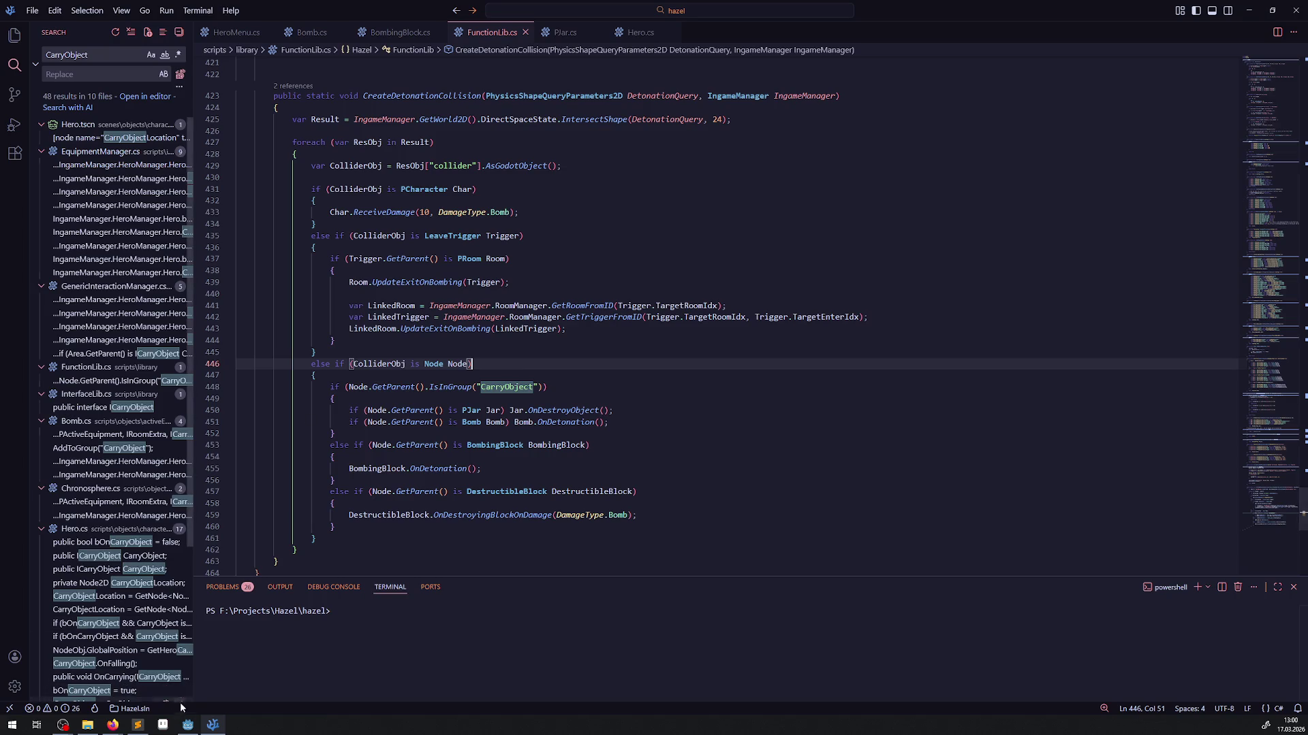
{"action": "left_click", "coordinate": [188, 725]}
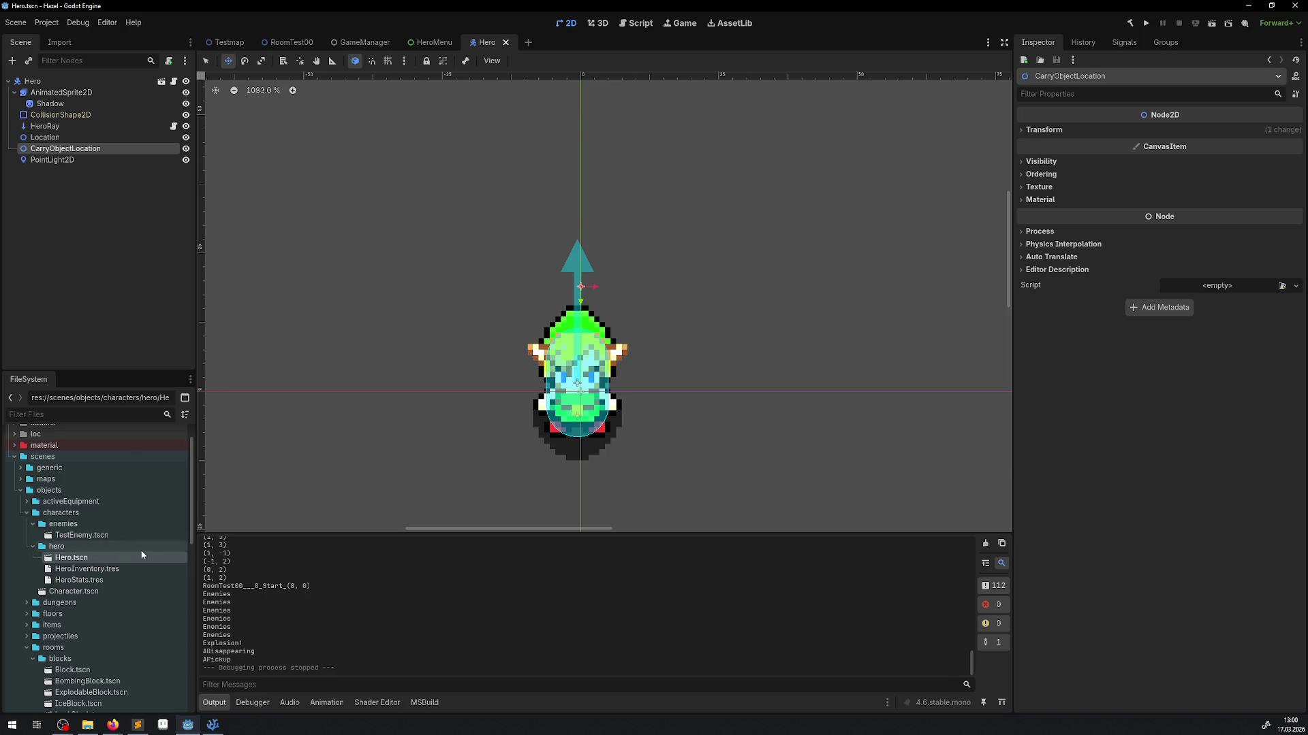
{"action": "scroll", "coordinate": [103, 630], "scroll_direction": "down", "scroll_amount": 3}
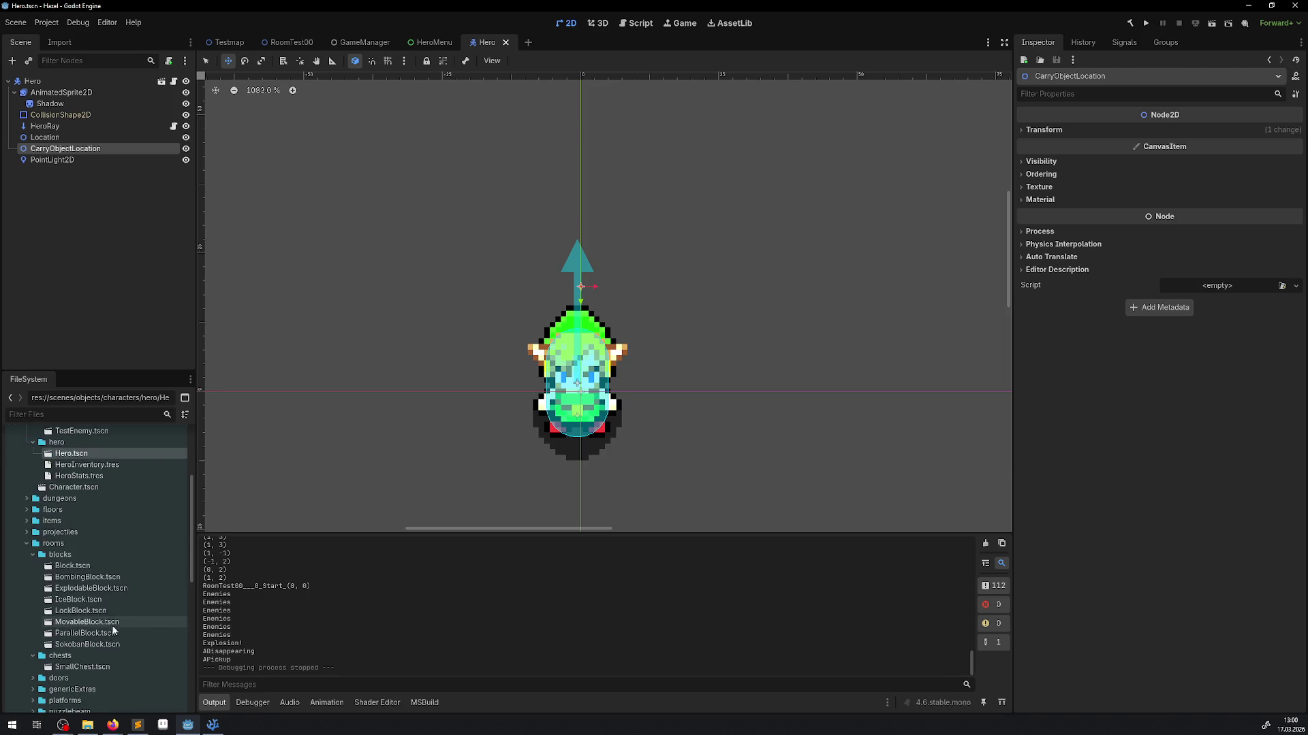
- Open Block.tscn and inspect its BlockArea node and its Block root node with script
{"action": "double_click", "coordinate": [82, 569]}
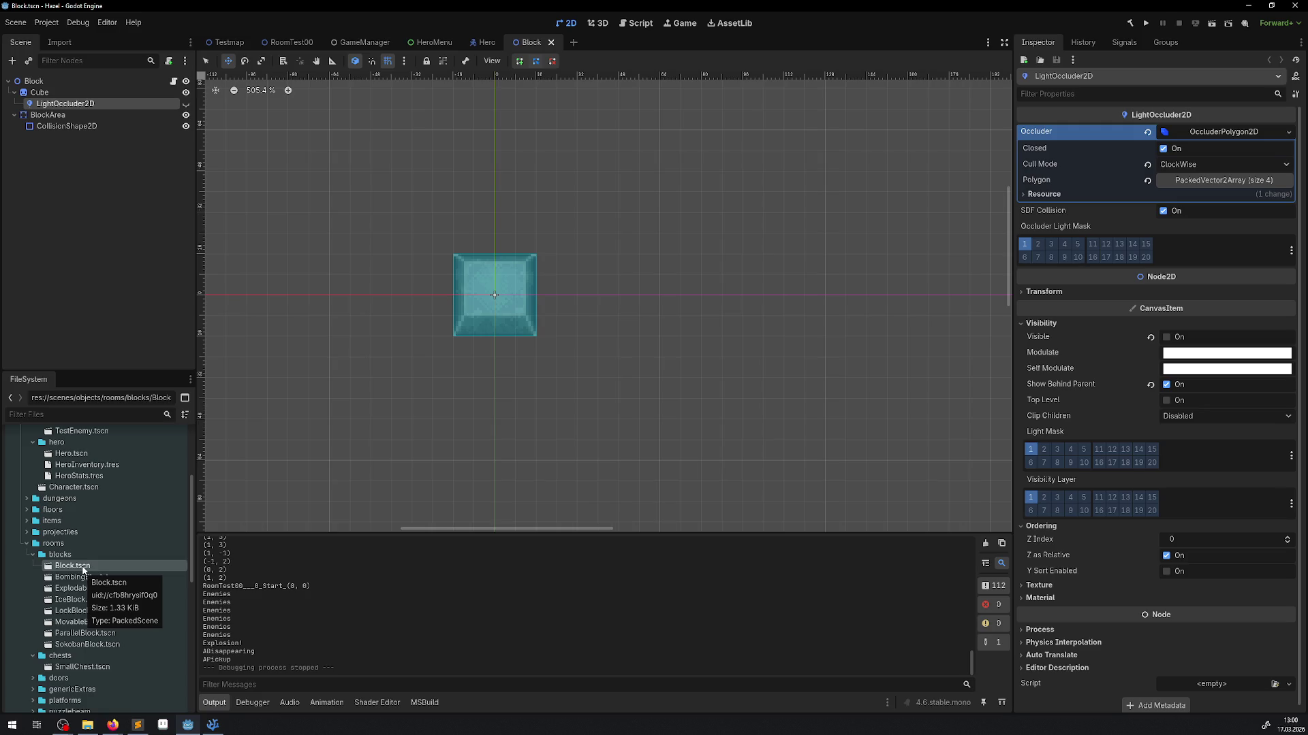
{"action": "left_click", "coordinate": [48, 115]}
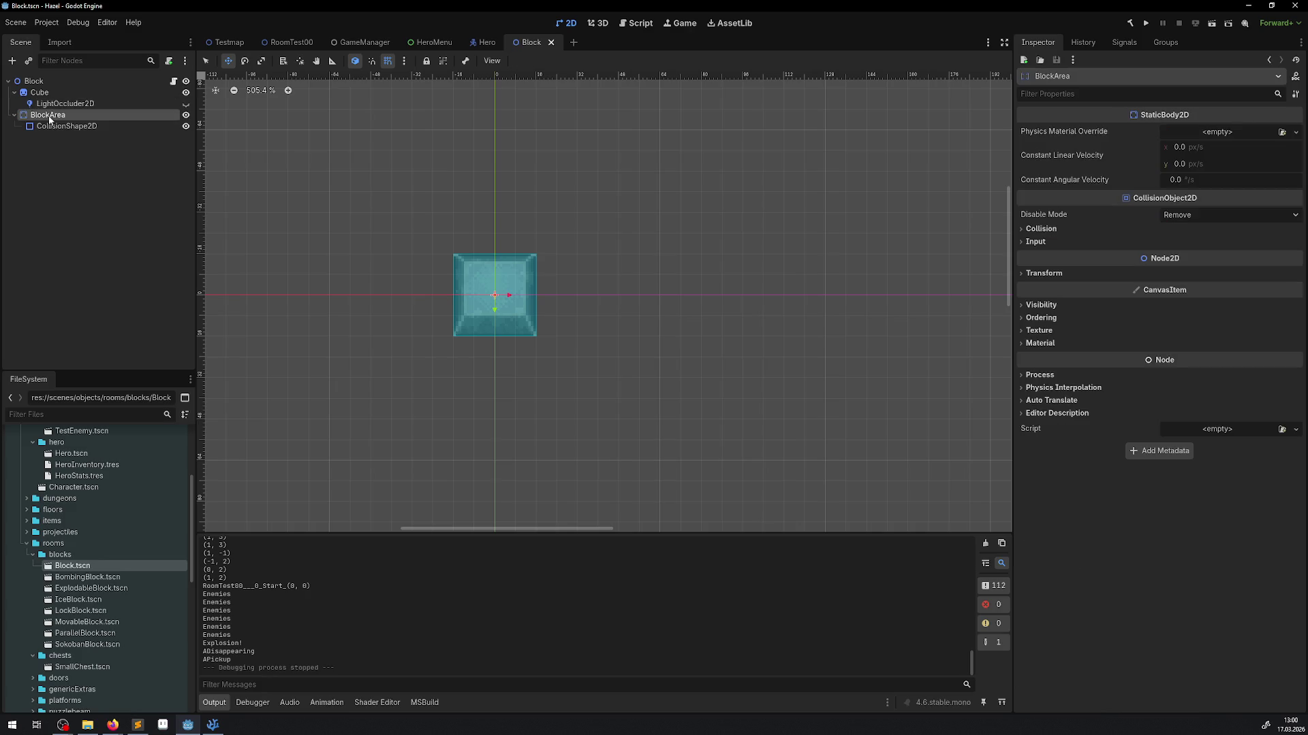
{"action": "left_click", "coordinate": [43, 80]}
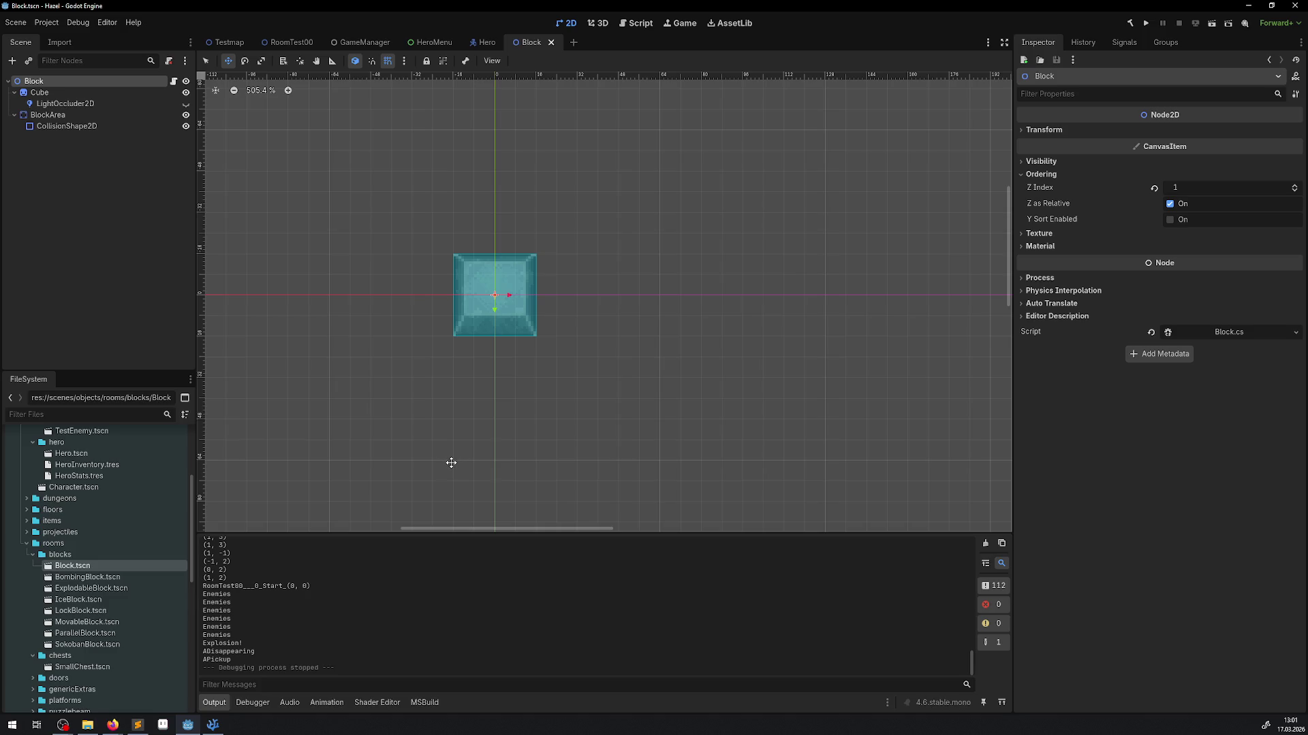
{"action": "left_click", "coordinate": [152, 257]}
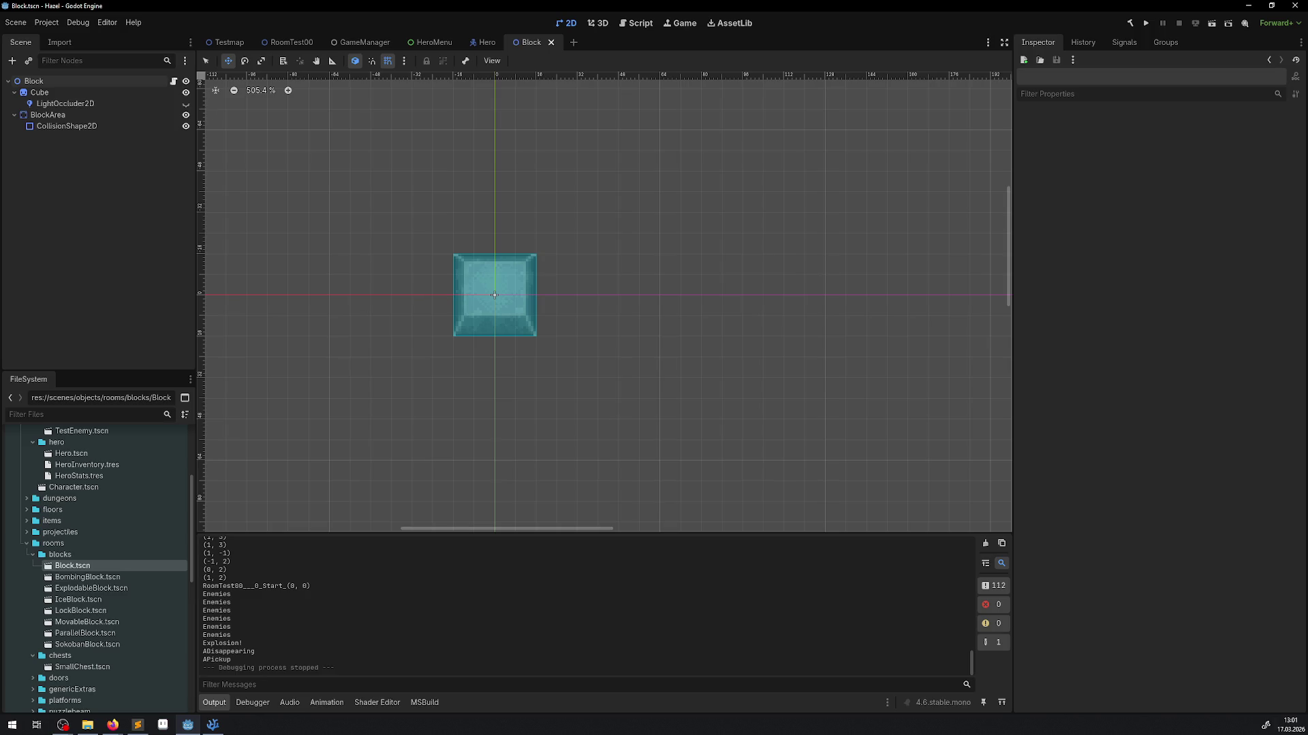
- Expand the TestRooms folder in the FileSystem dock to list RoomTest00 through RoomTest12
{"action": "key", "text": "alt+Tab"}
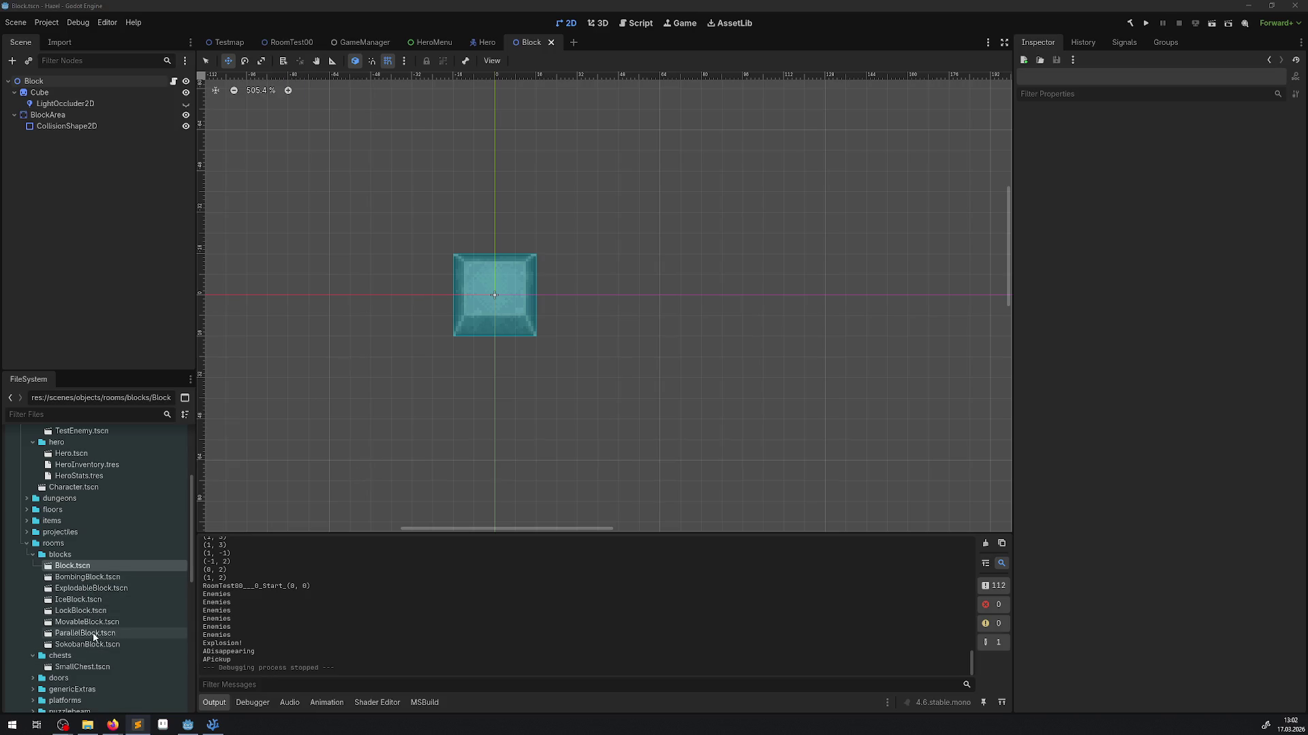
{"action": "scroll", "coordinate": [107, 622], "scroll_direction": "down", "scroll_amount": 1}
{"action": "scroll", "coordinate": [115, 610], "scroll_direction": "down", "scroll_amount": 5}
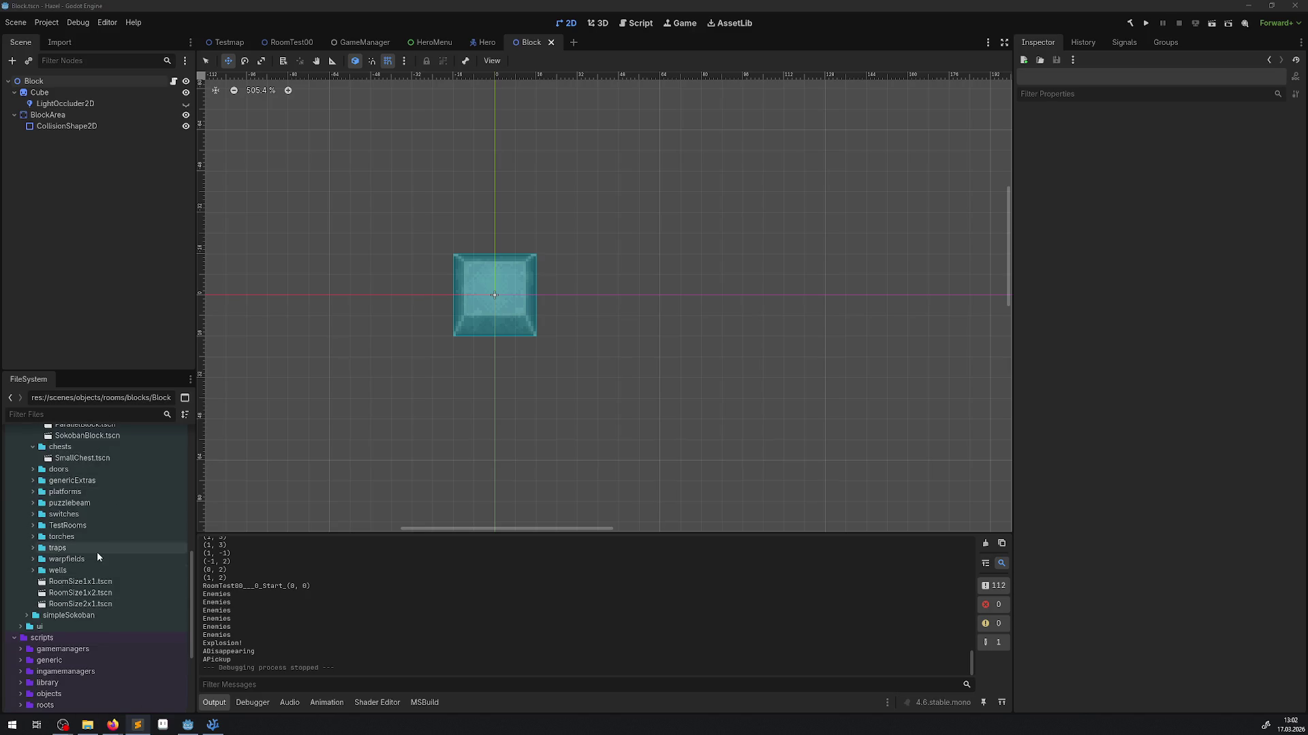
{"action": "scroll", "coordinate": [96, 550], "scroll_direction": "up", "scroll_amount": 5}
{"action": "scroll", "coordinate": [56, 566], "scroll_direction": "up", "scroll_amount": 2}
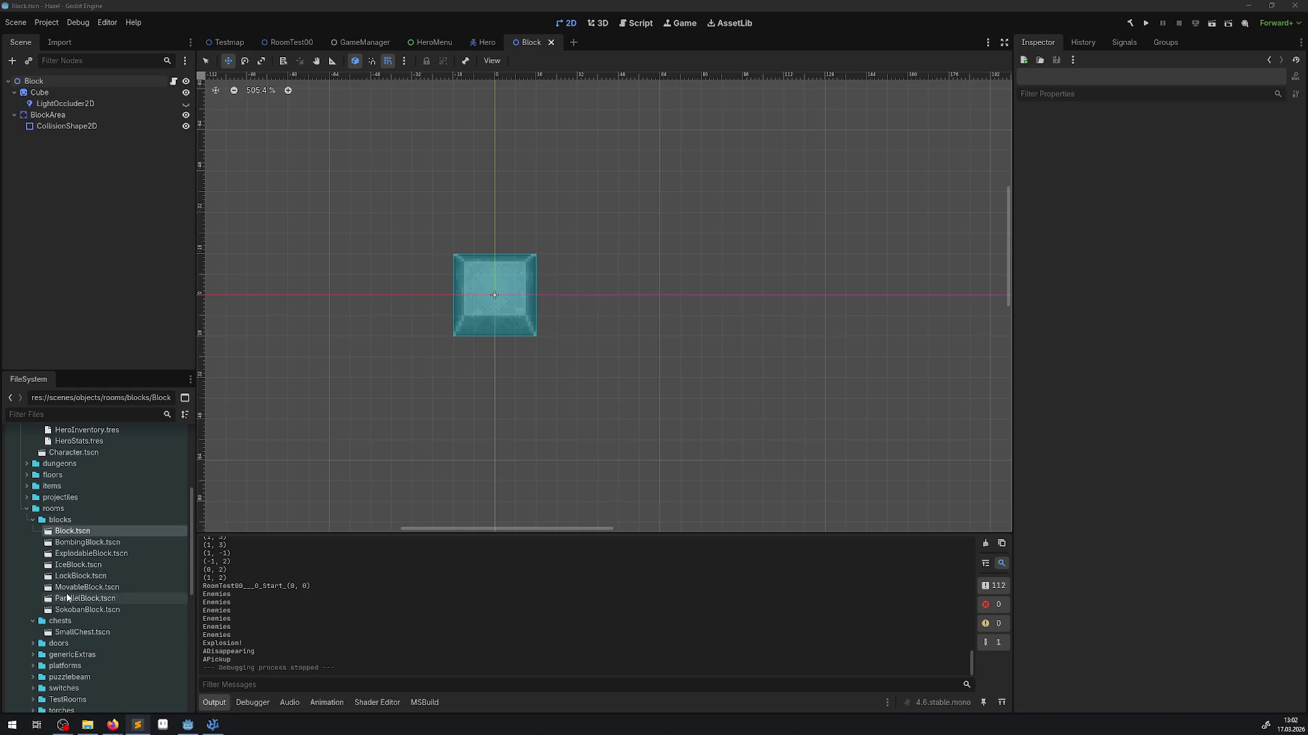
{"action": "scroll", "coordinate": [9, 557], "scroll_direction": "down", "scroll_amount": 3}
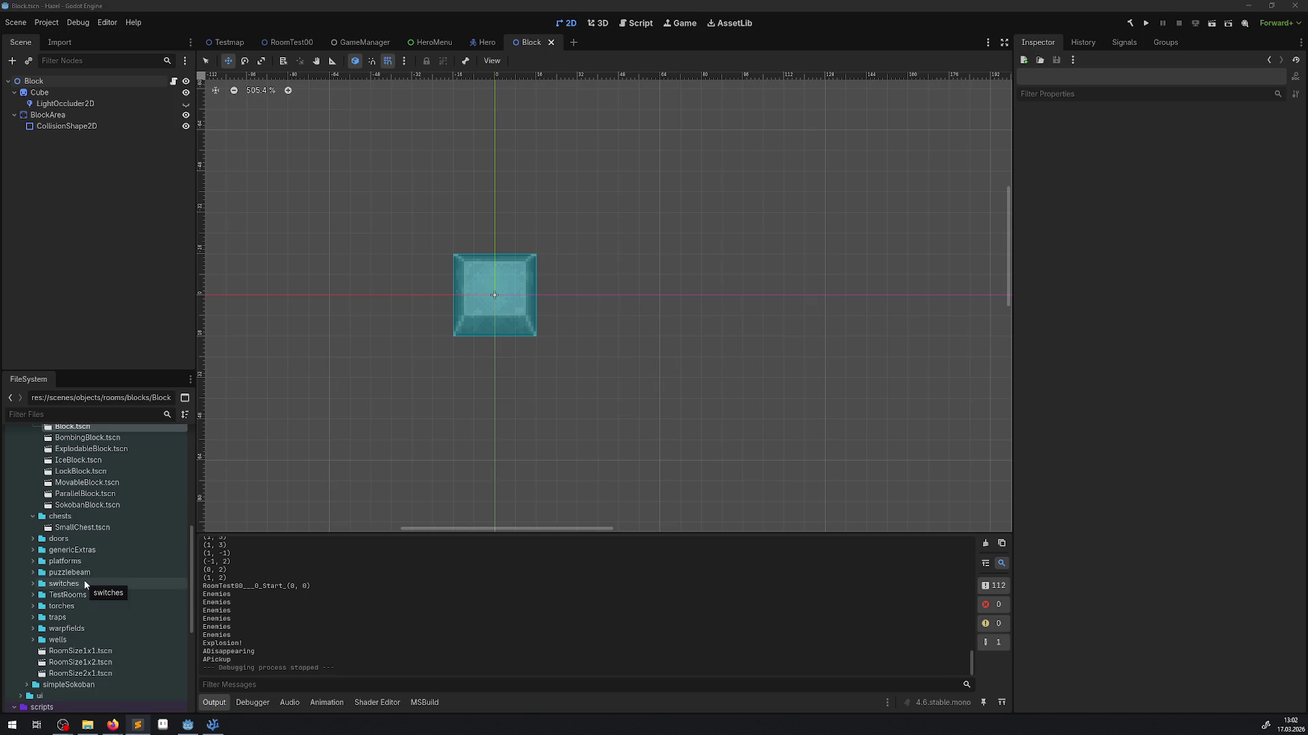
{"action": "left_click", "coordinate": [33, 595]}
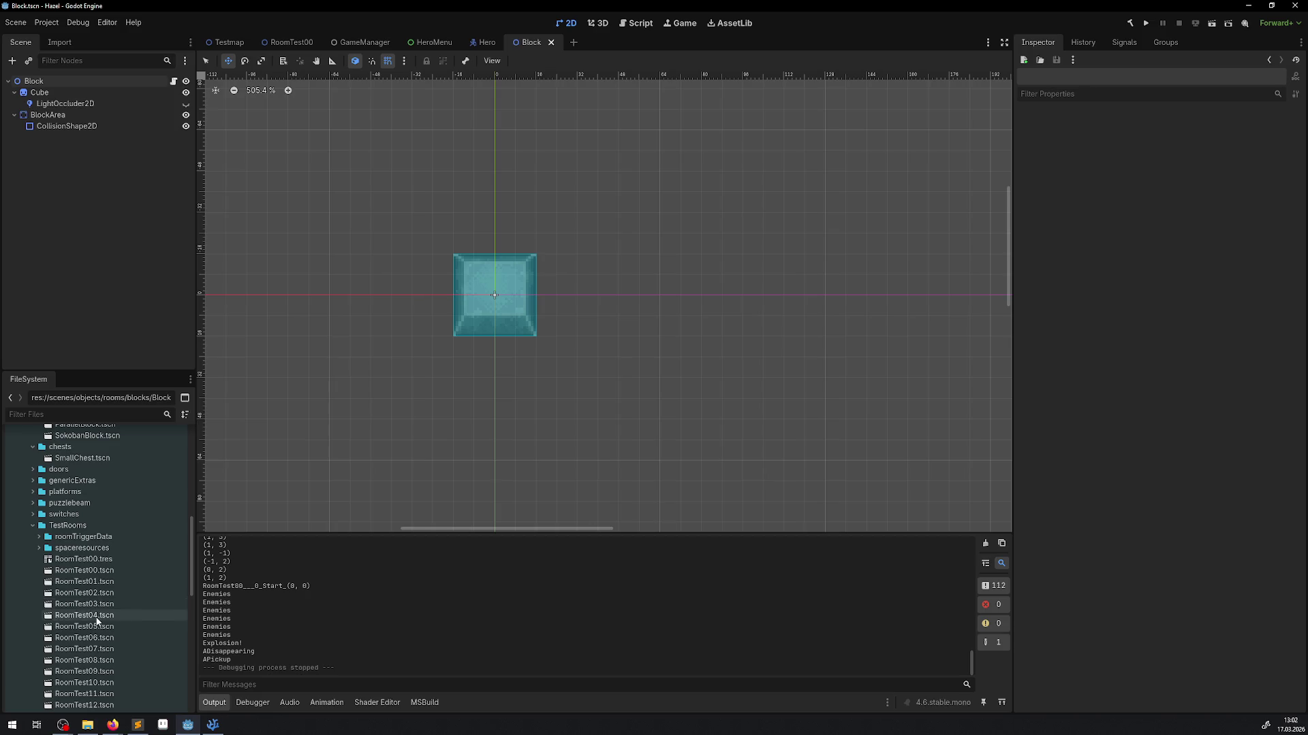
- Open RoomTest04, select EnemySpawner, and undo an accidental move of the spawner
{"action": "double_click", "coordinate": [95, 616]}
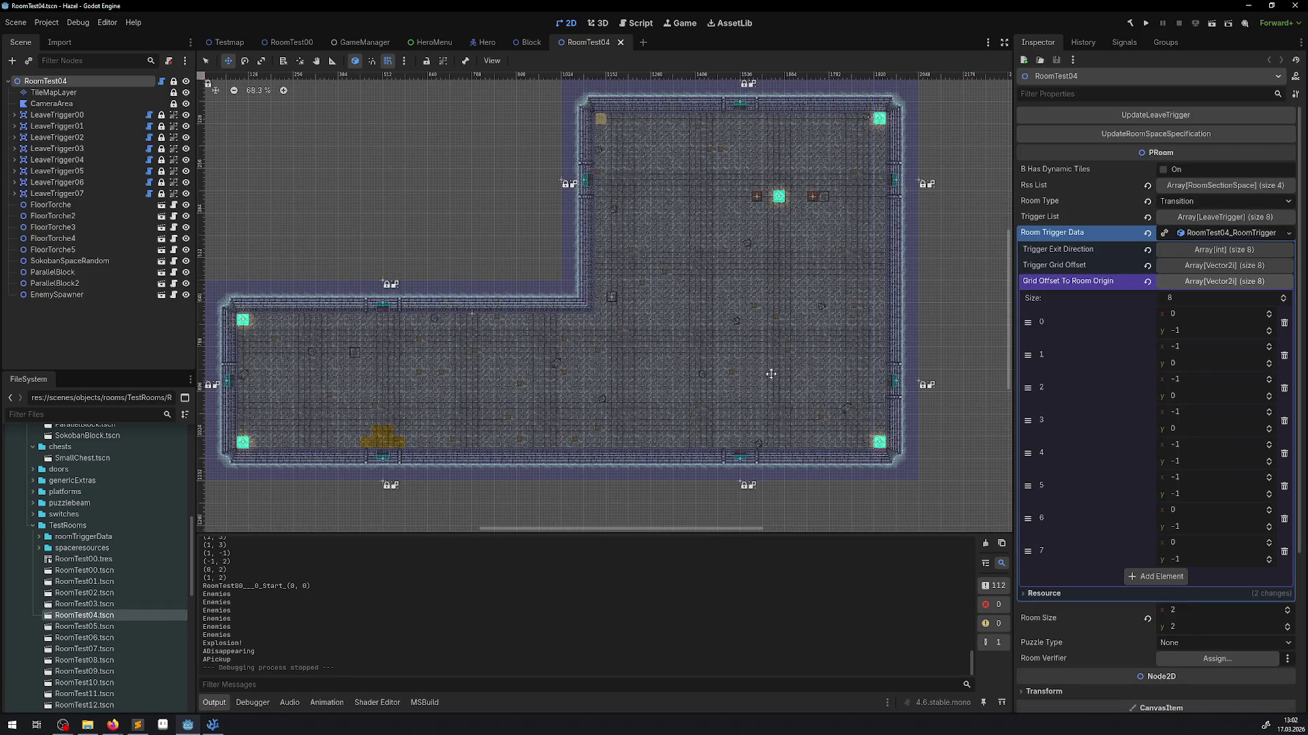
{"action": "scroll", "coordinate": [788, 361], "scroll_direction": "up", "scroll_amount": 1}
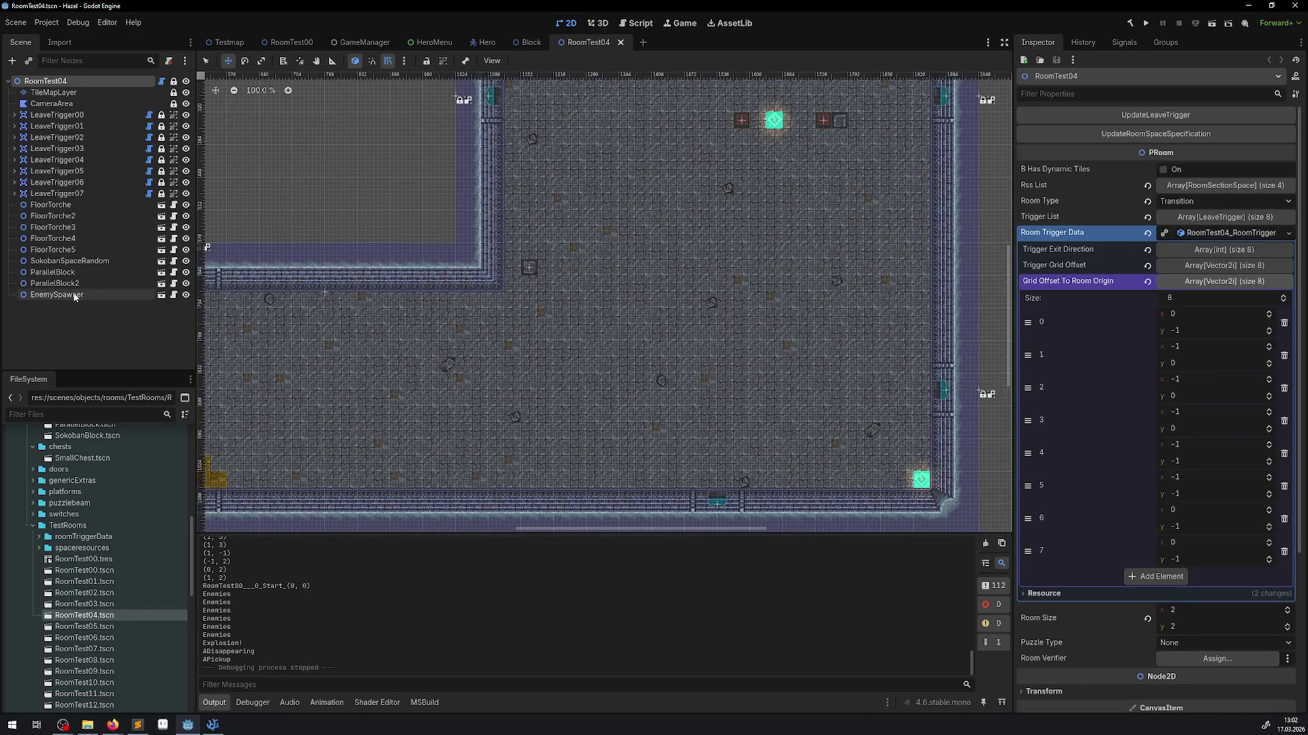
{"action": "left_click", "coordinate": [73, 294]}
{"action": "scroll", "coordinate": [446, 213], "scroll_direction": "up", "scroll_amount": 1}
{"action": "scroll", "coordinate": [702, 258], "scroll_direction": "up", "scroll_amount": 4}
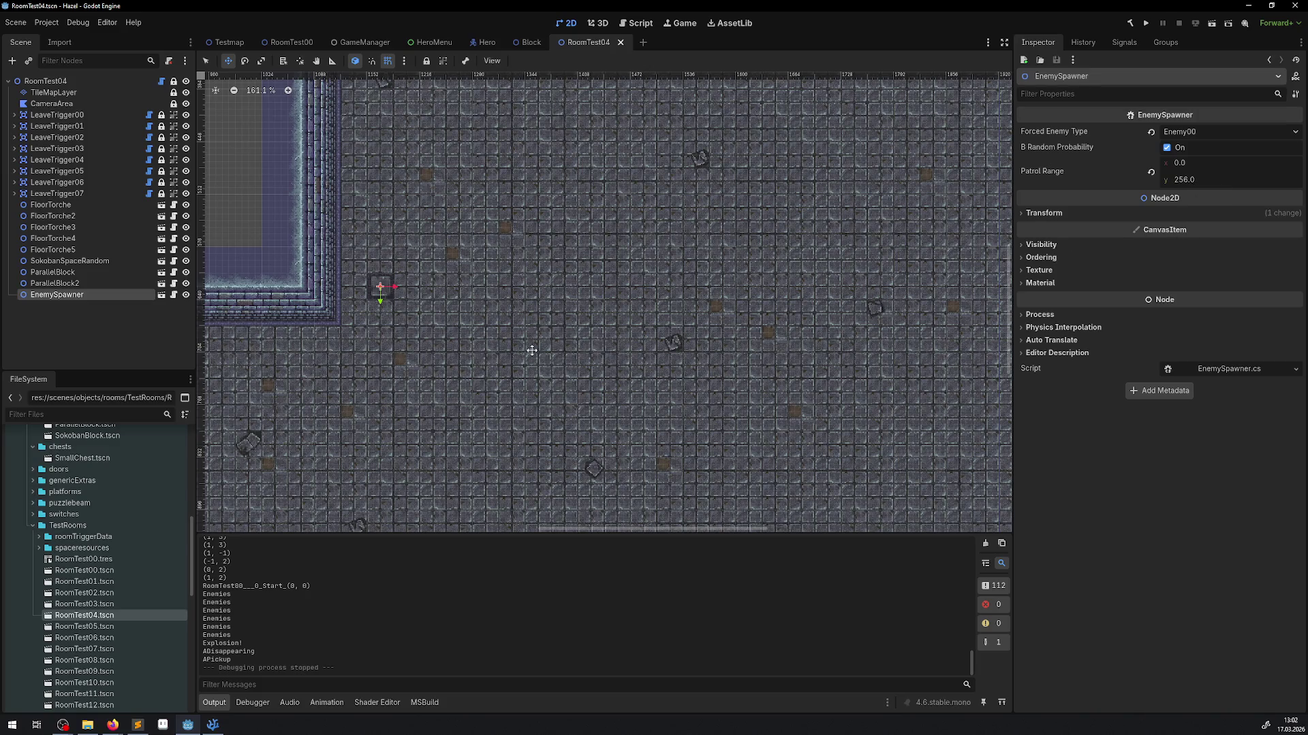
{"action": "left_click_drag", "start_coordinate": [393, 331], "coordinate": [458, 281]}
{"action": "mouse_move", "coordinate": [444, 235]}
{"action": "left_mouse_down"}
{"action": "mouse_move", "coordinate": [439, 294]}
{"action": "mouse_move", "coordinate": [334, 299]}
{"action": "mouse_move", "coordinate": [354, 374]}
{"action": "mouse_move", "coordinate": [545, 179]}
{"action": "mouse_move", "coordinate": [440, 282]}
{"action": "mouse_move", "coordinate": [446, 236]}
{"action": "left_mouse_up"}
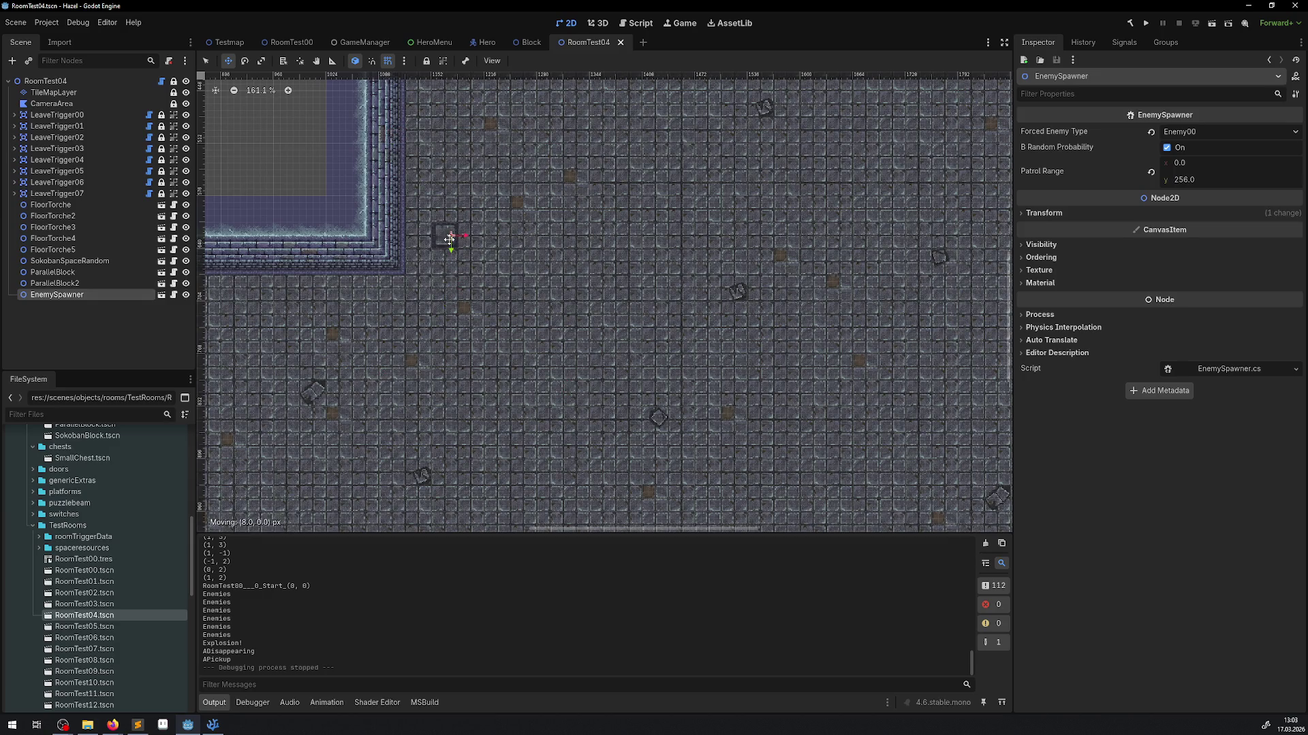
{"action": "key", "text": "ctrl+z"}
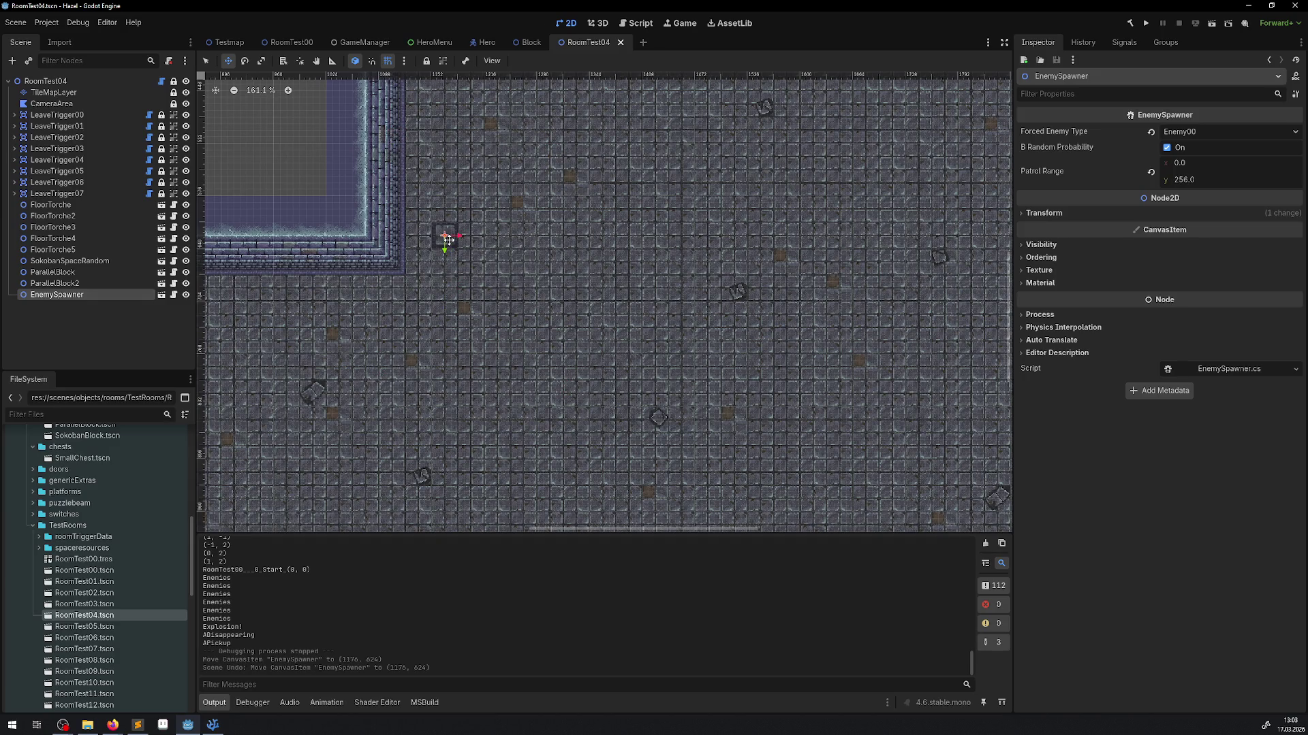
- Pan around the RoomTest04 room, then open the RoomTest01 scene
{"action": "scroll", "coordinate": [461, 345], "scroll_direction": "down", "scroll_amount": 2}
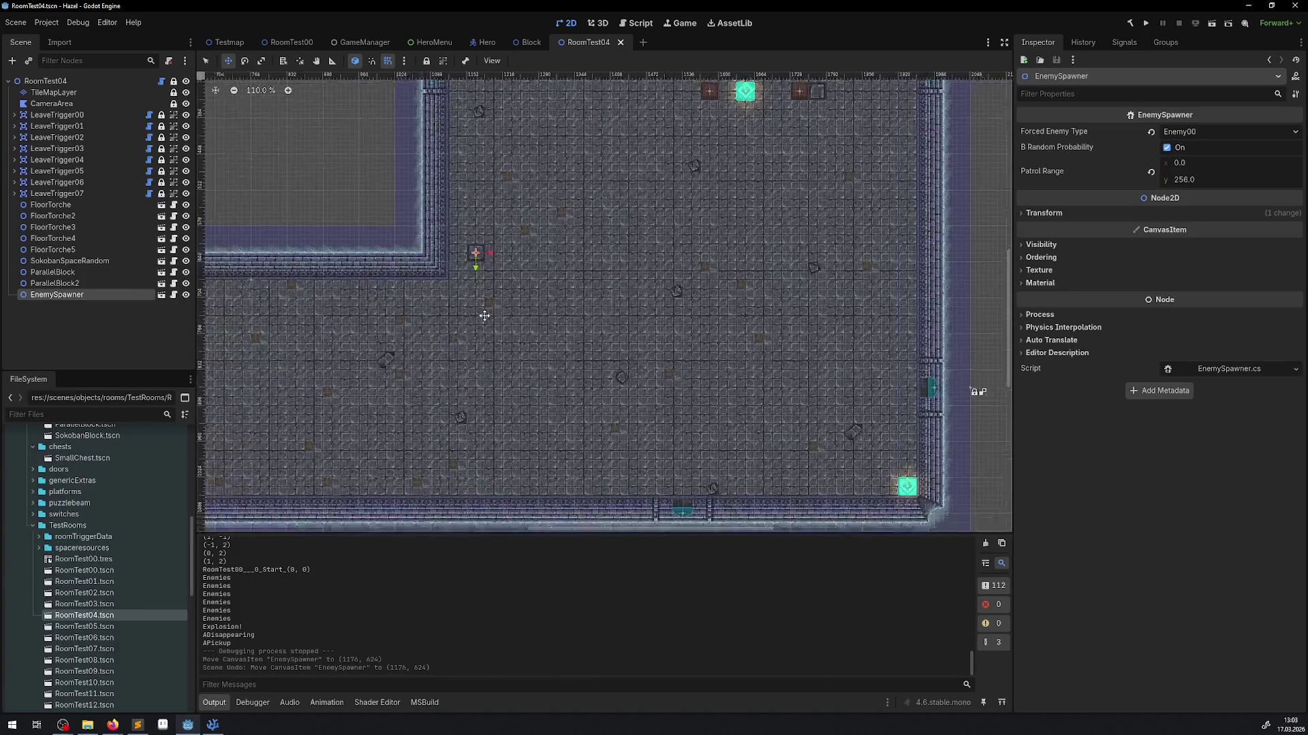
{"action": "left_click_drag", "start_coordinate": [478, 322], "coordinate": [492, 309]}
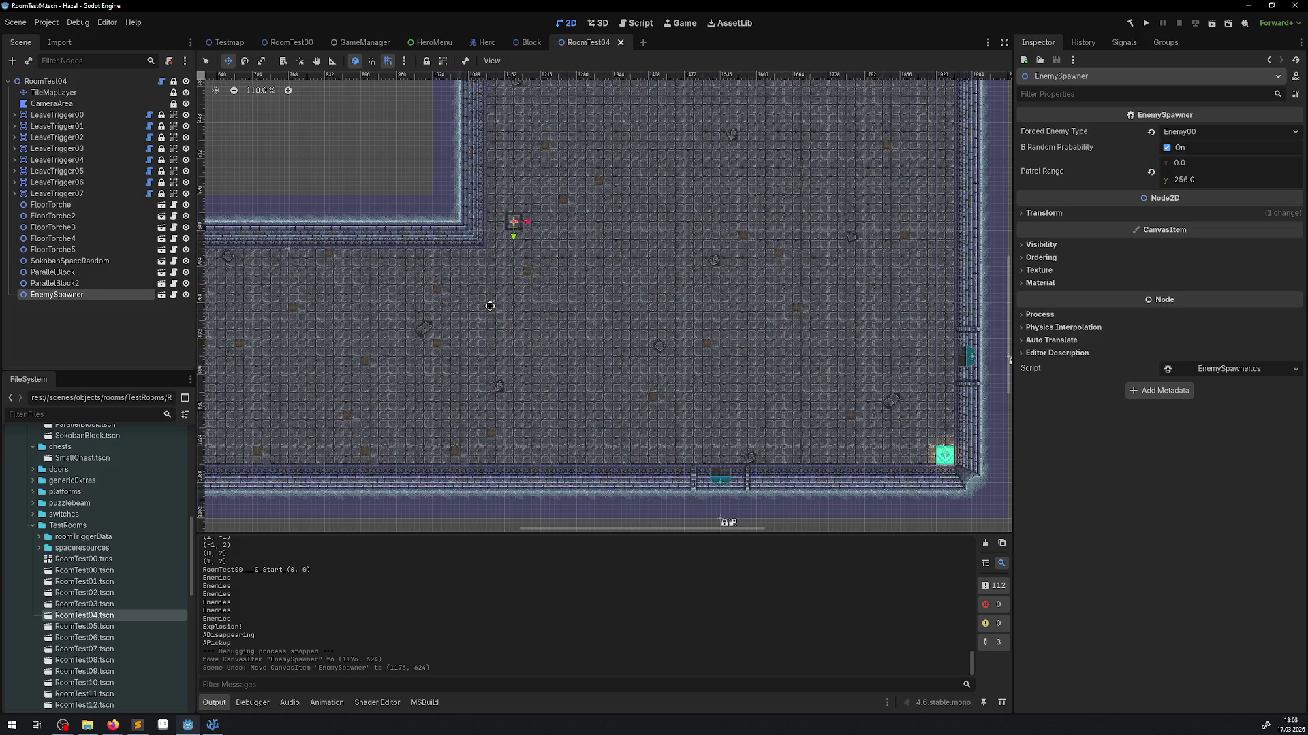
{"action": "left_click_drag", "start_coordinate": [447, 303], "coordinate": [523, 293]}
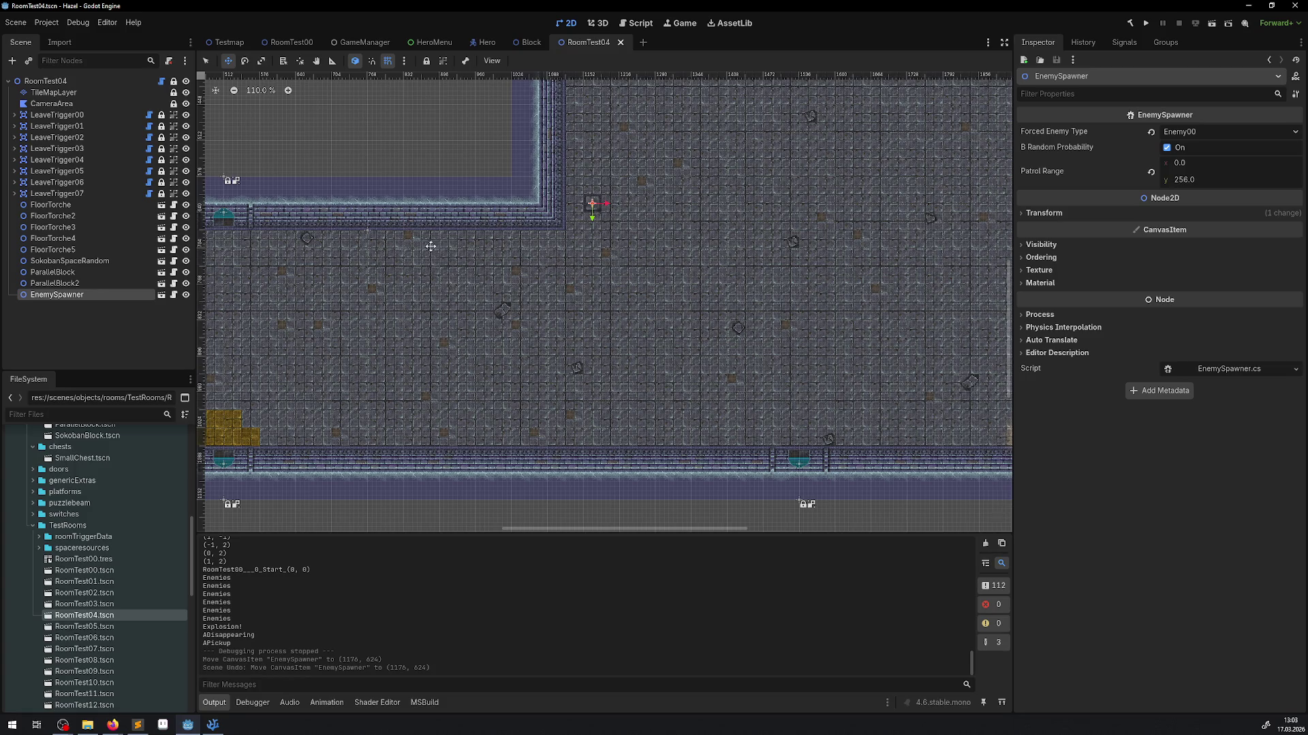
{"action": "scroll", "coordinate": [428, 245], "scroll_direction": "left", "scroll_amount": 5}
{"action": "scroll", "coordinate": [423, 293], "scroll_direction": "down", "scroll_amount": 2}
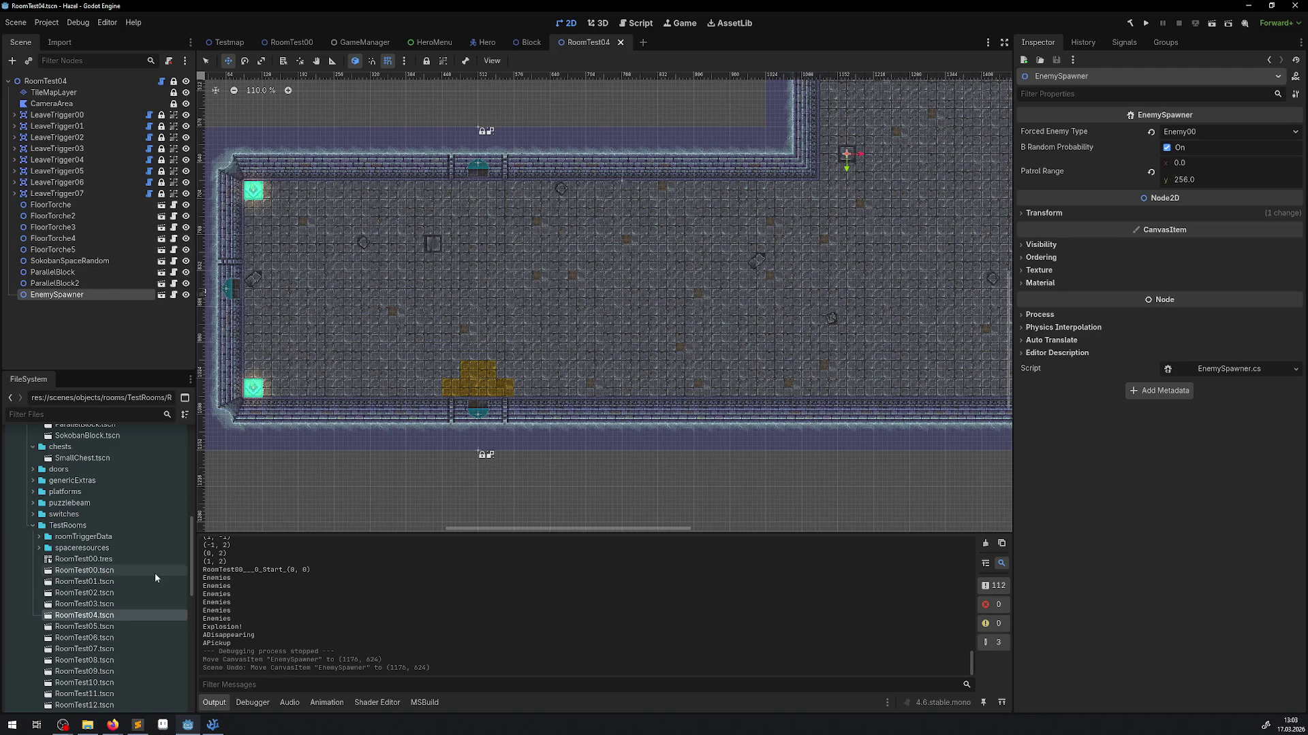
{"action": "scroll", "coordinate": [132, 575], "scroll_direction": "up", "scroll_amount": 3}
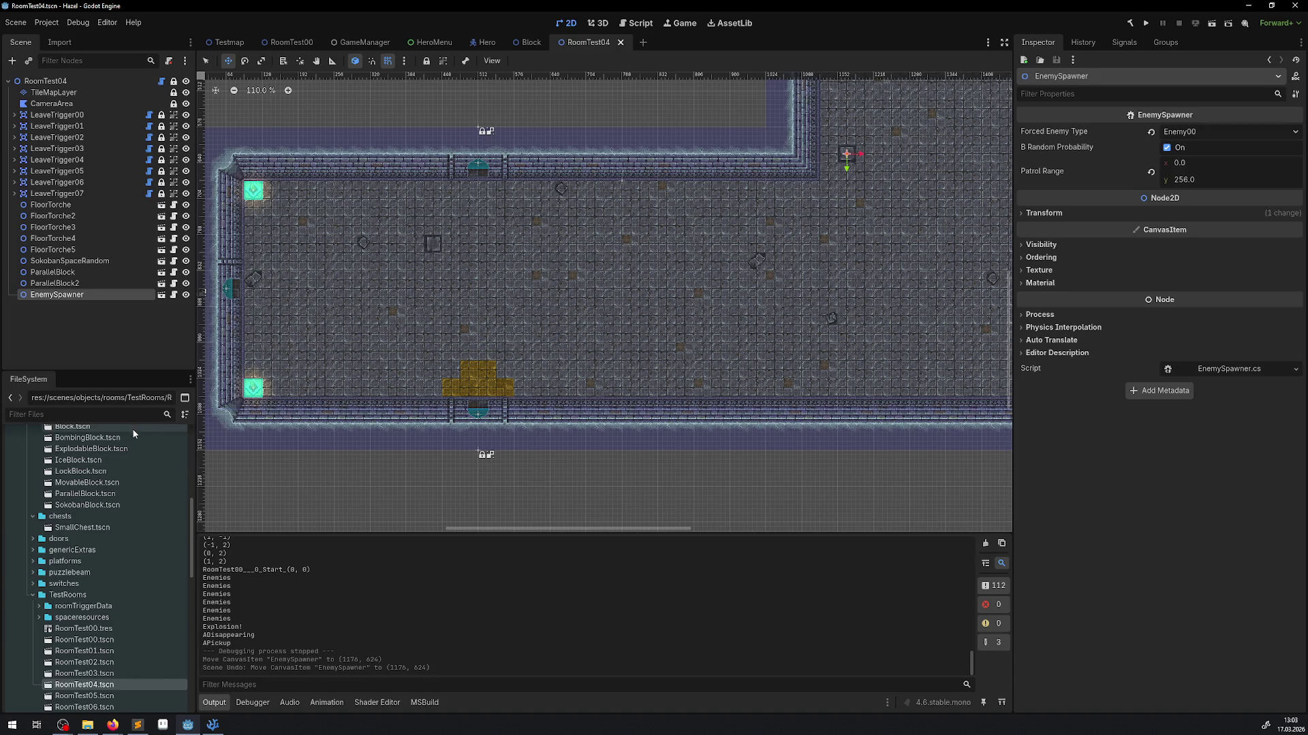
{"action": "scroll", "coordinate": [119, 609], "scroll_direction": "up", "scroll_amount": 3}
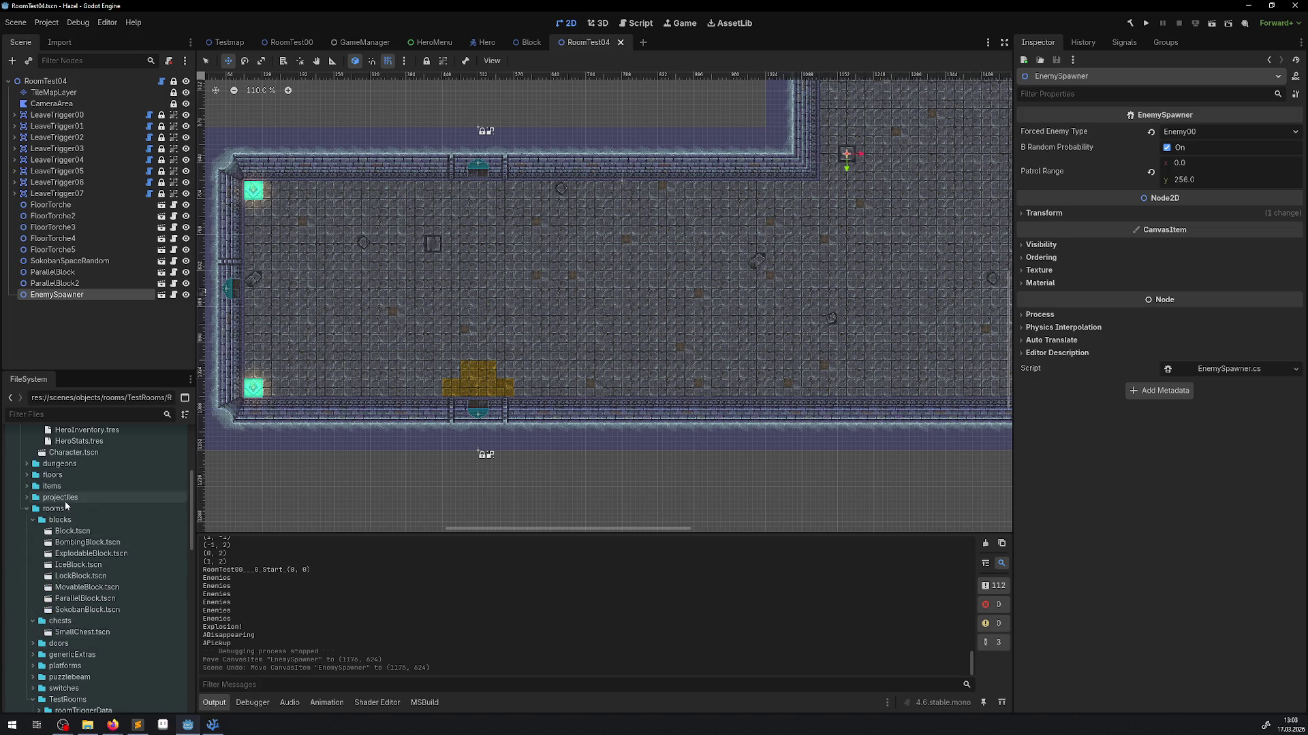
{"action": "scroll", "coordinate": [109, 572], "scroll_direction": "down", "scroll_amount": 3}
{"action": "scroll", "coordinate": [114, 585], "scroll_direction": "down", "scroll_amount": 2}
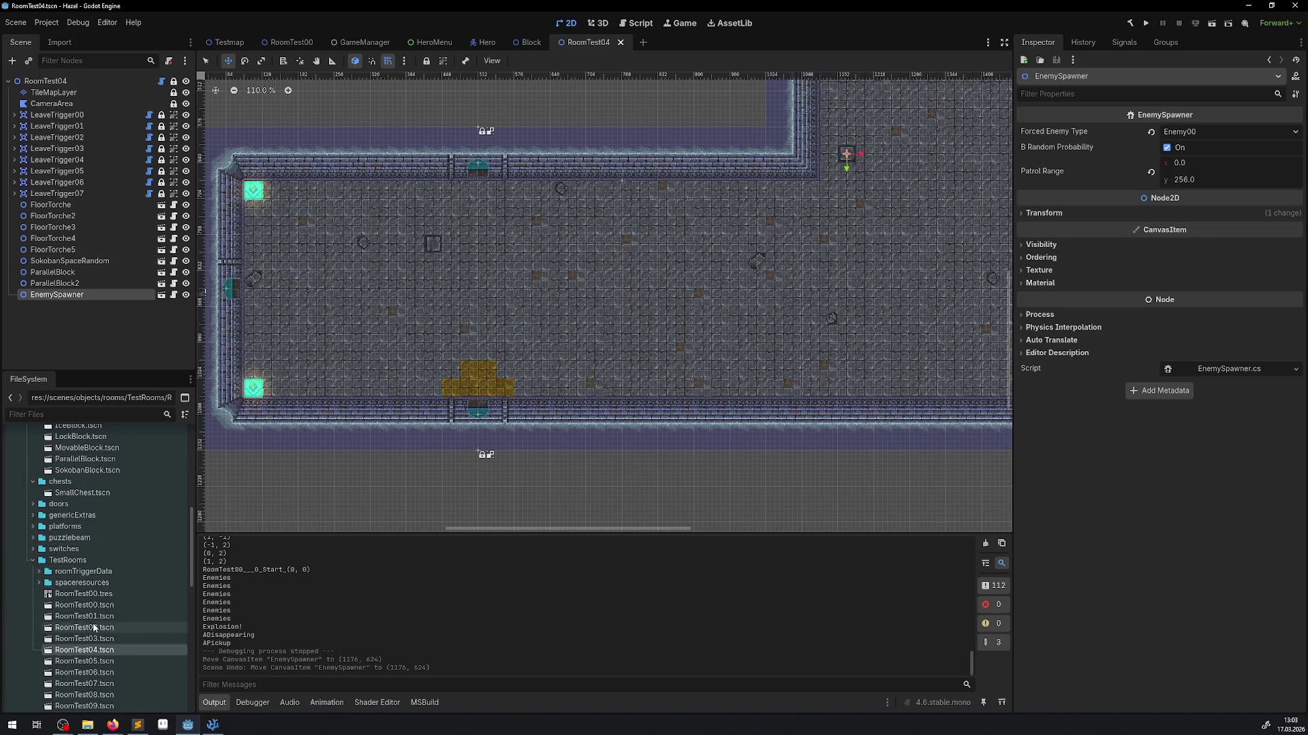
{"action": "double_click", "coordinate": [90, 616]}
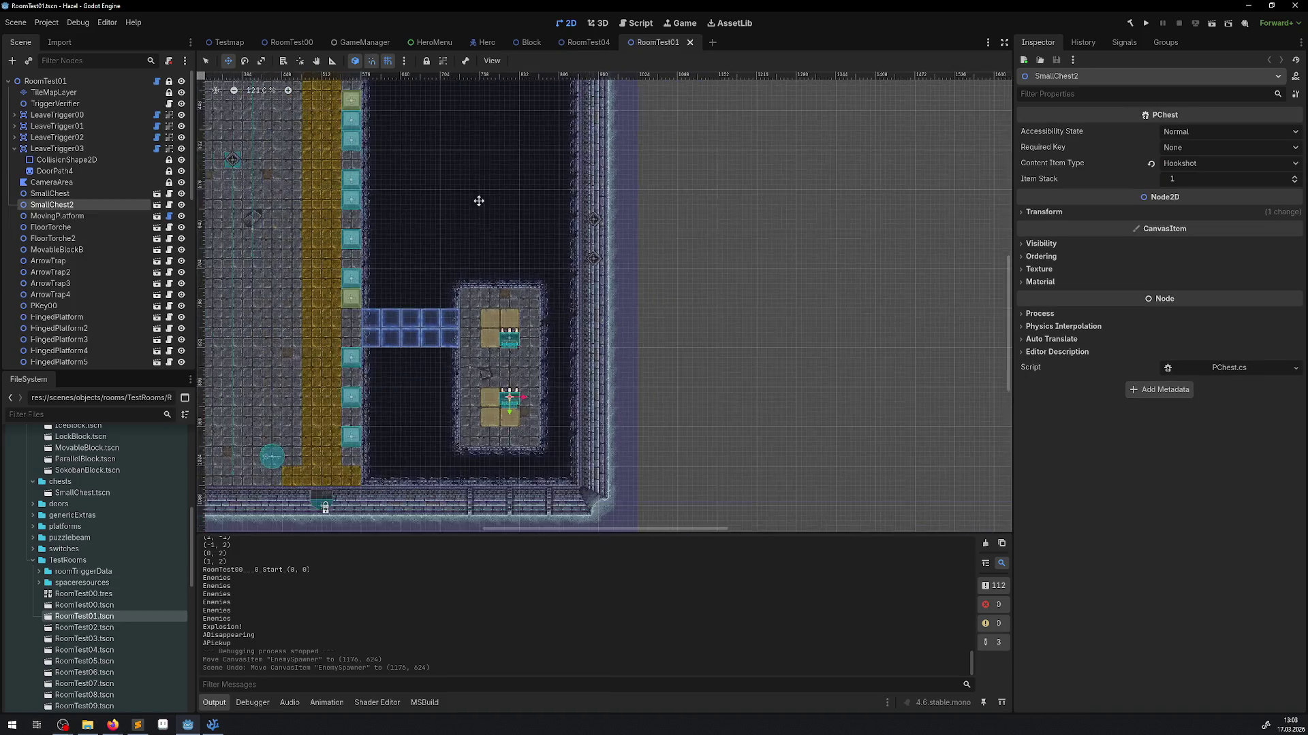
- Check MovingPlatform's Target Points (608, 288) and (832, 288), then switch to VS Code
{"action": "left_click", "coordinate": [205, 61]}
{"action": "left_click", "coordinate": [119, 216]}
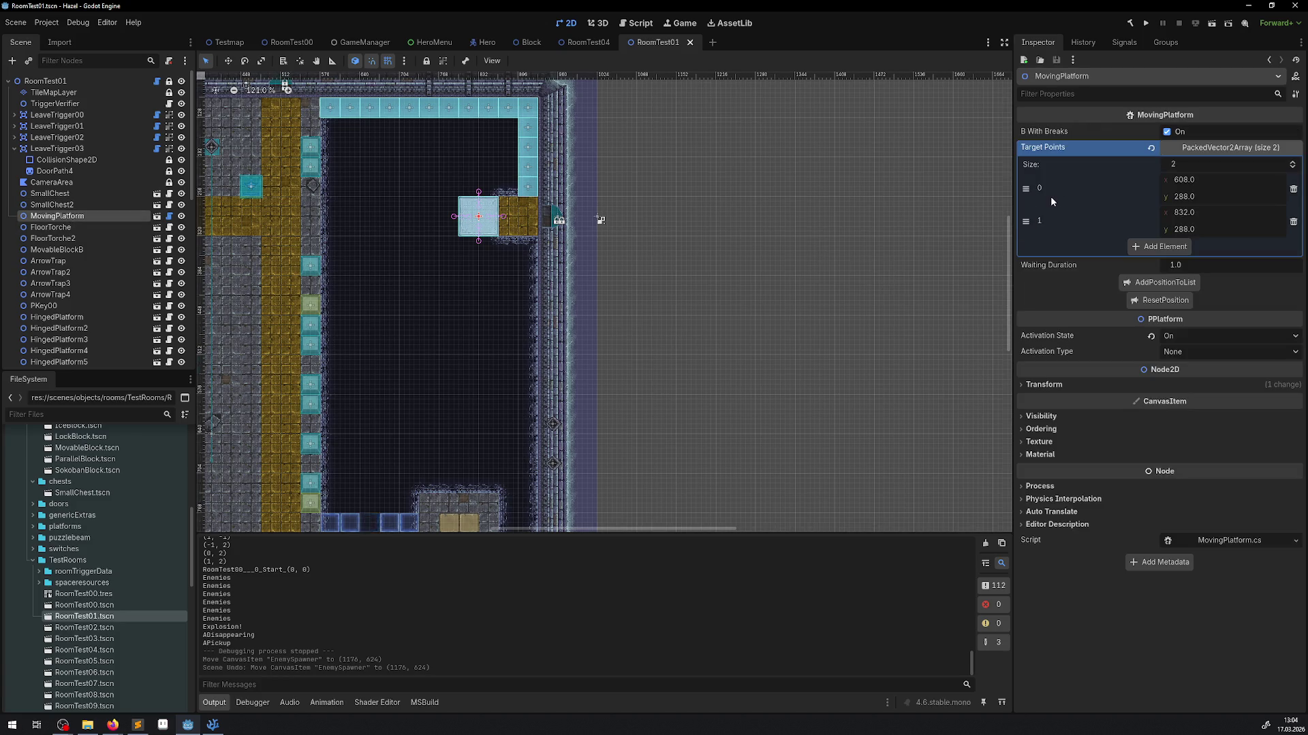
{"action": "left_click", "coordinate": [1165, 282]}
{"action": "left_click", "coordinate": [1133, 279]}
{"action": "scroll", "coordinate": [473, 391], "scroll_direction": "up", "scroll_amount": 4}
{"action": "scroll", "coordinate": [411, 154], "scroll_direction": "up", "scroll_amount": 1}
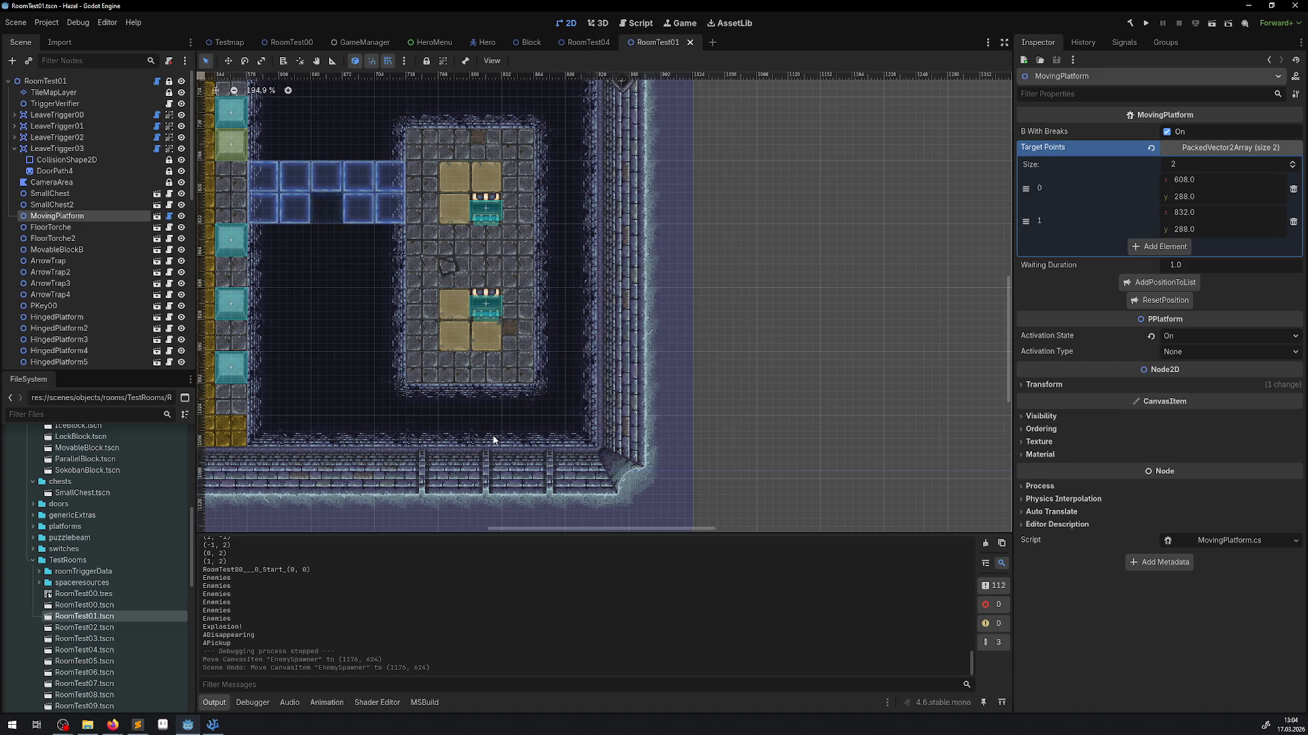
{"action": "left_click", "coordinate": [211, 726]}
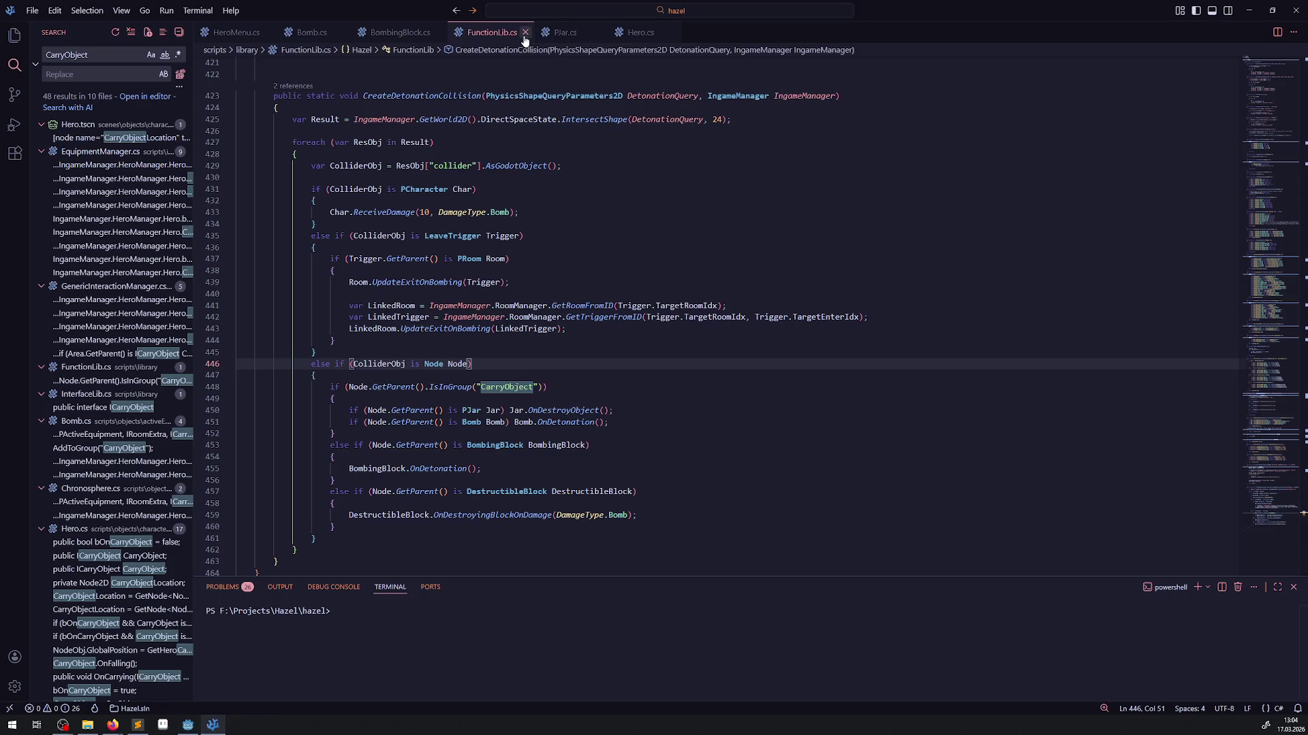
- Open CreateDetonationCollision with a '// todo eine detonationinterface erstellen? …' comment line
{"action": "scroll", "coordinate": [344, 137], "scroll_direction": "up", "scroll_amount": 1}
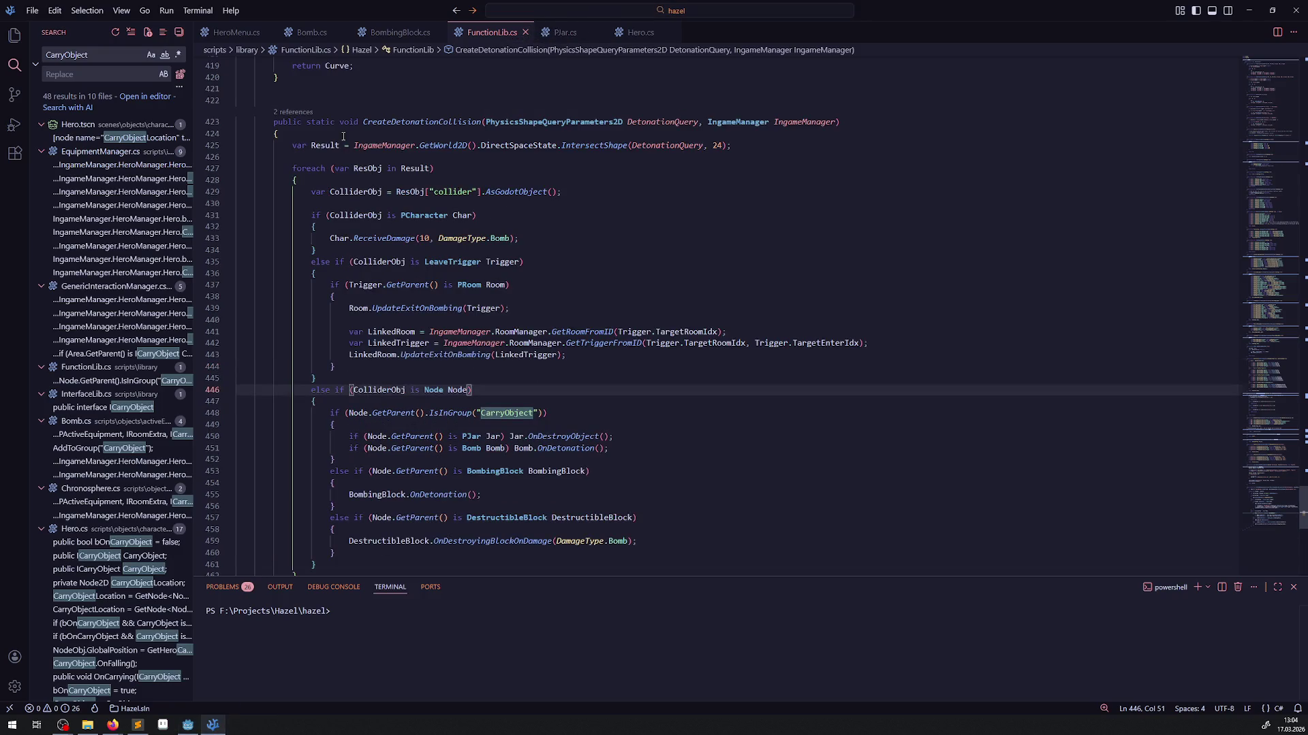
{"action": "left_click", "coordinate": [344, 137]}
{"action": "key", "text": "Return"}
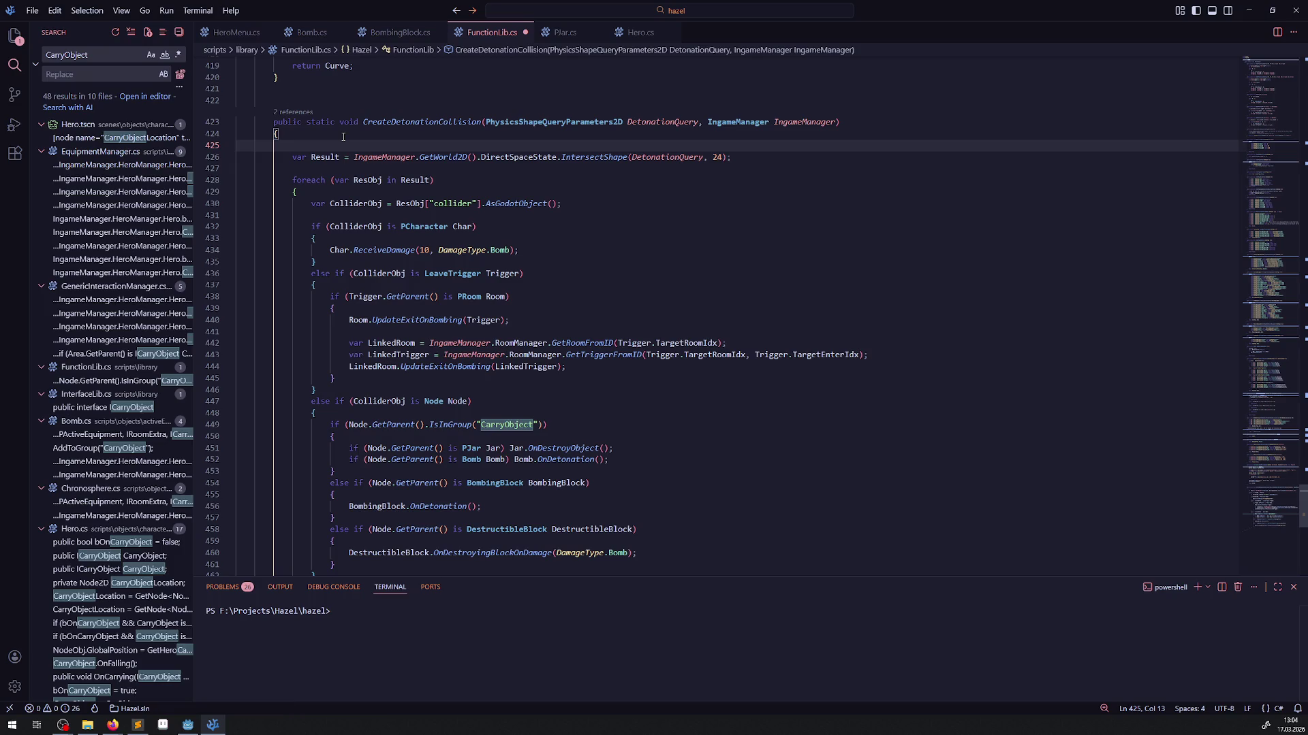
{"action": "type", "text": "// todo "}
{"action": "type", "text": "eine "}
{"action": "type", "text": "d"}
{"action": "type", "text": "etonationinterface erstellen? und todo vll "}
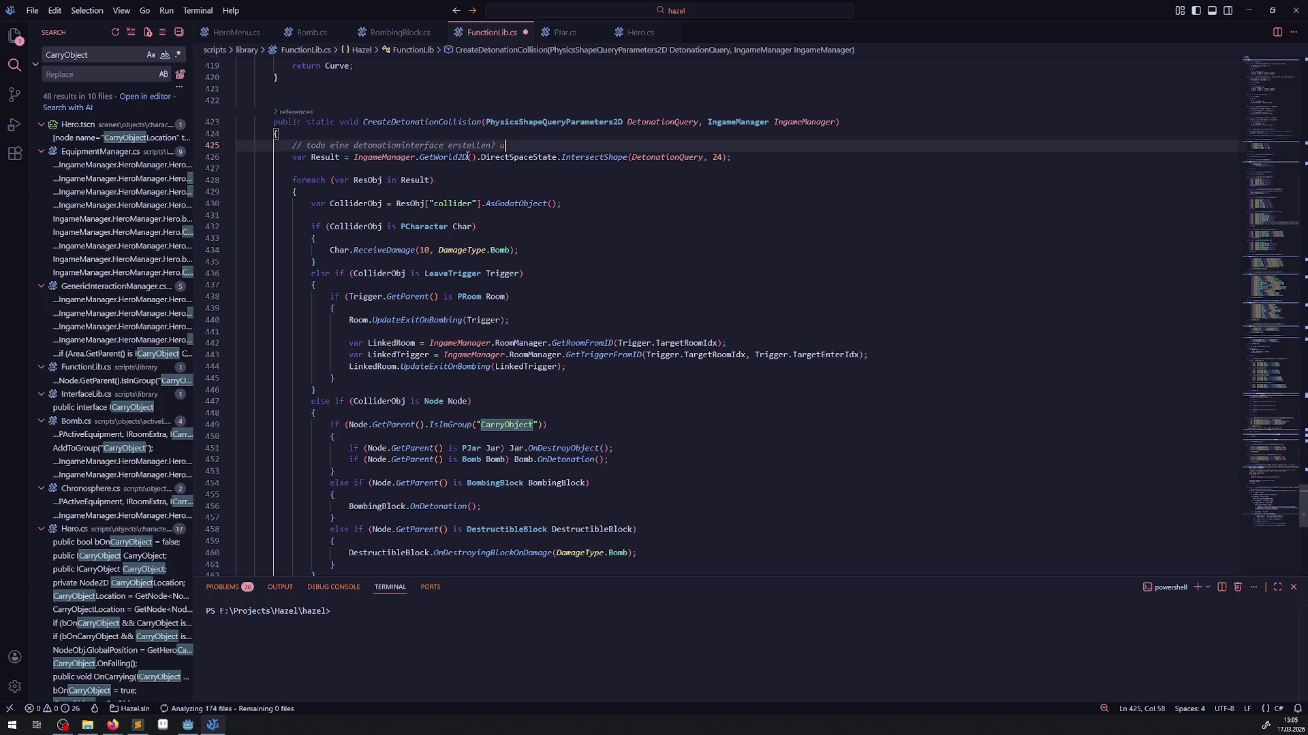
{"action": "type", "text": "dr"}
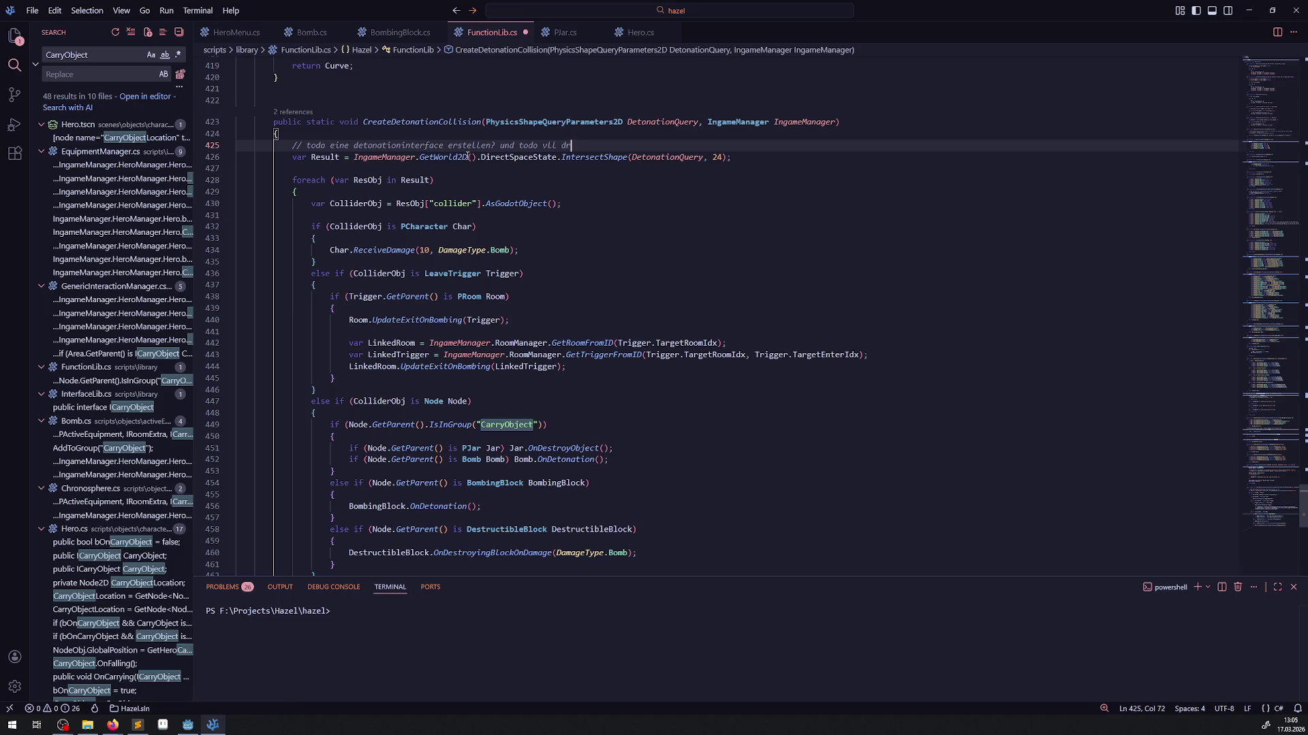
{"action": "type", "text": "über nachdenken, ob"}
{"action": "type", "text": " dann selbst die"}
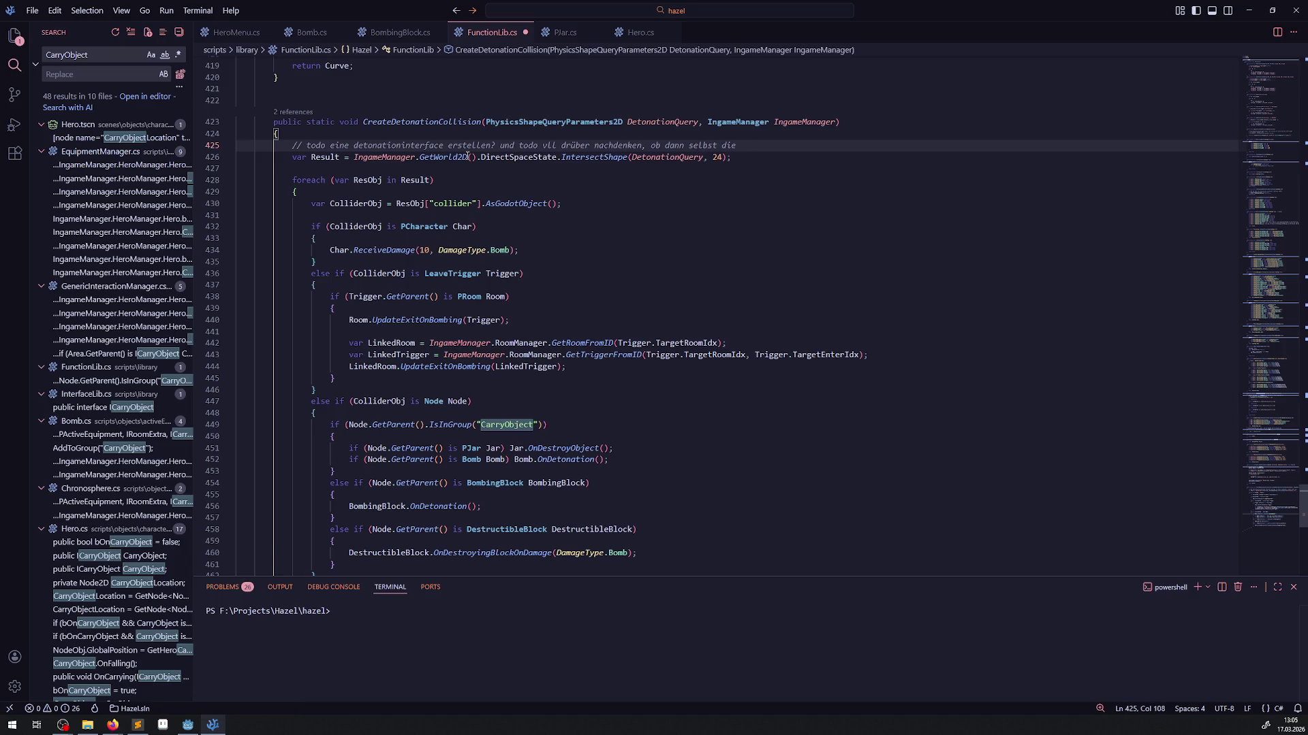
{"action": "type", "text": " staticbodys"}
{"action": "type", "text": "/areas "}
{"action": "type", "text": "das entspr"}
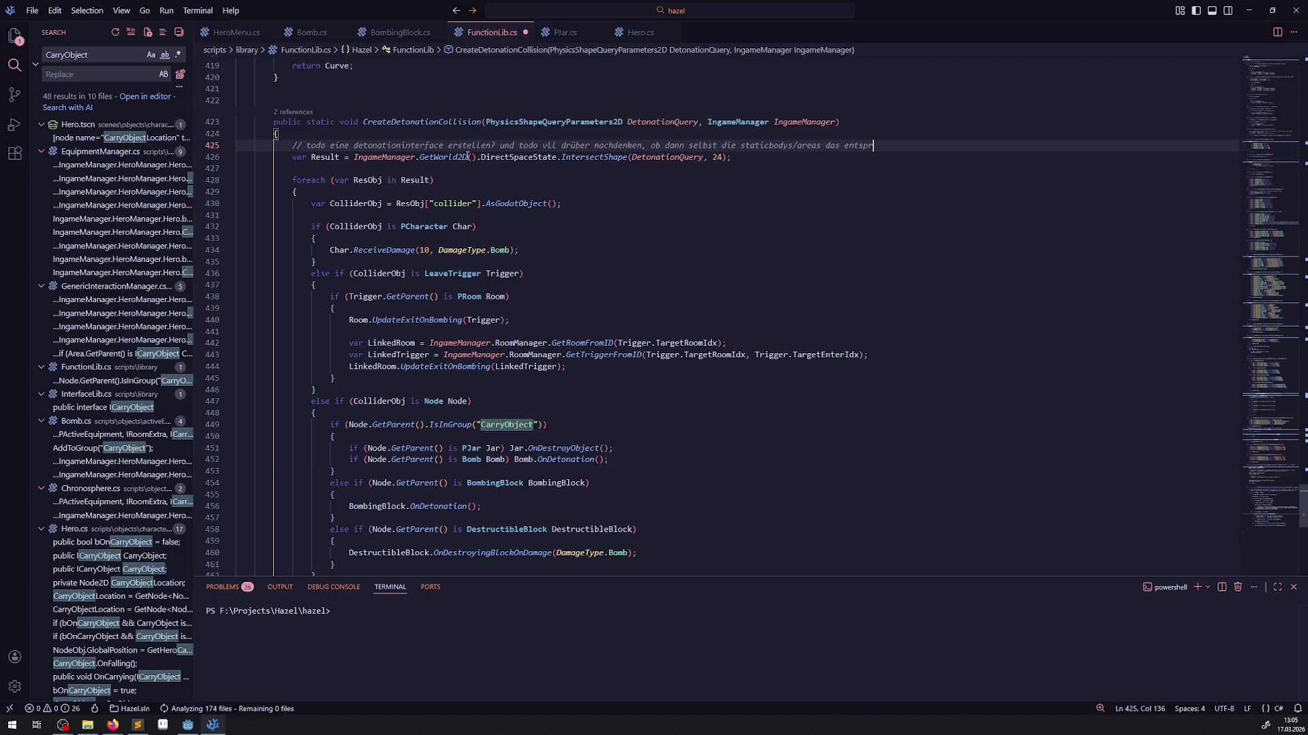
{"action": "type", "text": "echend mit einem "}
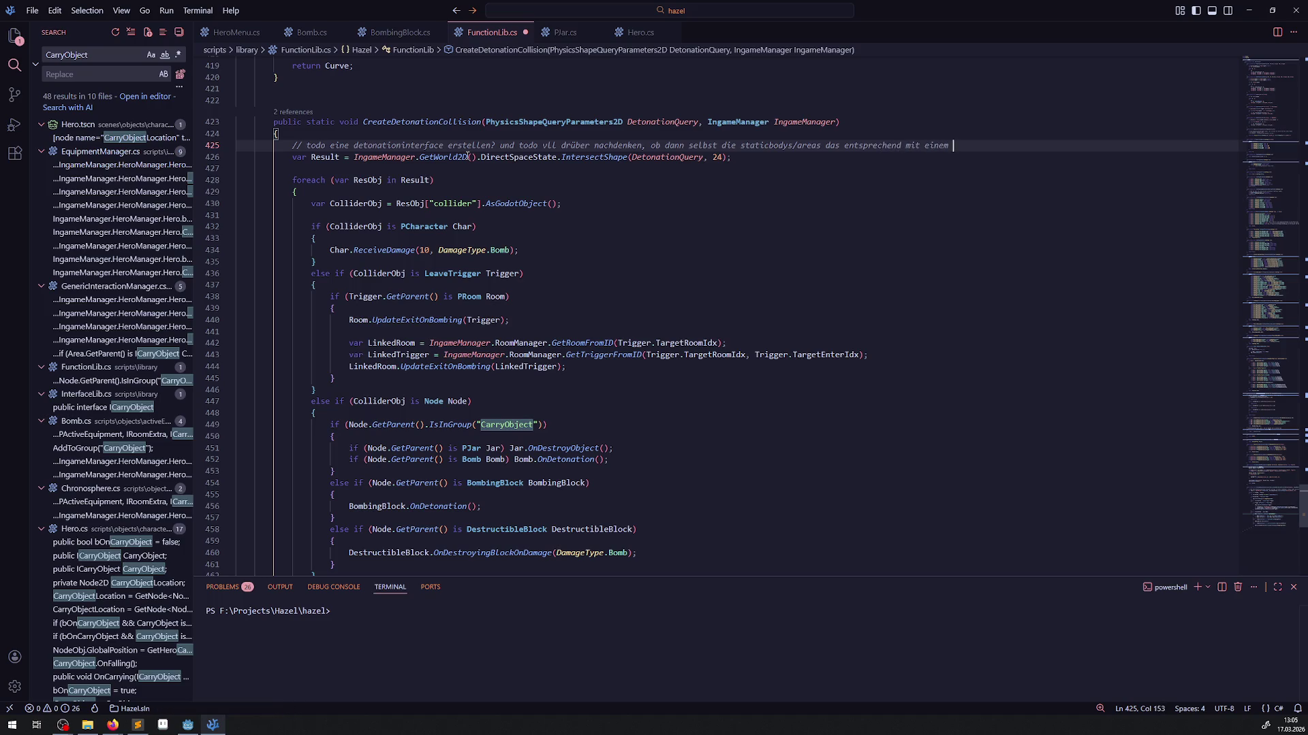
{"action": "type", "text": "spre"}
{"action": "key", "text": "BackSpace"}
{"action": "key", "text": "BackSpace"}
{"action": "type", "text": "r"}
{"action": "key", "text": "BackSpace"}
{"action": "key", "text": "BackSpace"}
{"action": "type", "text": "cript "}
{"action": "type", "text": "weiterleiten w"}
{"action": "type", "text": "ürden;"}
- Add '// sodass ich keine starke fallunterscheidung wie hier brauchen würde.' and save FunctionLib.cs
{"action": "key", "text": "Return"}
{"action": "type", "text": "// sodass ic"}
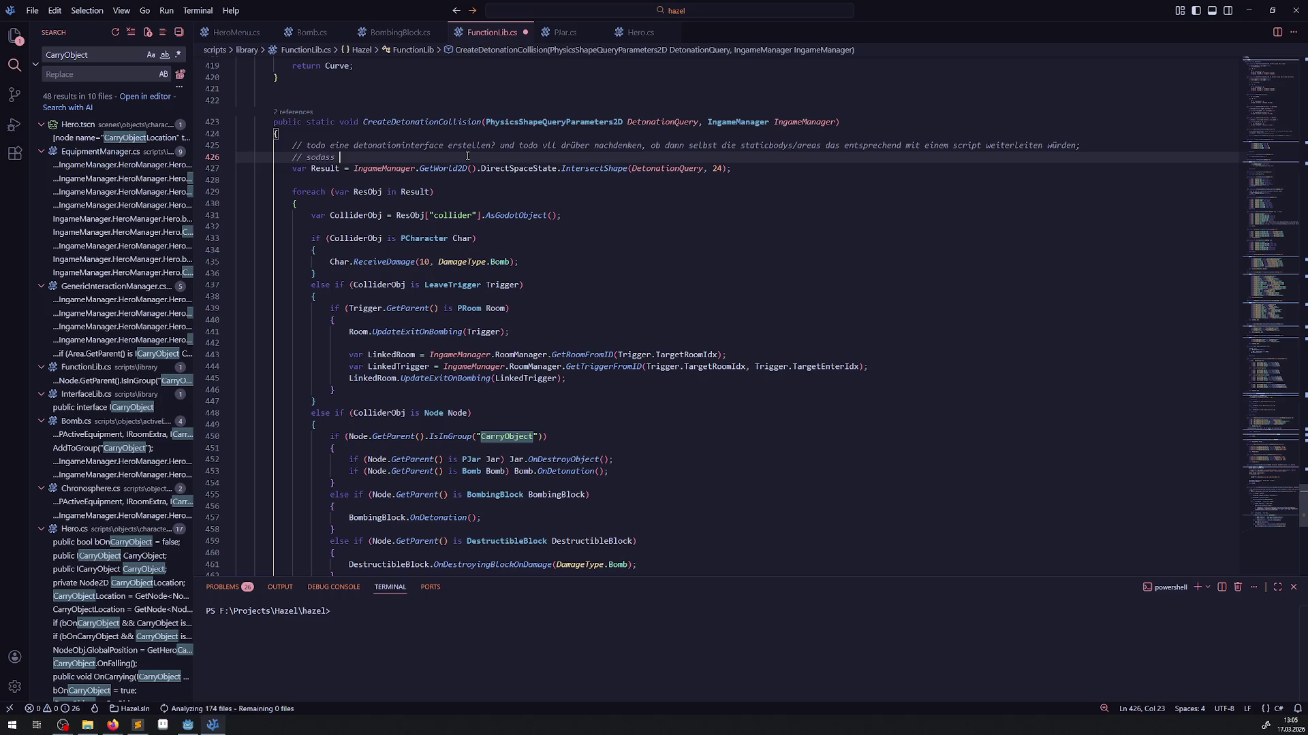
{"action": "type", "text": "h keine "}
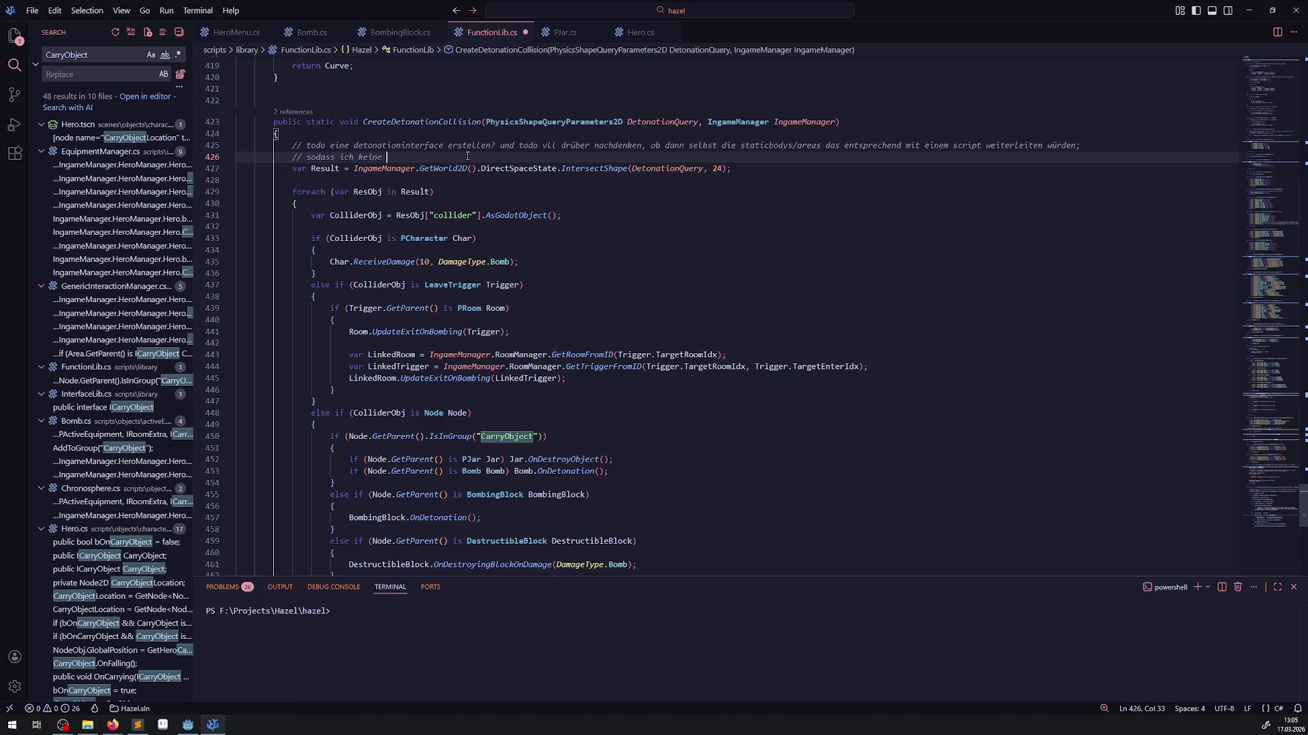
{"action": "type", "text": "starke fallunterscheidung wie hier brauchen würde."}
{"action": "key", "text": "ctrl+s"}
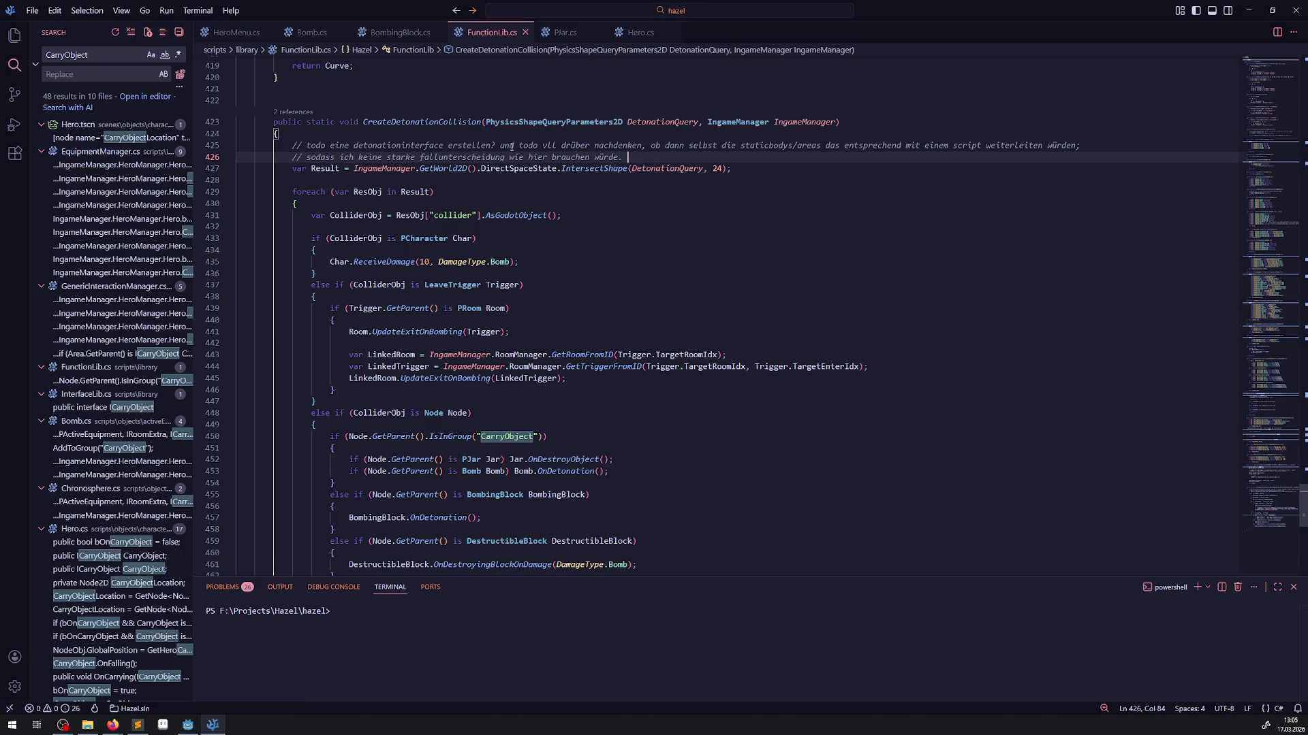
{"action": "key", "text": "shift+Home"}
{"action": "key", "text": "shift+Home"}
{"action": "key", "text": "shift+Up"}
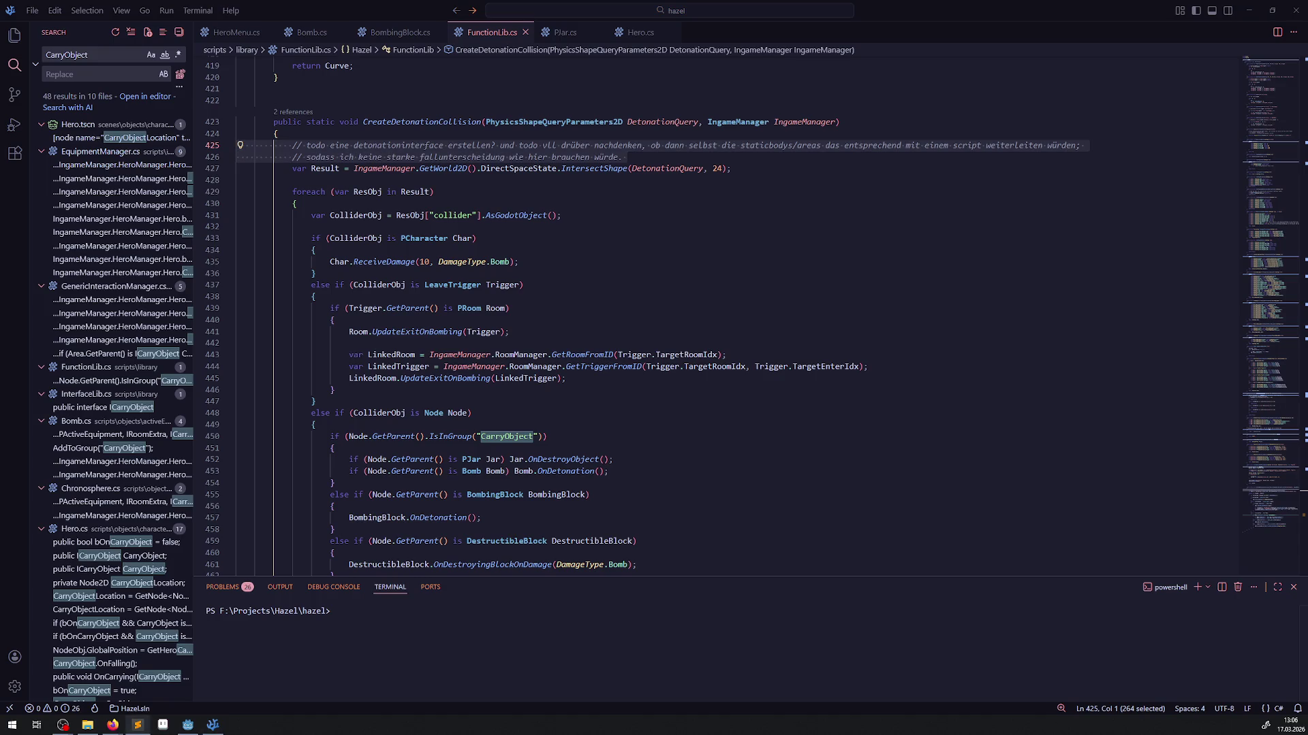
{"action": "scroll", "coordinate": [458, 369], "scroll_direction": "down", "scroll_amount": 2}
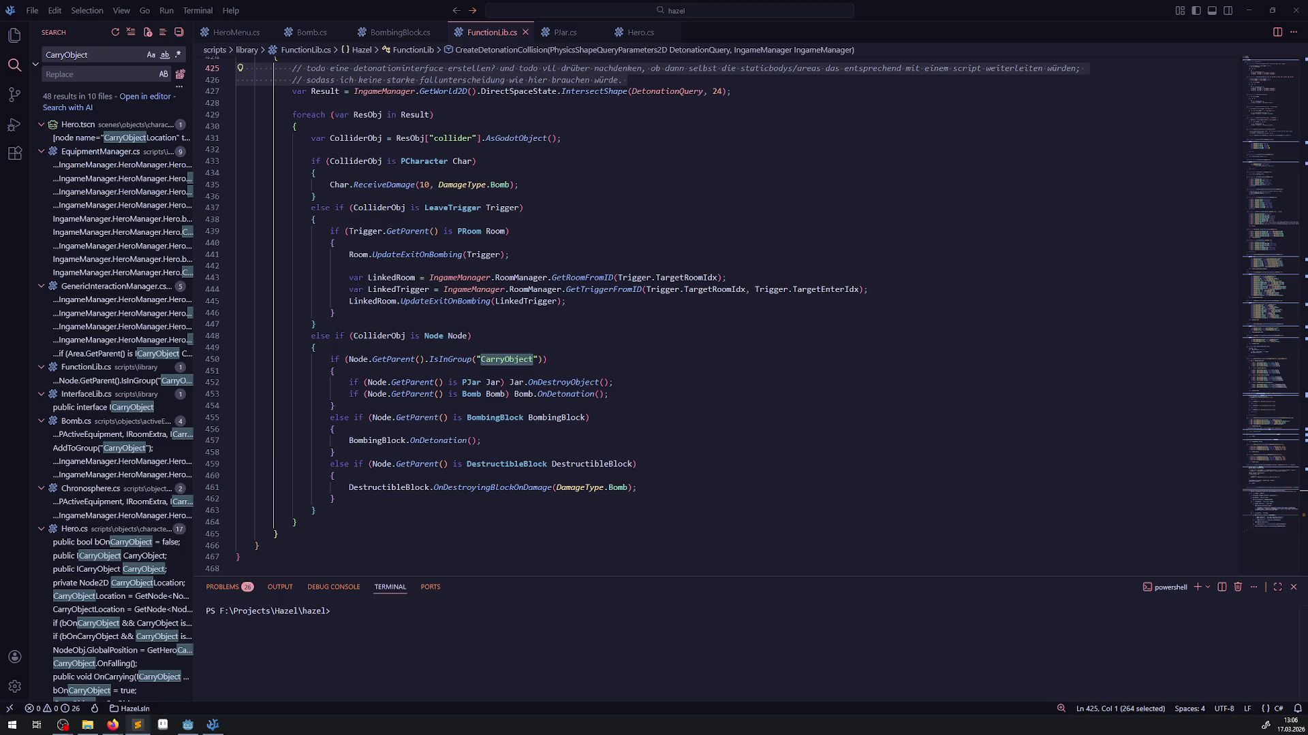
- Open the Explorer sidebar and expand ingamemanagers, listing CameraManager.cs through WarpFieldManager.cs
{"action": "scroll", "coordinate": [343, 505], "scroll_direction": "down", "scroll_amount": 2}
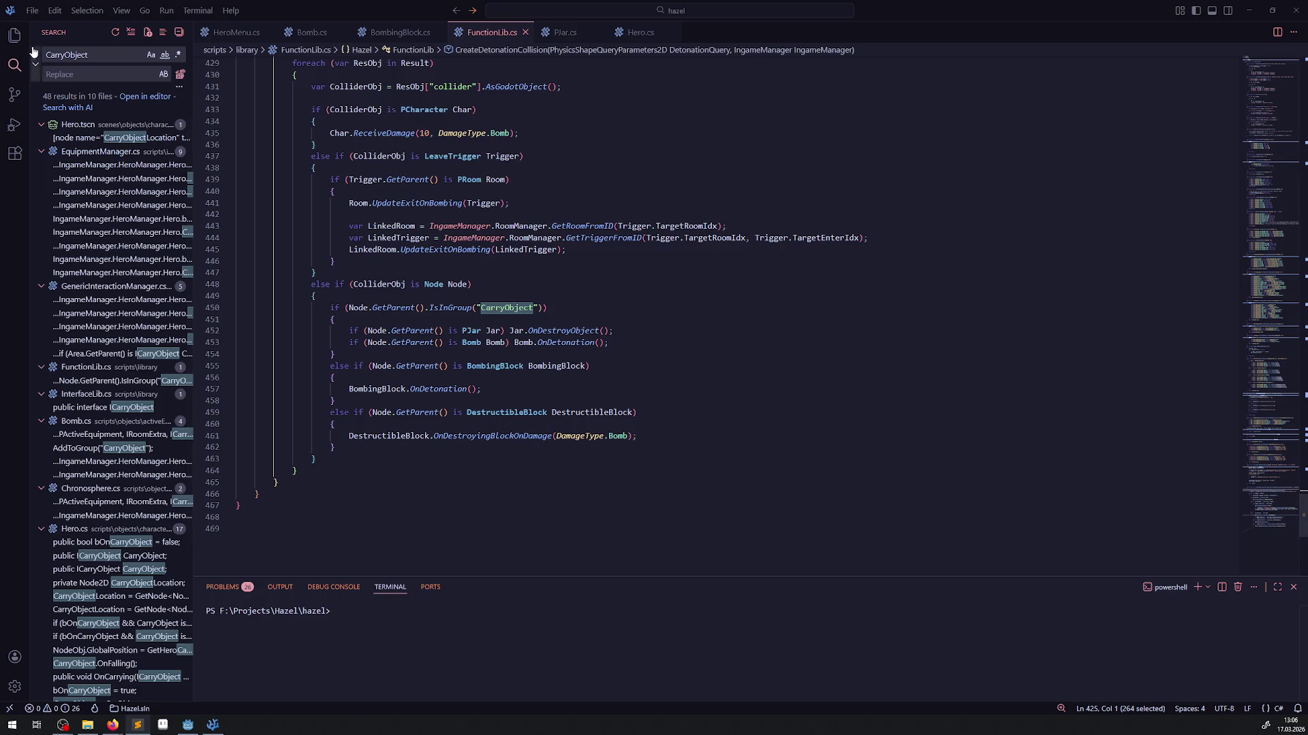
{"action": "left_click", "coordinate": [15, 34]}
{"action": "scroll", "coordinate": [129, 409], "scroll_direction": "down", "scroll_amount": 5}
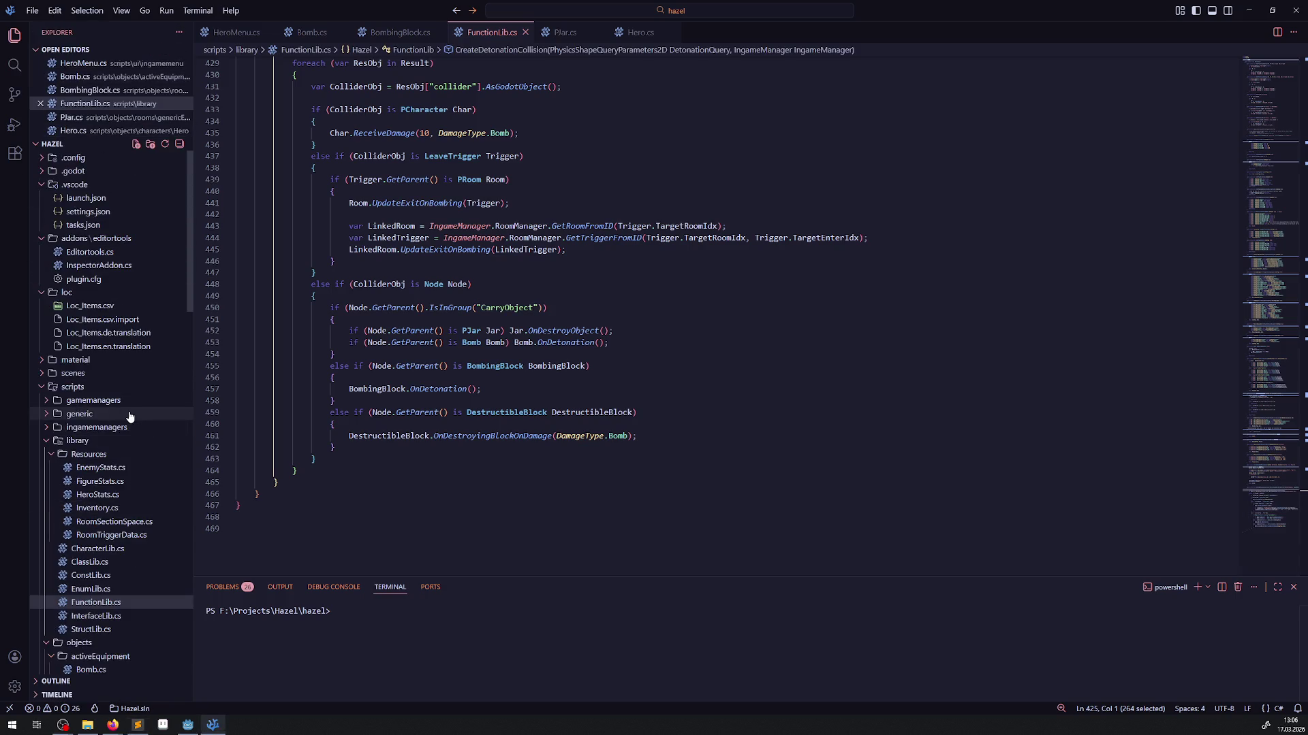
{"action": "scroll", "coordinate": [130, 402], "scroll_direction": "up", "scroll_amount": 4}
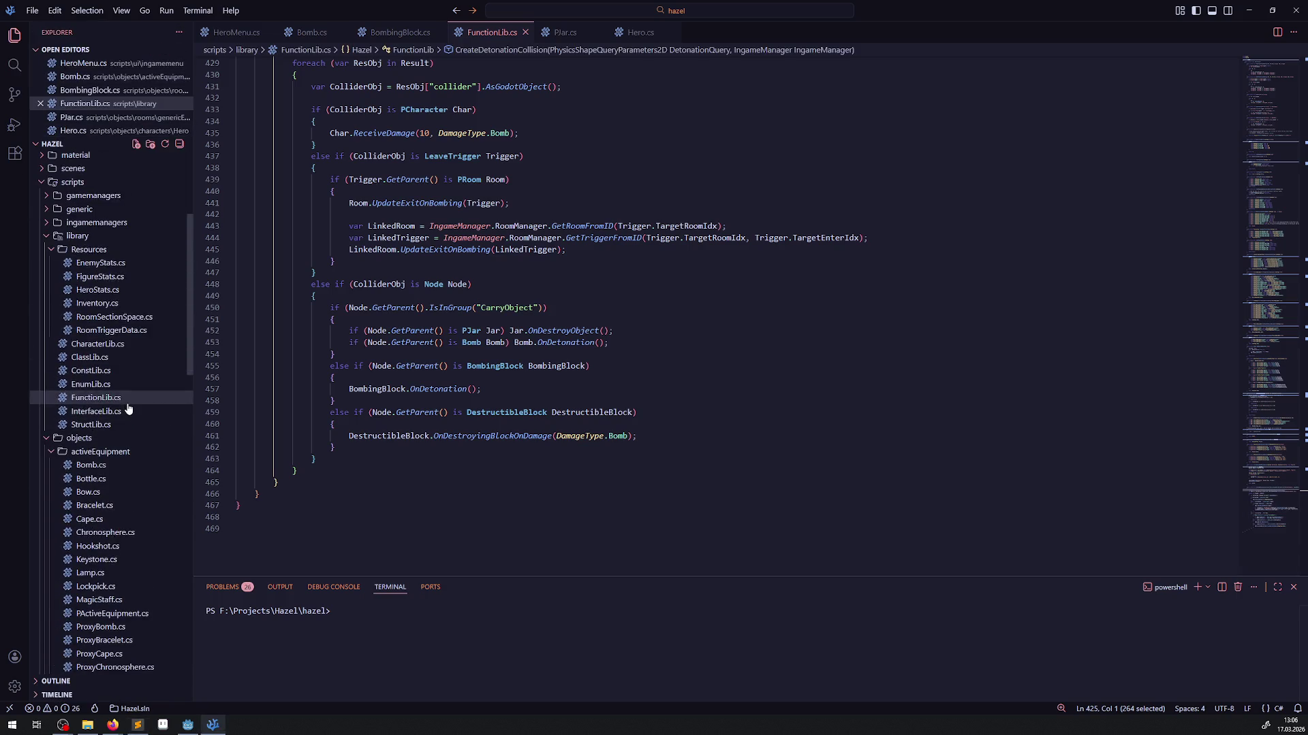
{"action": "left_click", "coordinate": [56, 224]}
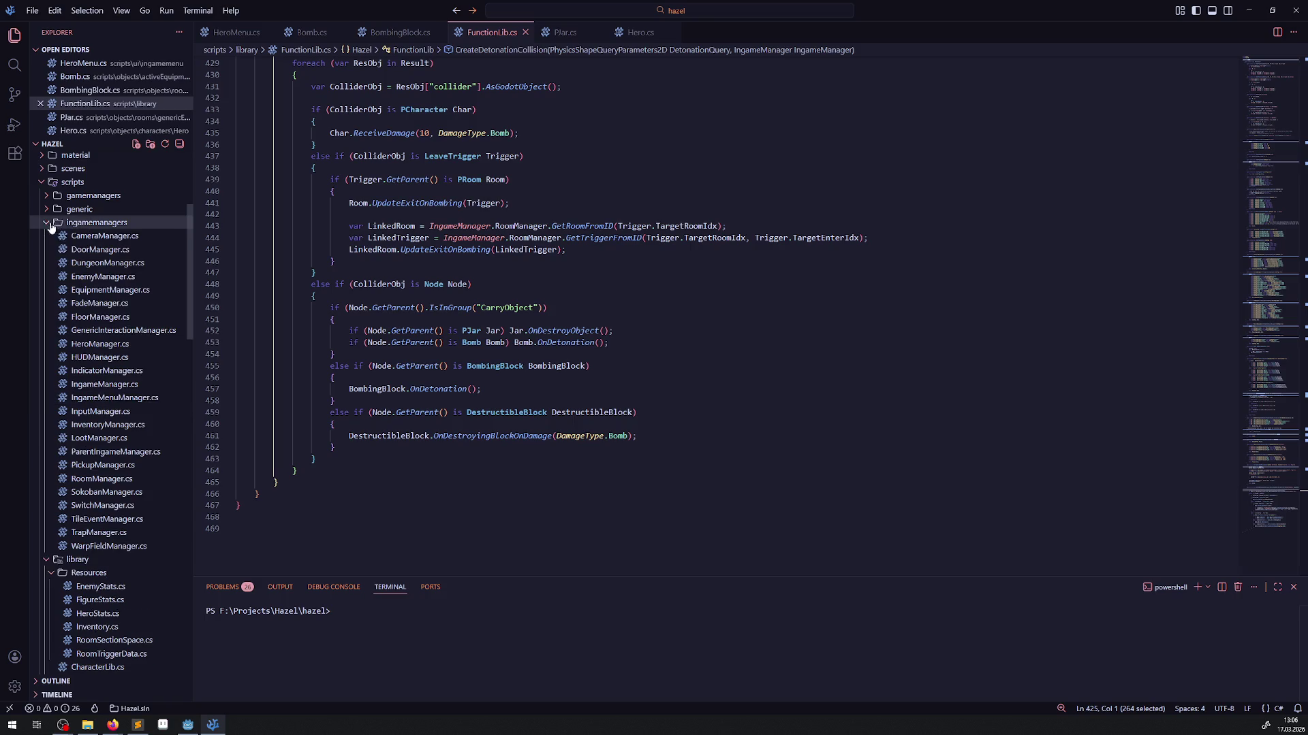
- Open GenericInteractionManager.cs and scroll through CheckOnGenericInteraction's interaction checks
{"action": "left_click", "coordinate": [111, 332]}
{"action": "scroll", "coordinate": [463, 386], "scroll_direction": "up", "scroll_amount": 10}
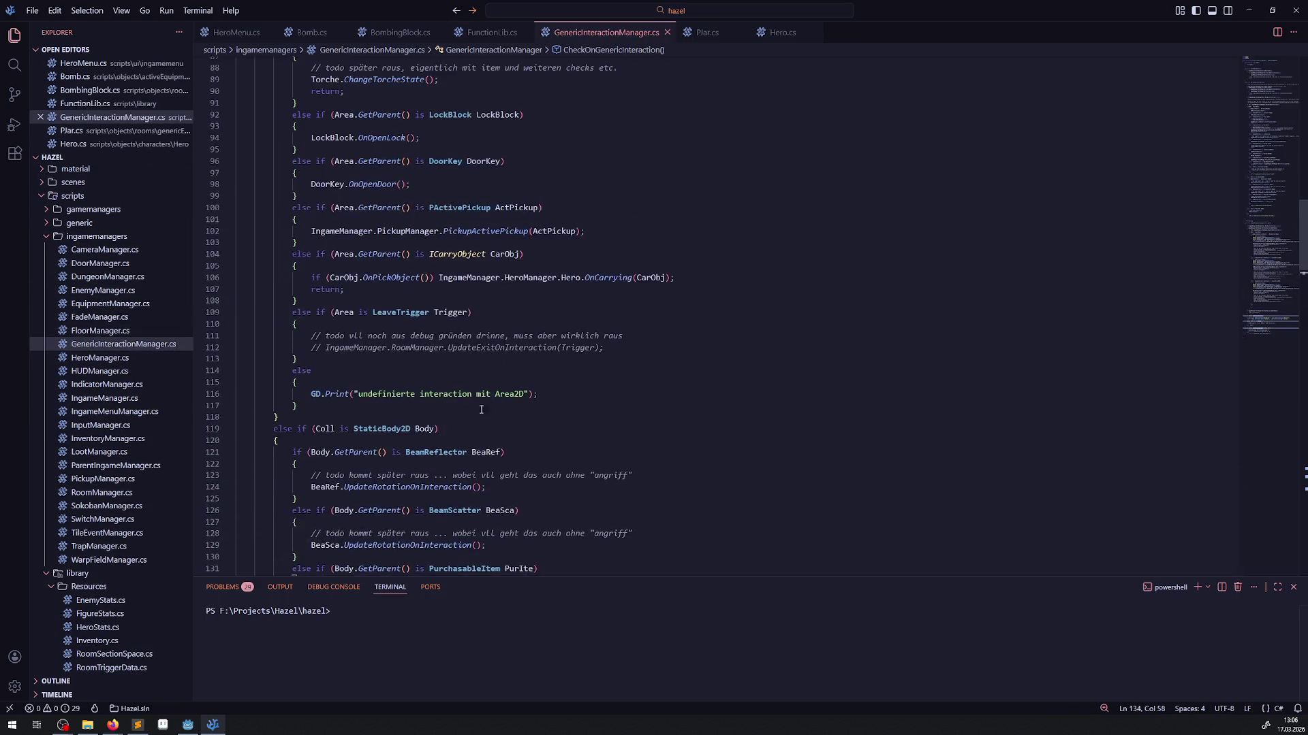
{"action": "scroll", "coordinate": [464, 417], "scroll_direction": "up", "scroll_amount": 3}
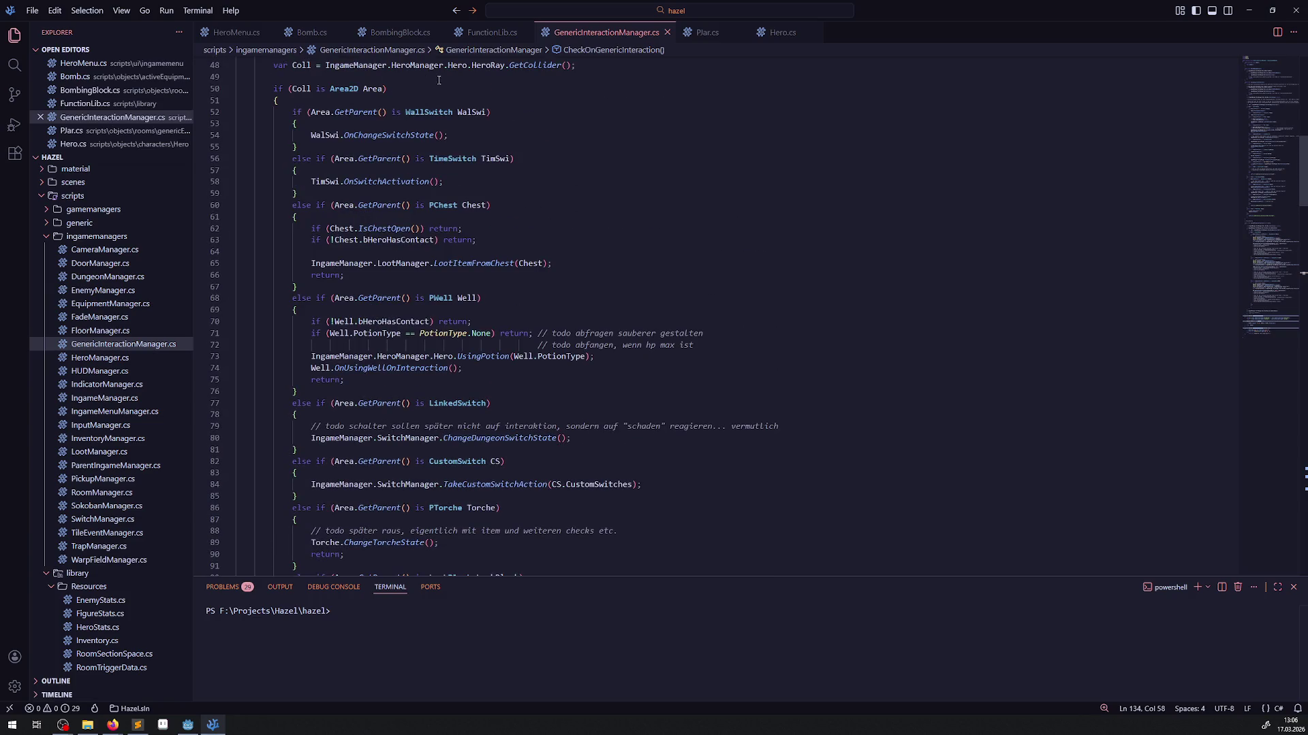
{"action": "scroll", "coordinate": [521, 310], "scroll_direction": "down", "scroll_amount": 7}
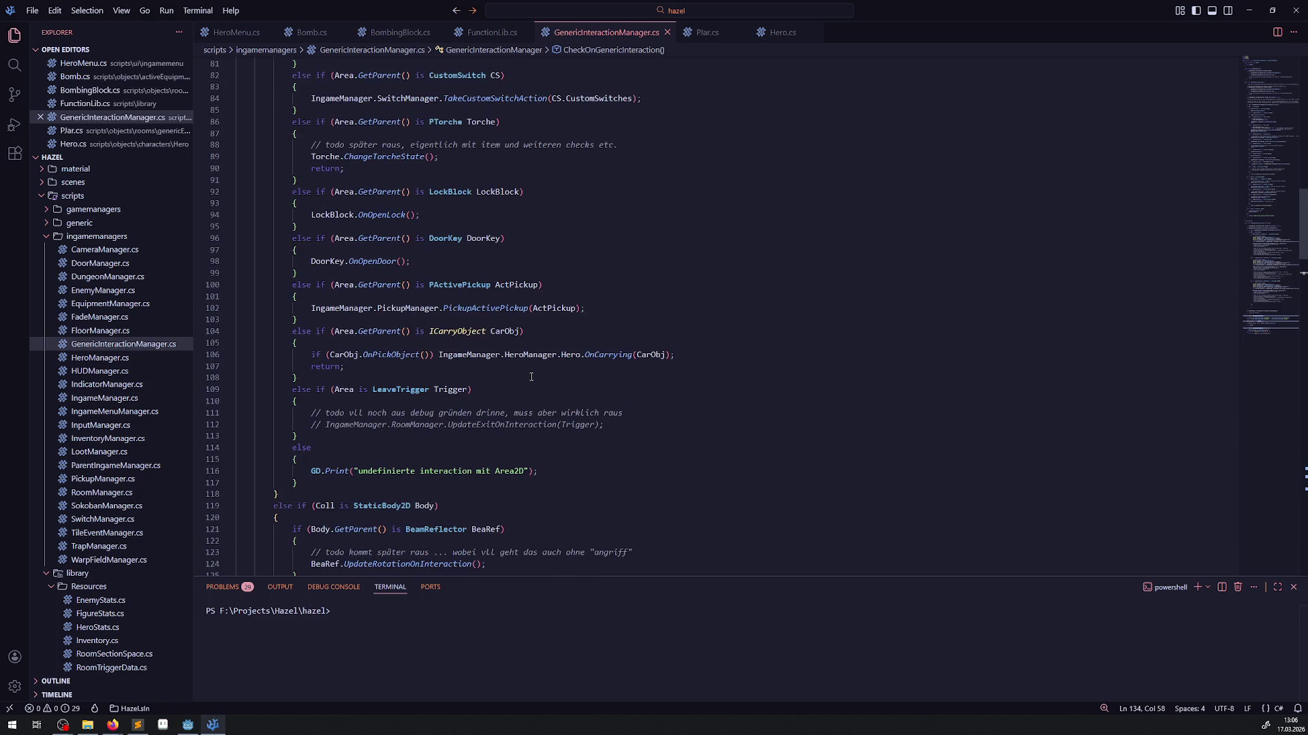
{"action": "scroll", "coordinate": [532, 377], "scroll_direction": "down", "scroll_amount": 3}
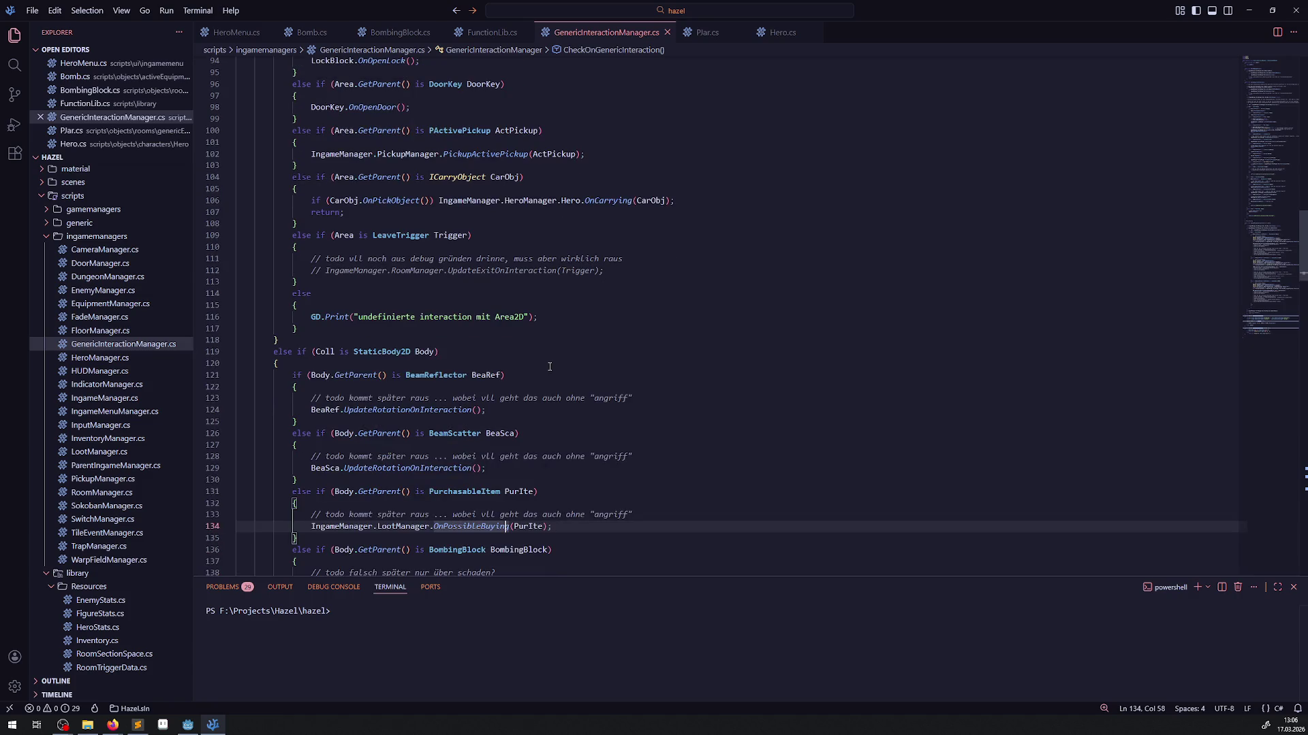
{"action": "scroll", "coordinate": [550, 368], "scroll_direction": "down", "scroll_amount": 6}
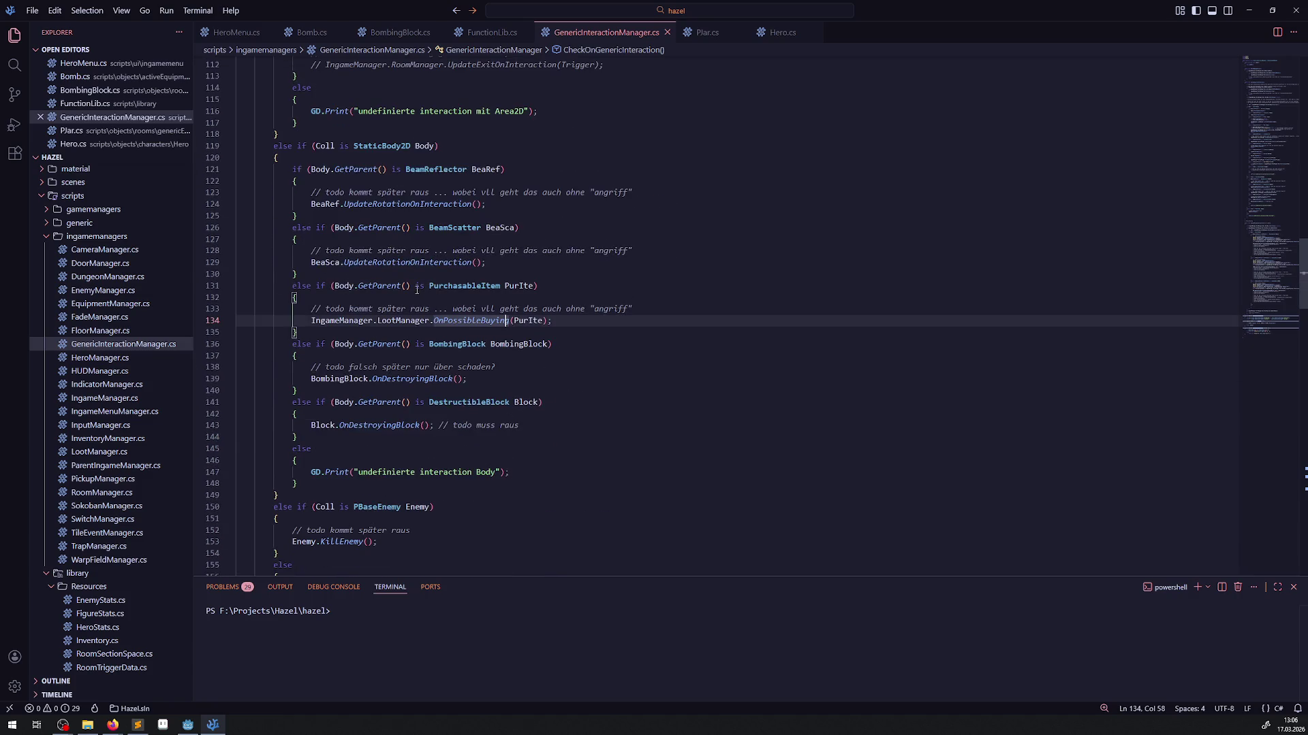
{"action": "scroll", "coordinate": [417, 290], "scroll_direction": "up", "scroll_amount": 20}
{"action": "scroll", "coordinate": [405, 306], "scroll_direction": "up", "scroll_amount": 3}
{"action": "mouse_move", "coordinate": [397, 294]}
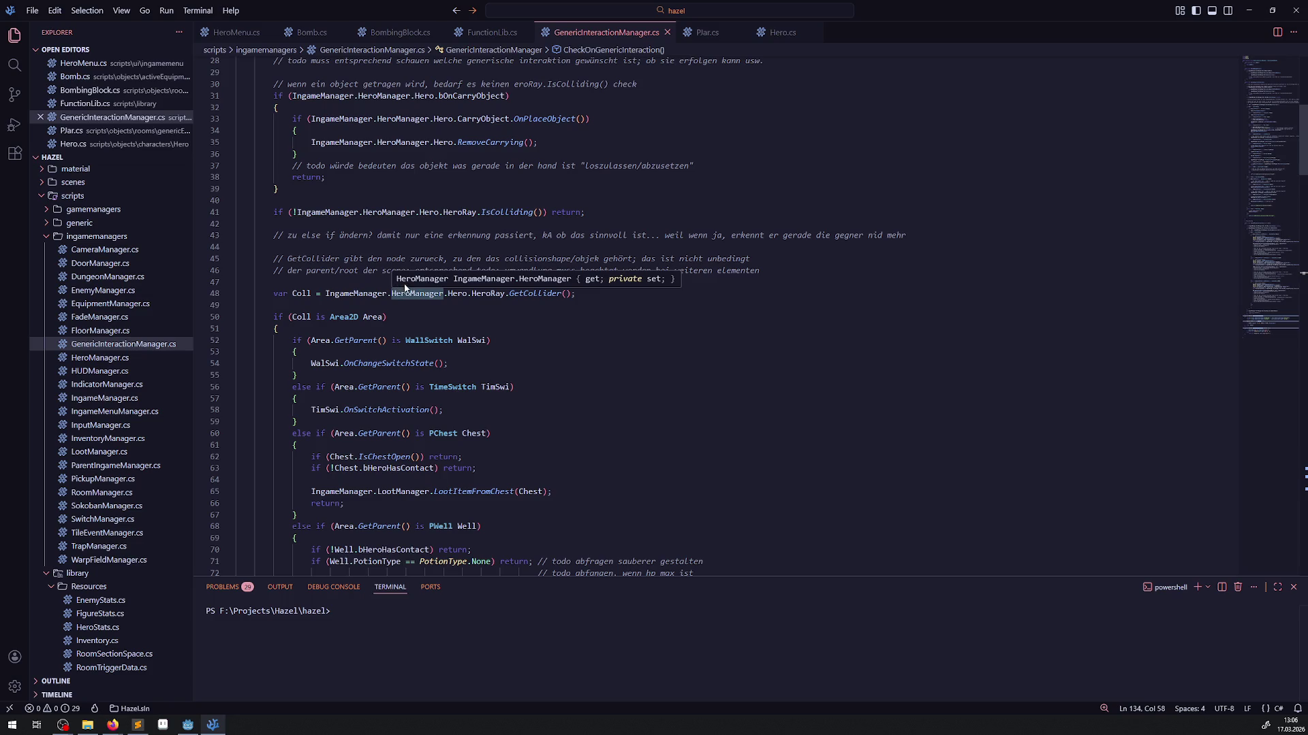
{"action": "scroll", "coordinate": [406, 279], "scroll_direction": "down", "scroll_amount": 3}
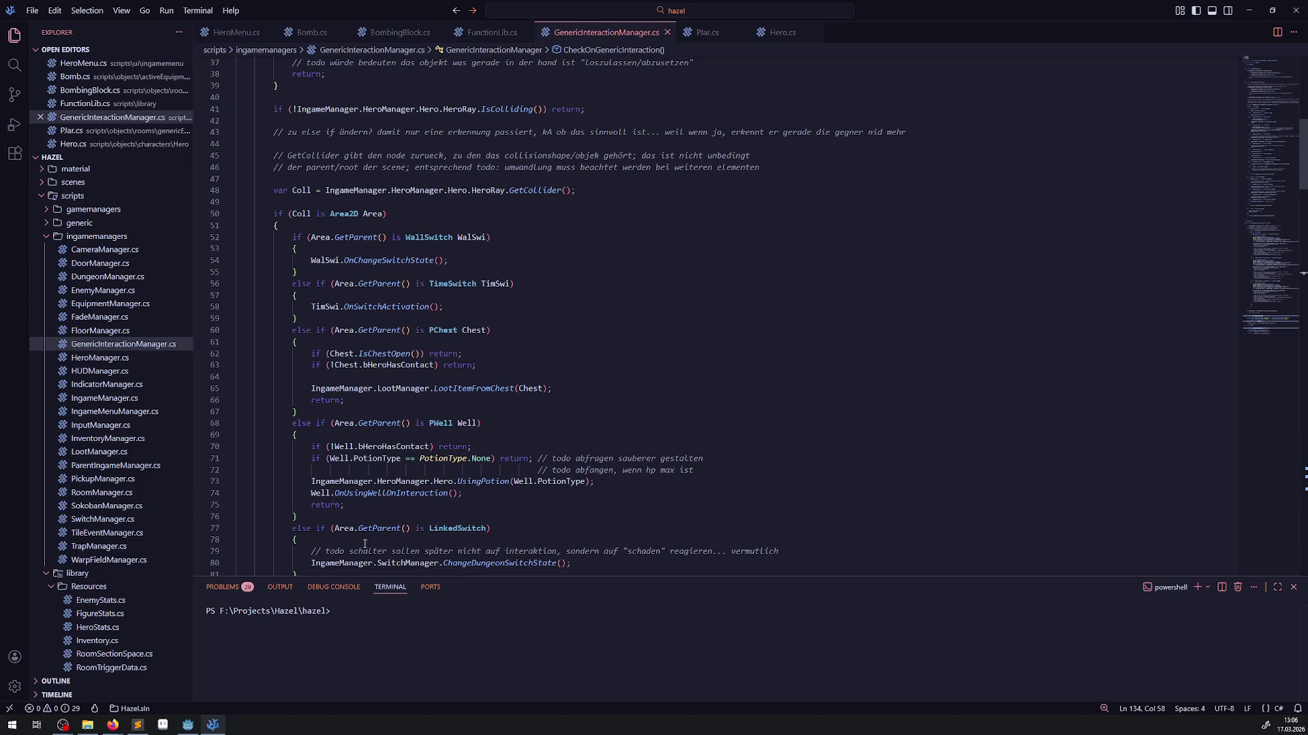
{"action": "scroll", "coordinate": [415, 271], "scroll_direction": "down", "scroll_amount": 3}
{"action": "scroll", "coordinate": [338, 267], "scroll_direction": "up", "scroll_amount": 4}
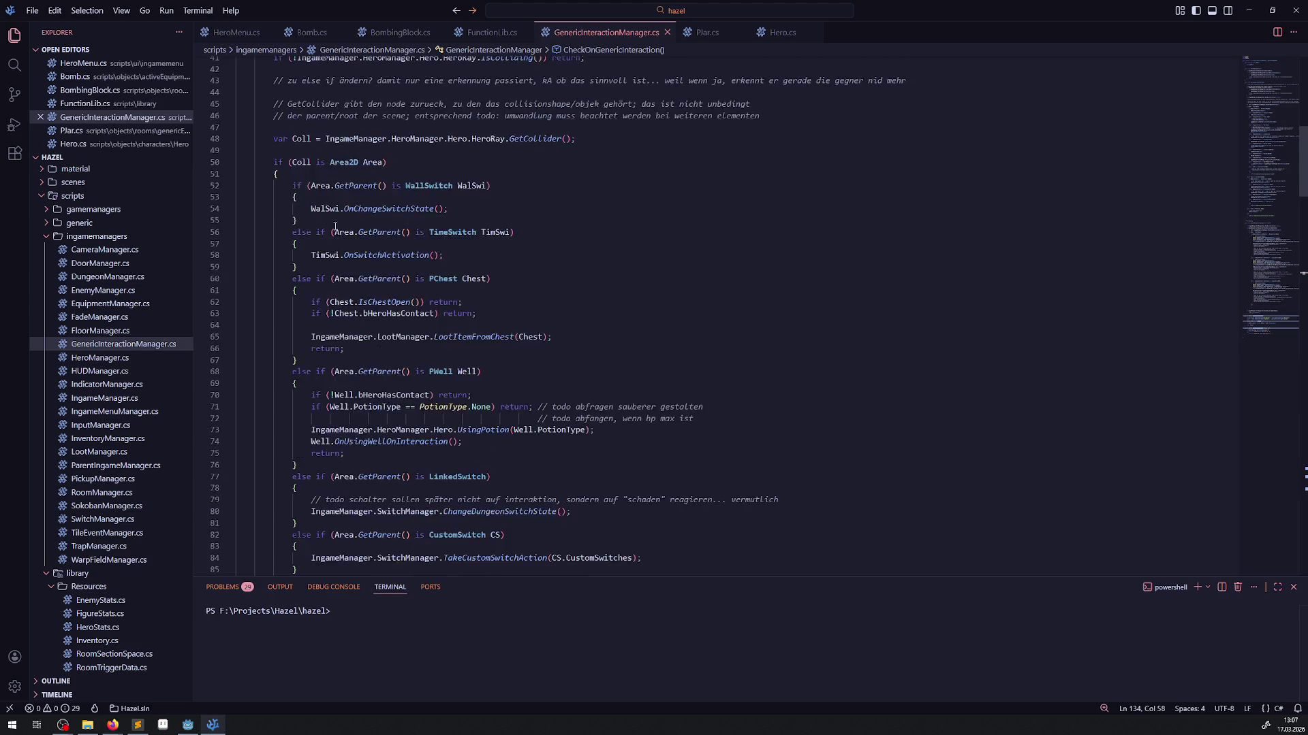
- Insert a new line after the Area2D check's brace, then undo it
{"action": "left_click", "coordinate": [432, 251]}
{"action": "scroll", "coordinate": [368, 238], "scroll_direction": "up", "scroll_amount": 2}
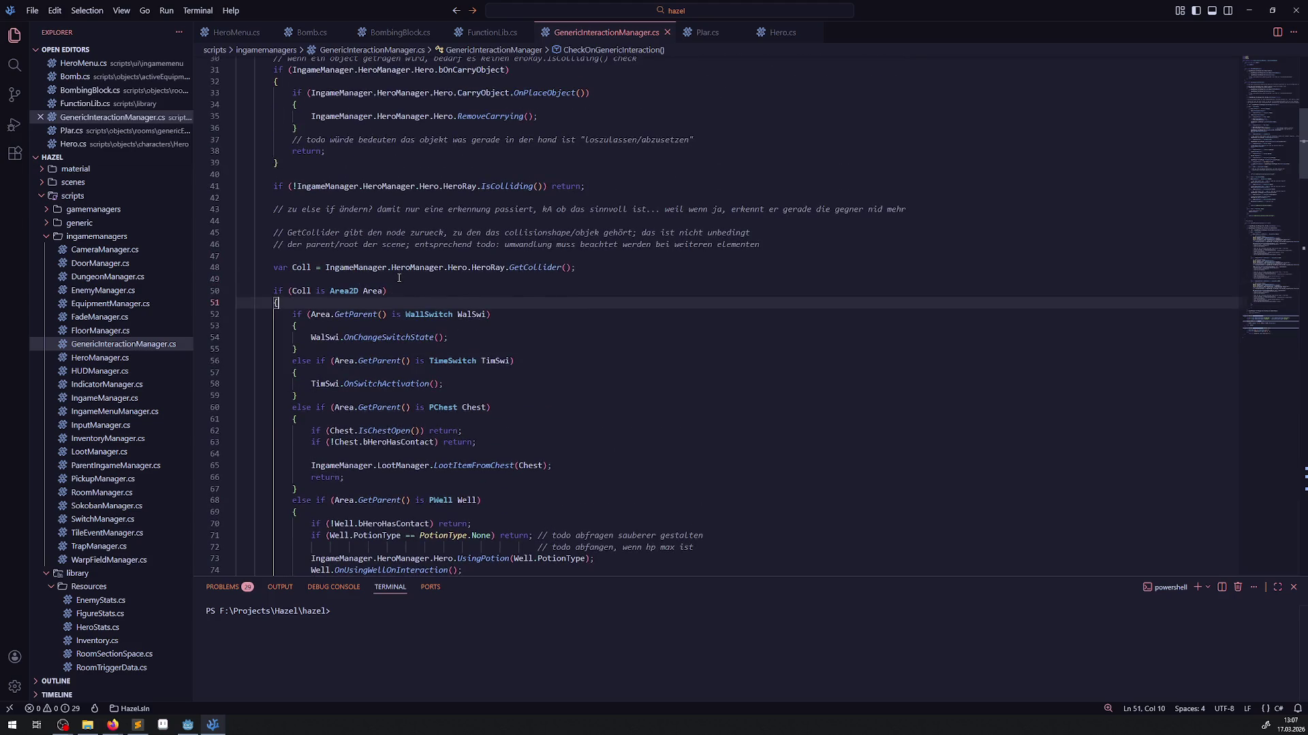
{"action": "key", "text": "Return"}
{"action": "key", "text": "ctrl+z"}
{"action": "left_click", "coordinate": [362, 278]}
{"action": "key", "text": "Return"}
{"action": "type", "text": "t"}
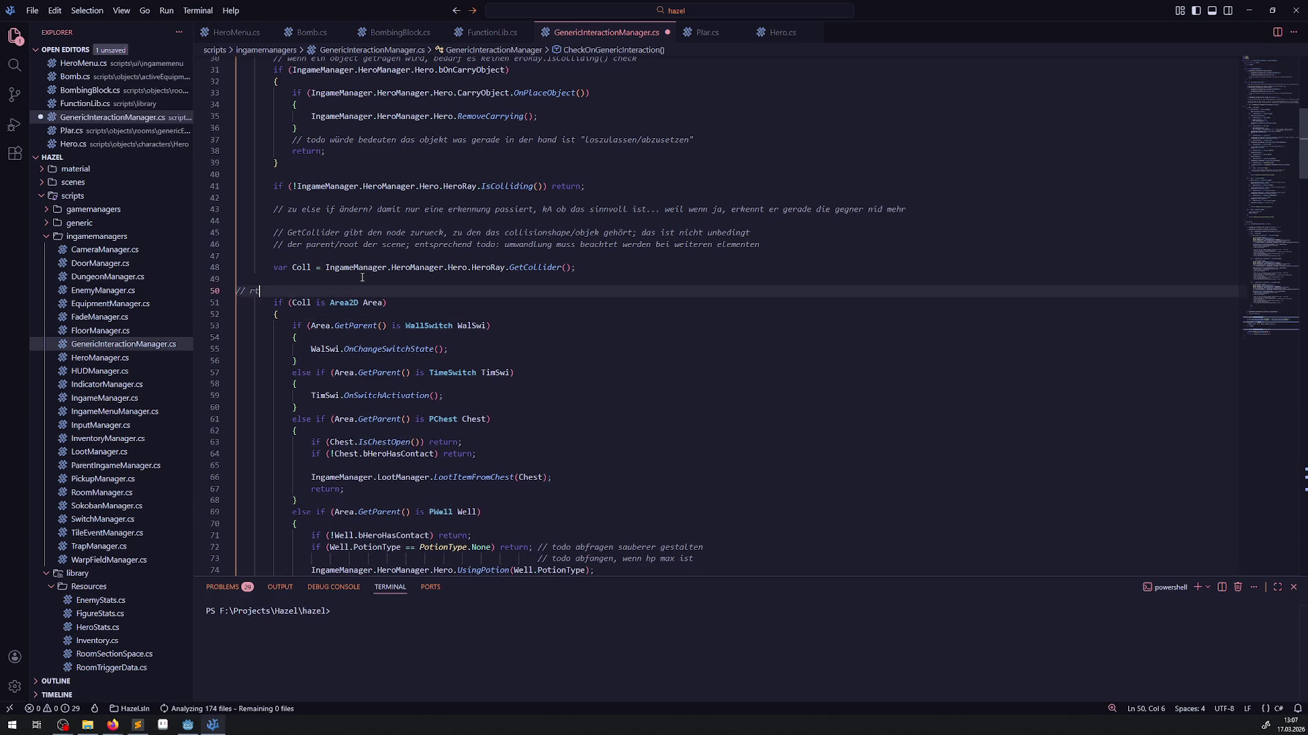
{"action": "type", "text": "odo vermutlickh"}
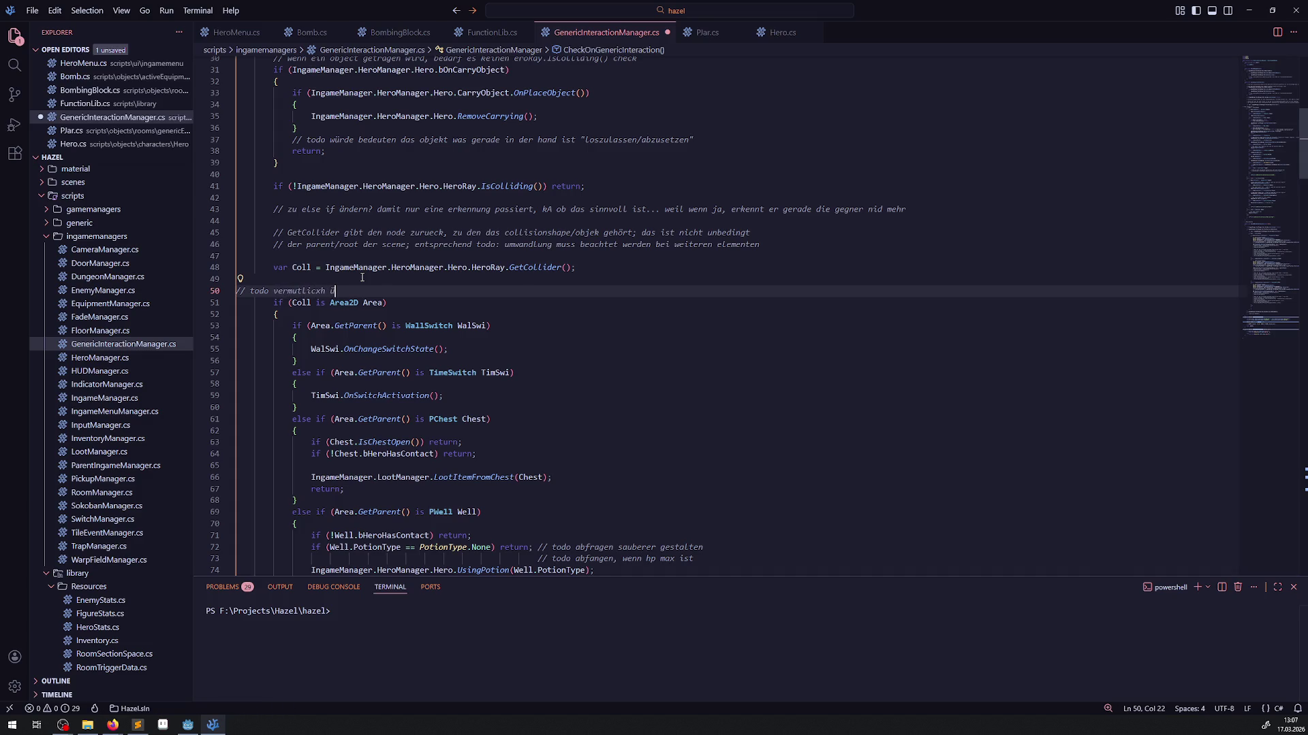
{"action": "key", "text": "BackSpace"}
{"action": "key", "text": "BackSpace"}
{"action": "key", "text": "BackSpace"}
{"action": "type", "text": "h über interf"}
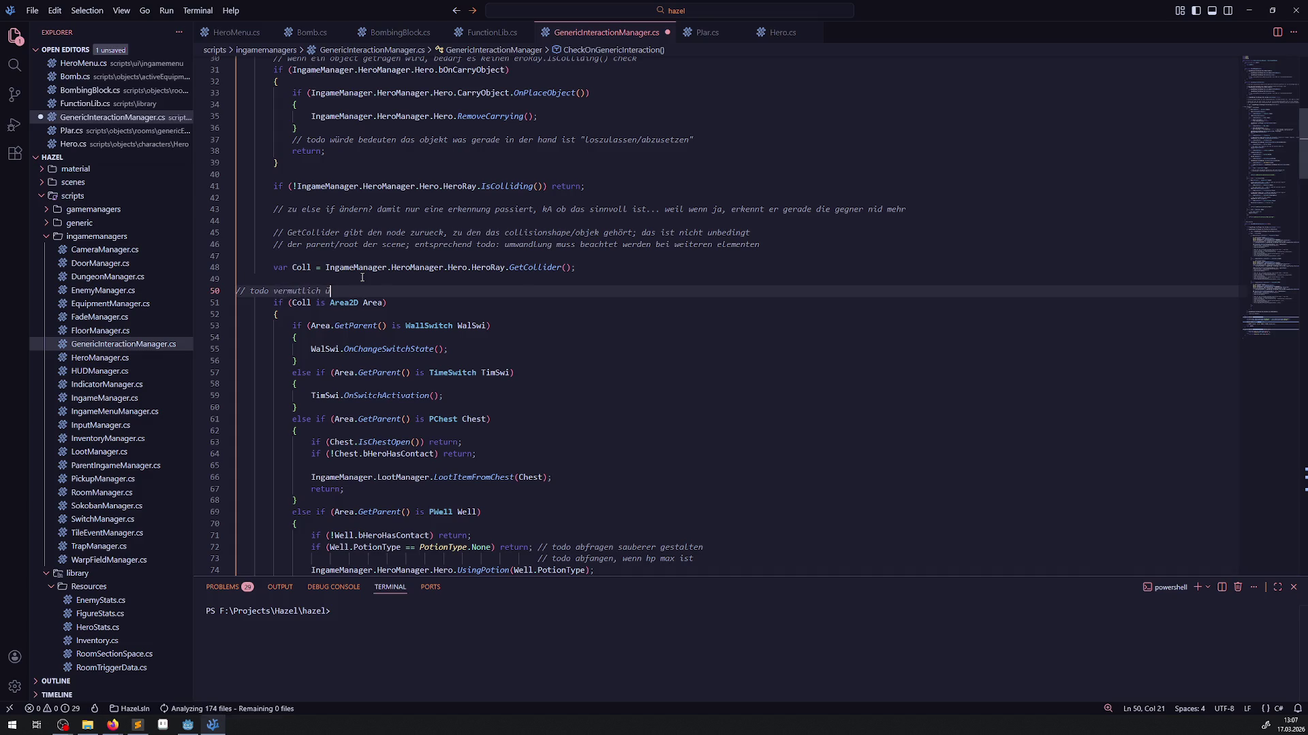
{"action": "type", "text": "aces regeln"}
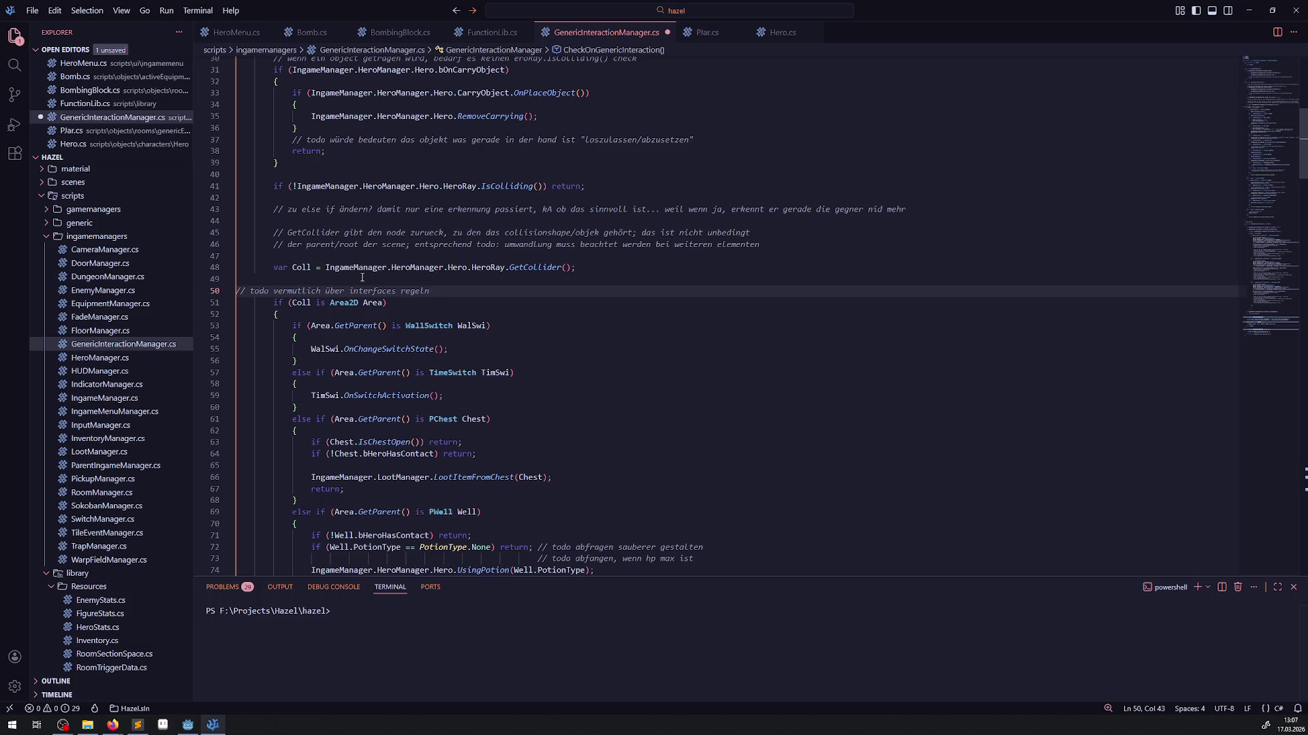
{"action": "key", "text": "ctrl+s"}
{"action": "left_click", "coordinate": [552, 305]}
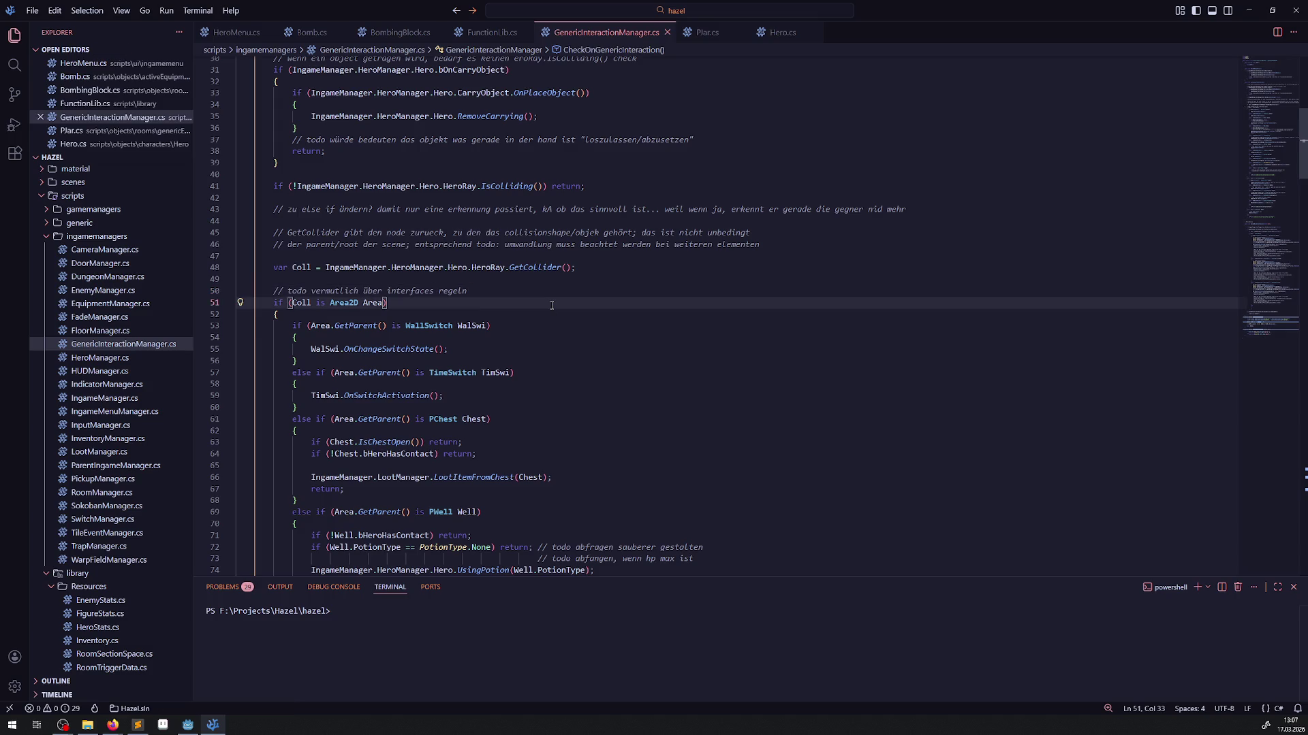
{"action": "scroll", "coordinate": [552, 303], "scroll_direction": "down", "scroll_amount": 20}
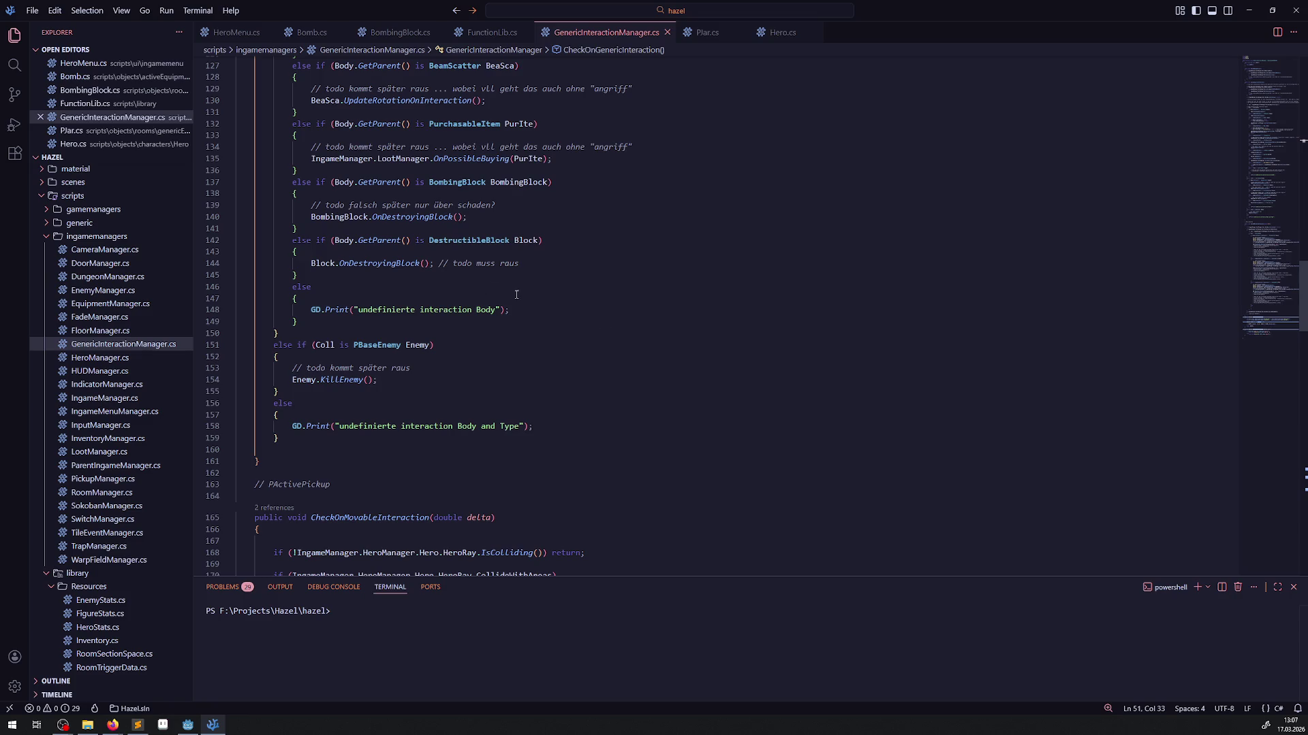
{"action": "left_click", "coordinate": [664, 266]}
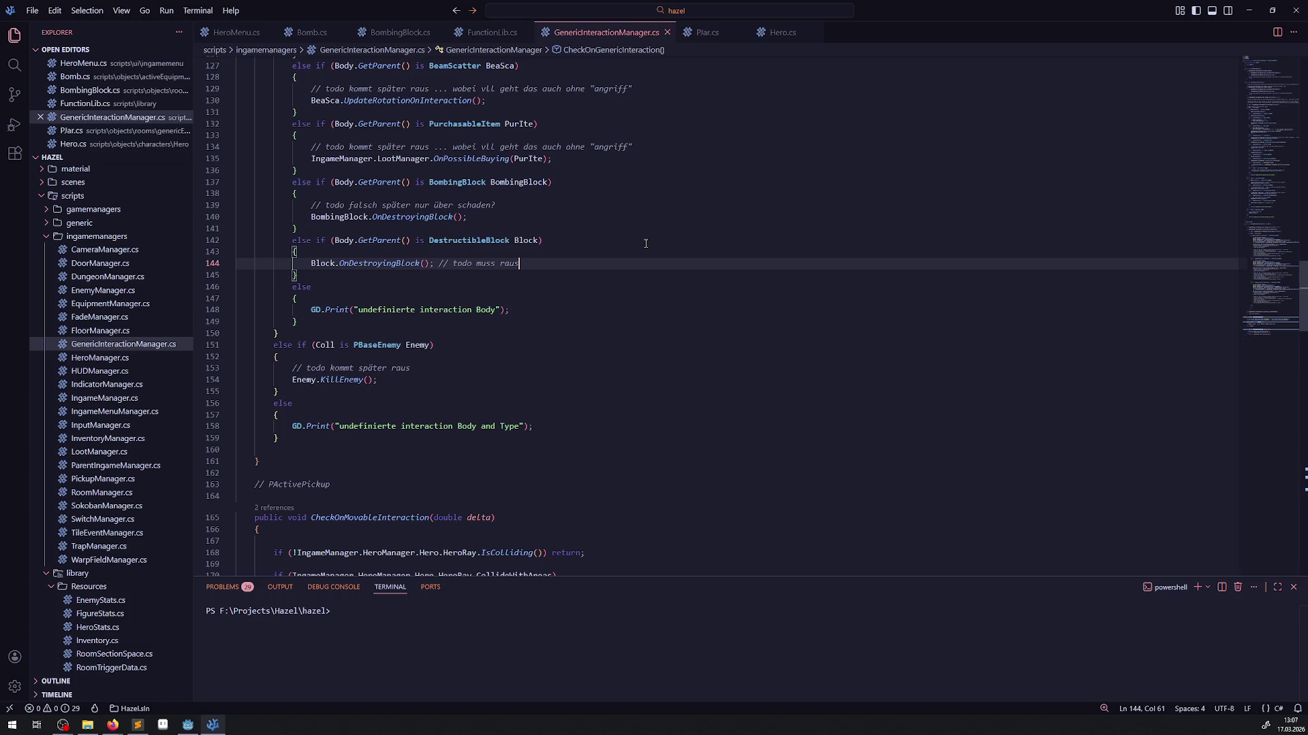
{"action": "scroll", "coordinate": [431, 393], "scroll_direction": "up", "scroll_amount": 8}
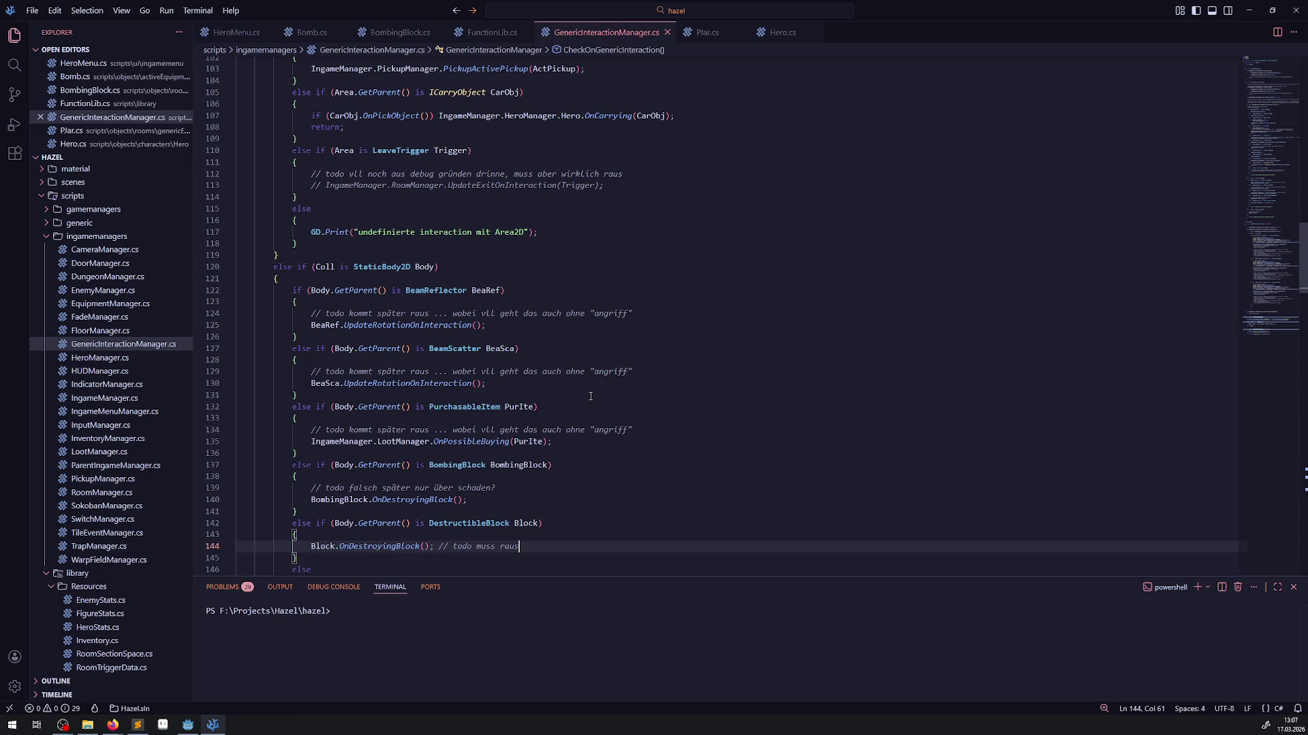
{"action": "scroll", "coordinate": [586, 371], "scroll_direction": "up", "scroll_amount": 2}
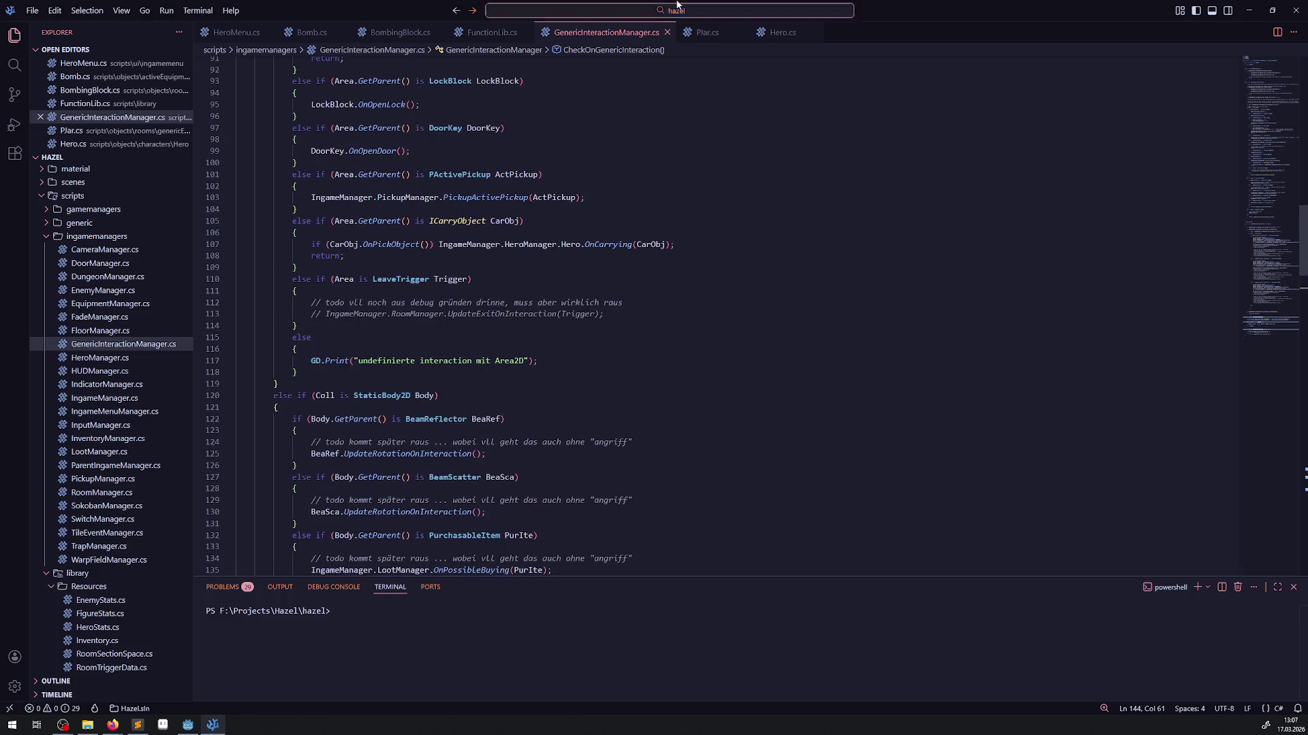
{"action": "left_click", "coordinate": [730, 35]}
- Close the PJar, Hero, BombingBlock, Bomb, HeroMenu, GenericInteractionManager and FunctionLib tabs
{"action": "left_click", "coordinate": [741, 32]}
{"action": "left_click", "coordinate": [733, 32]}
{"action": "left_click", "coordinate": [438, 32]}
{"action": "left_click", "coordinate": [342, 32]}
{"action": "left_click", "coordinate": [268, 32]}
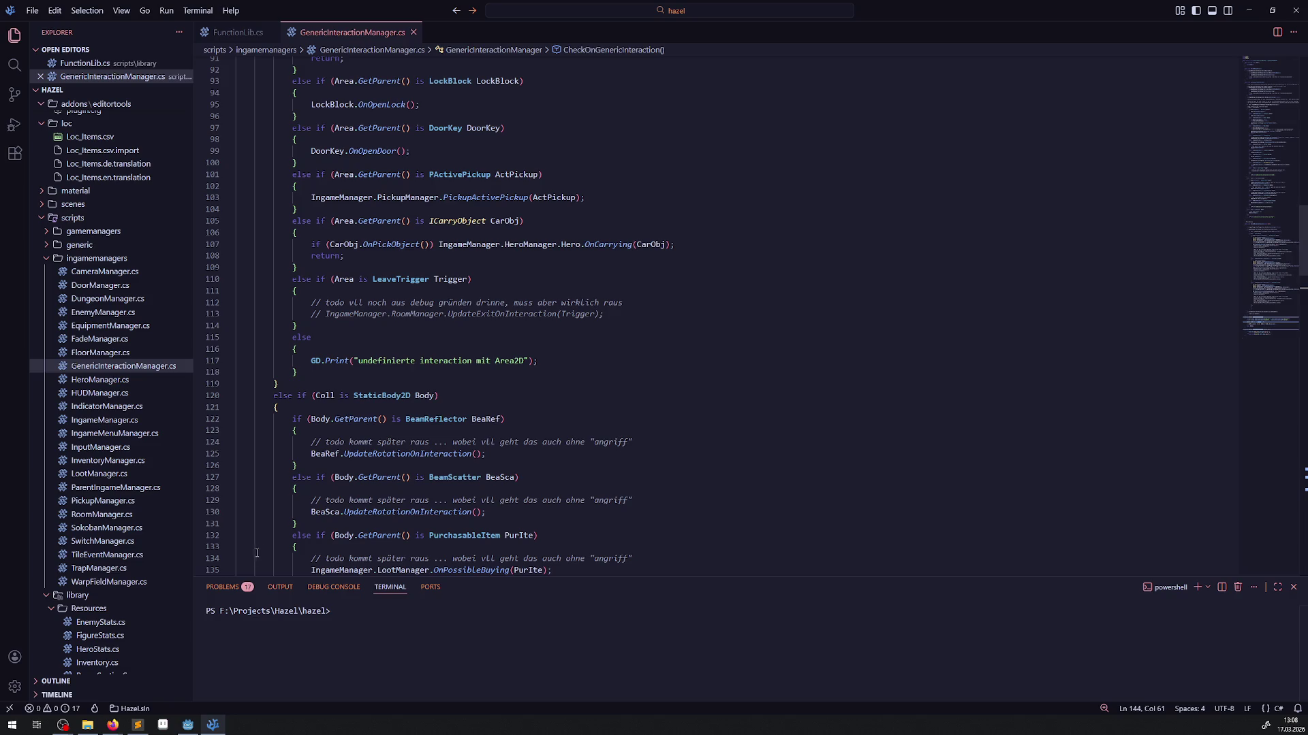
{"action": "left_click", "coordinate": [190, 726]}
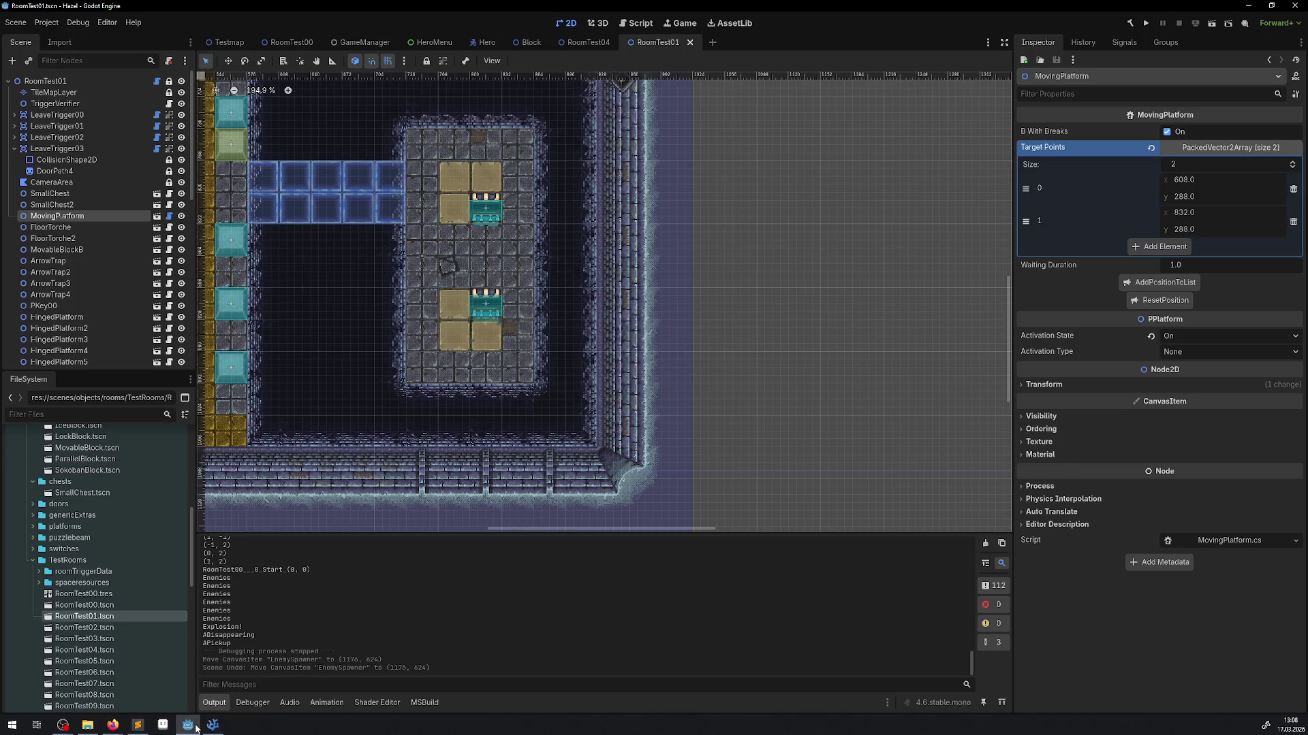
{"action": "left_click", "coordinate": [195, 727]}
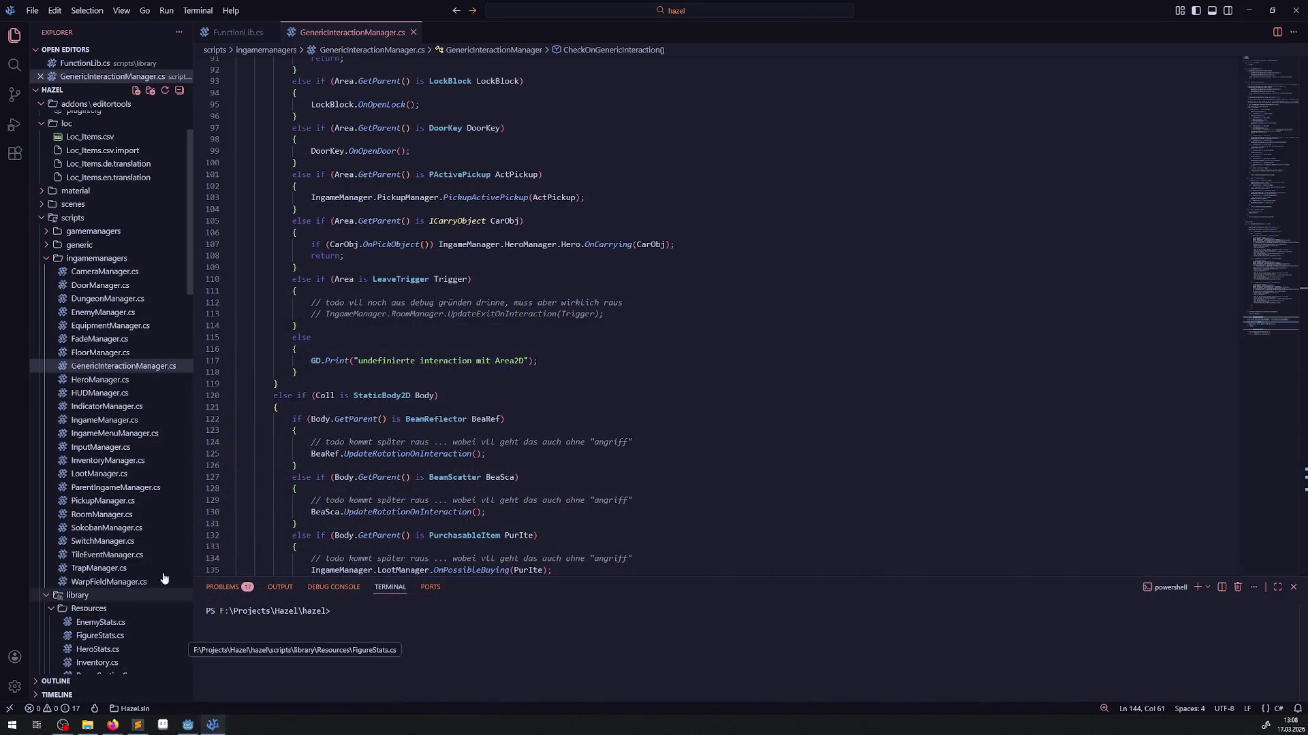
{"action": "scroll", "coordinate": [146, 432], "scroll_direction": "down", "scroll_amount": 6}
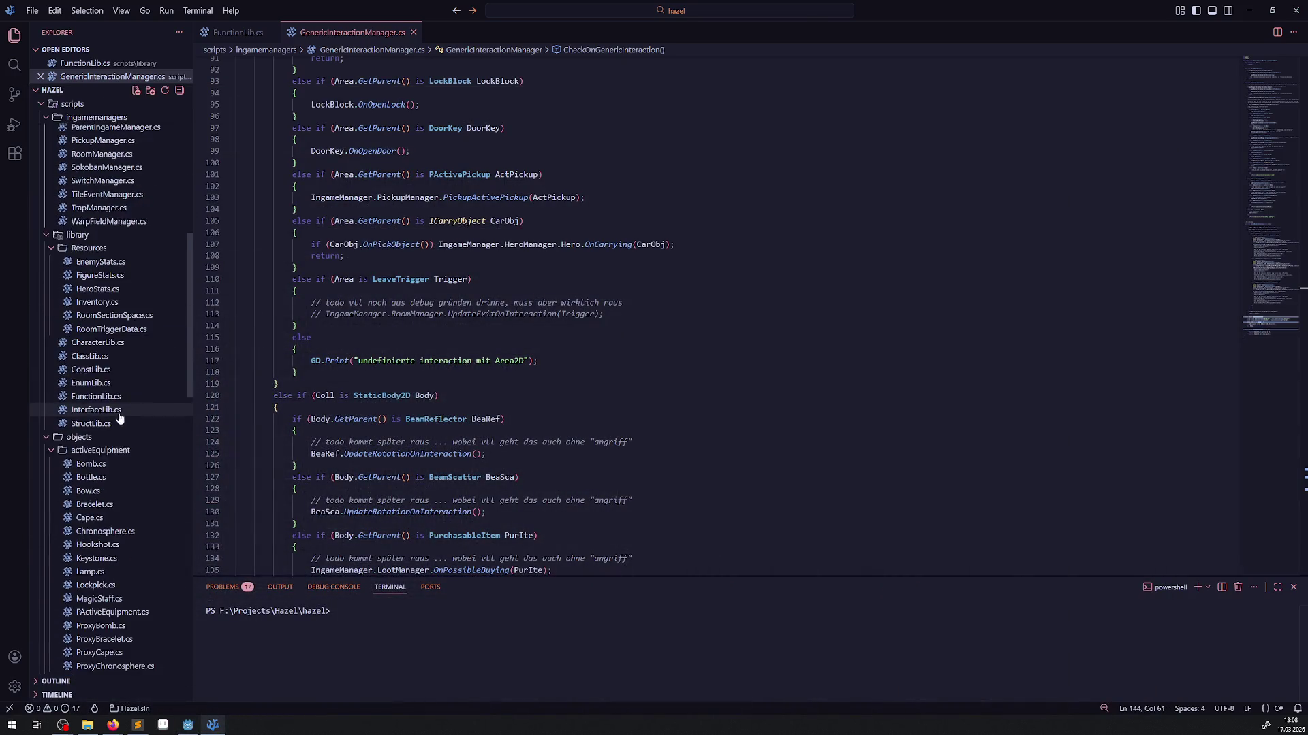
{"action": "left_click", "coordinate": [413, 32]}
{"action": "left_click", "coordinate": [269, 32]}
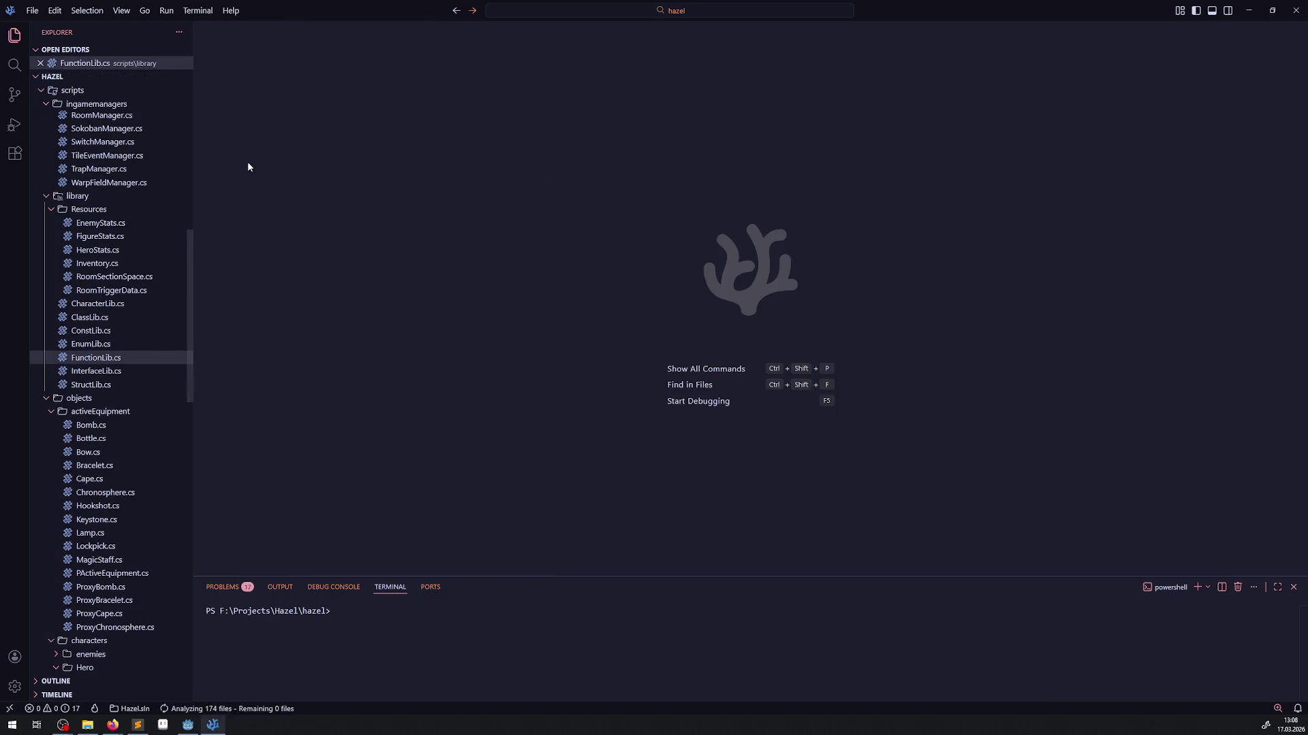
- Collapse the Hero, characters and blocks folders and open EnemySpawner.cs from genericExtras
{"action": "scroll", "coordinate": [107, 536], "scroll_direction": "down", "scroll_amount": 2}
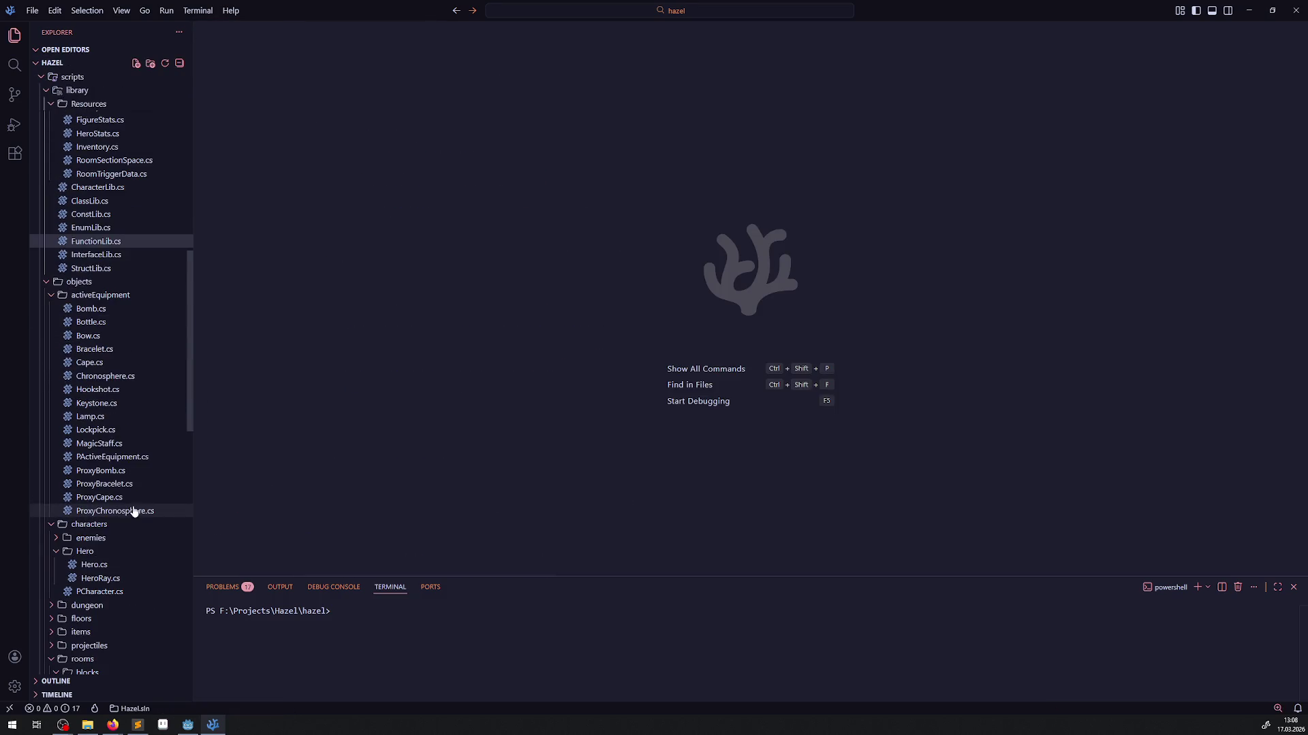
{"action": "left_click", "coordinate": [60, 553]}
{"action": "left_click", "coordinate": [52, 524]}
{"action": "scroll", "coordinate": [43, 489], "scroll_direction": "down", "scroll_amount": 2}
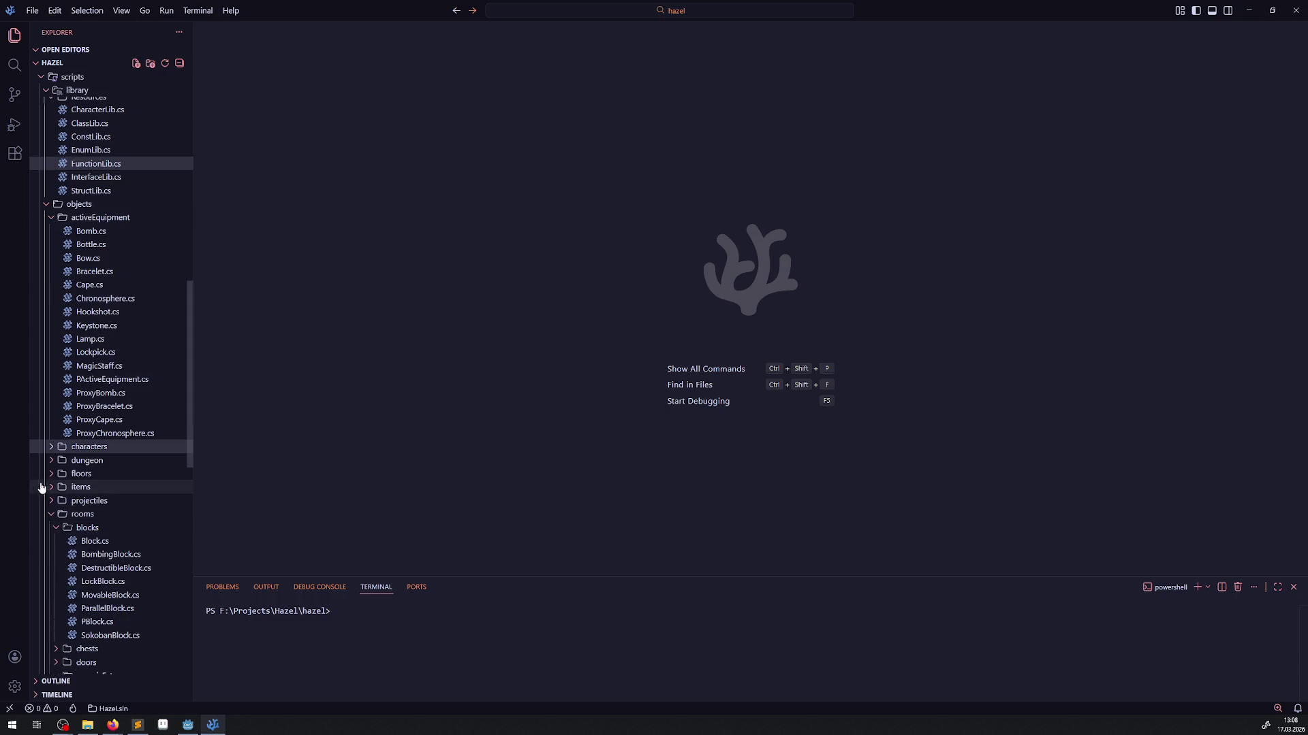
{"action": "left_click", "coordinate": [57, 529]}
{"action": "left_click", "coordinate": [57, 568]}
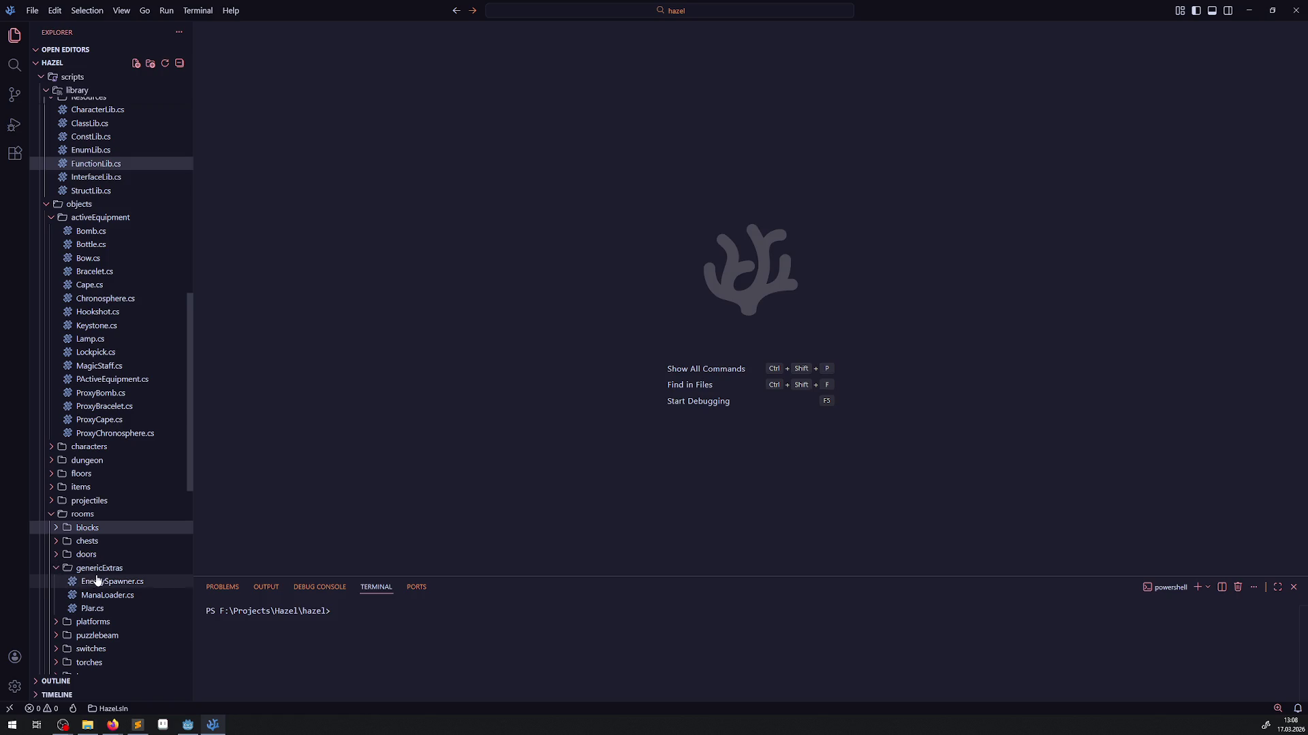
{"action": "left_click", "coordinate": [96, 581]}
{"action": "left_click", "coordinate": [56, 582]}
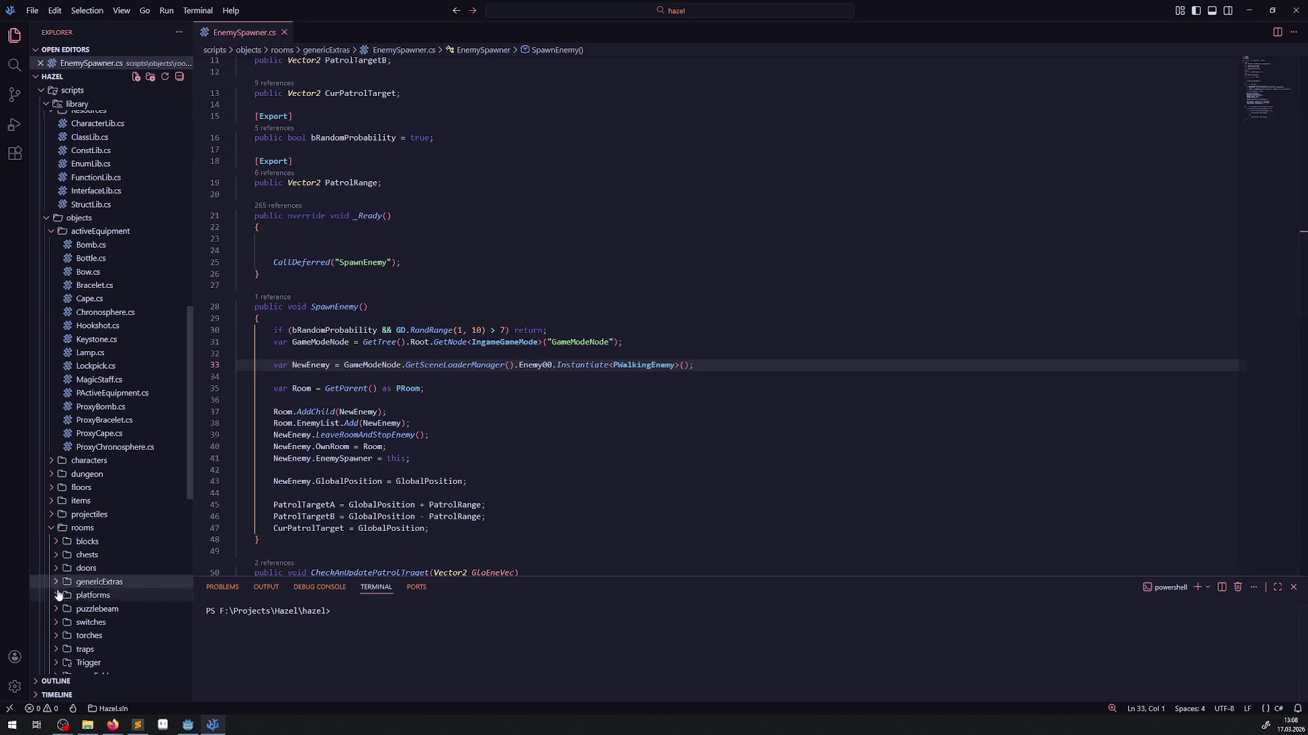
- Open MovingPlatform.cs from the platforms folder and copy its [Tool] attribute
{"action": "left_click", "coordinate": [59, 595]}
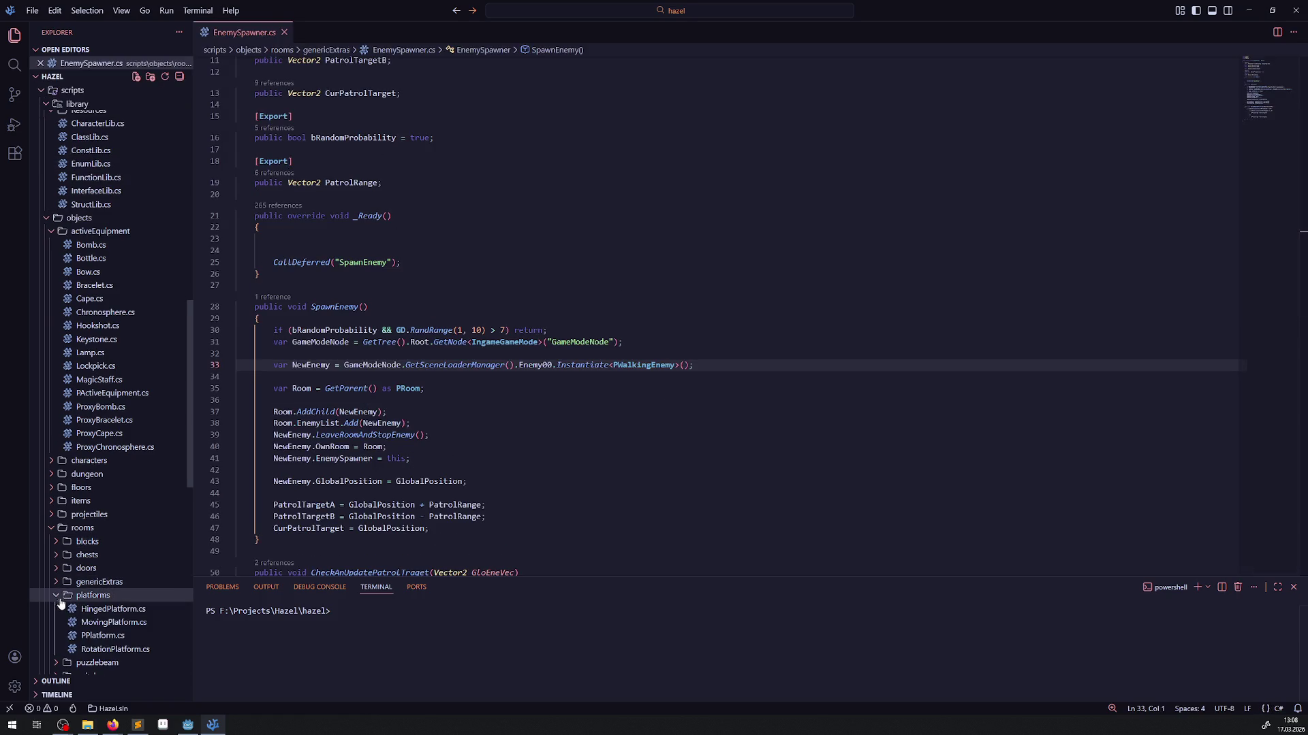
{"action": "left_click", "coordinate": [132, 625]}
{"action": "left_click_drag", "start_coordinate": [290, 122], "coordinate": [232, 122]}
{"action": "key", "text": "ctrl+c"}
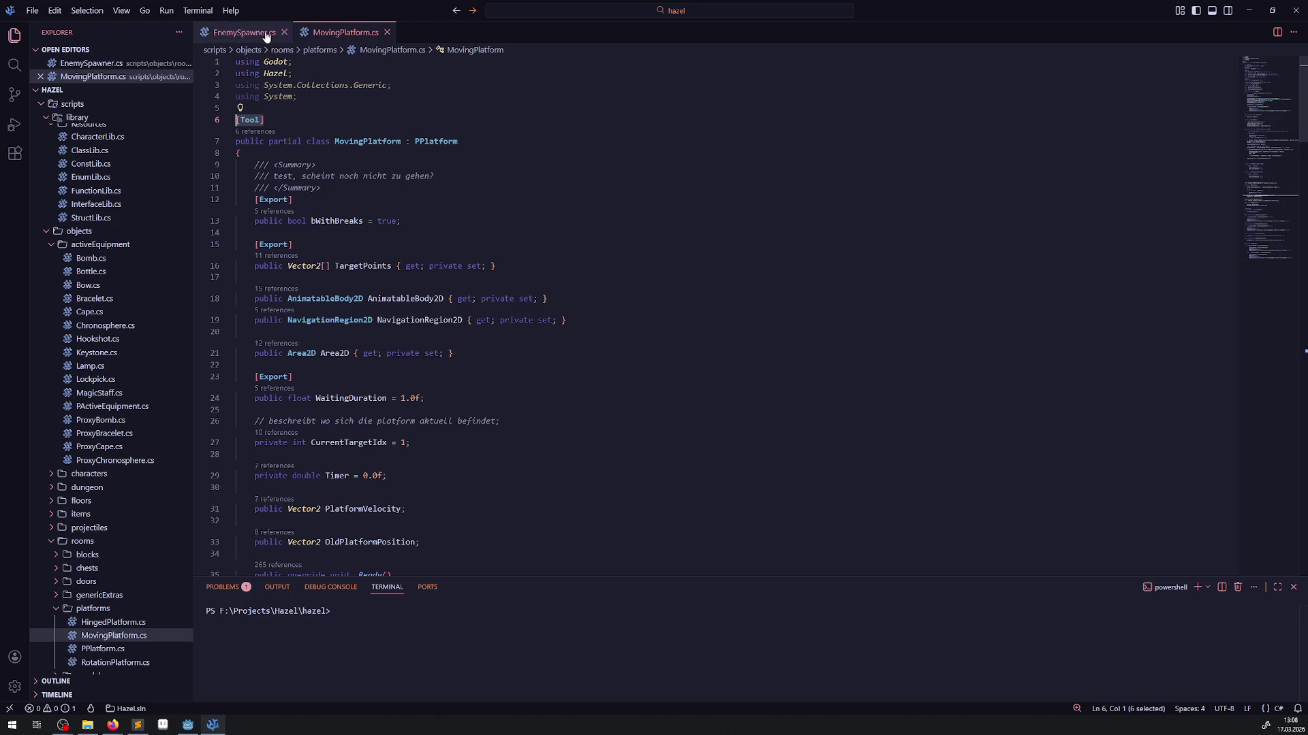
- Paste [Tool] on line 5 above the EnemySpawner class declaration and save the file
{"action": "left_click", "coordinate": [269, 36]}
{"action": "scroll", "coordinate": [397, 253], "scroll_direction": "up", "scroll_amount": 5}
{"action": "scroll", "coordinate": [397, 254], "scroll_direction": "down", "scroll_amount": 10}
{"action": "scroll", "coordinate": [397, 253], "scroll_direction": "up", "scroll_amount": 8}
{"action": "left_click", "coordinate": [287, 96]}
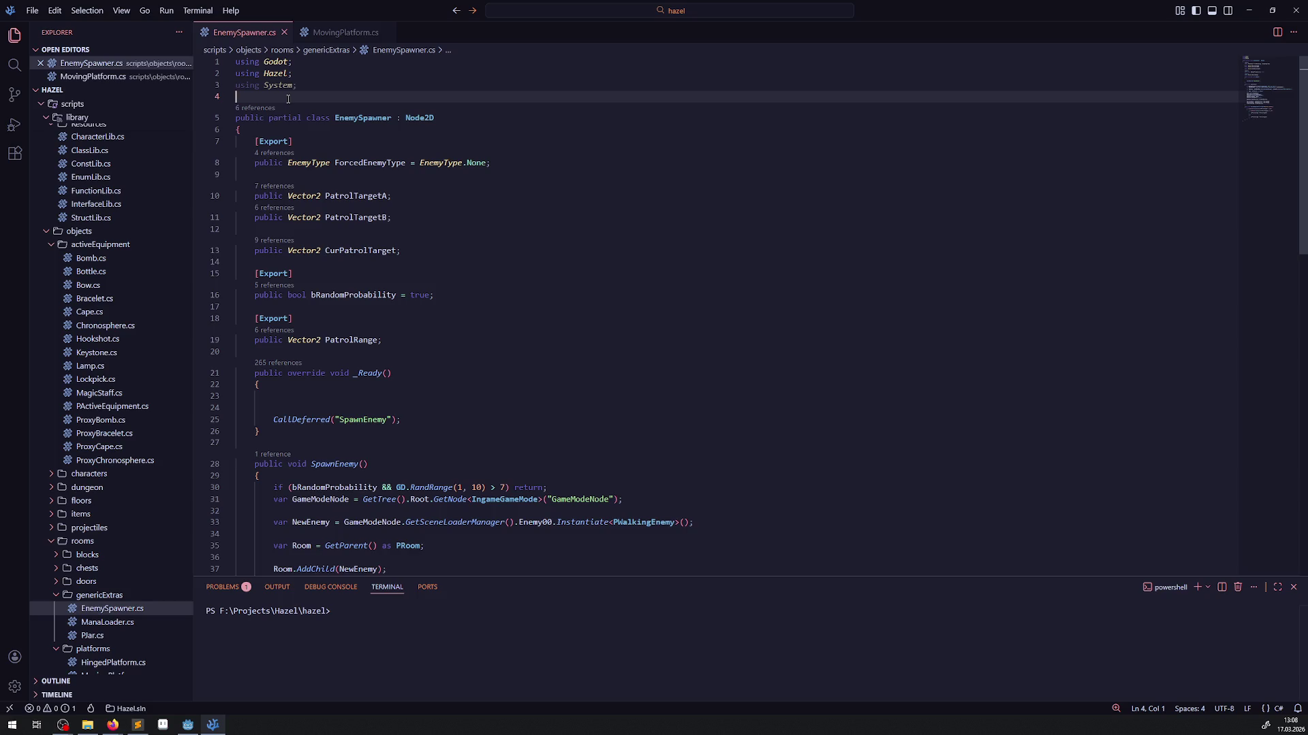
{"action": "key", "text": "Return"}
{"action": "key", "text": "ctrl+v"}
{"action": "key", "text": "ctrl+b"}
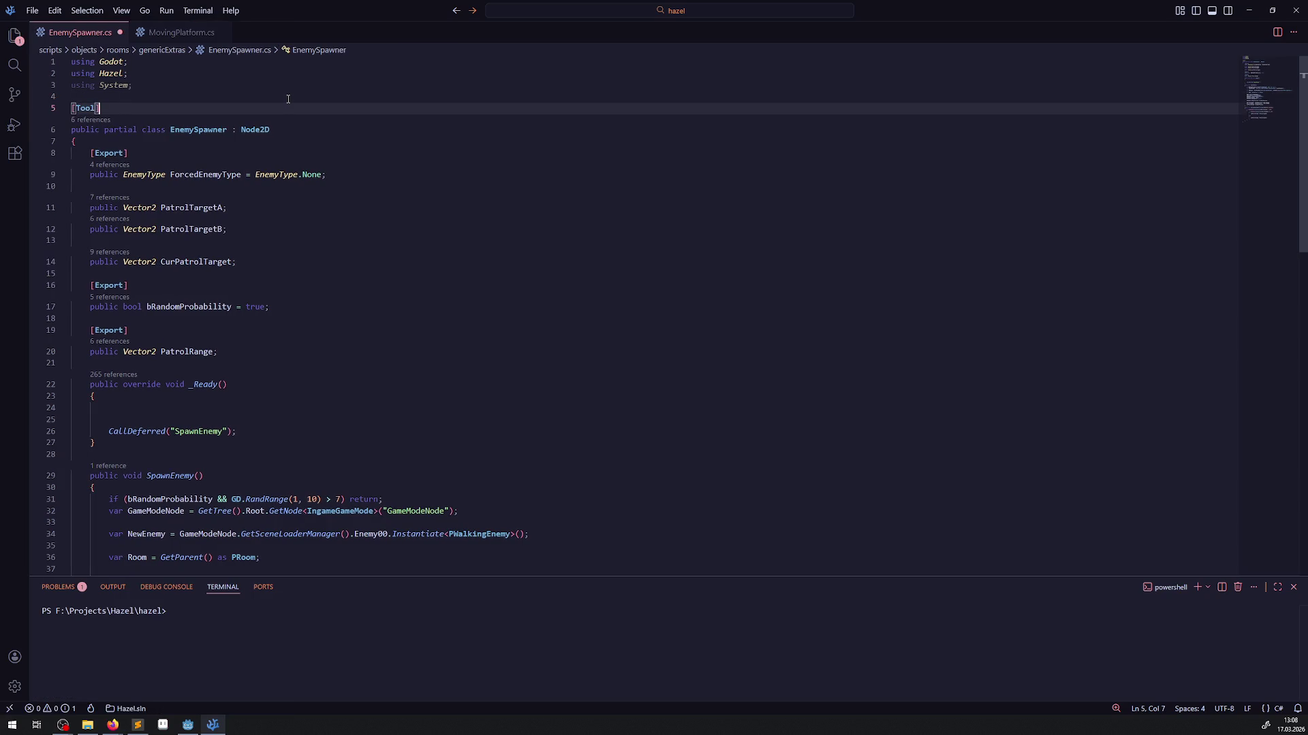
{"action": "key", "text": "ctrl+s"}
{"action": "key", "text": "ctrl+b"}
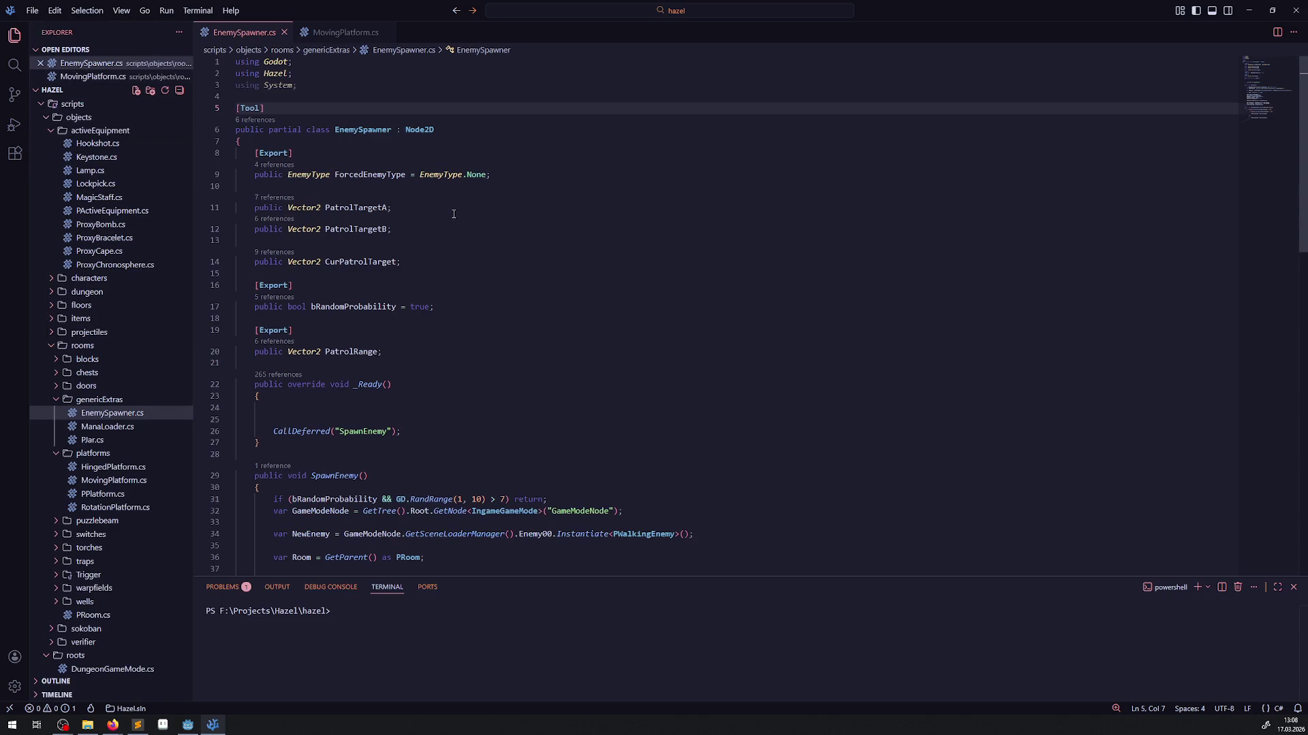
- Replace EnemySpawner's PatrolRange line with the exported Vector2[] TargetPoints declaration from MovingPlatform.cs
{"action": "left_click", "coordinate": [344, 34]}
{"action": "left_click", "coordinate": [412, 233]}
{"action": "left_click_drag", "start_coordinate": [532, 268], "coordinate": [235, 245]}
{"action": "key", "text": "ctrl+c"}
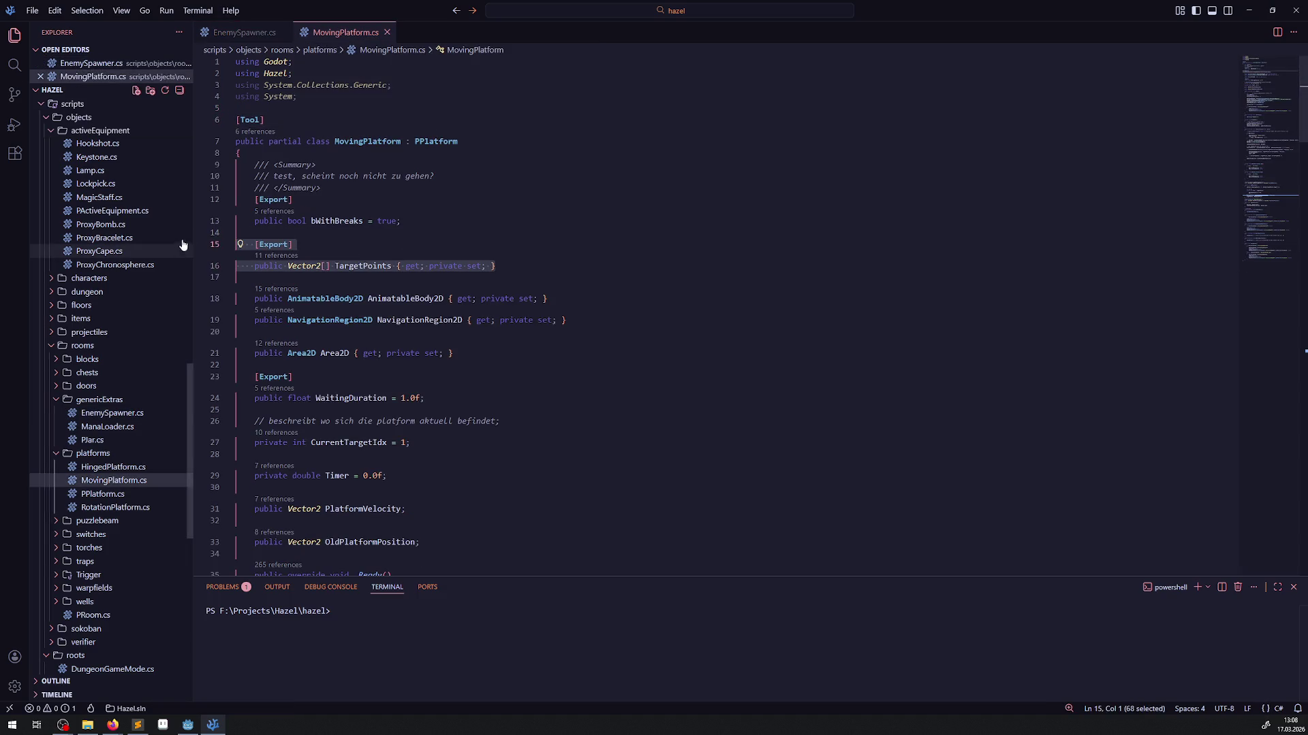
{"action": "left_click", "coordinate": [242, 33]}
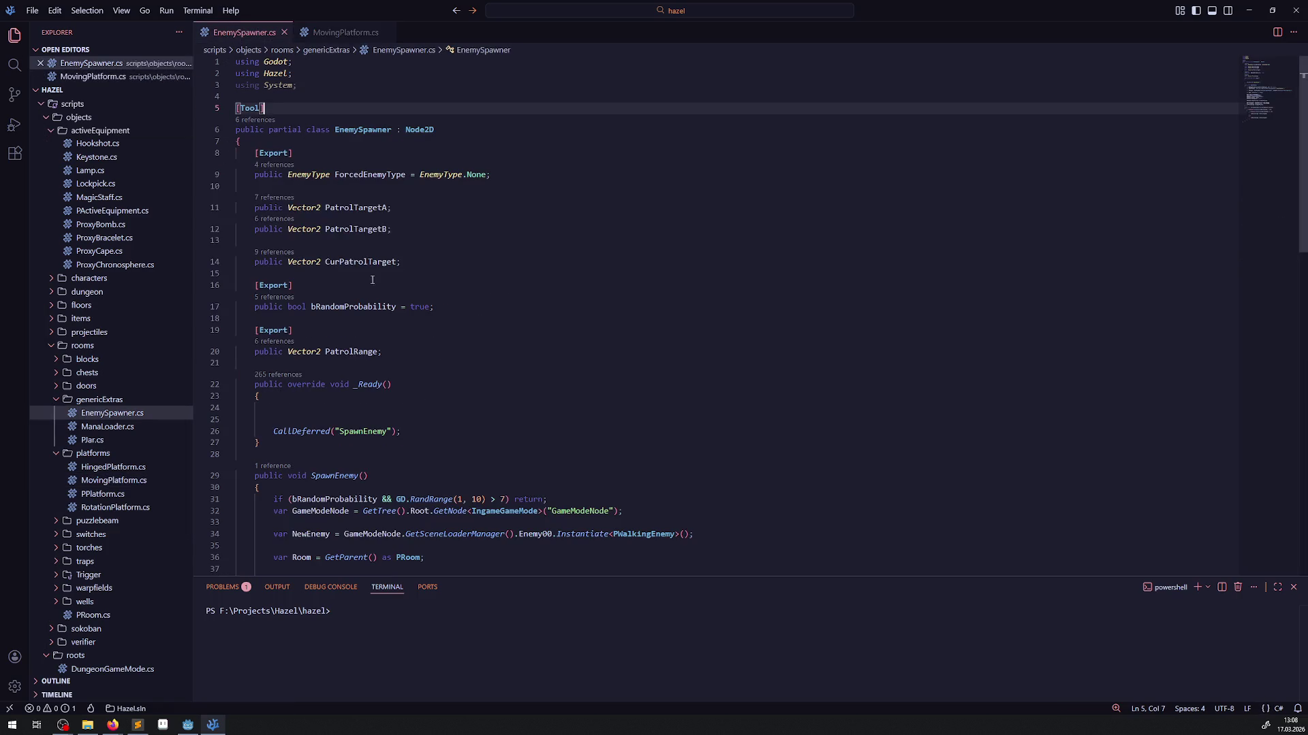
{"action": "triple_click", "coordinate": [400, 352]}
{"action": "key", "text": "ctrl+v"}
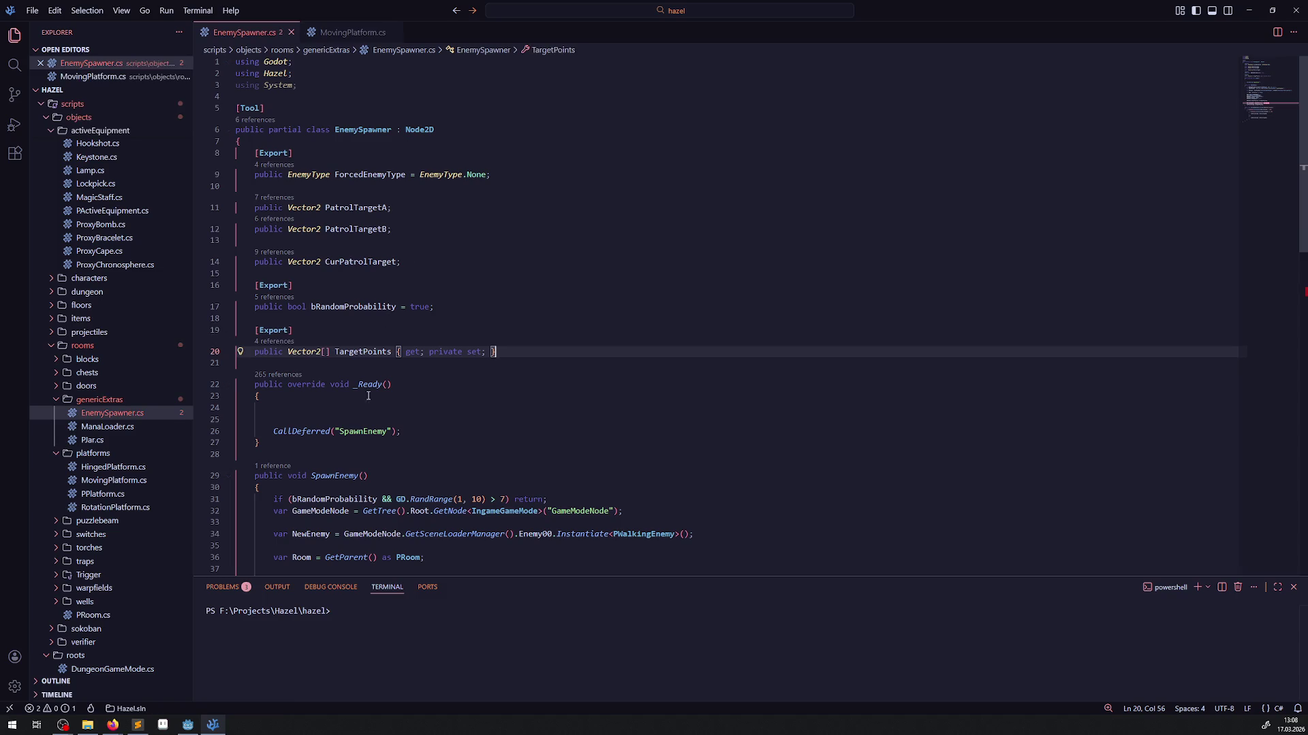
{"action": "scroll", "coordinate": [368, 396], "scroll_direction": "down", "scroll_amount": 7}
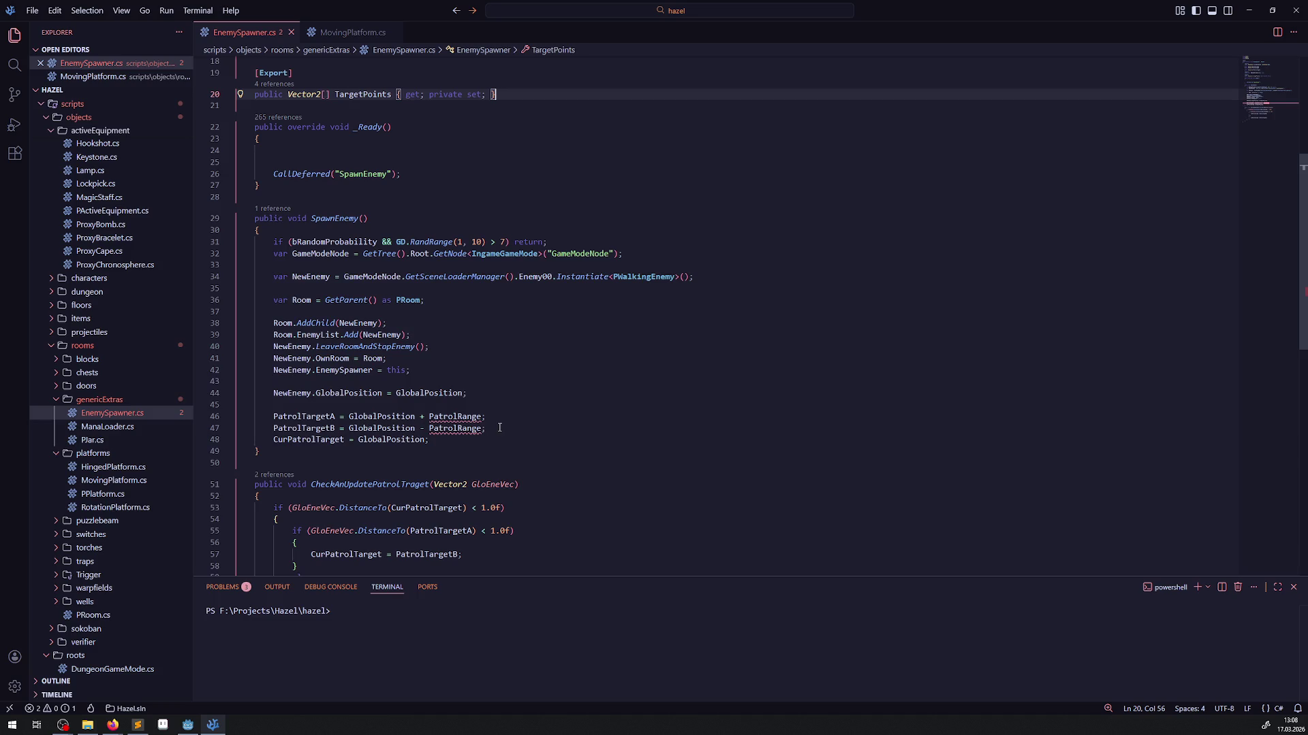
{"action": "left_click", "coordinate": [495, 424]}
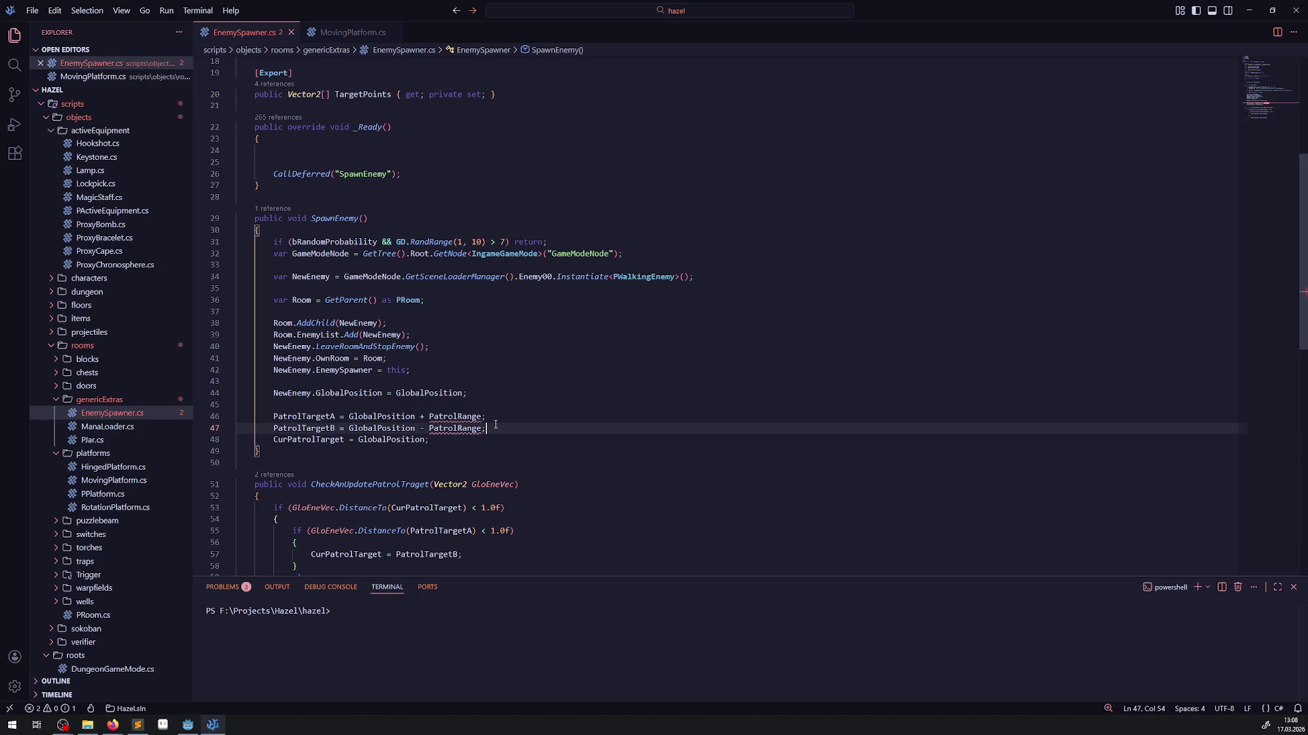
- Comment out the three patrol target assignments, delete the PatrolTargetA/B fields, and save
{"action": "left_click_drag", "start_coordinate": [282, 409], "coordinate": [499, 441]}
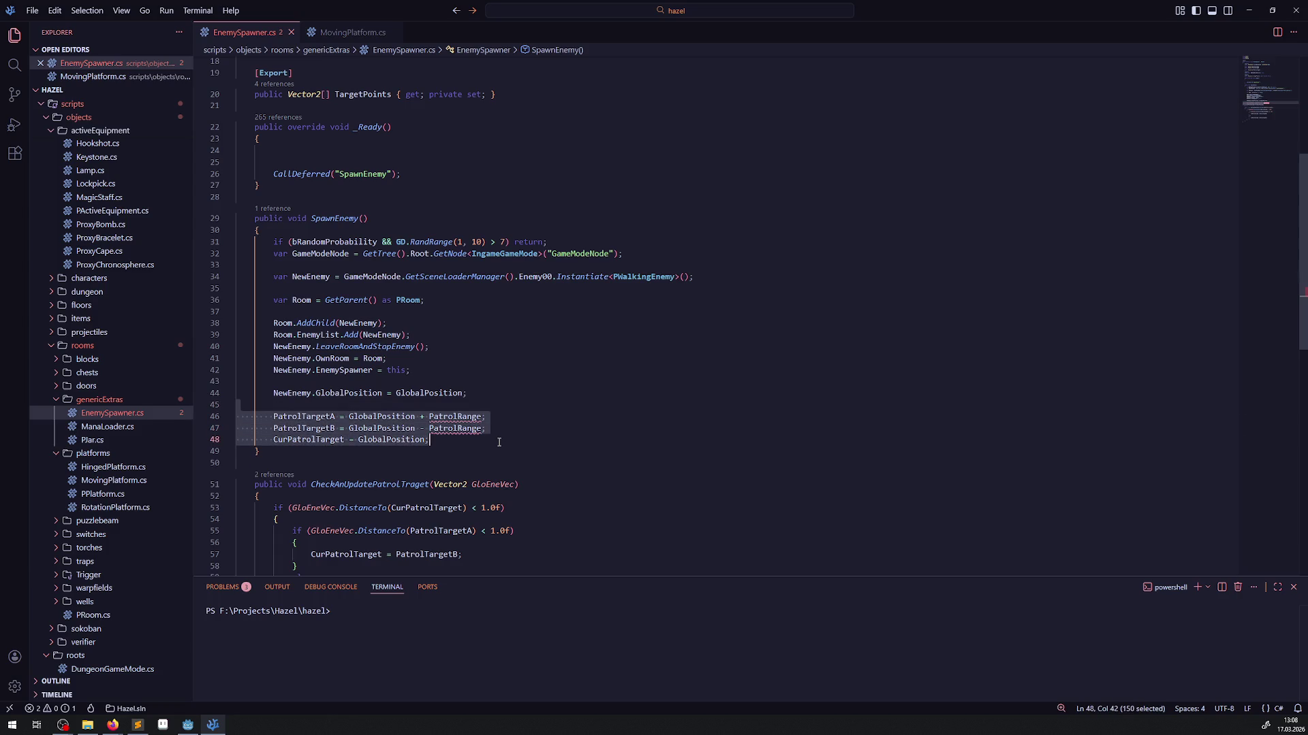
{"action": "key", "text": "ctrl+slash"}
{"action": "scroll", "coordinate": [469, 395], "scroll_direction": "down", "scroll_amount": 6}
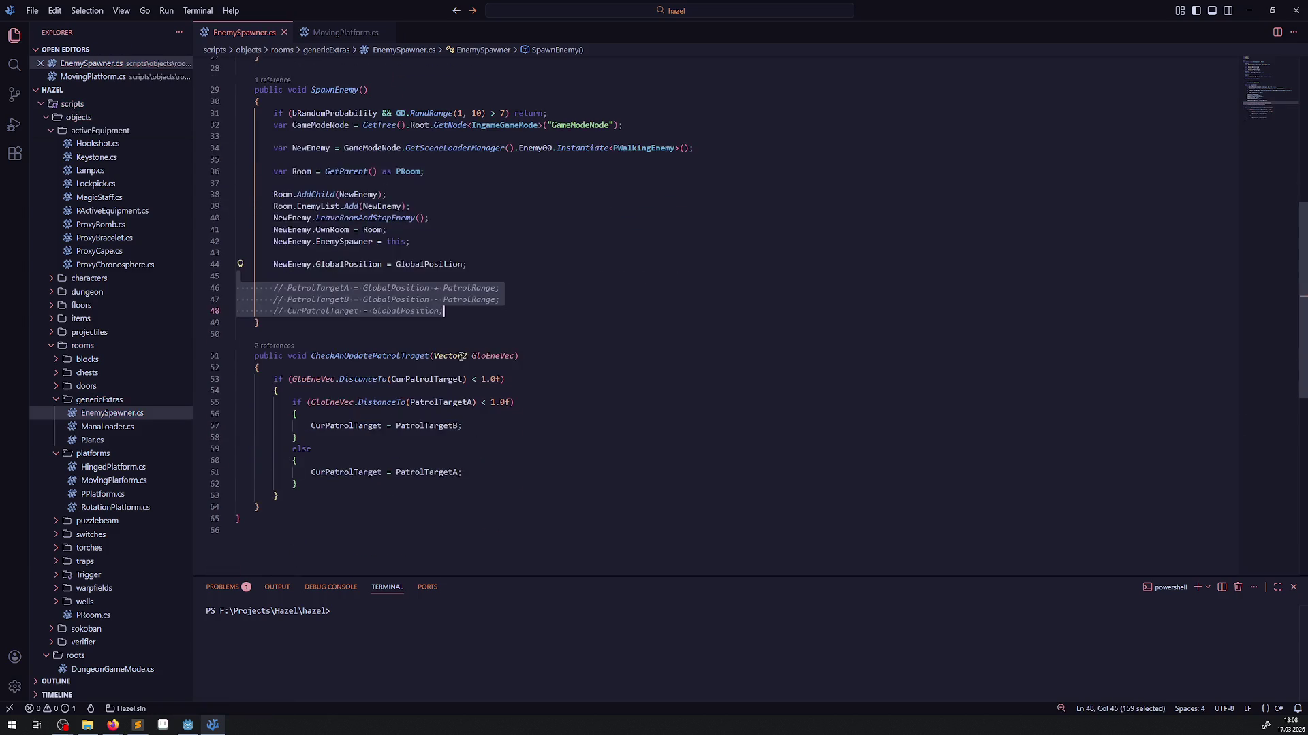
{"action": "scroll", "coordinate": [451, 366], "scroll_direction": "up", "scroll_amount": 10}
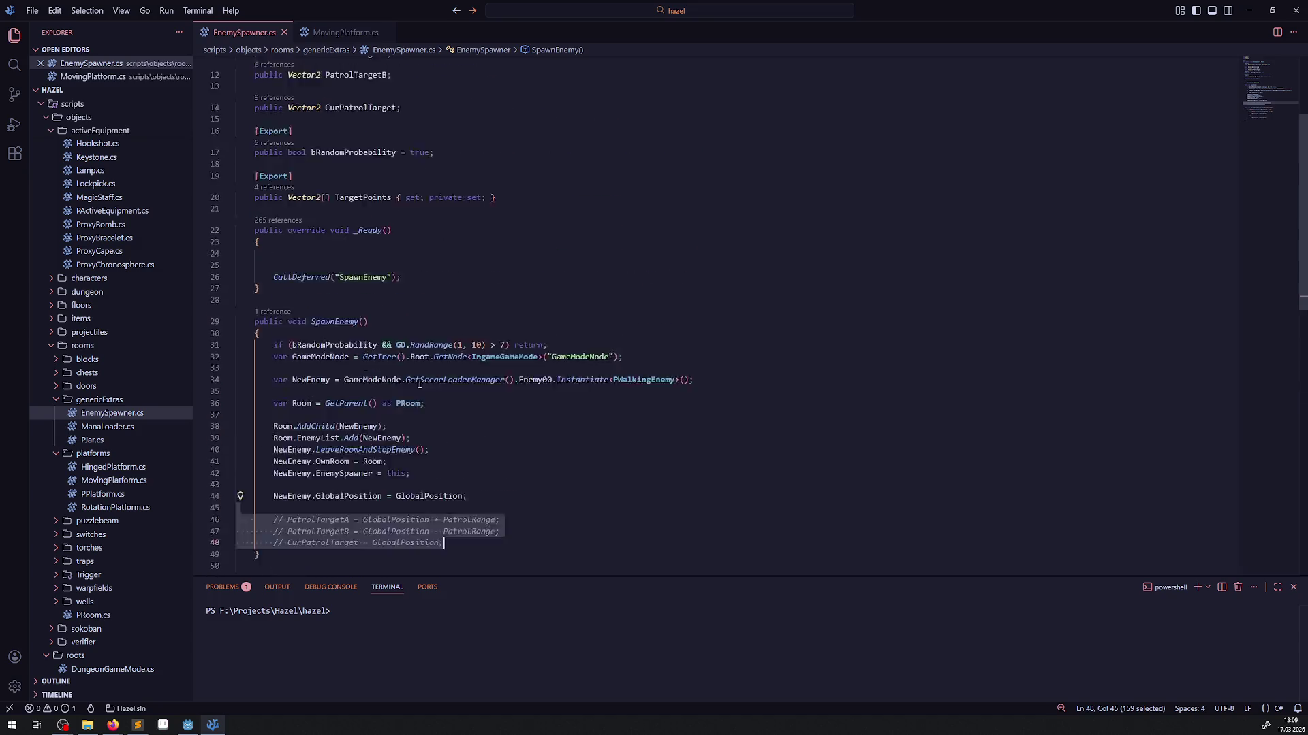
{"action": "left_click_drag", "start_coordinate": [409, 237], "coordinate": [235, 204]}
{"action": "key", "text": "BackSpace"}
{"action": "key", "text": "BackSpace"}
{"action": "key", "text": "BackSpace"}
{"action": "key", "text": "ctrl+s"}
- Comment out the inner if/else patrol-switching block and save EnemySpawner.cs
{"action": "scroll", "coordinate": [478, 315], "scroll_direction": "down", "scroll_amount": 3}
{"action": "scroll", "coordinate": [478, 315], "scroll_direction": "down", "scroll_amount": 10}
{"action": "left_click_drag", "start_coordinate": [275, 218], "coordinate": [326, 299]}
{"action": "key", "text": "ctrl+slash"}
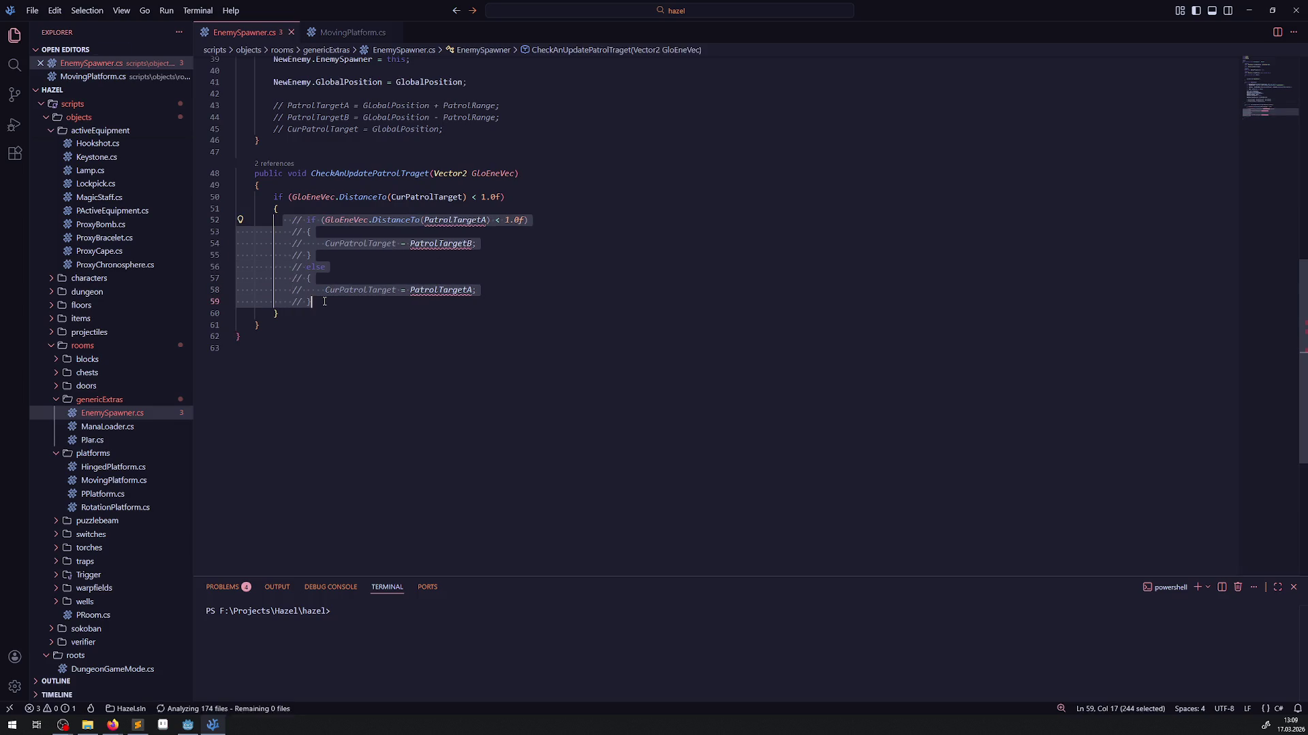
{"action": "key", "text": "ctrl+s"}
{"action": "scroll", "coordinate": [412, 316], "scroll_direction": "up", "scroll_amount": 9}
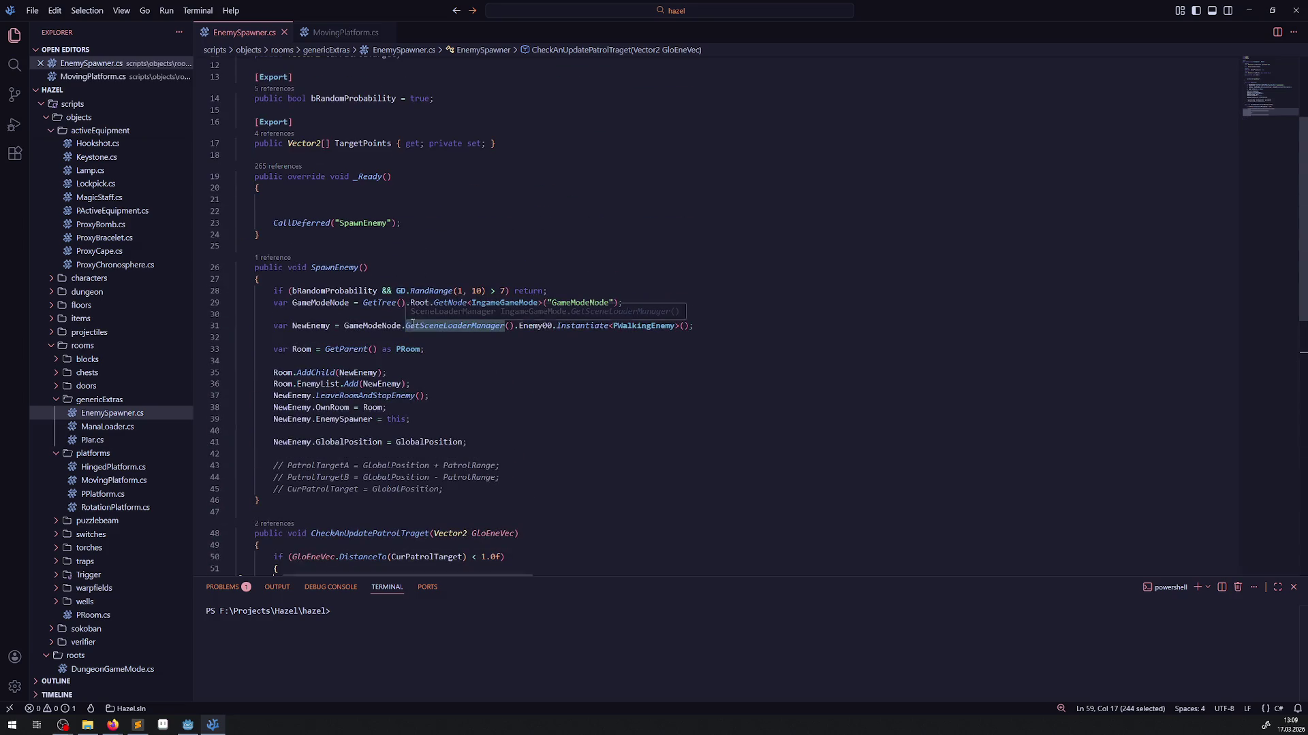
{"action": "left_click", "coordinate": [346, 32]}
{"action": "scroll", "coordinate": [396, 413], "scroll_direction": "down", "scroll_amount": 3}
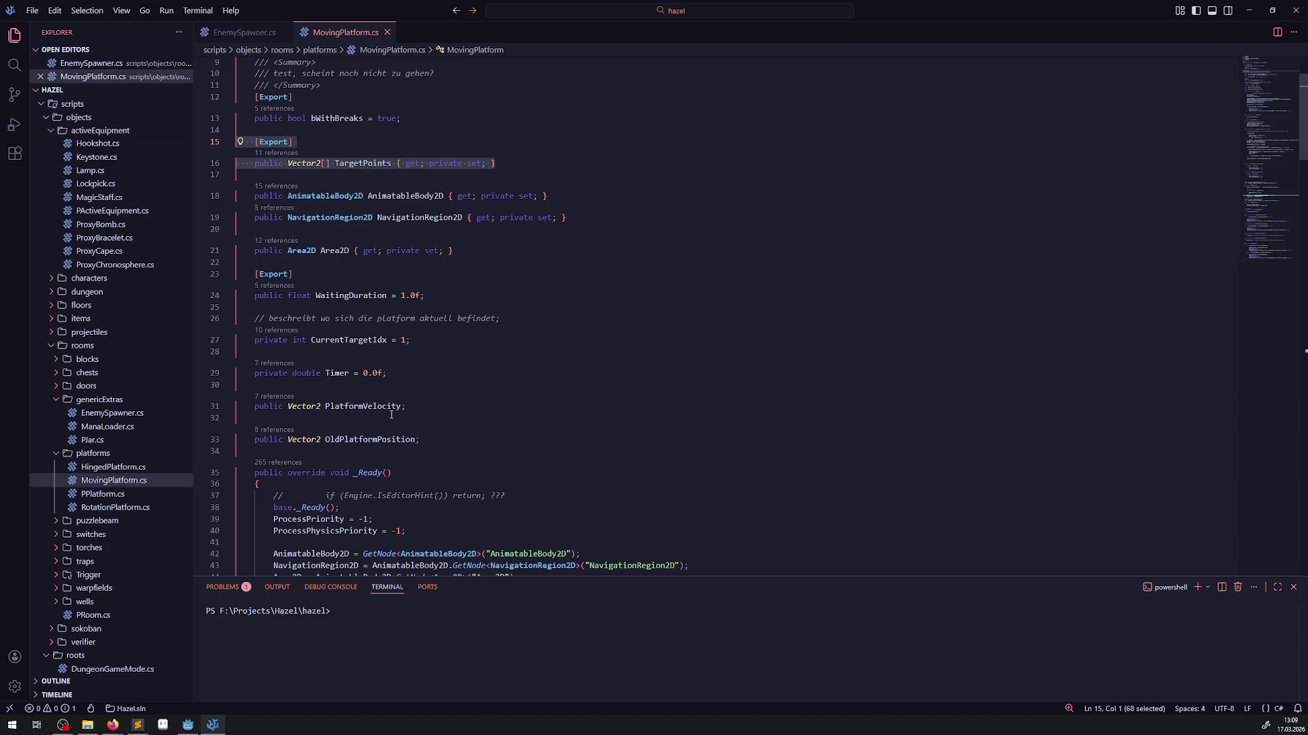
- Copy the AddPosition and ResetPosition code (lines 124–148) from MovingPlatform.cs
{"action": "scroll", "coordinate": [381, 388], "scroll_direction": "down", "scroll_amount": 20}
{"action": "scroll", "coordinate": [411, 389], "scroll_direction": "up", "scroll_amount": 8}
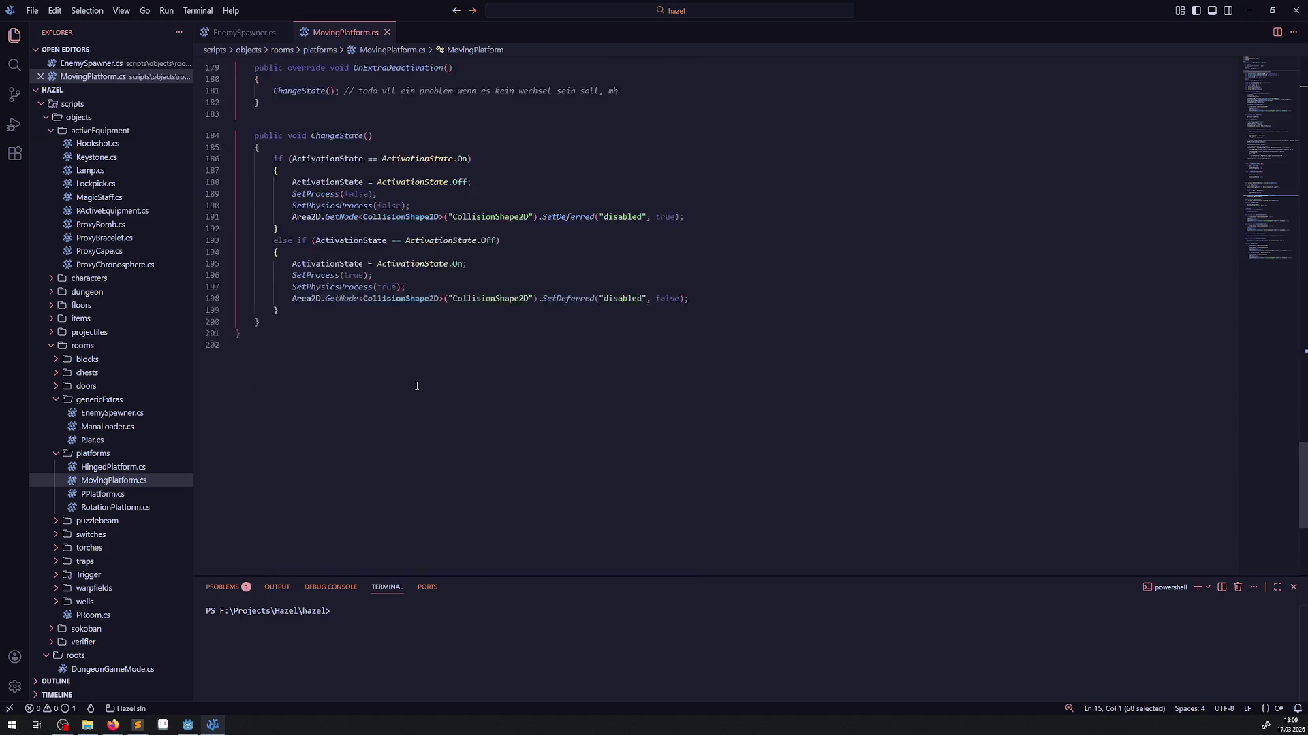
{"action": "scroll", "coordinate": [411, 389], "scroll_direction": "up", "scroll_amount": 11}
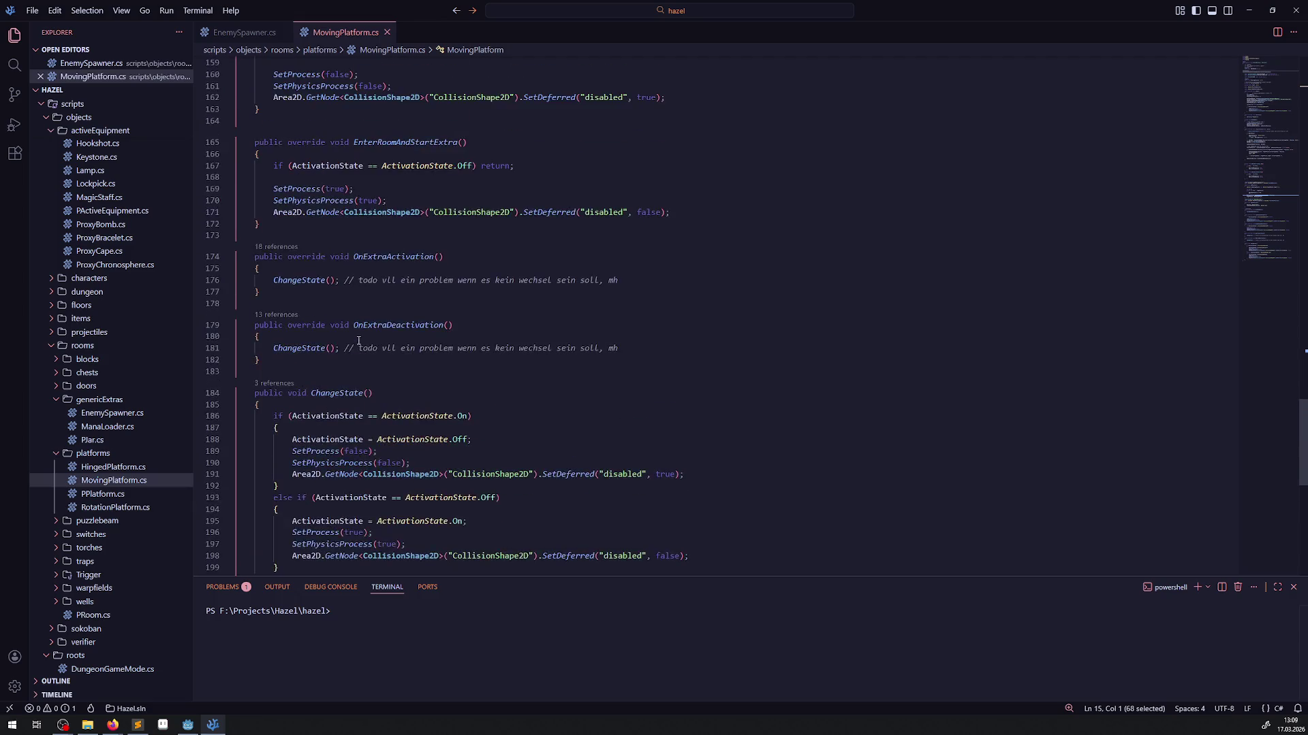
{"action": "scroll", "coordinate": [358, 341], "scroll_direction": "up", "scroll_amount": 6}
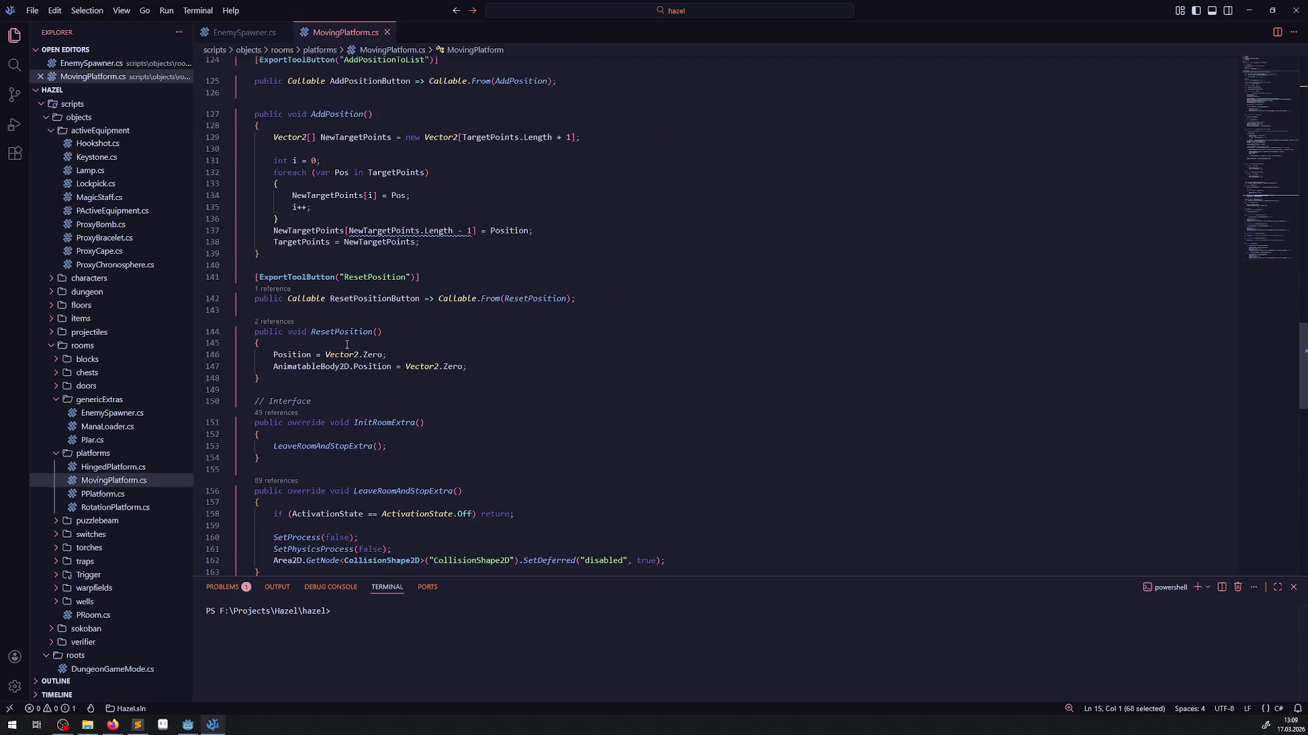
{"action": "double_click", "coordinate": [375, 277]}
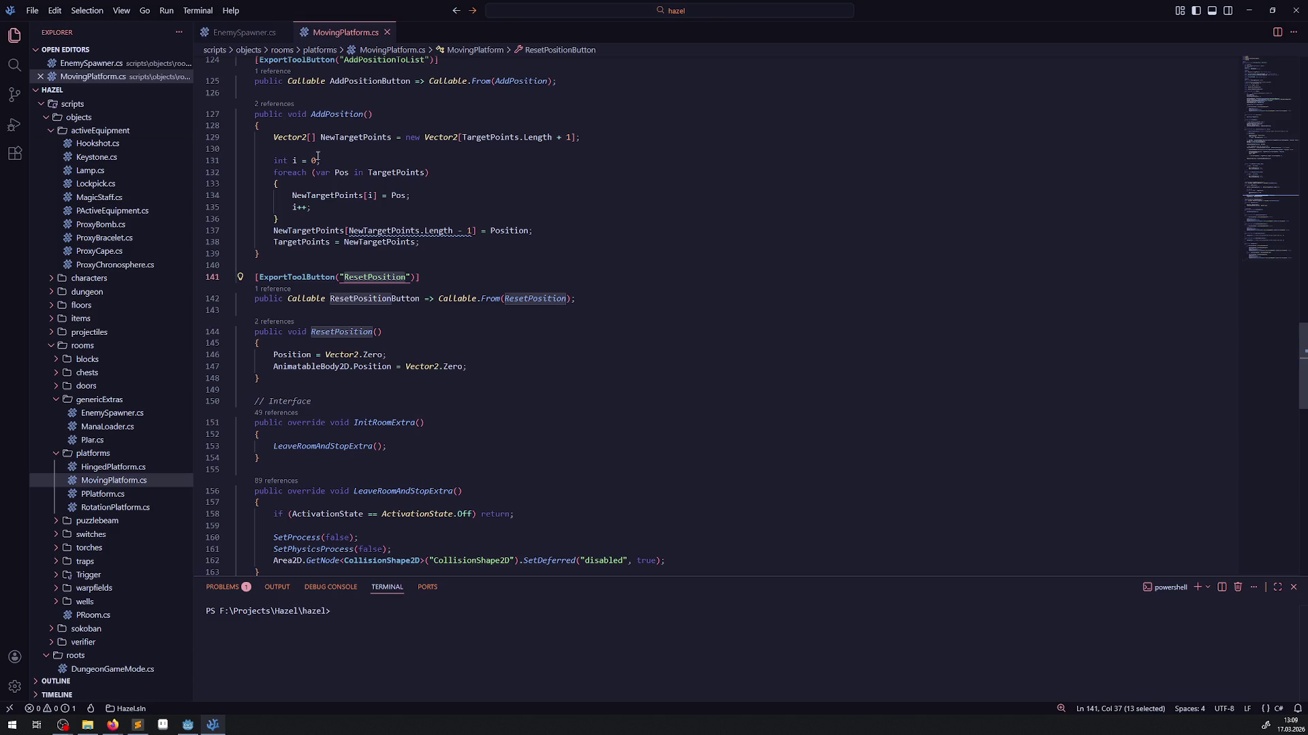
{"action": "scroll", "coordinate": [340, 187], "scroll_direction": "up", "scroll_amount": 2}
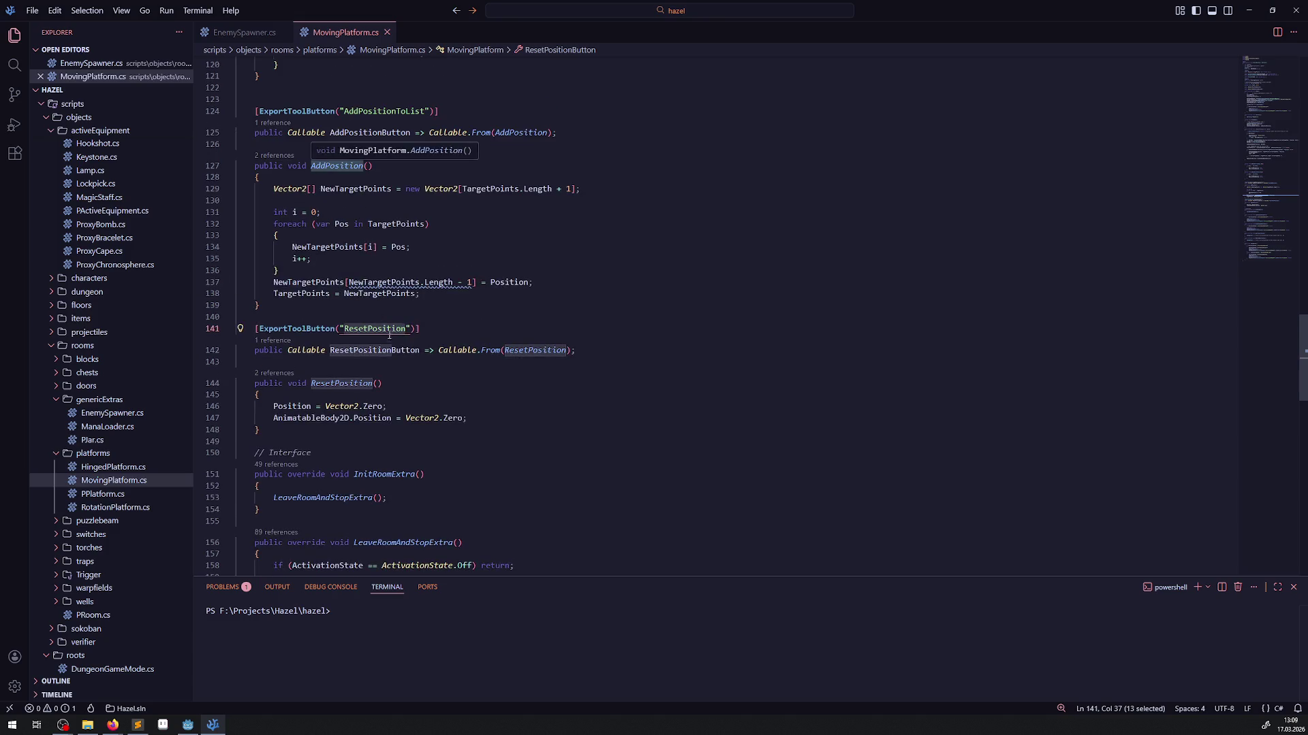
{"action": "mouse_move", "coordinate": [265, 429]}
{"action": "left_mouse_down"}
{"action": "mouse_move", "coordinate": [240, 323]}
{"action": "mouse_move", "coordinate": [237, 119]}
{"action": "left_mouse_up"}
{"action": "key", "text": "ctrl+c"}
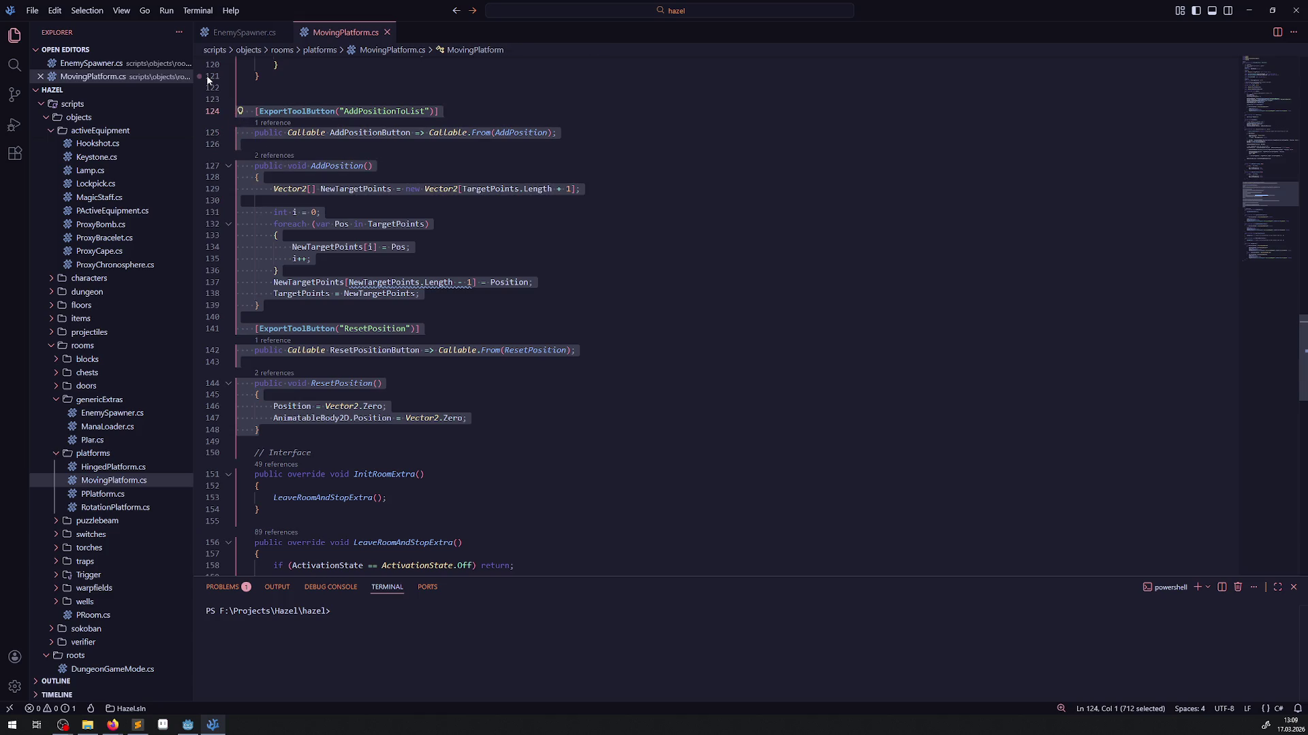
{"action": "left_click", "coordinate": [235, 32]}
{"action": "scroll", "coordinate": [343, 391], "scroll_direction": "down", "scroll_amount": 8}
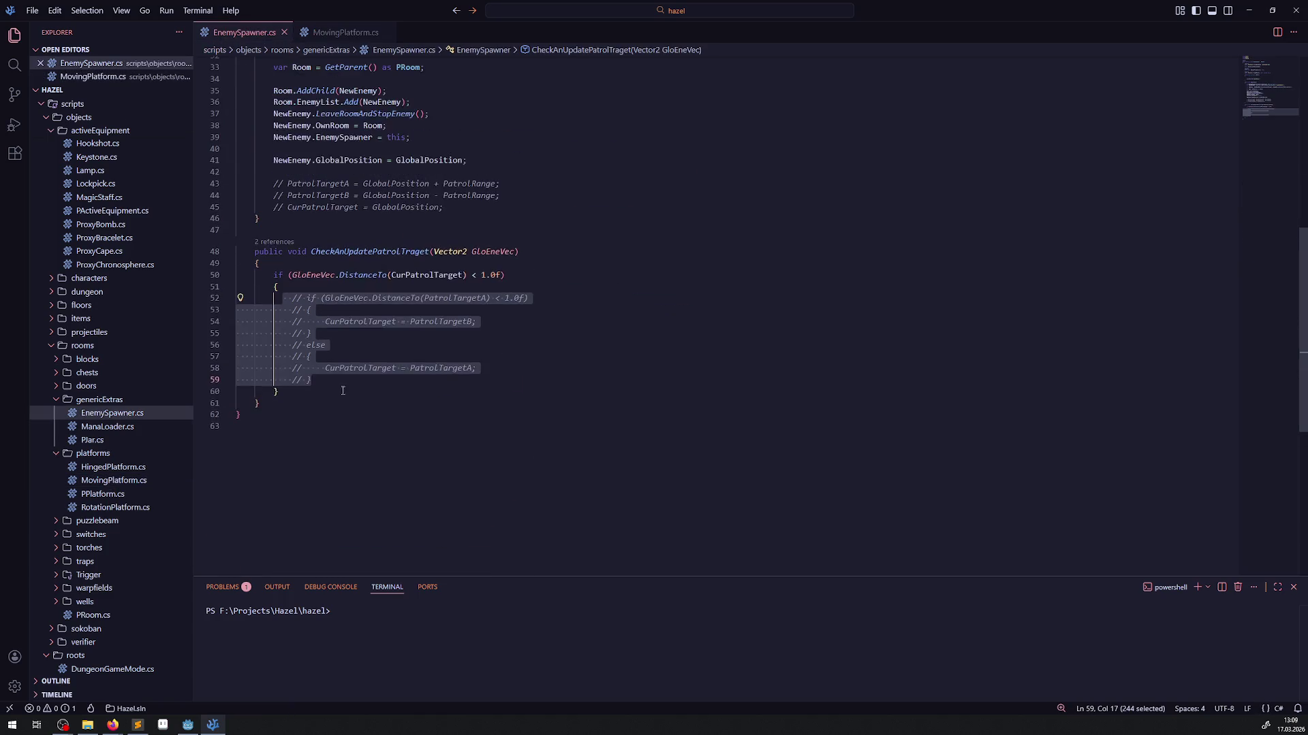
- Paste the AddPosition and ResetPosition code after line 63 of EnemySpawner.cs and save
{"action": "left_click", "coordinate": [280, 403]}
{"action": "key", "text": "Return"}
{"action": "key", "text": "Return"}
{"action": "key", "text": "Return"}
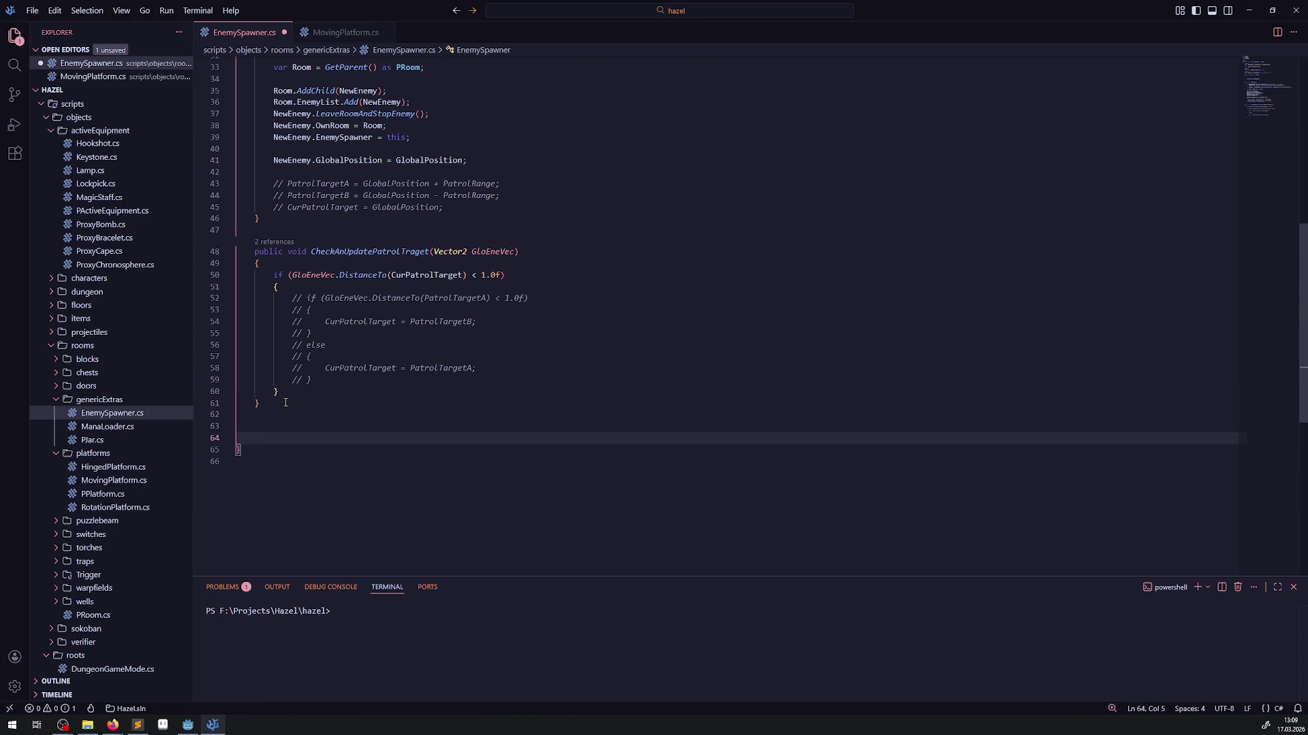
{"action": "key", "text": "ctrl+v"}
{"action": "key", "text": "ctrl+s"}
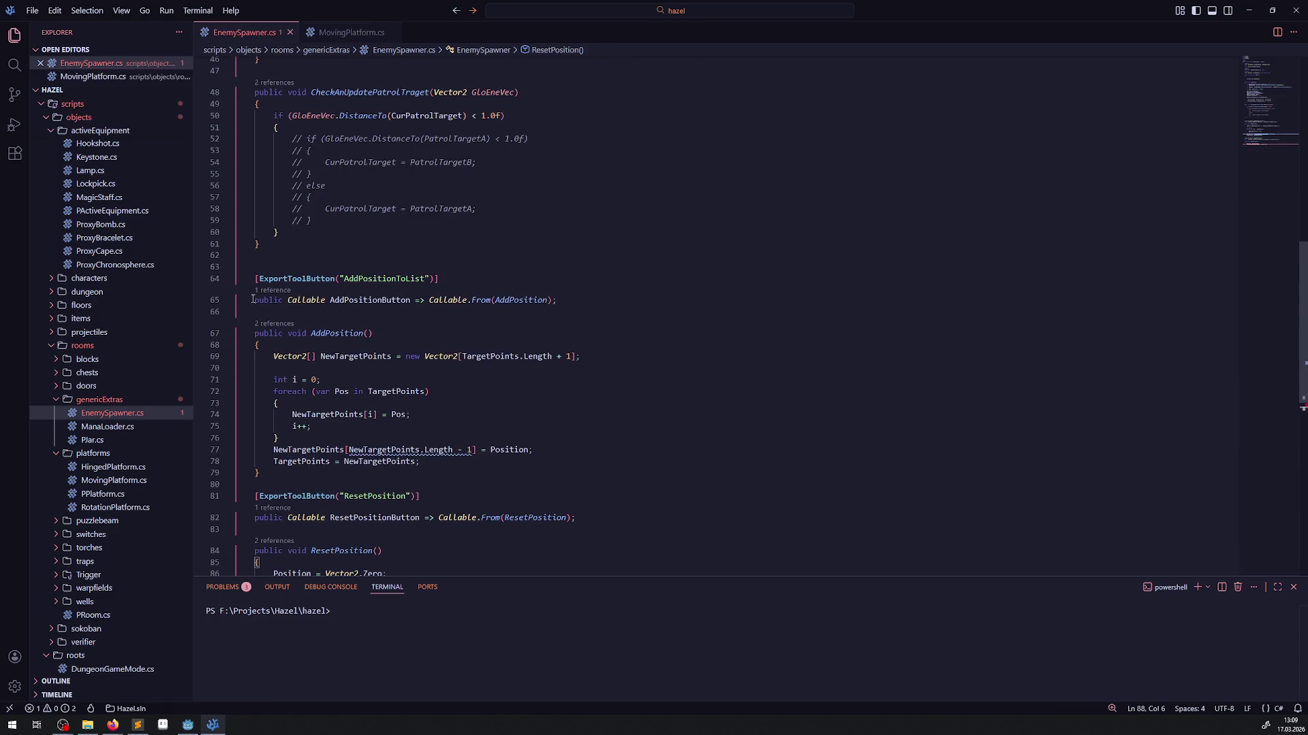
- Comment out the AddPositionToList and ResetPosition export button lines and save
{"action": "left_click_drag", "start_coordinate": [363, 312], "coordinate": [246, 281]}
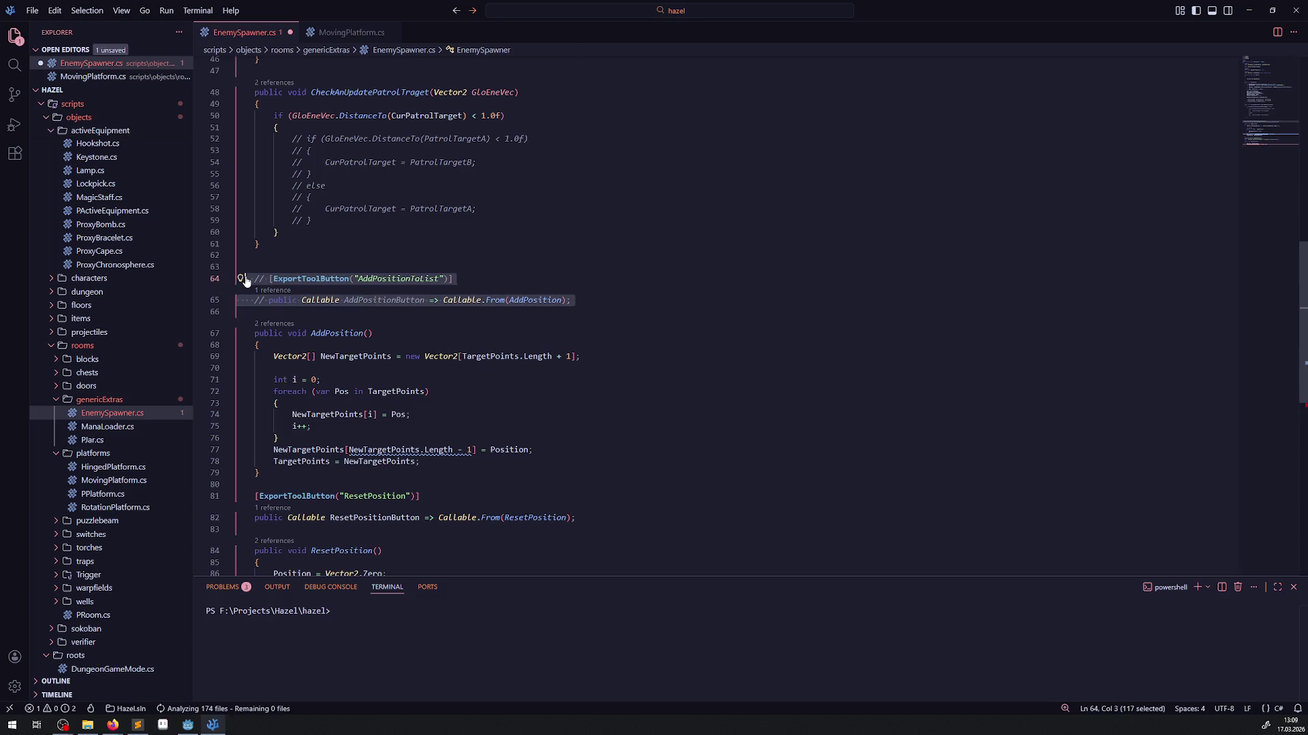
{"action": "key", "text": "ctrl+slash"}
{"action": "scroll", "coordinate": [287, 343], "scroll_direction": "down", "scroll_amount": 2}
{"action": "left_click_drag", "start_coordinate": [309, 439], "coordinate": [216, 409]}
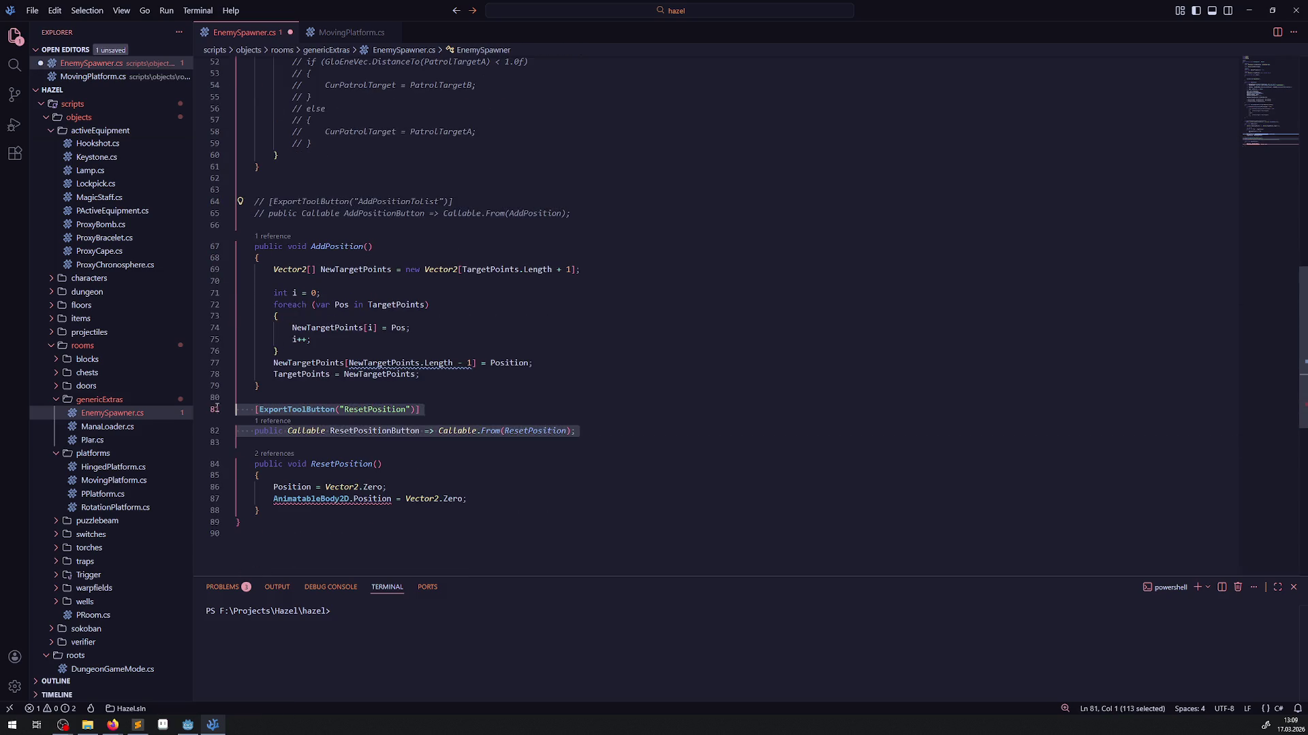
{"action": "key", "text": "ctrl+slash"}
{"action": "key", "text": "ctrl+s"}
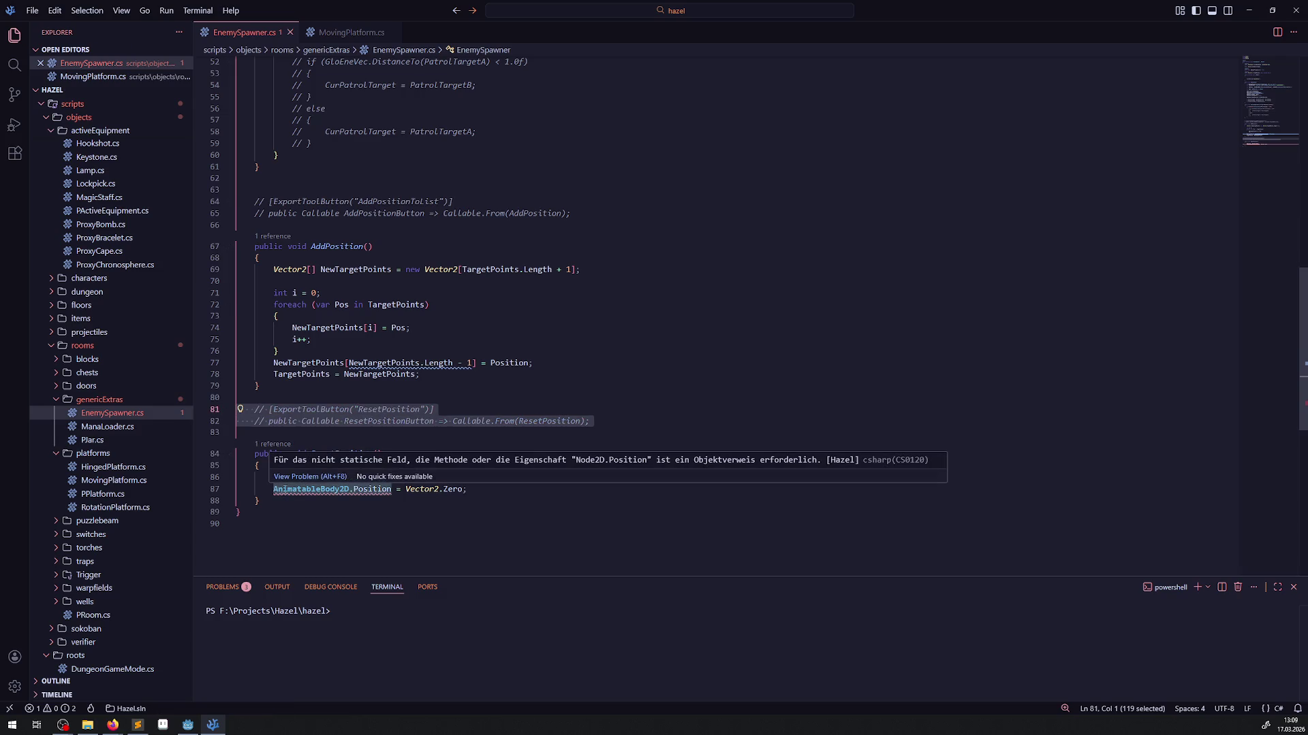
- Remove the AnimatableBody2D prefix and the duplicate Position reset line, then save
{"action": "left_click", "coordinate": [272, 499]}
{"action": "left_click_drag", "start_coordinate": [274, 490], "coordinate": [354, 490]}
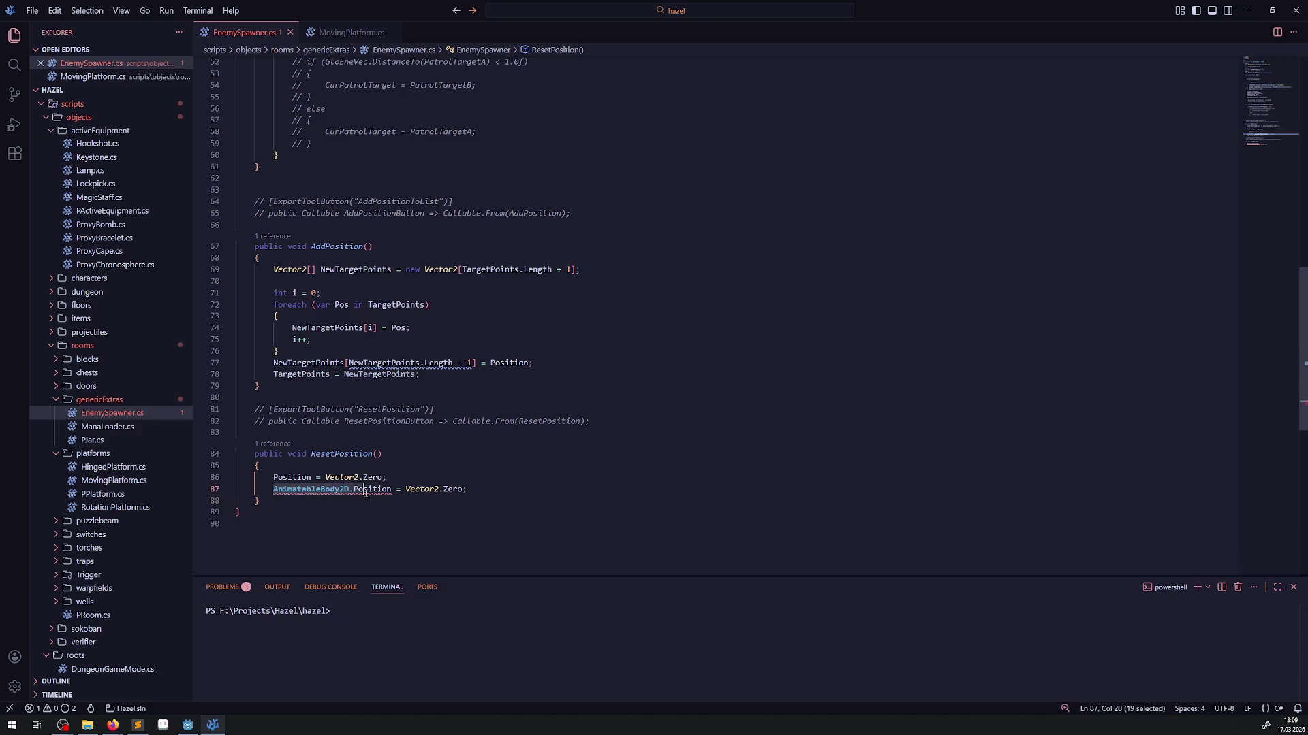
{"action": "key", "text": "BackSpace"}
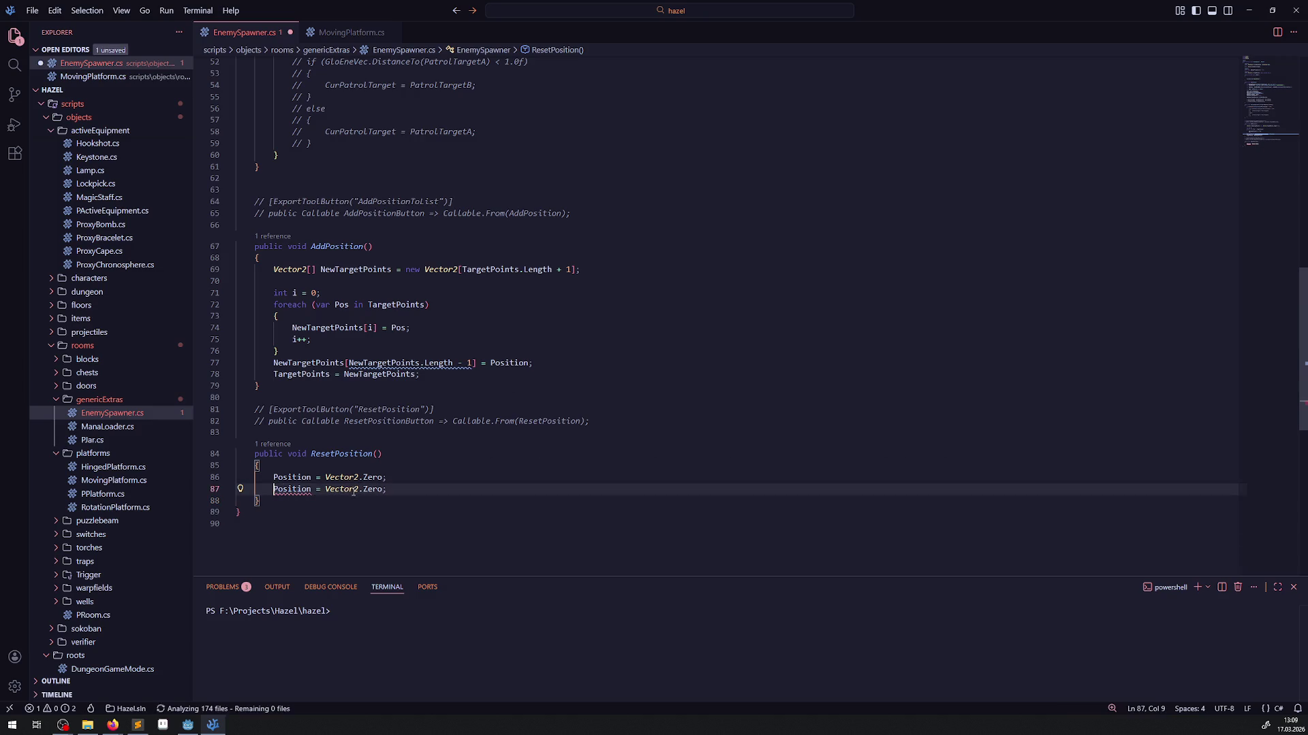
{"action": "key", "text": "End"}
{"action": "key", "text": "shift+Up"}
{"action": "key", "text": "BackSpace"}
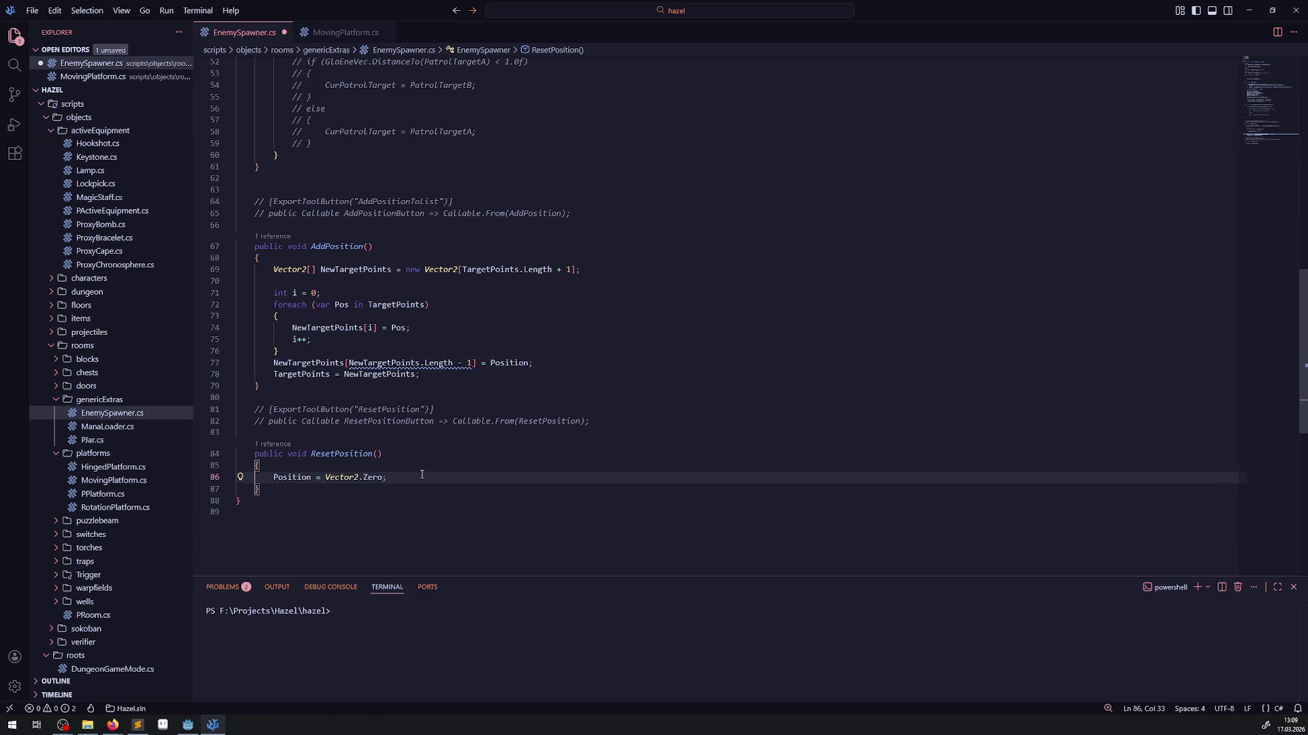
{"action": "key", "text": "ctrl+s"}
- Delete the ResetPosition method and its button, restore the closing brace, and save
{"action": "double_click", "coordinate": [326, 454]}
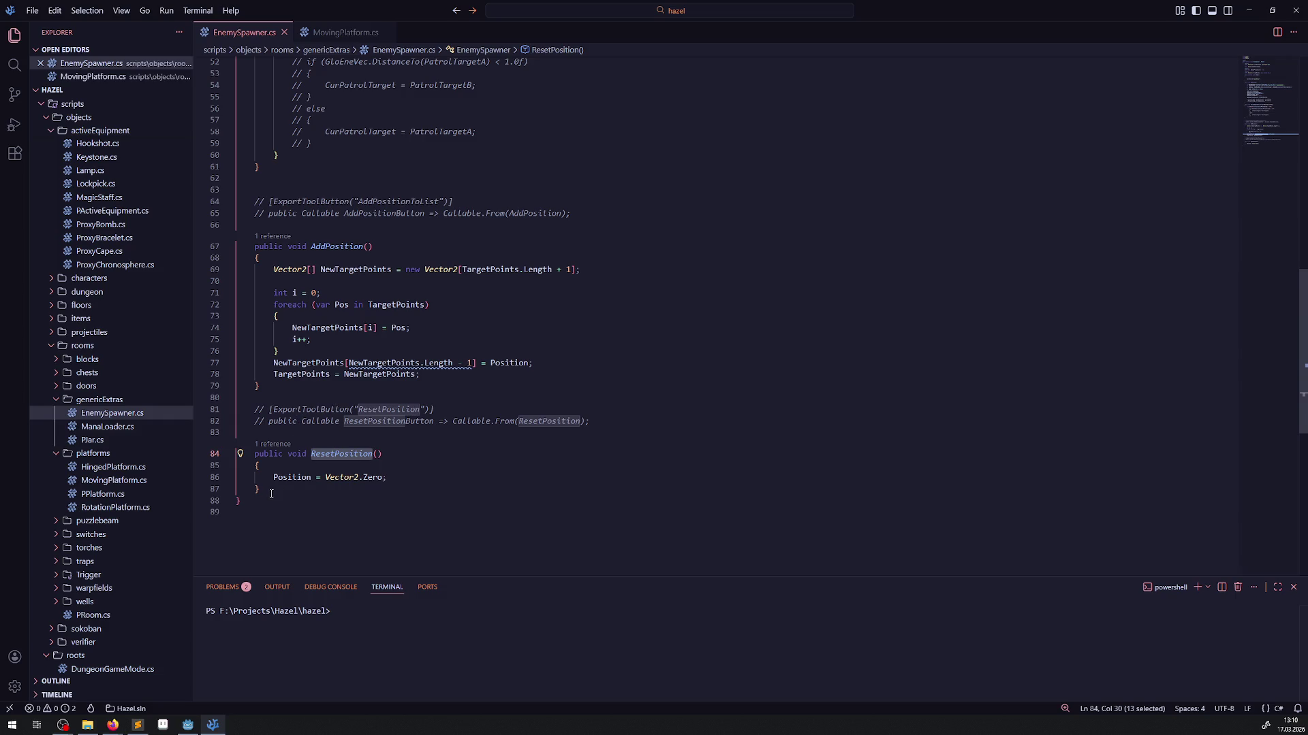
{"action": "left_click", "coordinate": [343, 34]}
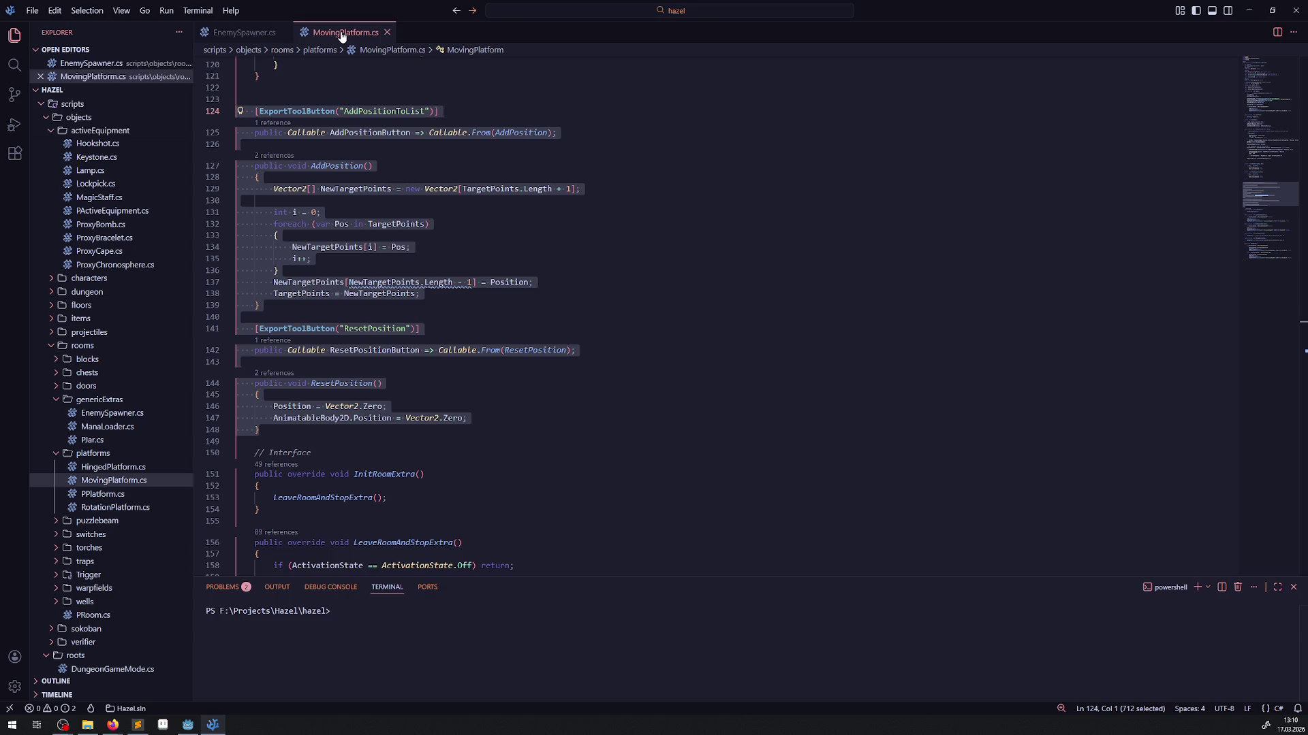
{"action": "left_click", "coordinate": [258, 34]}
{"action": "left_click_drag", "start_coordinate": [276, 496], "coordinate": [303, 401]}
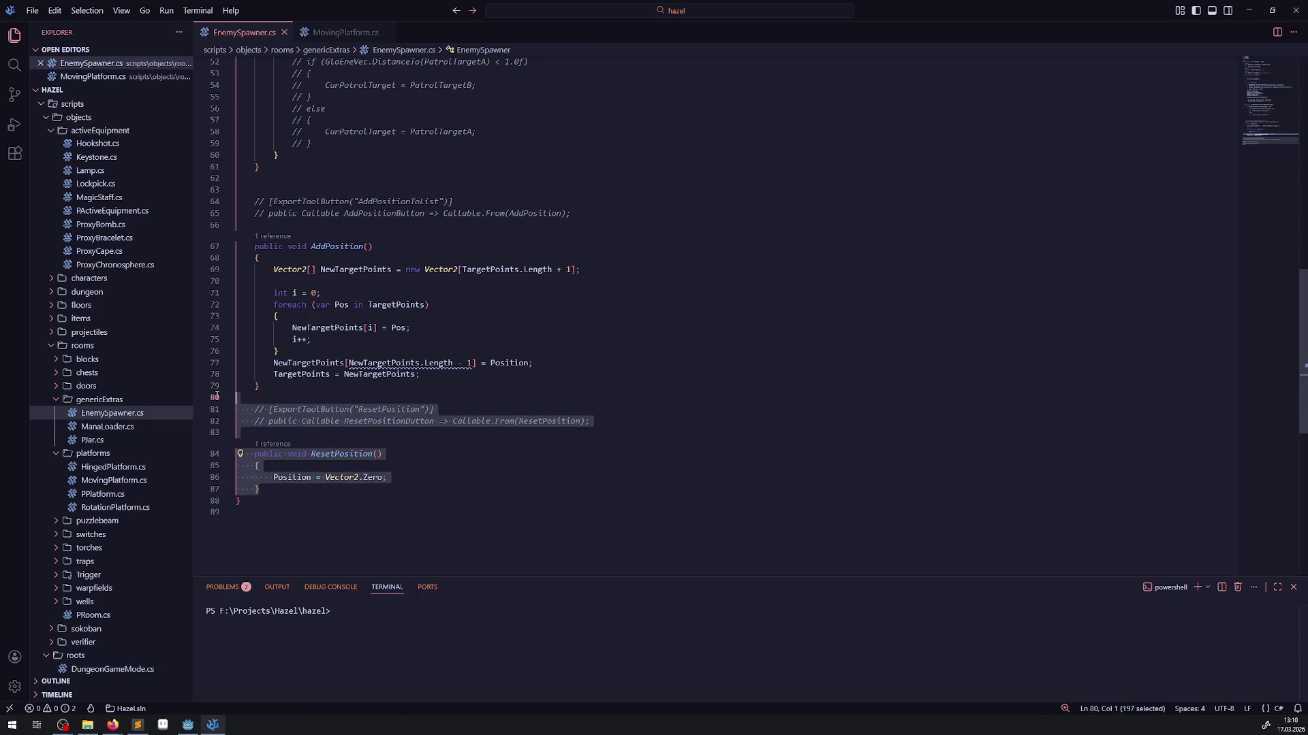
{"action": "key", "text": "BackSpace"}
{"action": "type", "text": "}"}
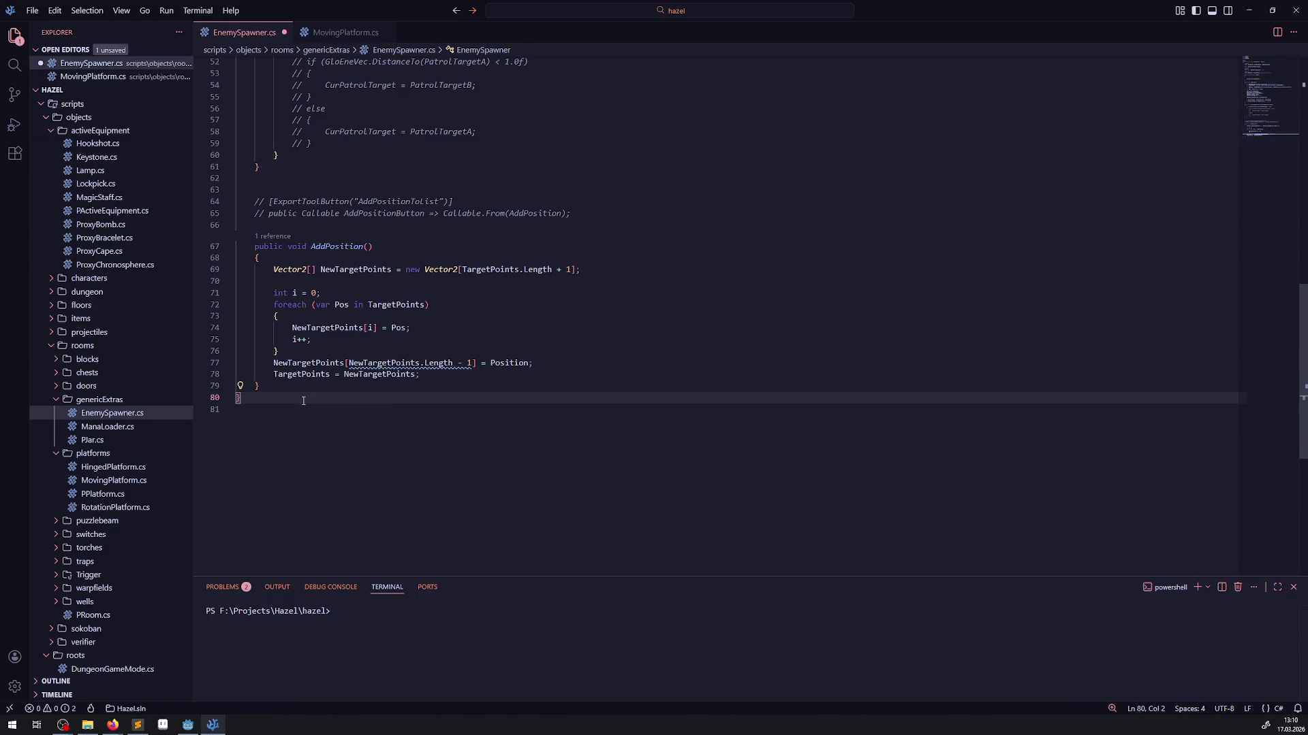
{"action": "key", "text": "ctrl+s"}
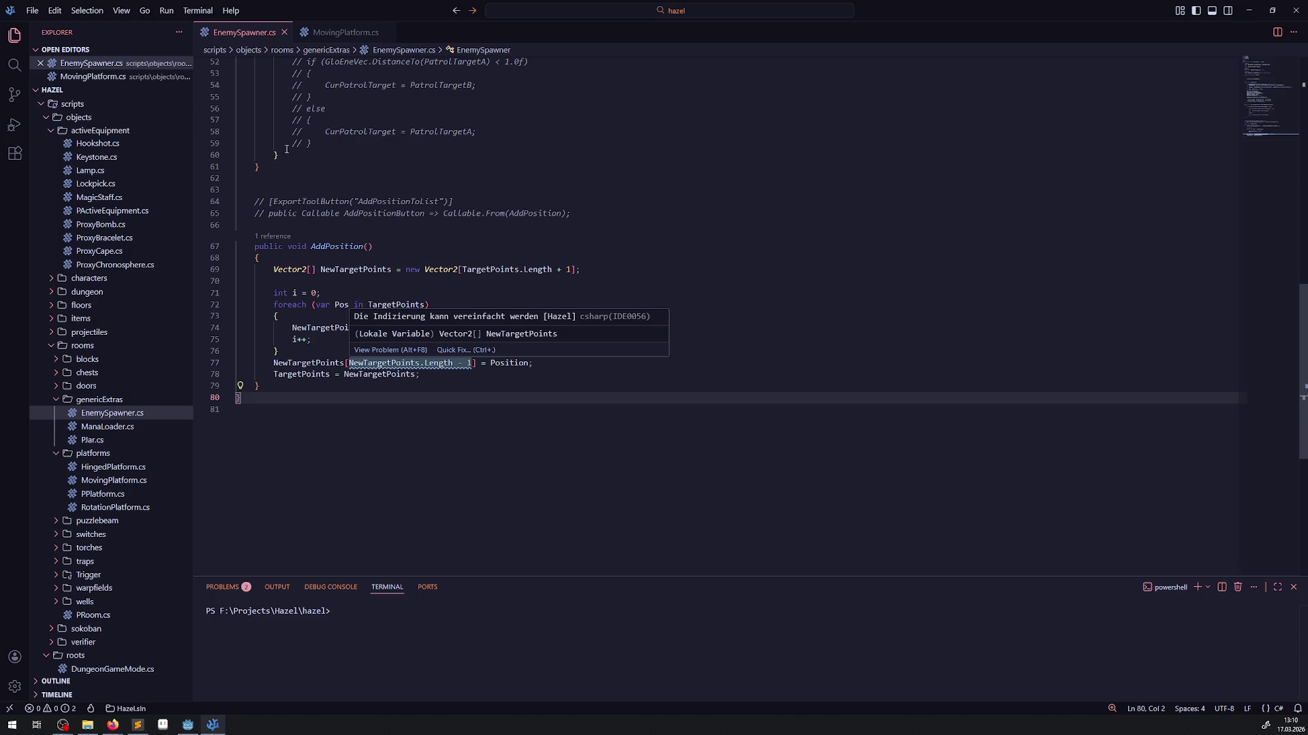
{"action": "scroll", "coordinate": [136, 258], "scroll_direction": "up", "scroll_amount": 10}
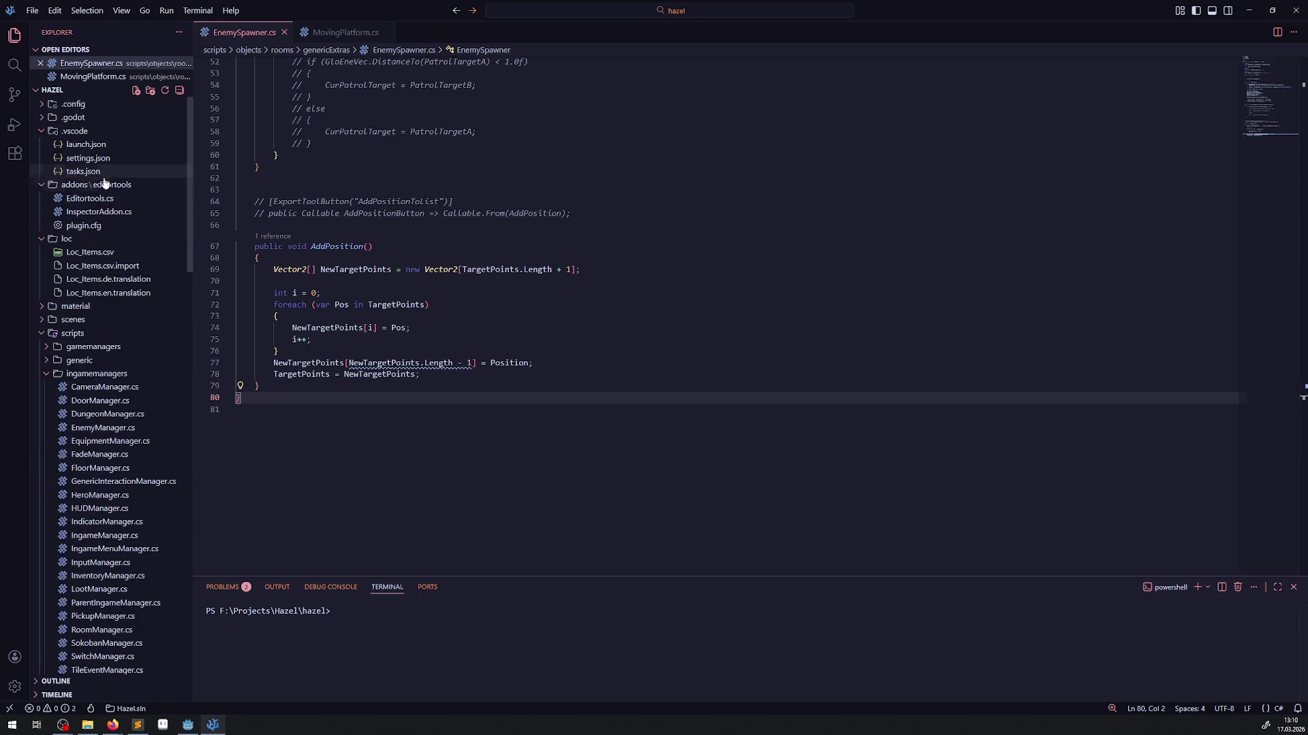
- Open addons/editortools/InspectorAddon.cs and duplicate the LeaveTrigger check in _CanHandle
{"action": "left_click", "coordinate": [43, 133]}
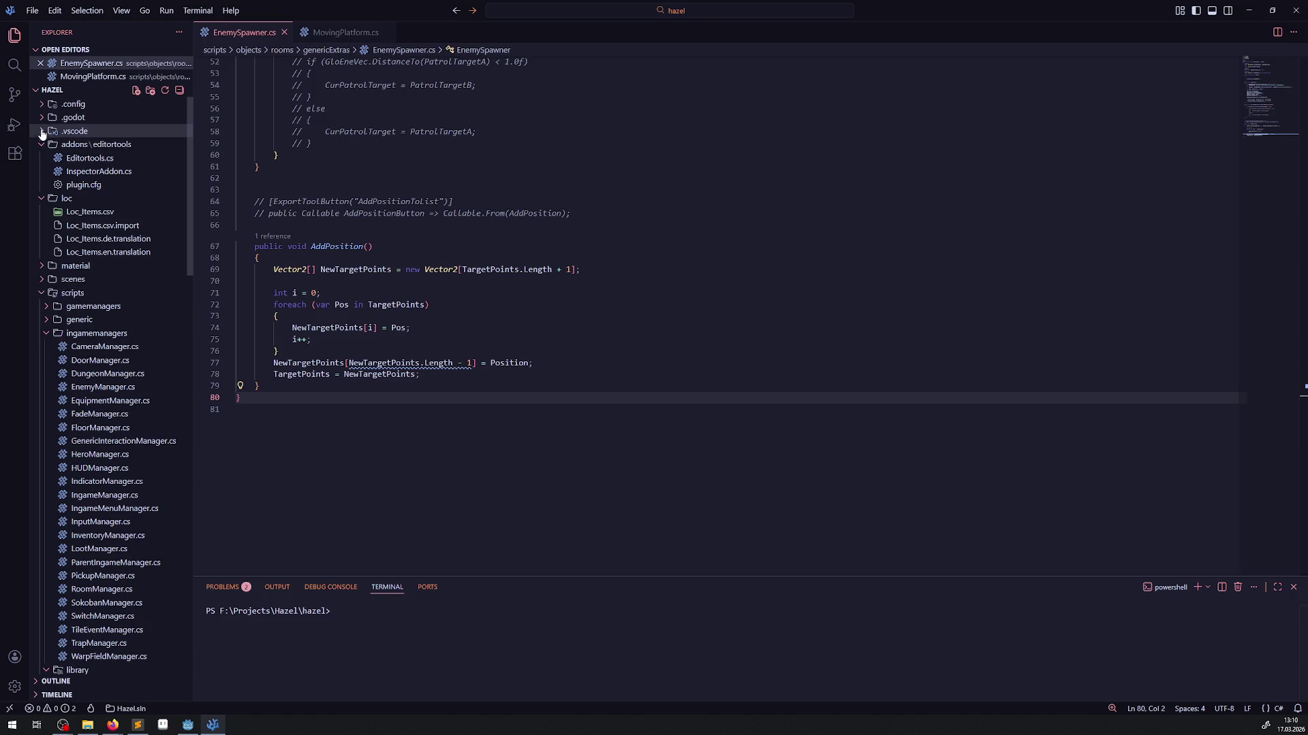
{"action": "left_click", "coordinate": [96, 163]}
{"action": "left_click", "coordinate": [96, 190]}
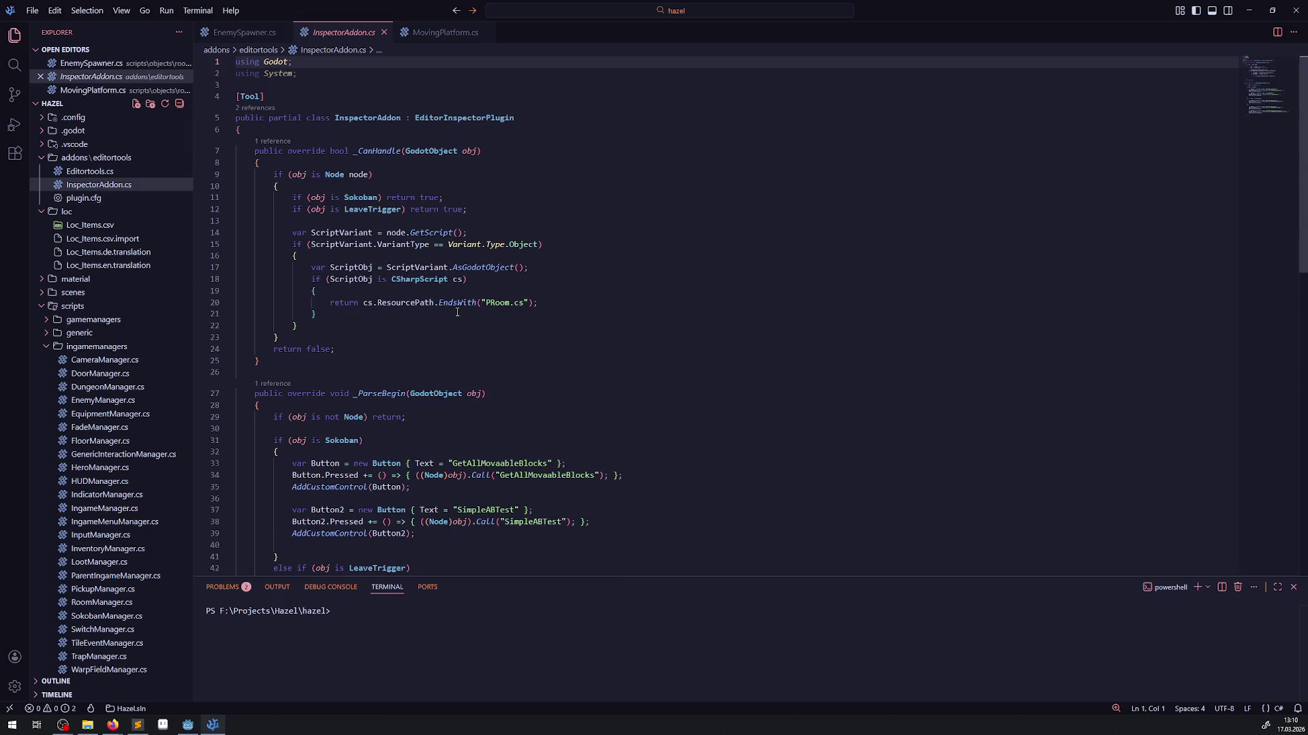
{"action": "left_click", "coordinate": [429, 209]}
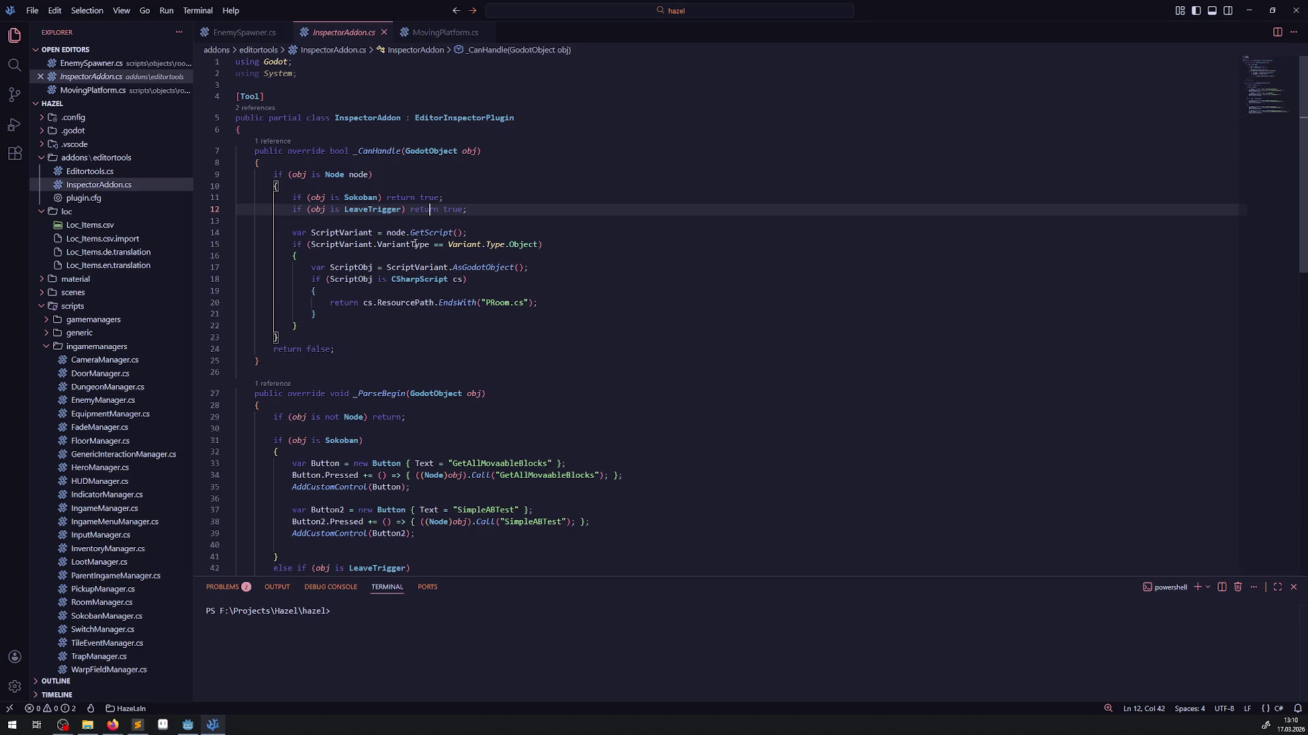
{"action": "mouse_move", "coordinate": [408, 247]}
{"action": "key", "text": "Return"}
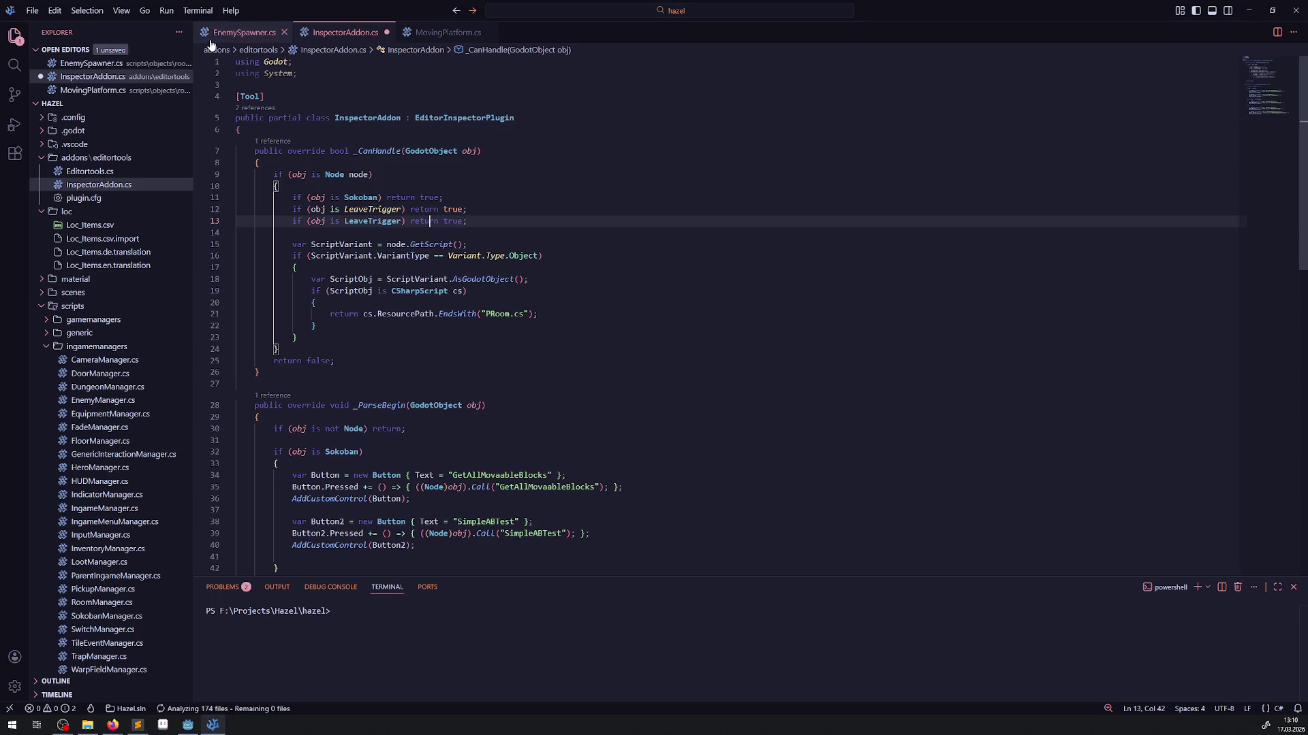
- Change the duplicated check's LeaveTrigger to EnemySpawner, copied from EnemySpawner.cs
{"action": "key", "text": "ctrl+Page_Up"}
{"action": "scroll", "coordinate": [405, 211], "scroll_direction": "up", "scroll_amount": 8}
{"action": "double_click", "coordinate": [363, 129]}
{"action": "key", "text": "ctrl+c"}
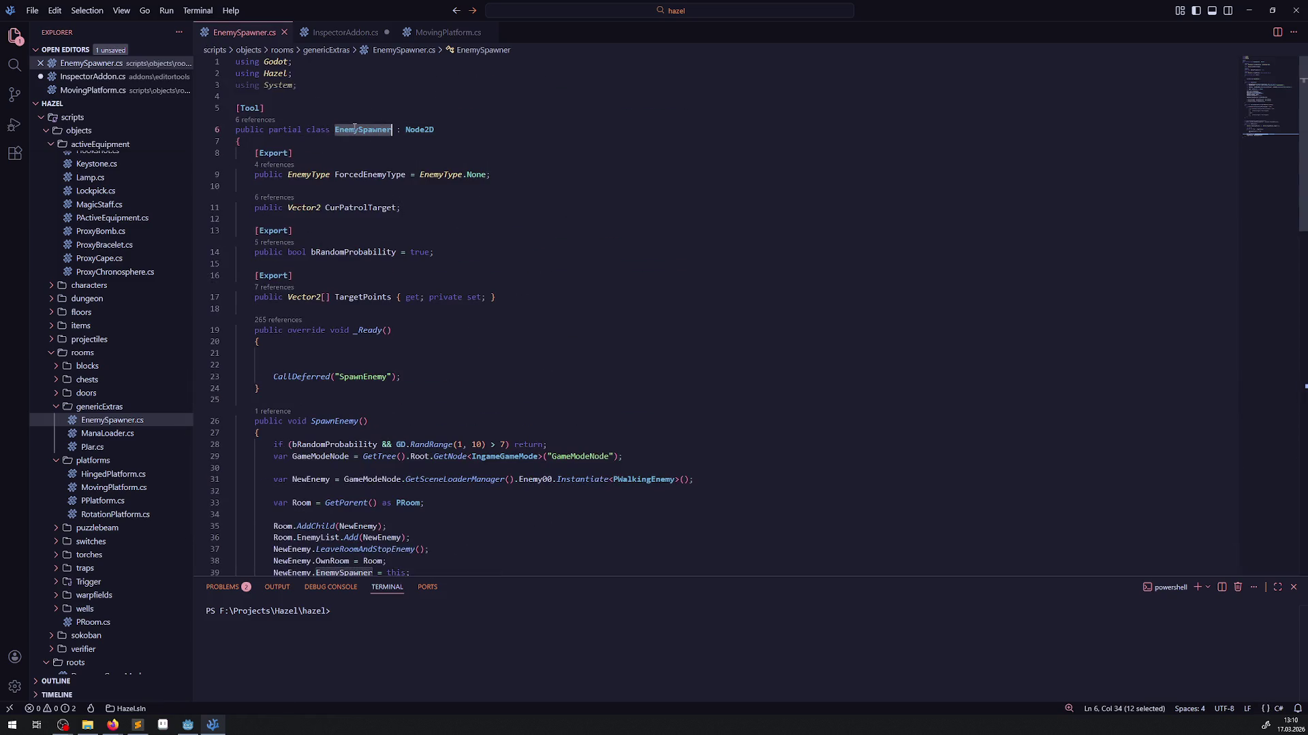
{"action": "key", "text": "ctrl+Page_Down"}
{"action": "double_click", "coordinate": [373, 222]}
{"action": "key", "text": "ctrl+v"}
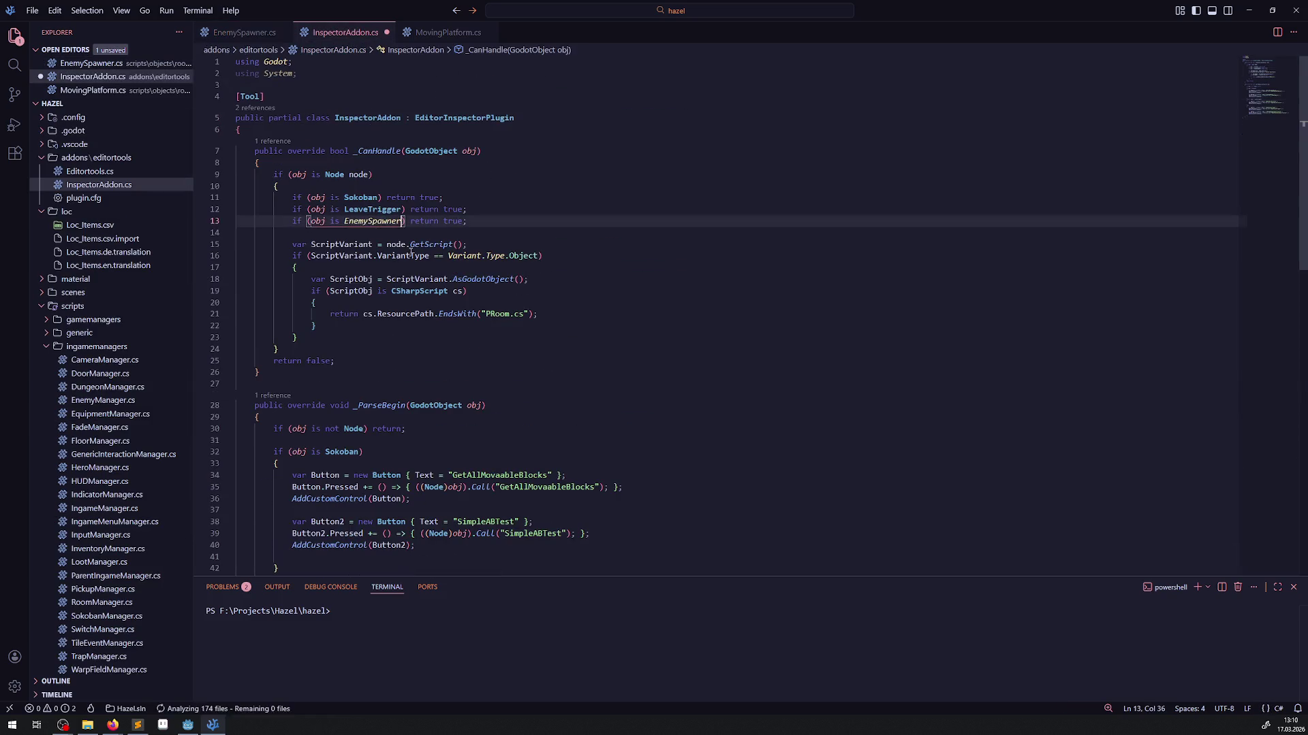
{"action": "key", "text": "ctrl+s"}
- Insert a new line after the LeaveTrigger branch in _ParseBegin
{"action": "scroll", "coordinate": [476, 262], "scroll_direction": "down", "scroll_amount": 4}
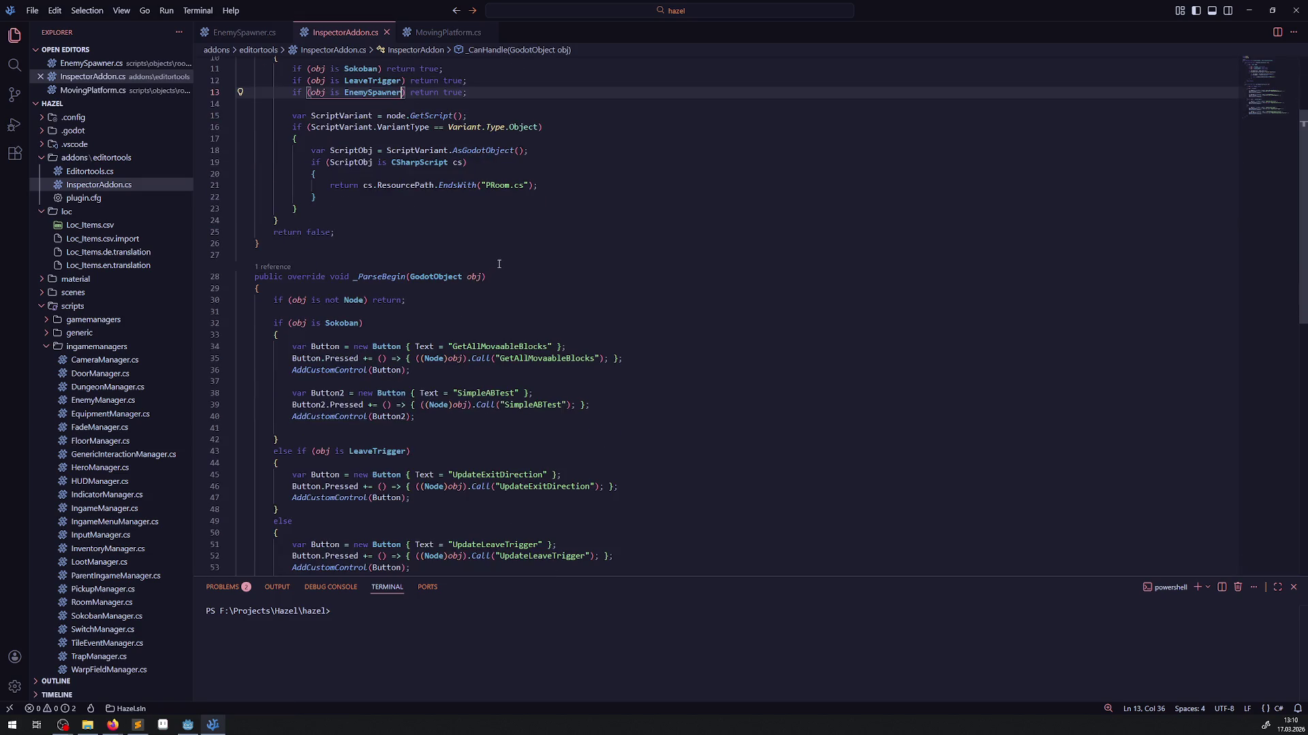
{"action": "scroll", "coordinate": [433, 274], "scroll_direction": "down", "scroll_amount": 4}
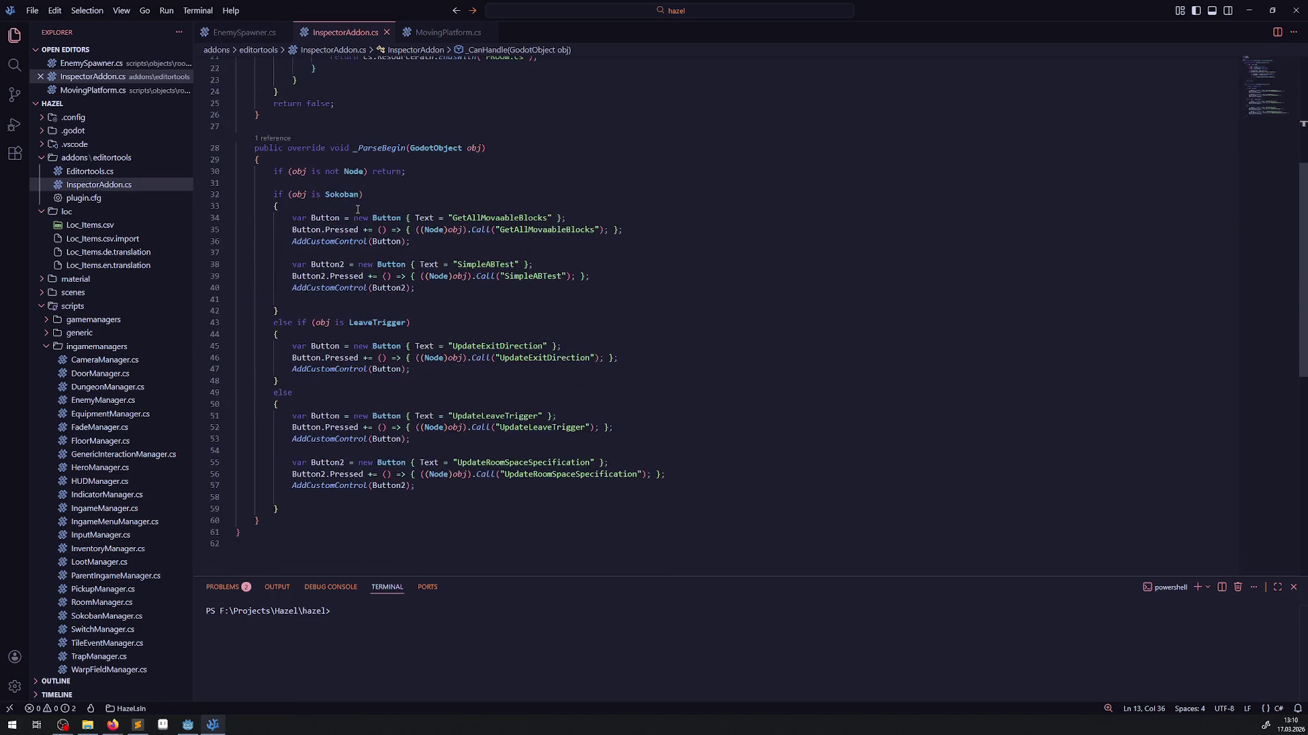
{"action": "scroll", "coordinate": [368, 229], "scroll_direction": "down", "scroll_amount": 2}
{"action": "left_click", "coordinate": [290, 306]}
{"action": "key", "text": "Return"}
{"action": "key", "text": "Return"}
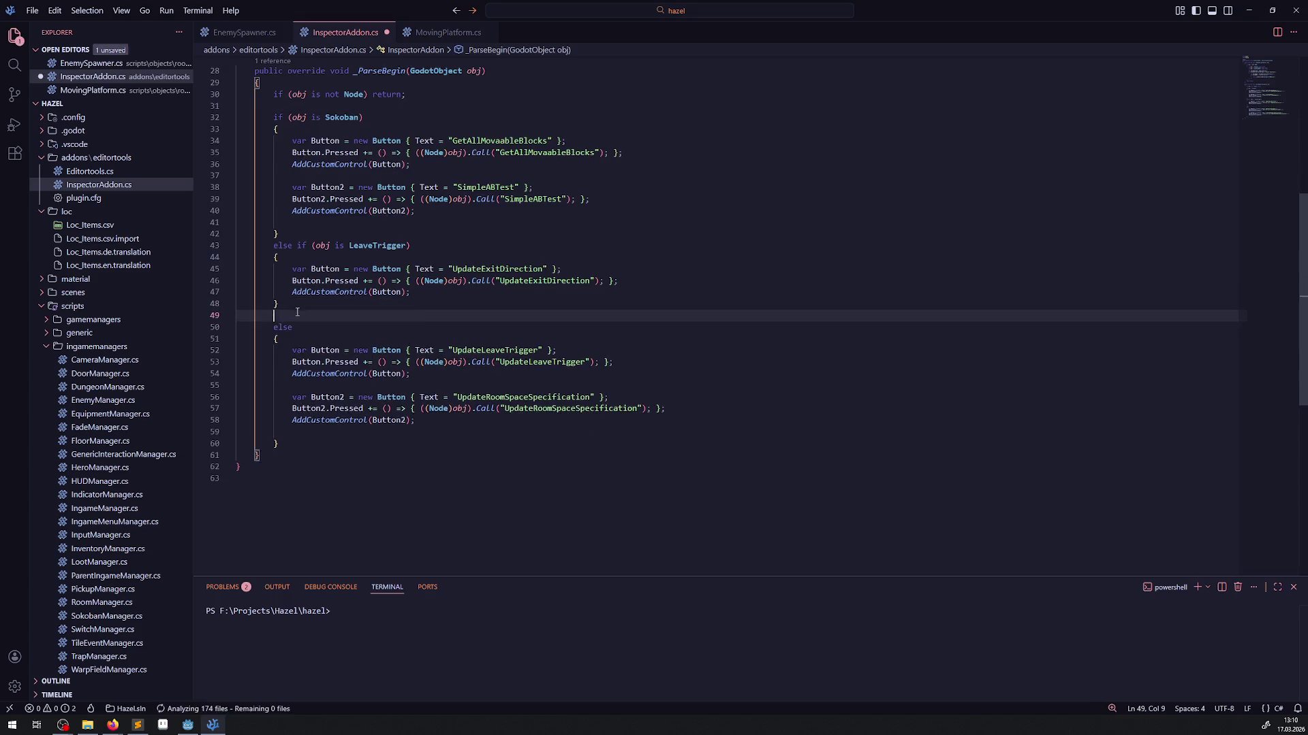